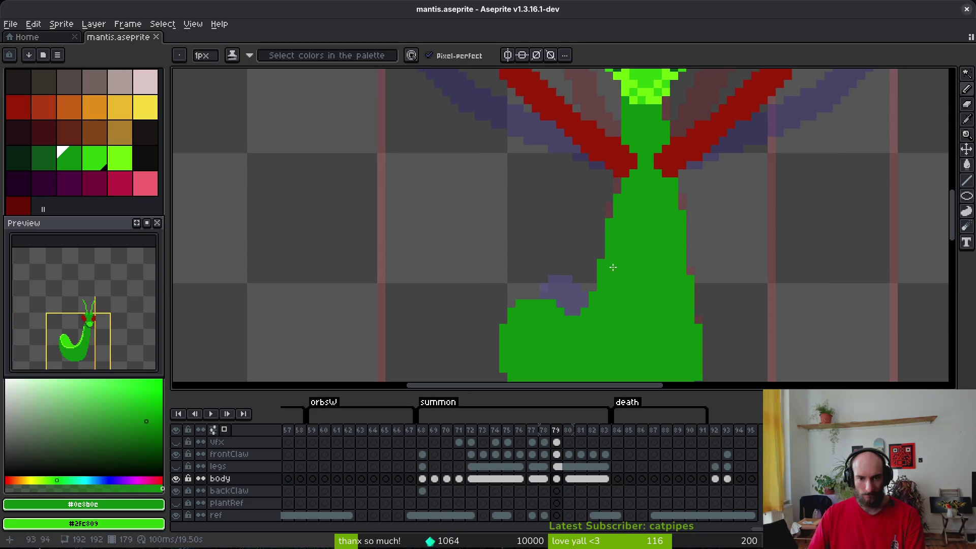
- Compare frames 78 and 79, then paint a neck pixel in frame 79 with body green #0e8b0e
key(comma)
key(period)
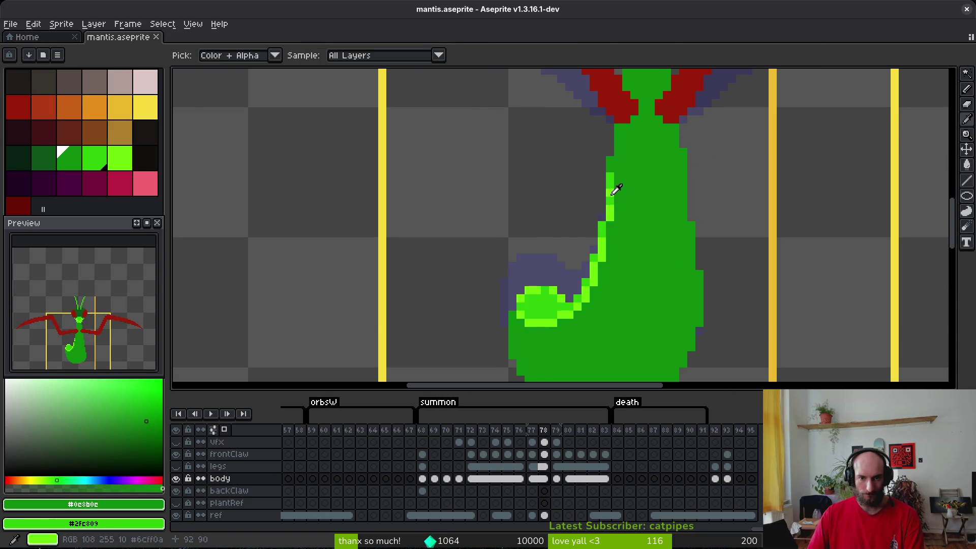
click(616, 190)
scroll(620, 191, down, 2)
scroll(623, 191, up, 2)
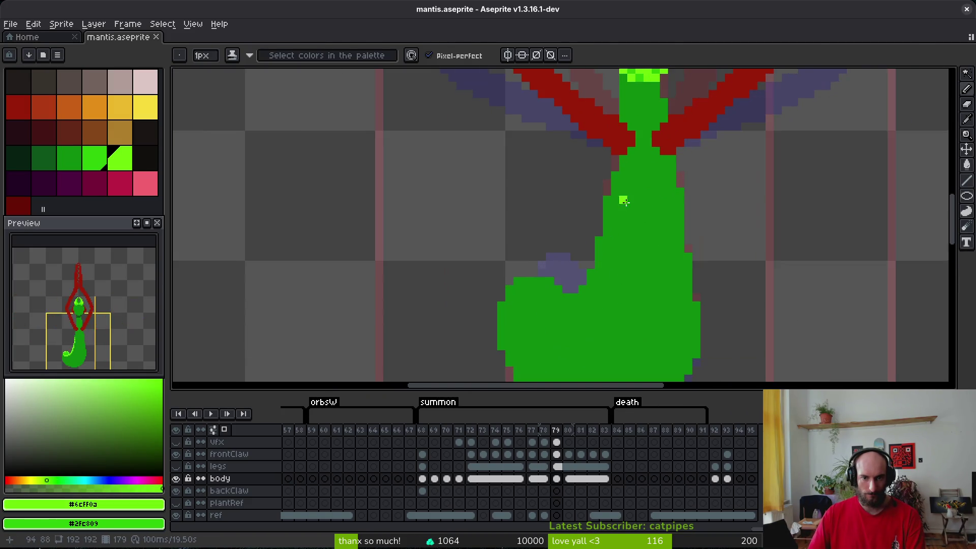
alt+click(621, 176)
click(620, 176)
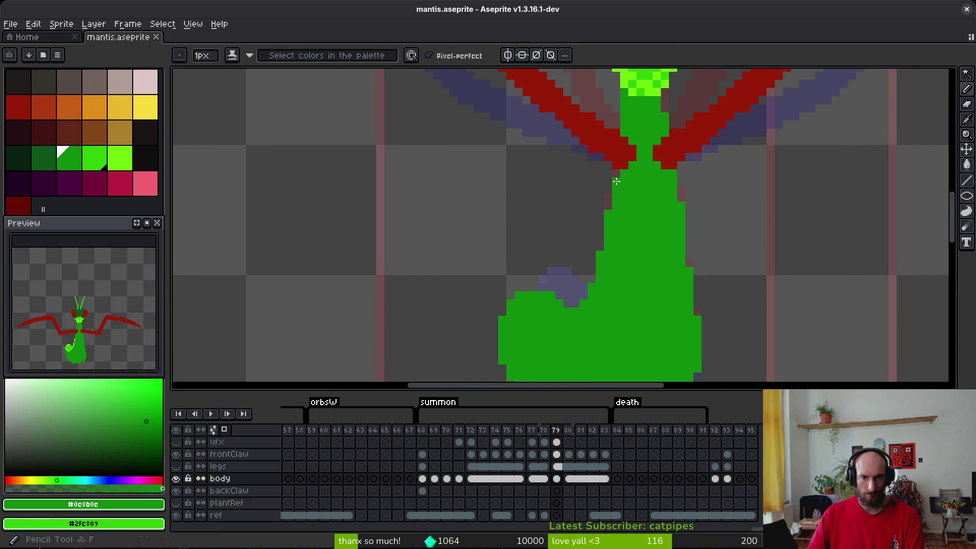
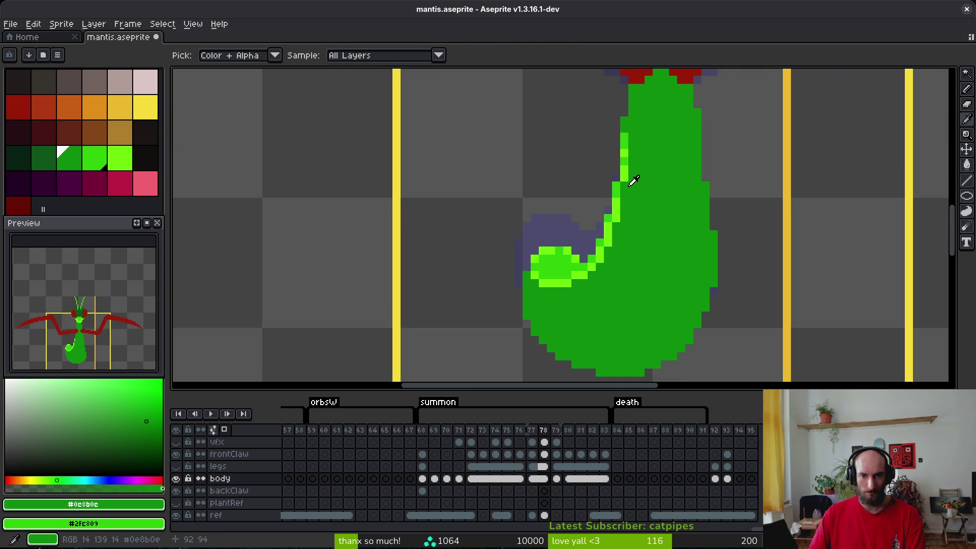
- Pick the lime colour and draw a highlight line along the mantis body's inner curve on frame 79
key(period)
key(comma)
click(625, 175)
key(period)
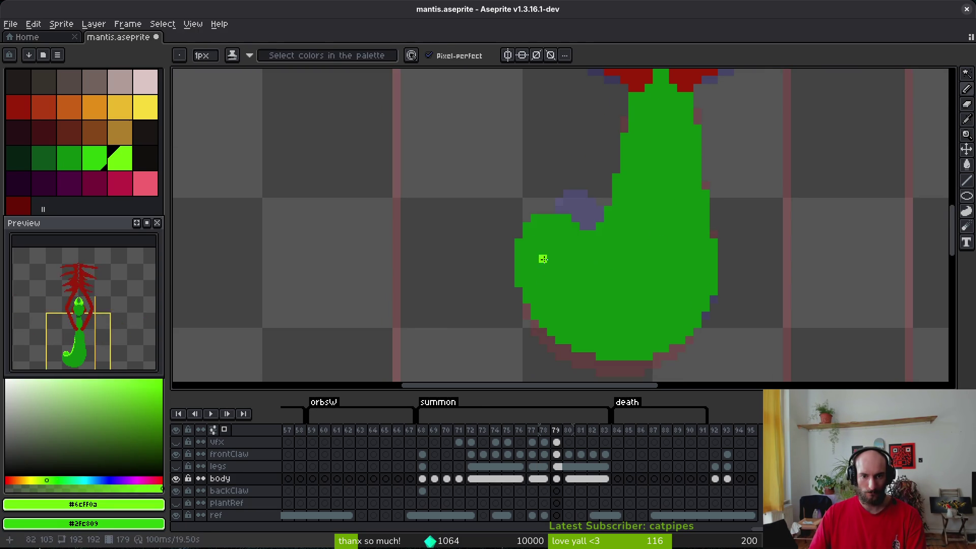
mouse_move(525, 242)
mouse_down()
mouse_move(548, 256)
mouse_move(592, 249)
mouse_move(610, 231)
mouse_move(625, 153)
mouse_up()
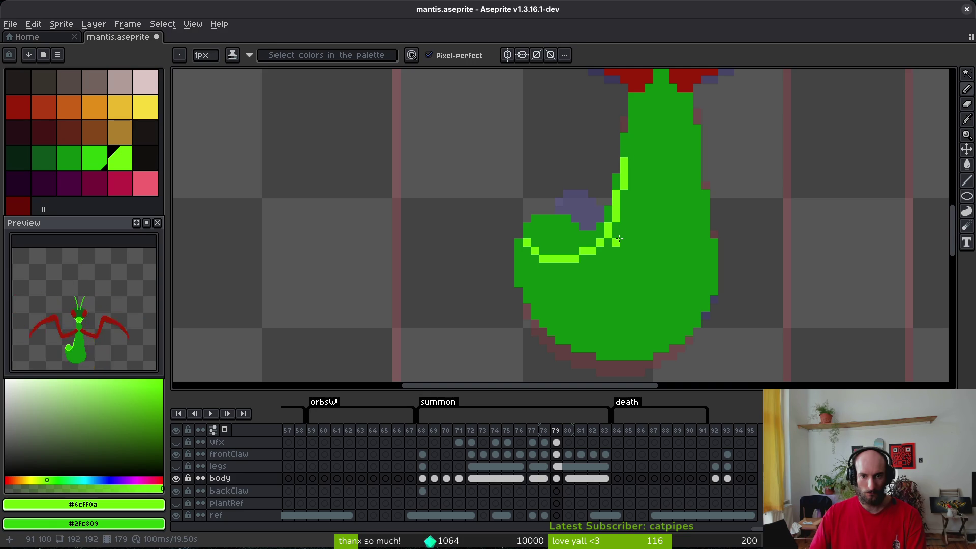
- Bucket-fill the curled tip with lime, undo the stray body fill, and add a lime pixel atop the line
key(g)
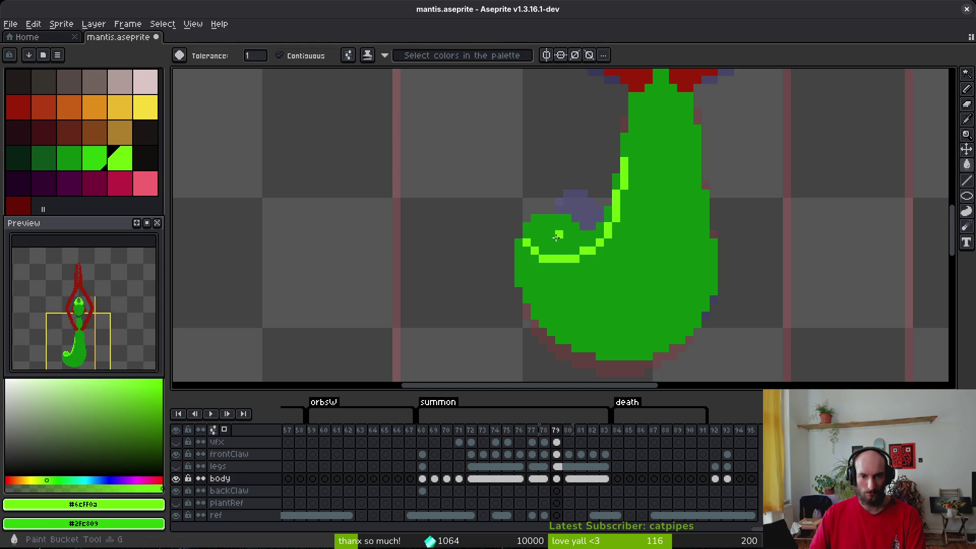
click(552, 236)
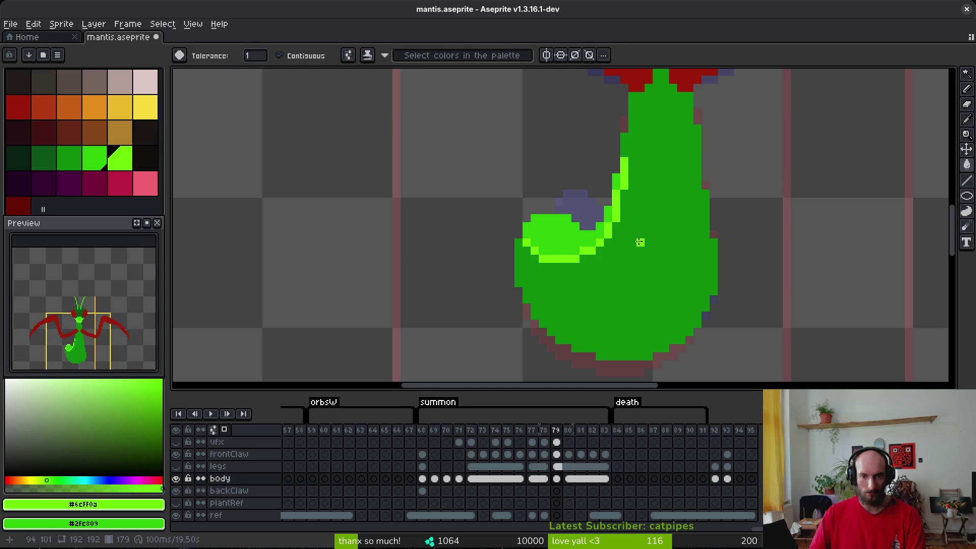
click(628, 151)
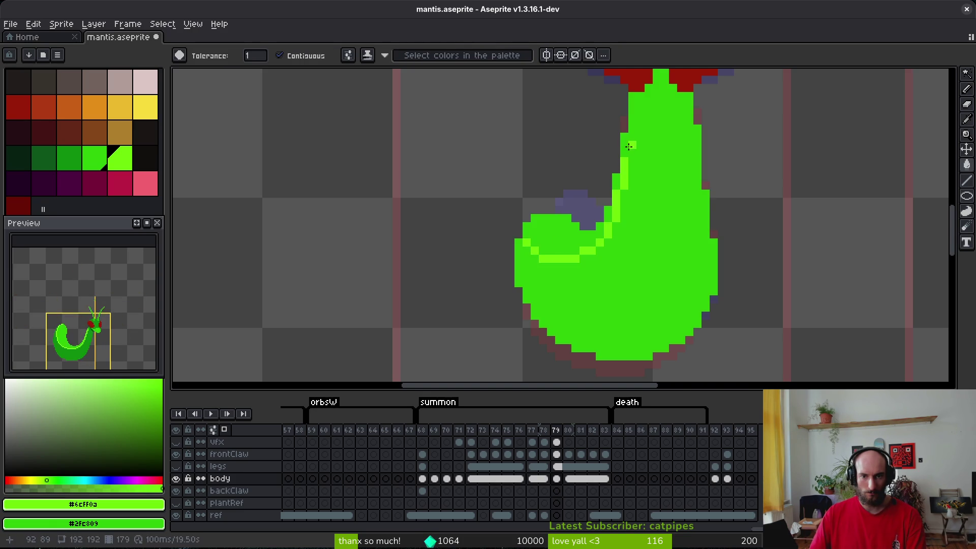
key(ctrl+z)
key(b)
click(624, 145)
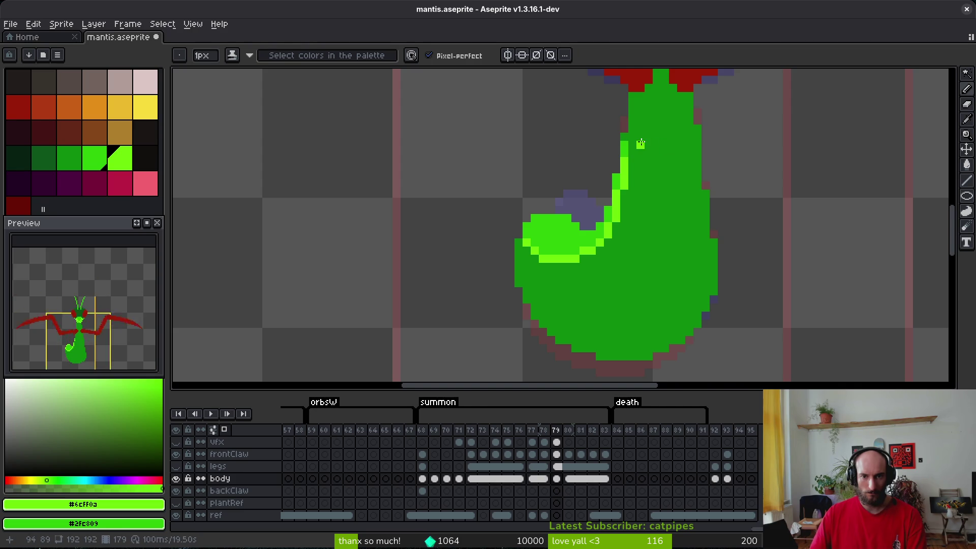
scroll(653, 140, down, 2)
key(alt)
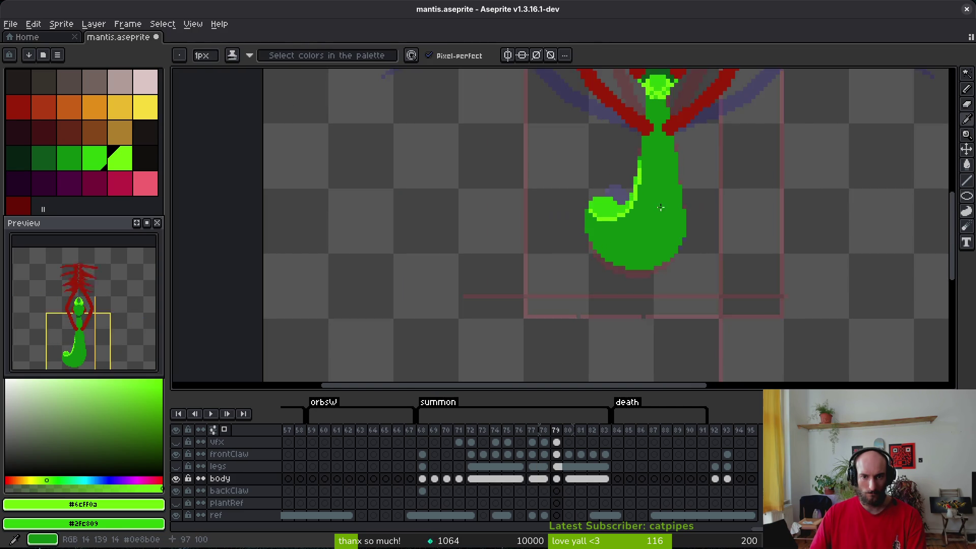
- Cover a stray lime pixel with dark body green and save mantis.aseprite
scroll(647, 189, up, 4)
click(635, 195)
key(ctrl+z)
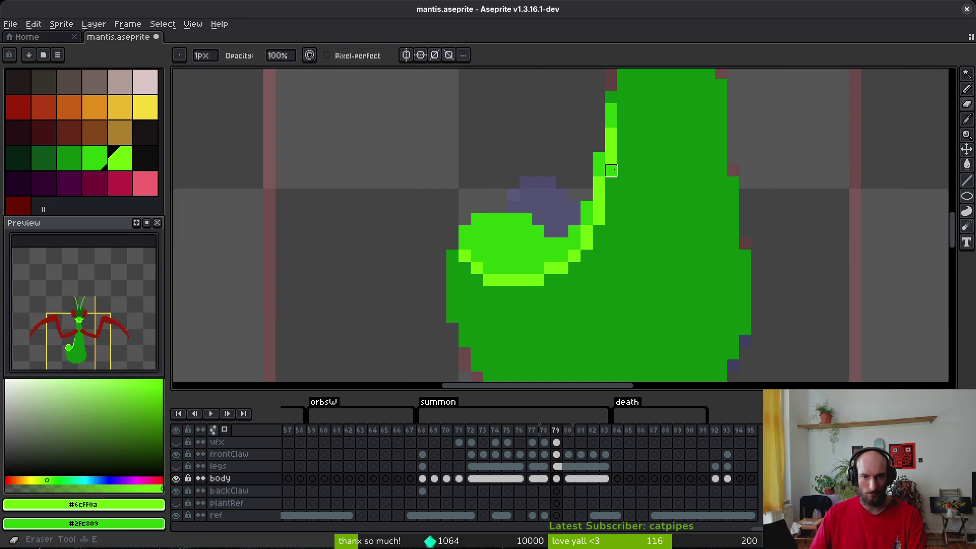
alt+click(620, 170)
scroll(669, 198, down, 3)
key(ctrl+s)
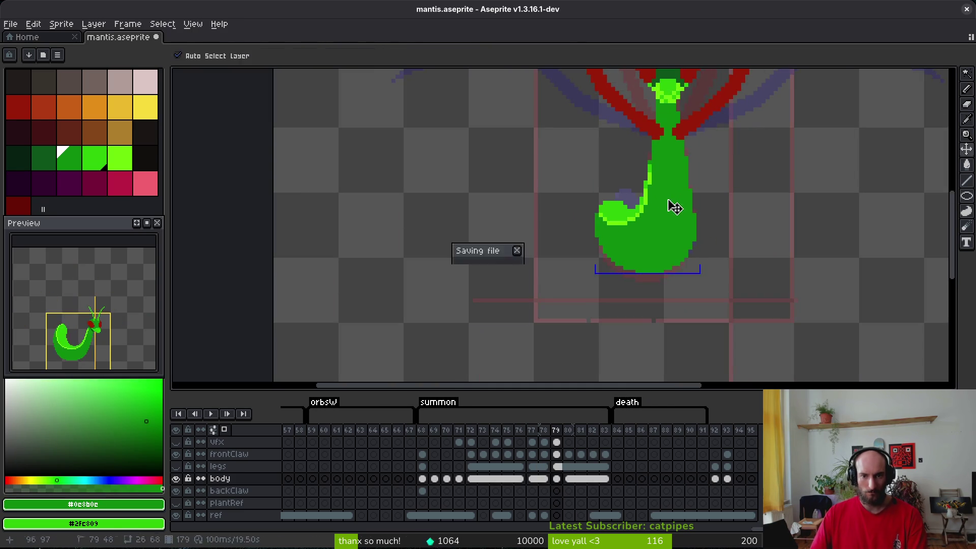
- Zoom in and pencil extra lime highlight pixels along the curled tip's top edge
scroll(670, 206, down, 4)
scroll(663, 219, up, 3)
scroll(659, 229, up, 2)
scroll(659, 230, down, 2)
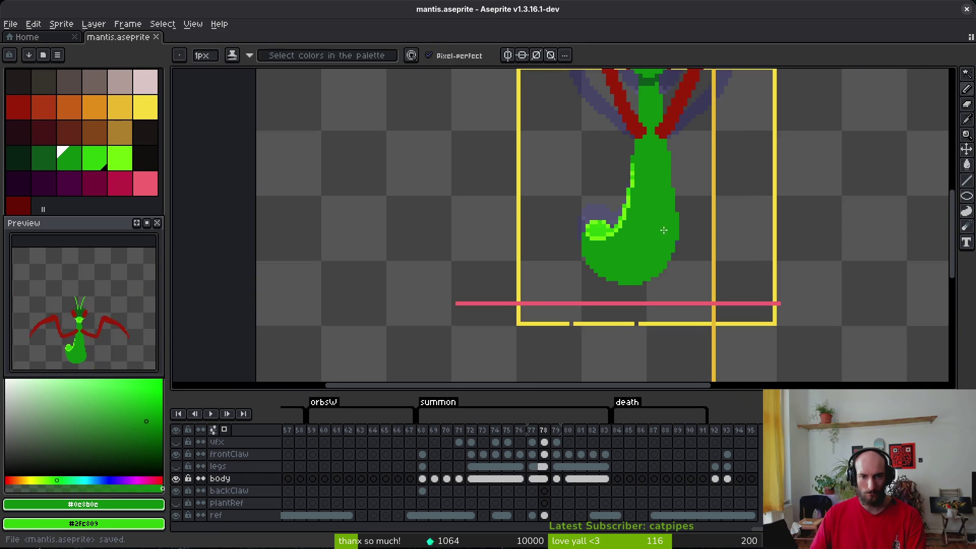
scroll(609, 254, up, 4)
alt+click(572, 253)
scroll(572, 253, up, 1)
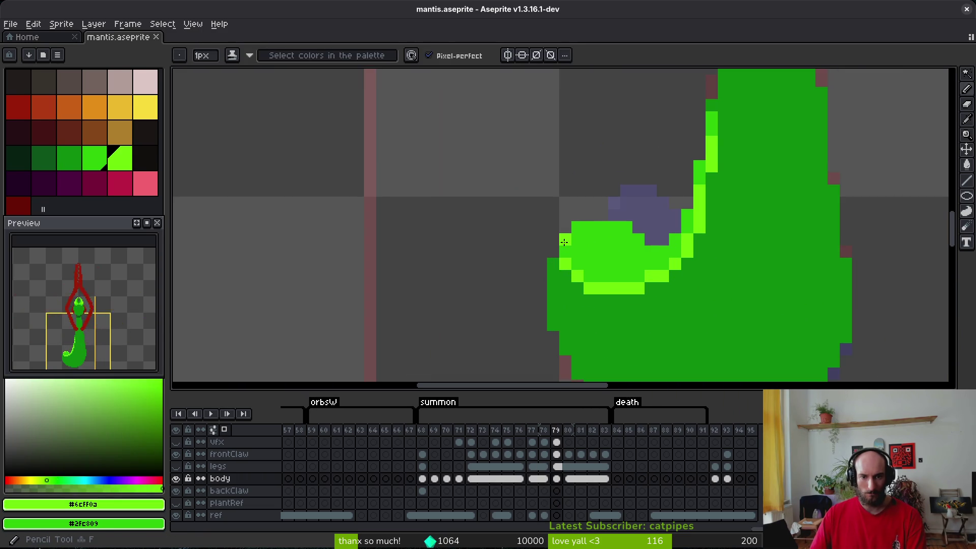
drag(577, 228, 564, 241)
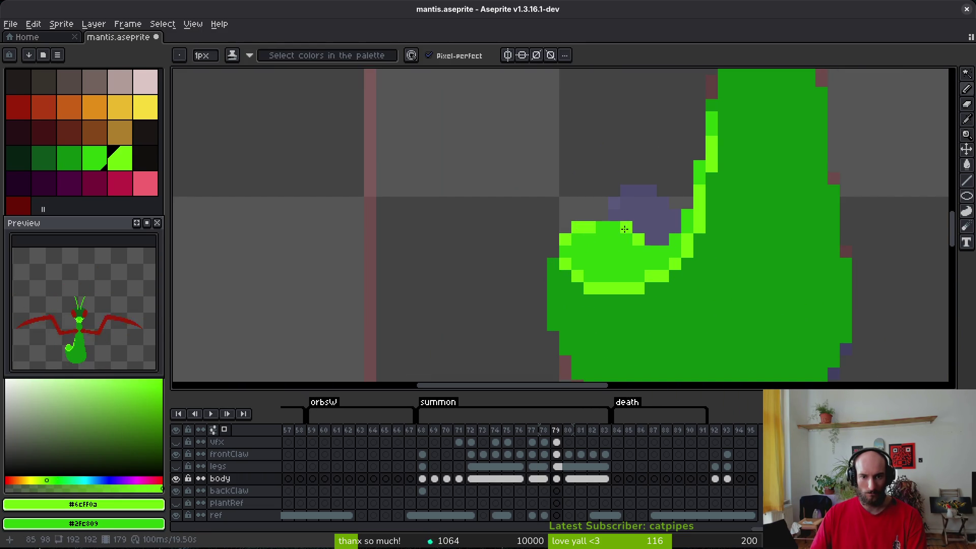
scroll(663, 261, down, 5)
scroll(667, 268, up, 3)
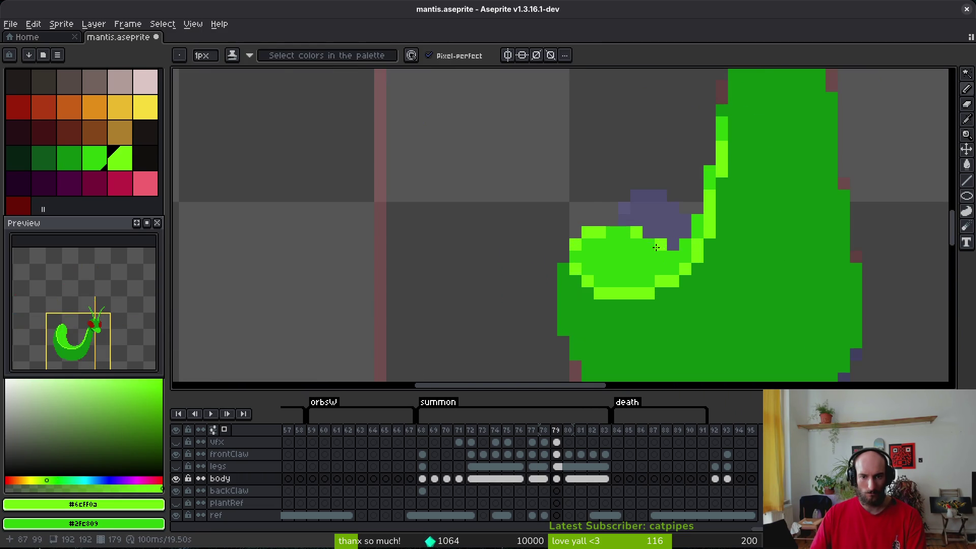
scroll(685, 264, down, 4)
scroll(685, 265, up, 2)
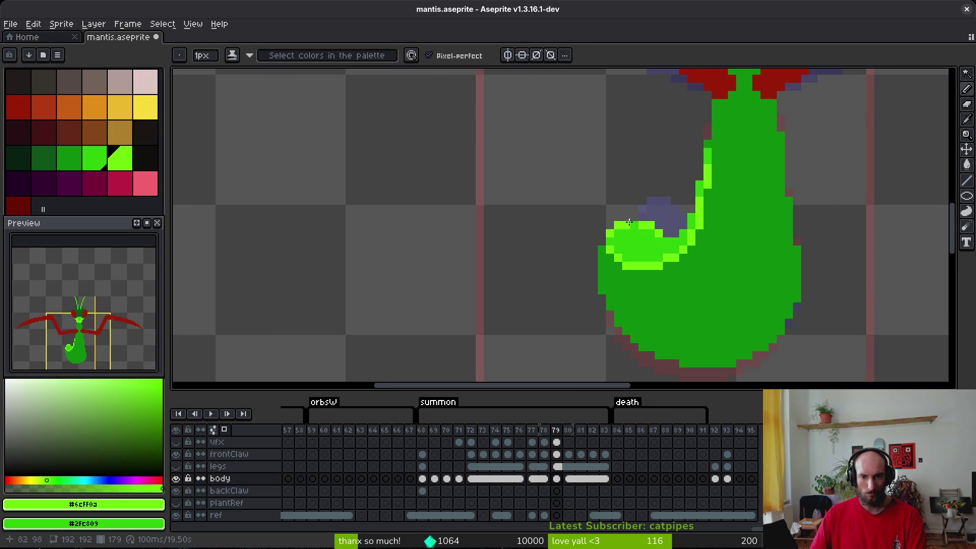
key(comma)
scroll(671, 269, down, 3)
key(alt)
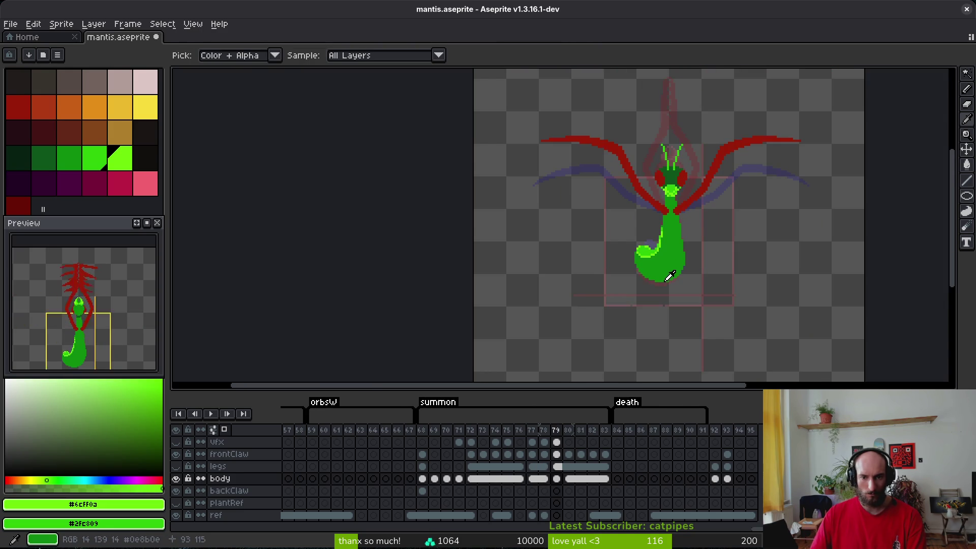
- Flip through the summon frames to the red-claws-spread pose on frame 75, then take the pencil
key(period)
key(period)
key(comma)
key(comma)
key(period)
key(period)
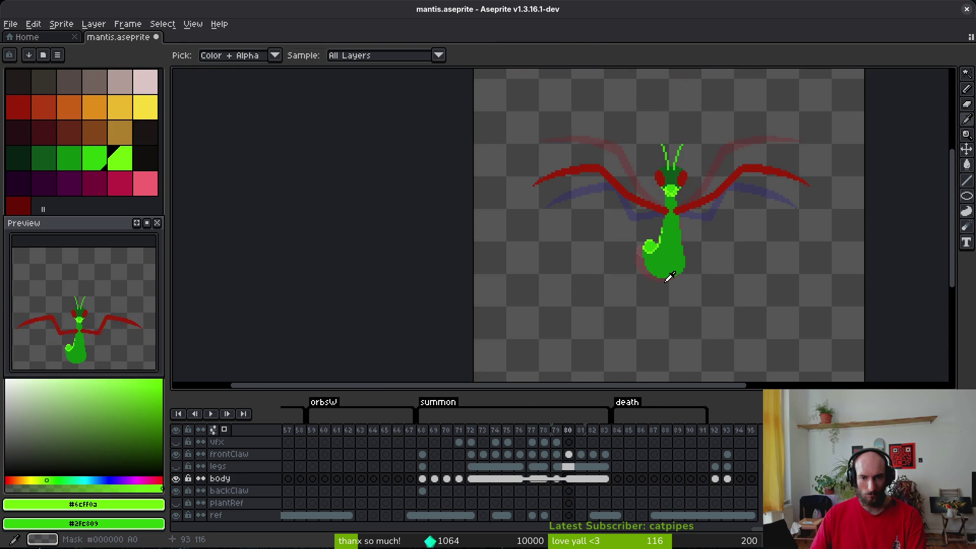
key(period)
key(period)
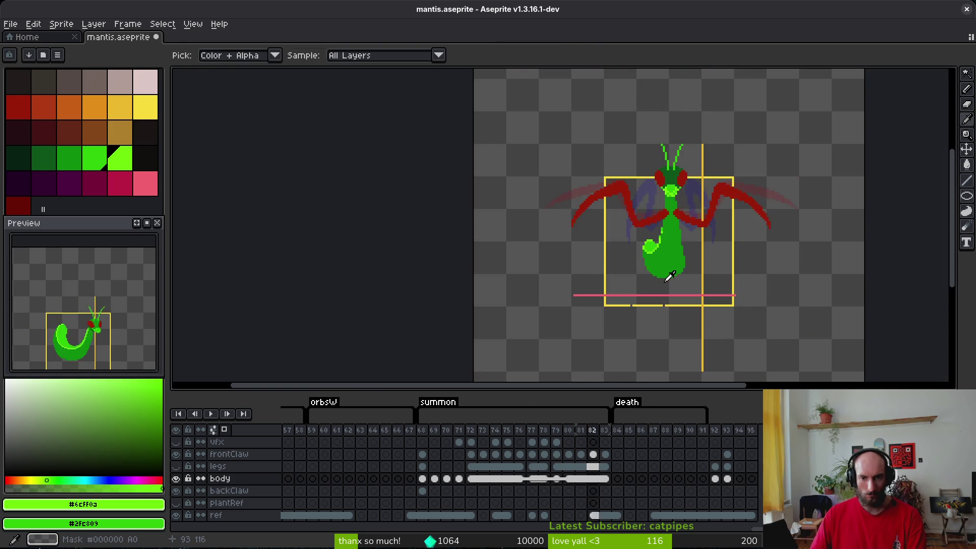
key(comma)
key(comma)
key(comma)
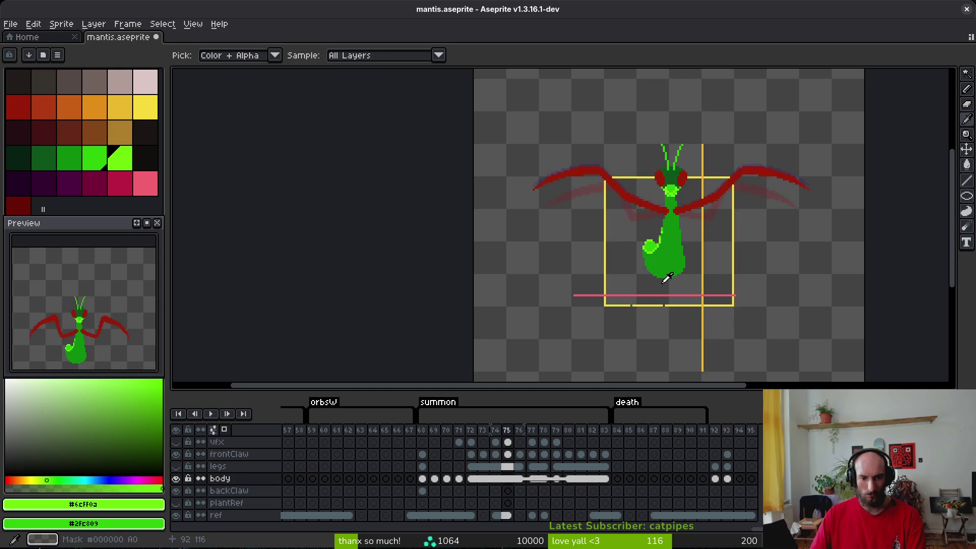
key(b)
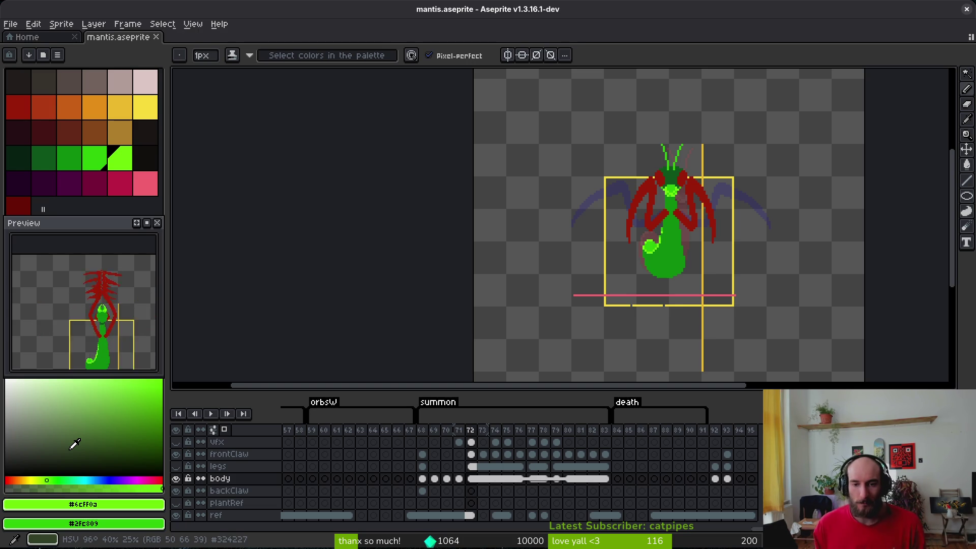
- Pick the dark body green and save the mantis file
scroll(690, 326, up, 2)
scroll(660, 301, up, 3)
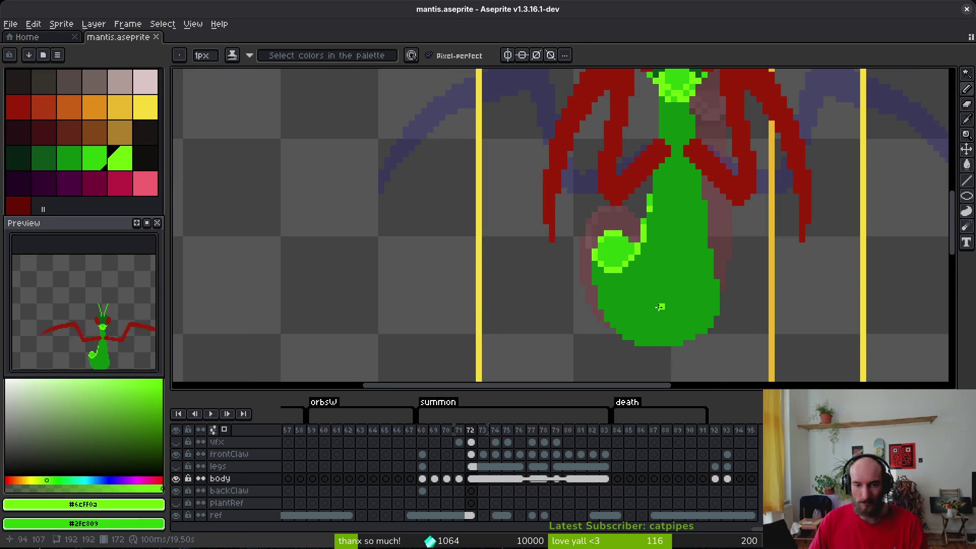
alt+click(656, 302)
key(ctrl+s)
- Step through frames 71 to 75 to show the mantis with front claws stretched wide
scroll(645, 310, right, 3)
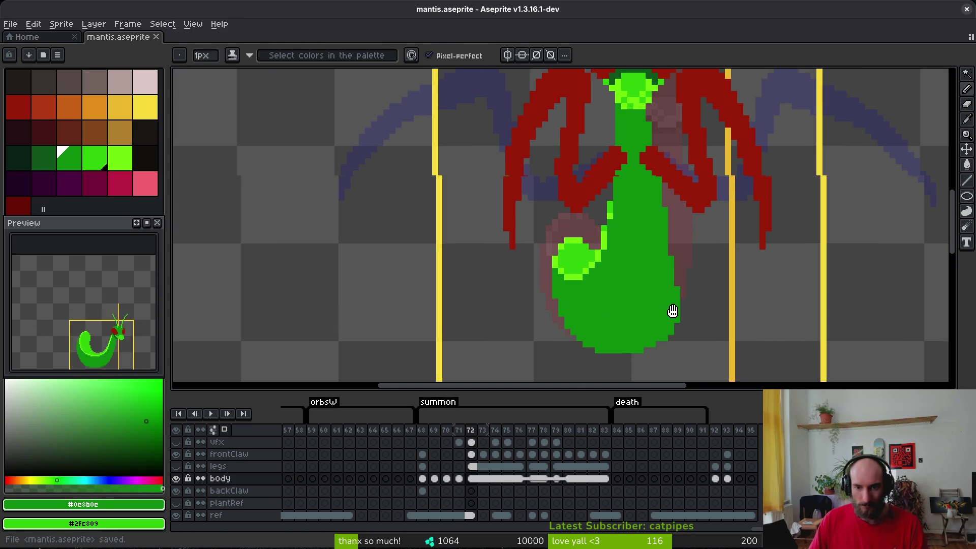
scroll(641, 313, right, 1)
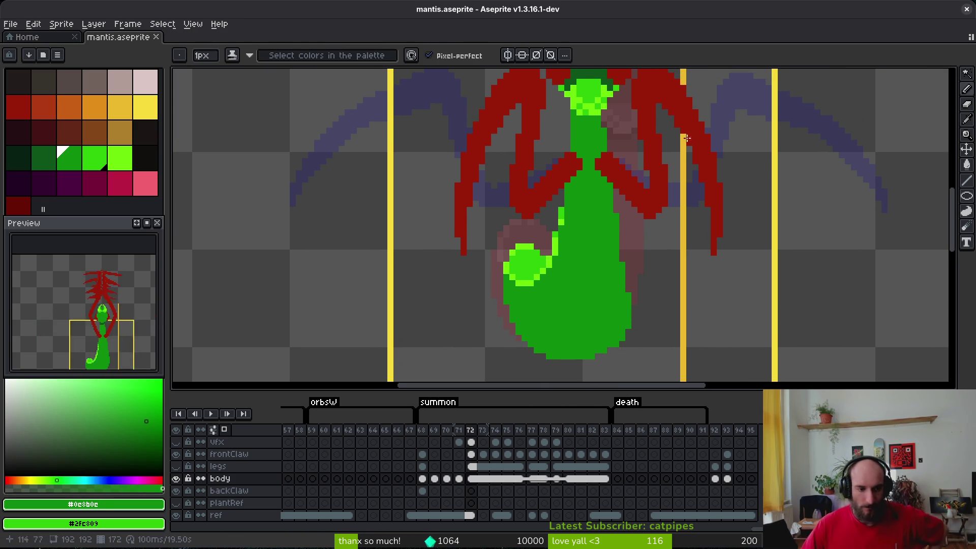
click(118, 337)
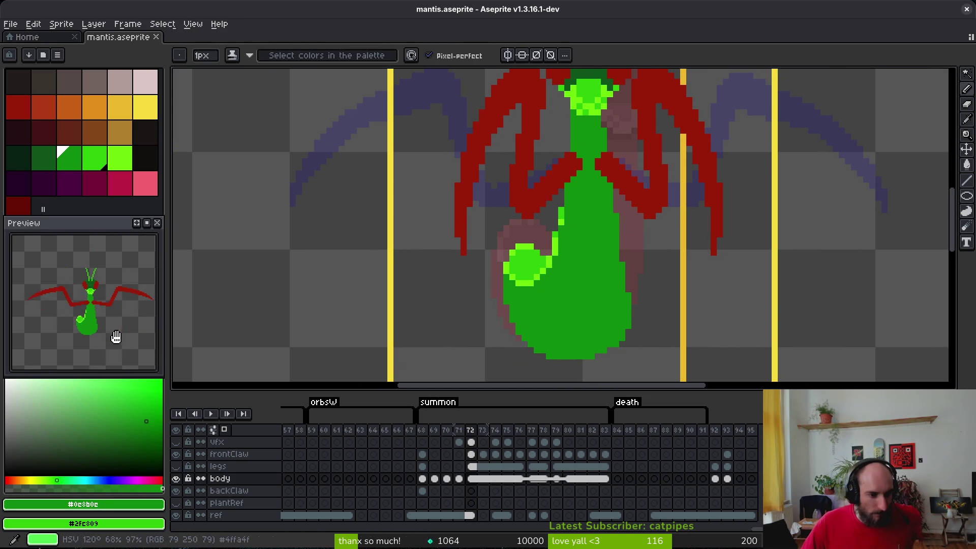
scroll(621, 338, down, 2)
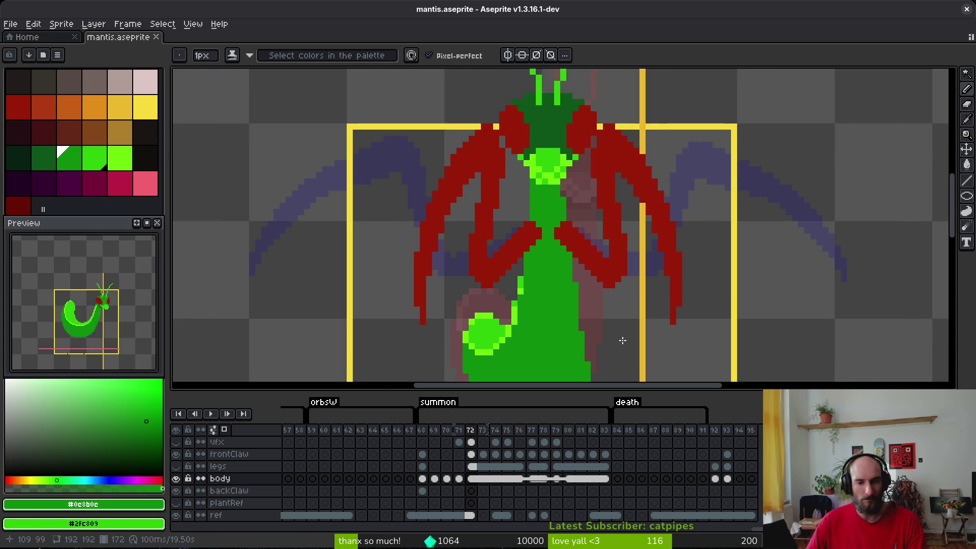
key(Left)
key(alt)
key(Right)
key(Right)
key(Right)
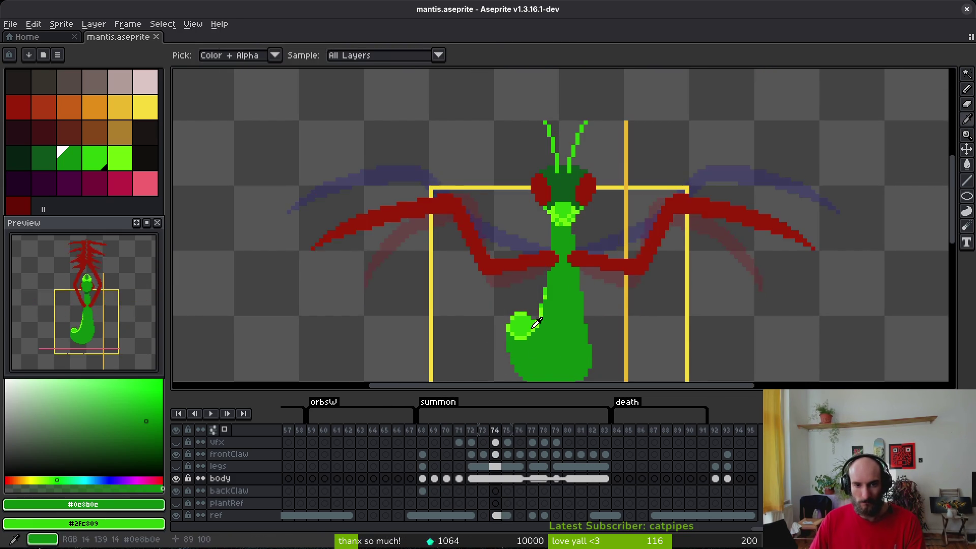
scroll(830, 206, right, 5)
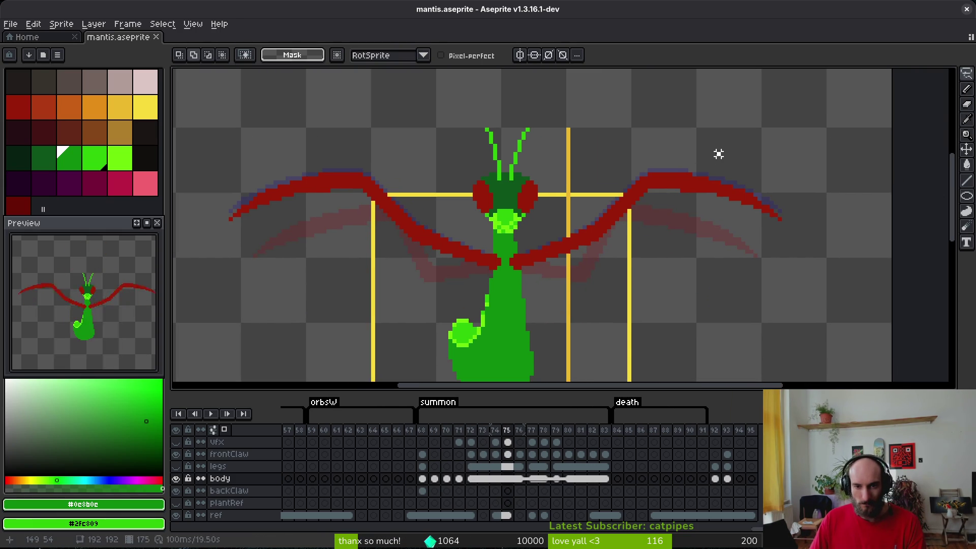
- On the frontClaw layer, rotate the right claw -6.6° and shift it down-right
mouse_move(719, 153)
mouse_down()
mouse_move(510, 233)
mouse_move(498, 258)
mouse_up()
mouse_move(670, 144)
mouse_down()
mouse_move(634, 151)
mouse_move(521, 235)
mouse_move(503, 280)
mouse_move(801, 208)
mouse_move(661, 142)
mouse_up()
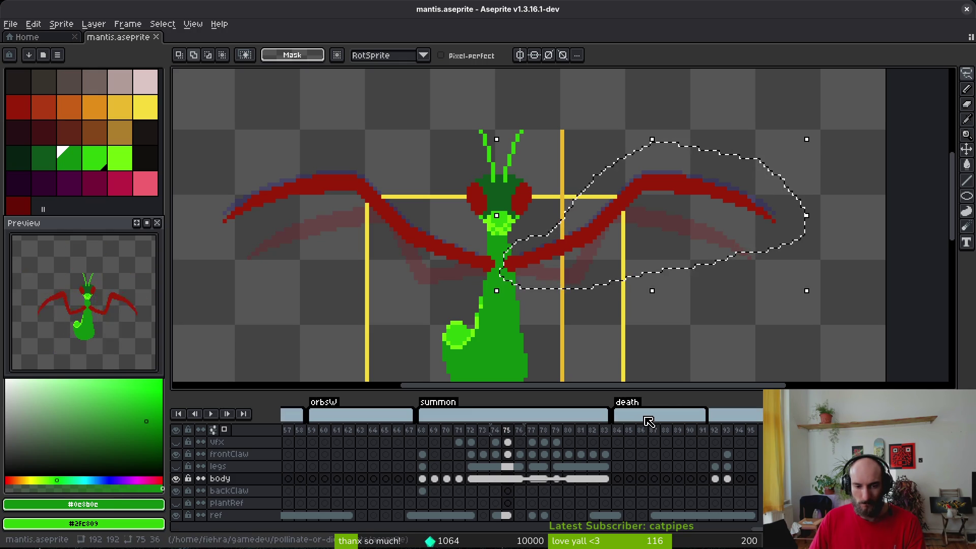
click(507, 454)
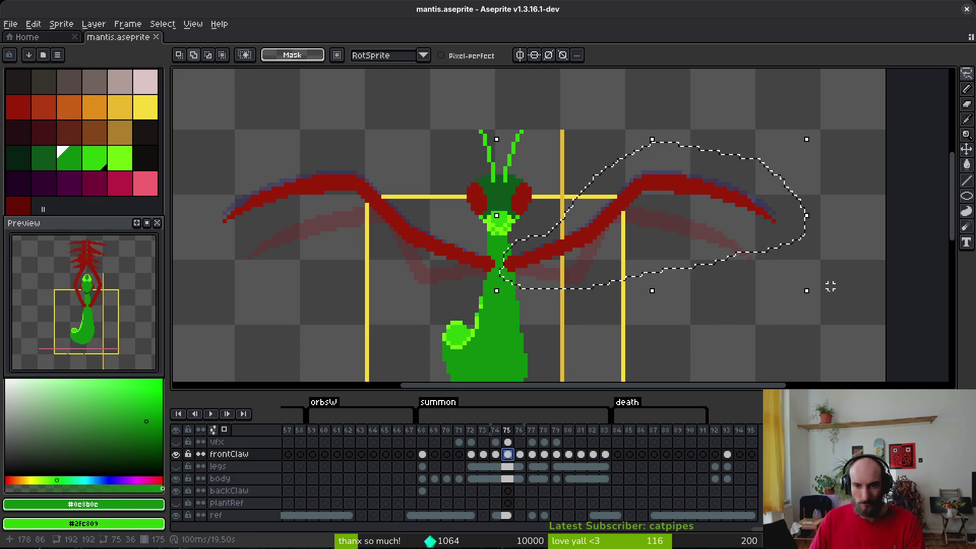
mouse_move(813, 292)
mouse_down()
mouse_move(817, 314)
mouse_move(798, 306)
mouse_up()
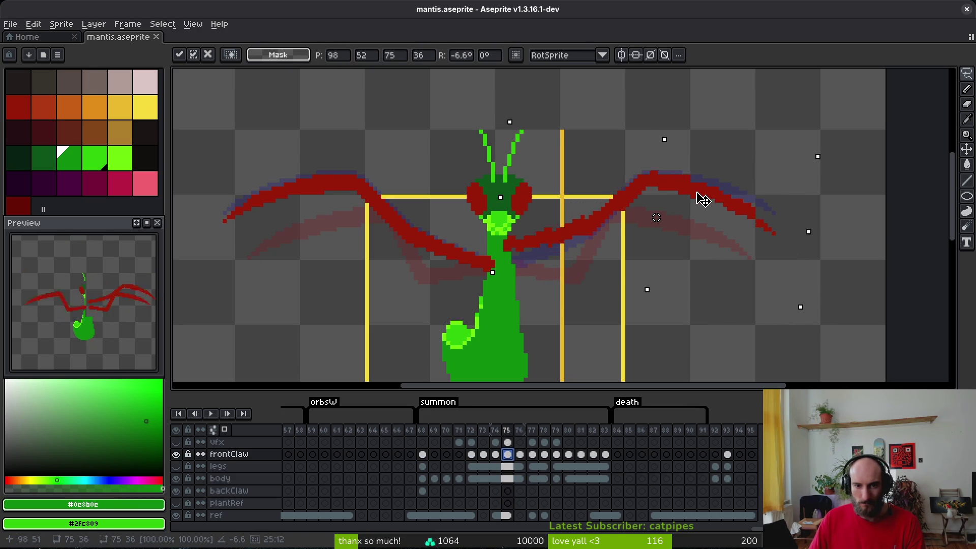
drag(697, 197, 706, 216)
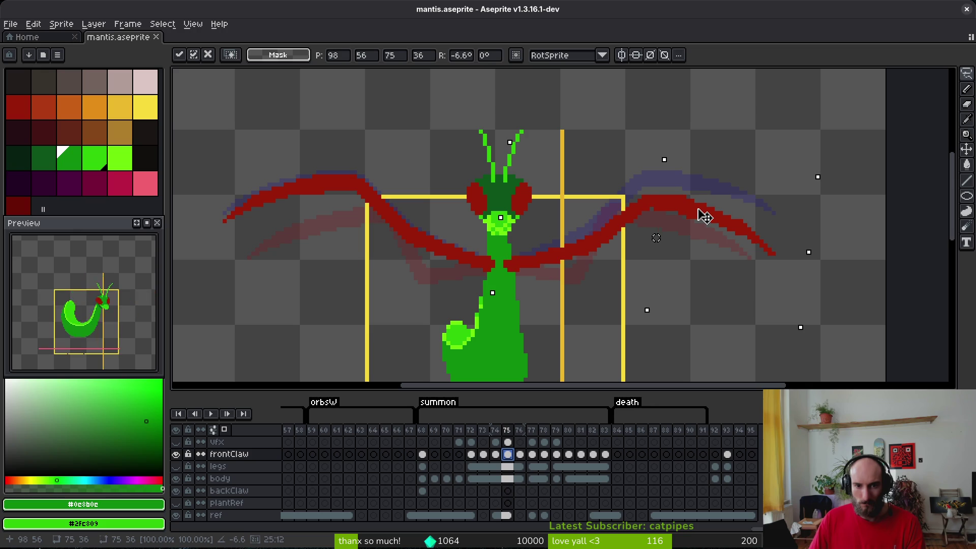
key(b)
- Pick the claw's dark red colour and switch to the eraser
scroll(561, 268, up, 1)
alt+click(547, 247)
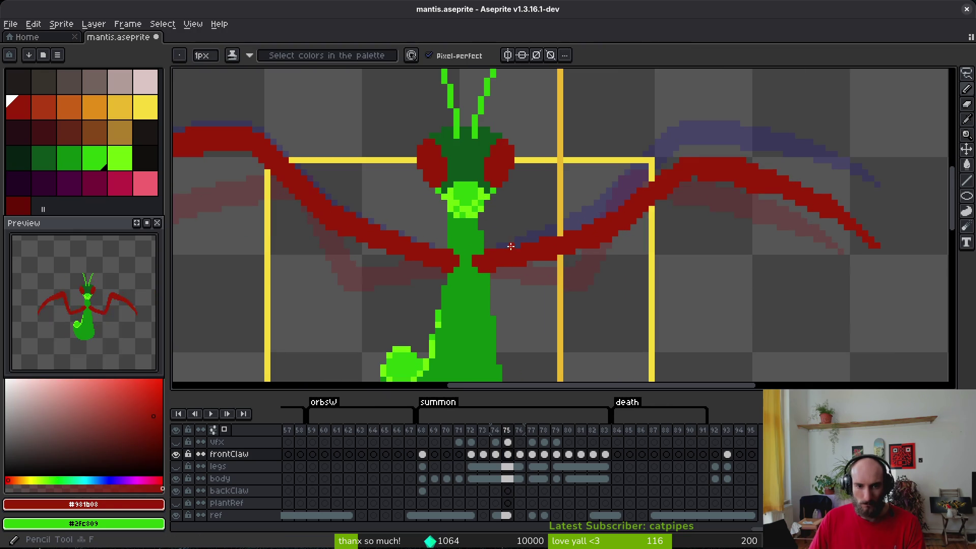
key(e)
scroll(529, 257, up, 1)
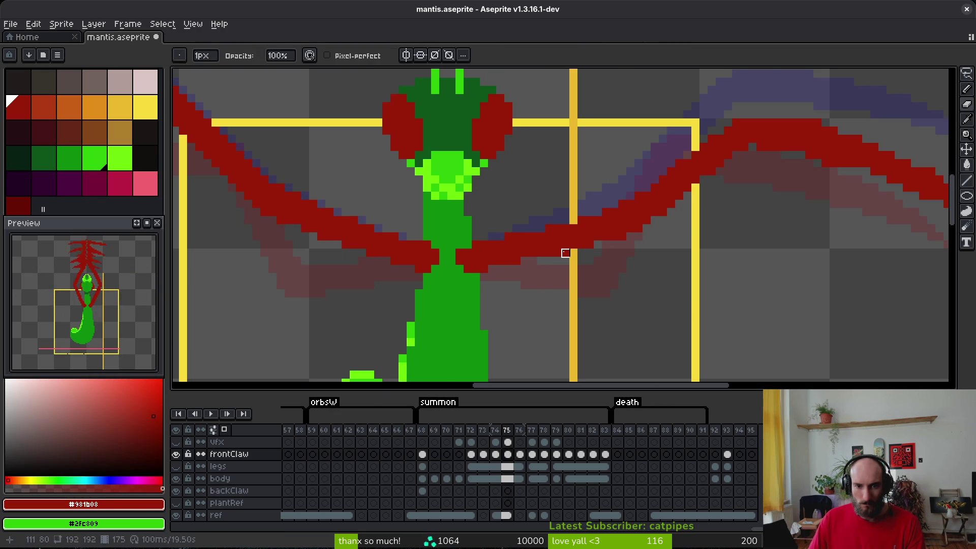
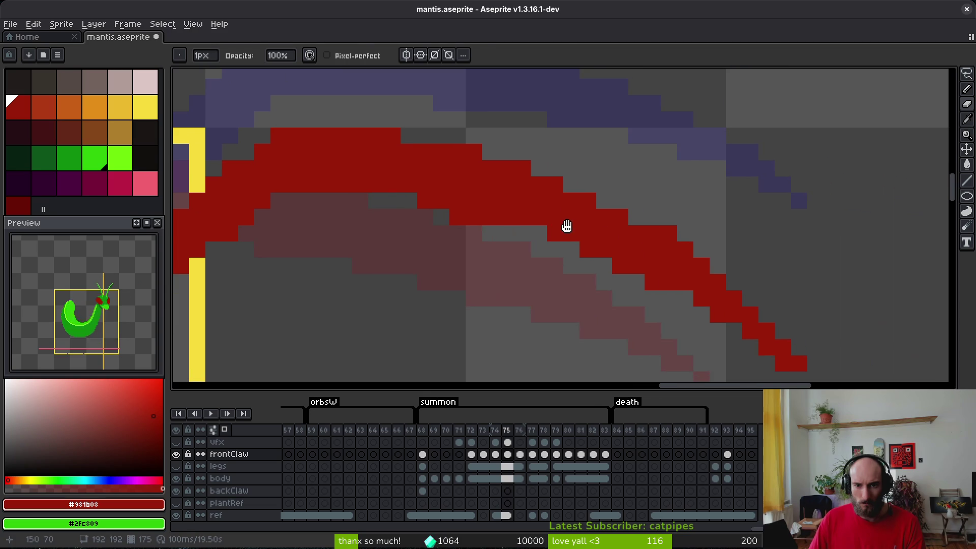
- Reshape the front claw tip in frame 75 into a smooth outward arc with Pencil and Eraser
key(b)
scroll(748, 332, up, 2)
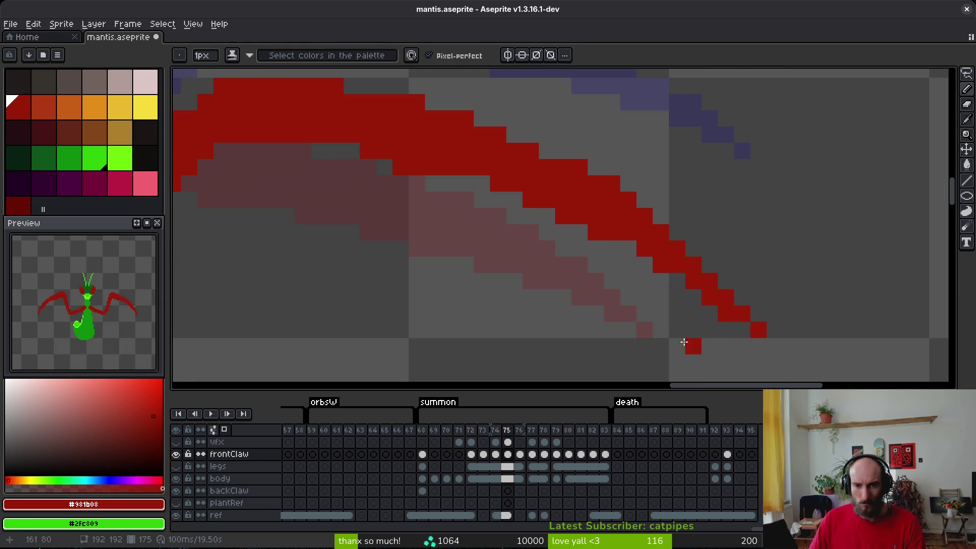
scroll(742, 279, down, 2)
scroll(659, 269, up, 2)
key(e)
scroll(625, 269, down, 1)
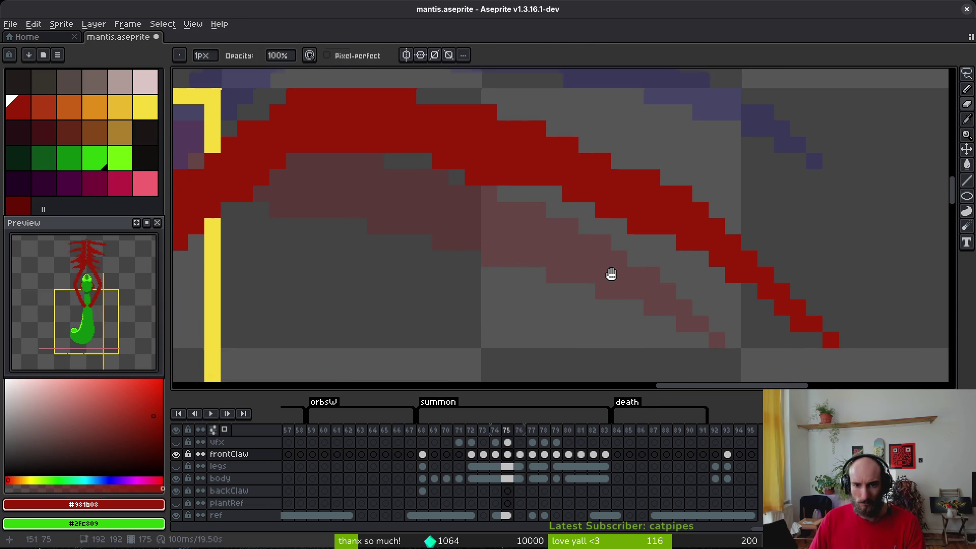
scroll(600, 265, up, 1)
key(b)
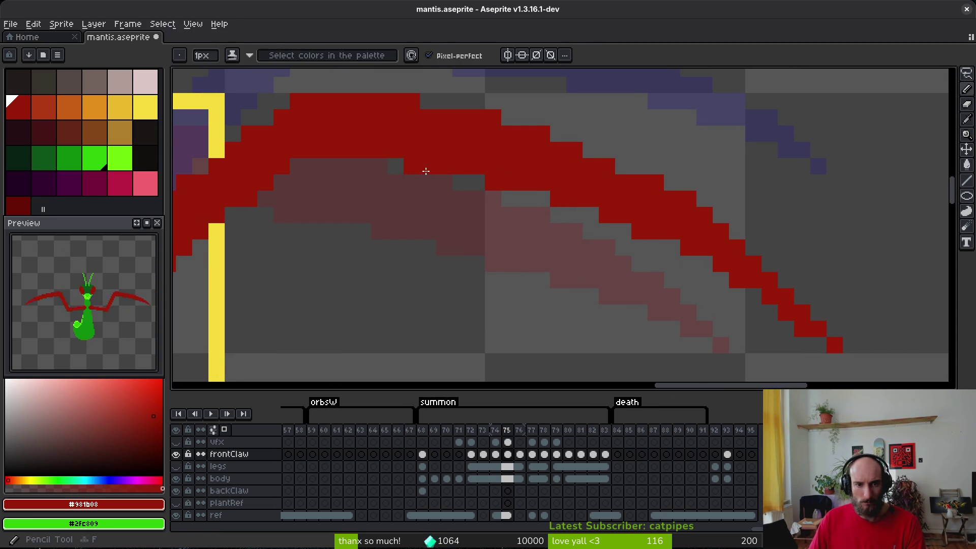
- Save mantis.aseprite with Ctrl+S
scroll(490, 229, down, 2)
key(ctrl+s)
scroll(561, 202, up, 2)
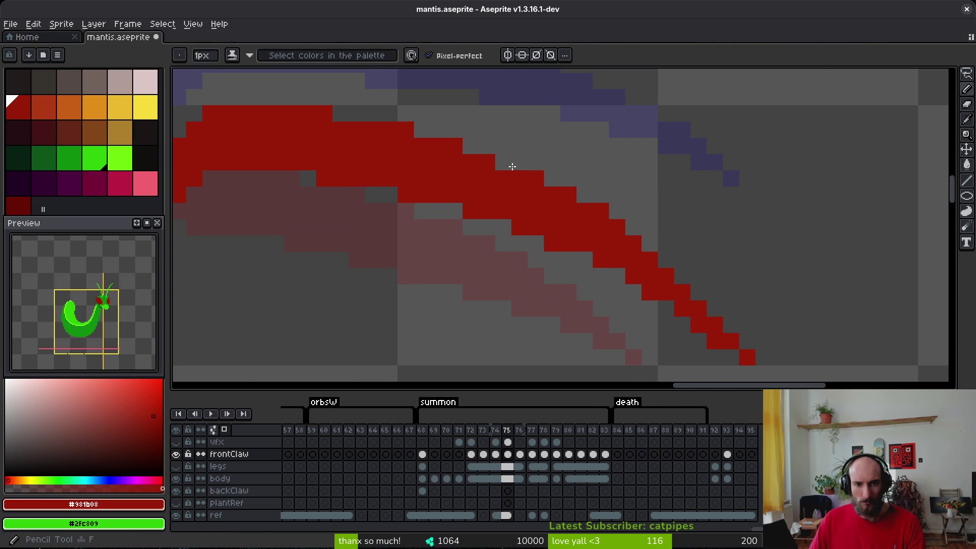
scroll(539, 238, down, 2)
scroll(555, 254, down, 1)
scroll(569, 235, up, 1)
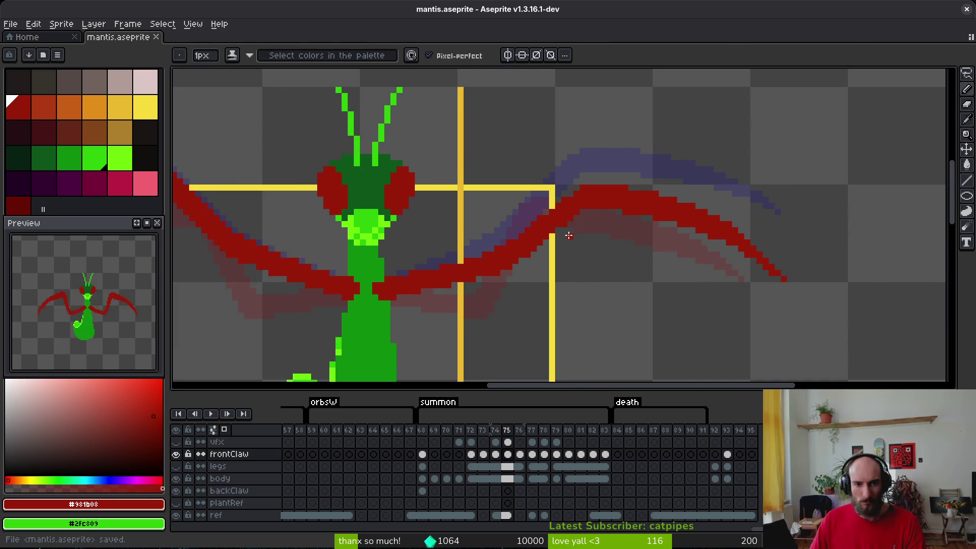
scroll(610, 234, down, 1)
scroll(564, 284, left, 3)
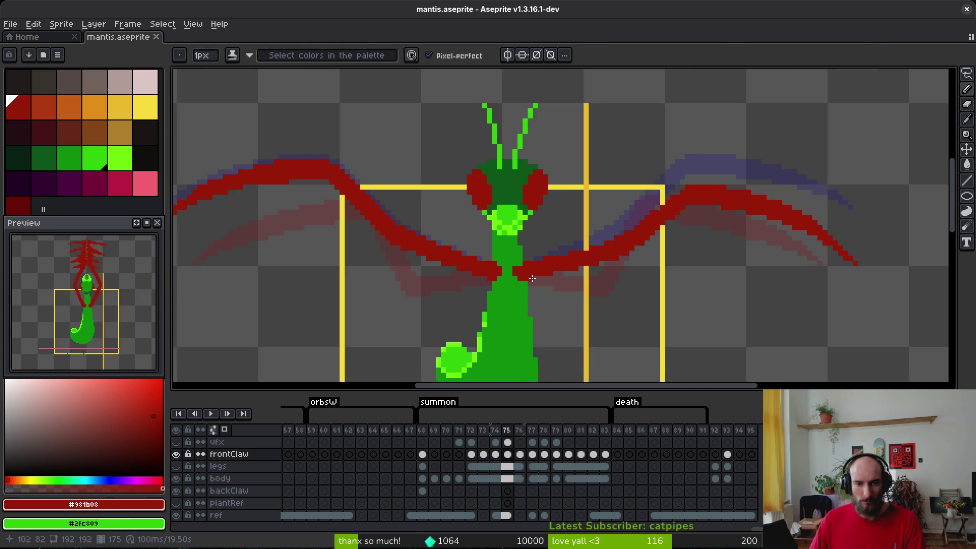
- Lasso-select the old left claw and delete it
key(q)
mouse_move(550, 263)
mouse_down()
mouse_move(447, 209)
mouse_move(217, 196)
mouse_move(468, 273)
mouse_move(544, 279)
mouse_move(550, 252)
mouse_move(558, 279)
mouse_move(559, 256)
mouse_up()
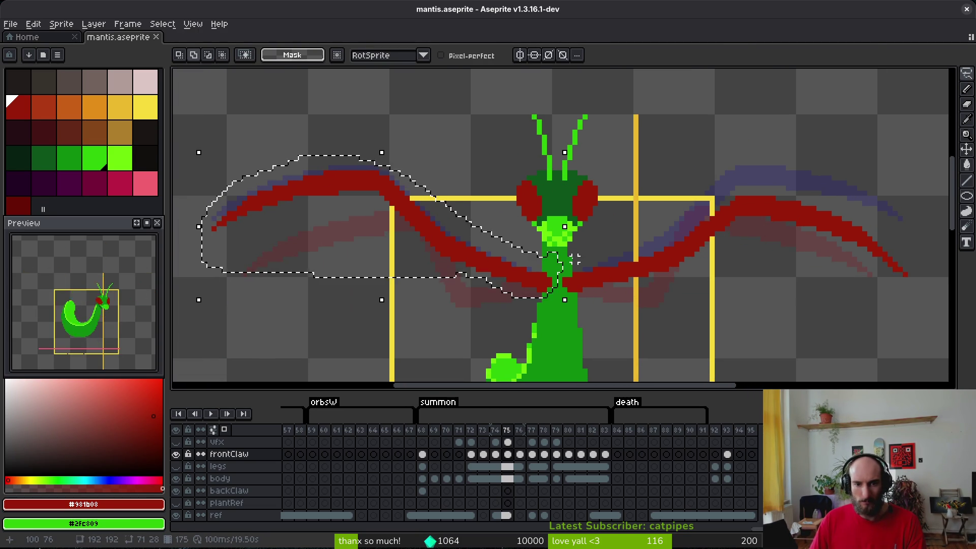
key(Delete)
scroll(812, 244, right, 5)
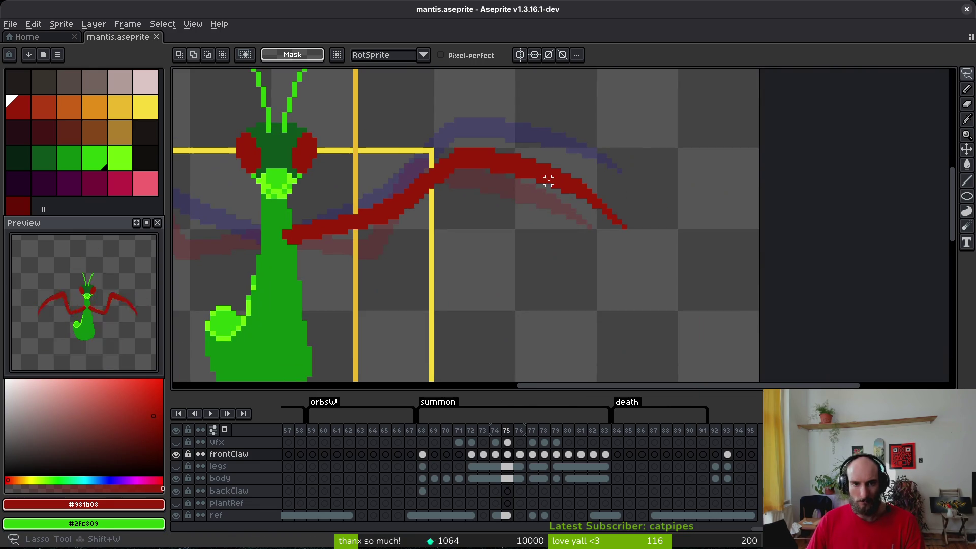
scroll(618, 209, up, 1)
key(b)
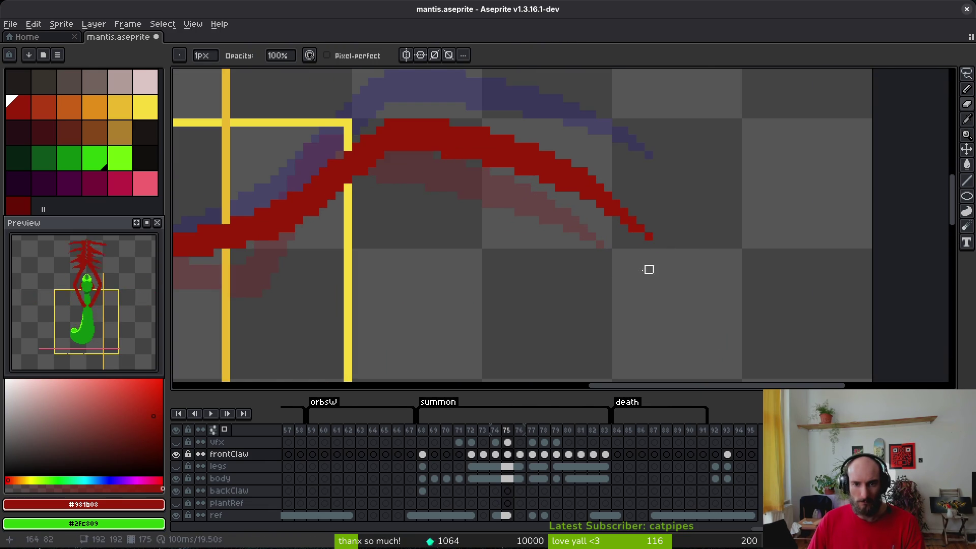
scroll(656, 283, left, 3)
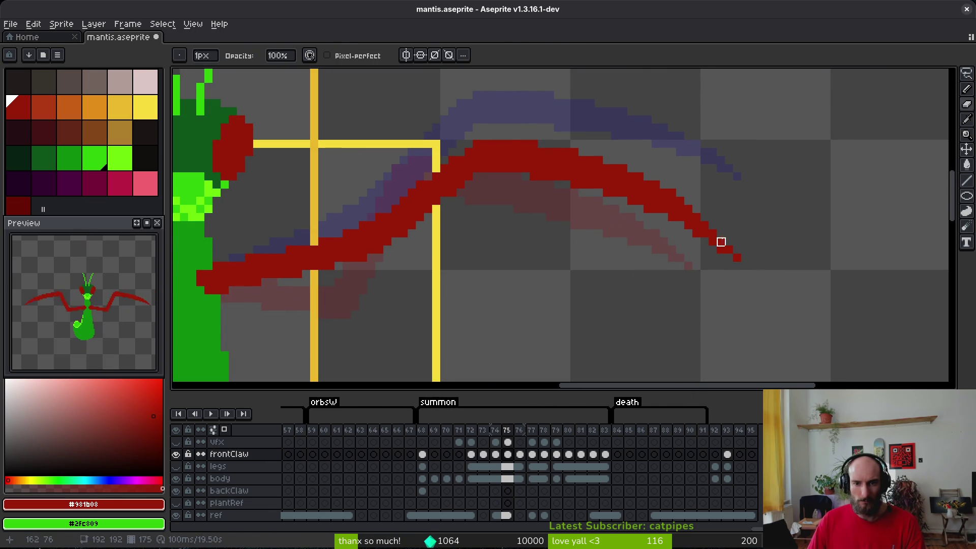
- Nudge the right claw's tip one pixel up and left, then save
key(m)
scroll(725, 229, up, 1)
drag(674, 232, 841, 348)
mouse_move(766, 268)
mouse_down()
mouse_move(778, 259)
mouse_move(768, 261)
mouse_move(795, 282)
mouse_up()
key(ctrl+d)
scroll(676, 252, down, 1)
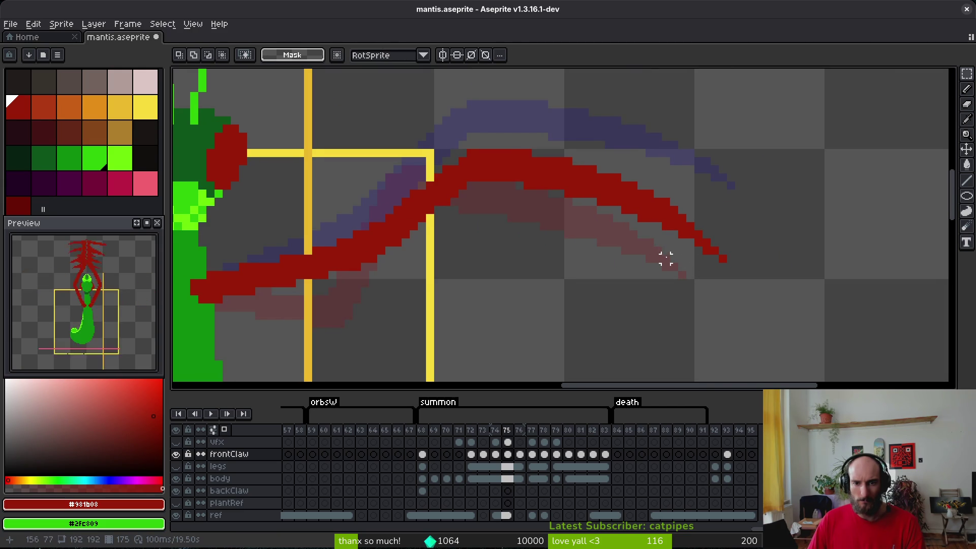
key(b)
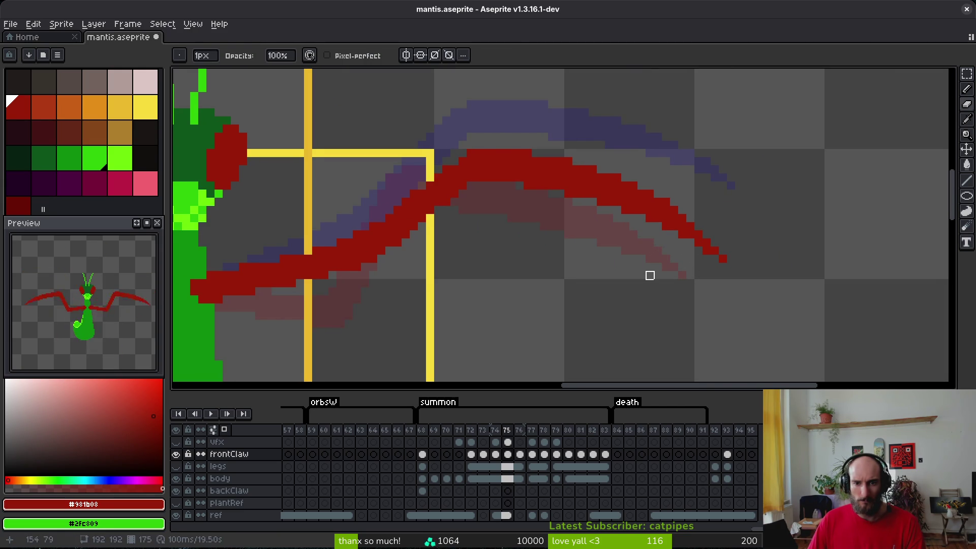
key(ctrl+s)
scroll(599, 259, down, 1)
scroll(661, 258, left, 3)
- Copy the right claw, flip the pasted copy horizontally, and place it as the left claw
key(shift+q)
mouse_move(833, 145)
mouse_down()
mouse_move(592, 239)
mouse_move(880, 320)
mouse_move(923, 208)
mouse_up()
key(ctrl+c)
key(ctrl+v)
key(shift+h)
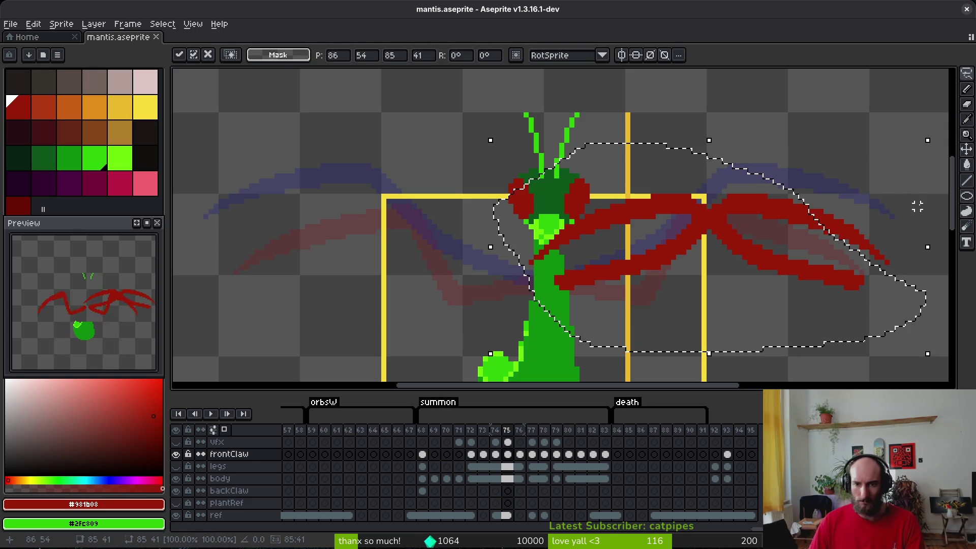
mouse_move(799, 279)
mouse_down()
mouse_move(468, 273)
mouse_move(480, 277)
mouse_up()
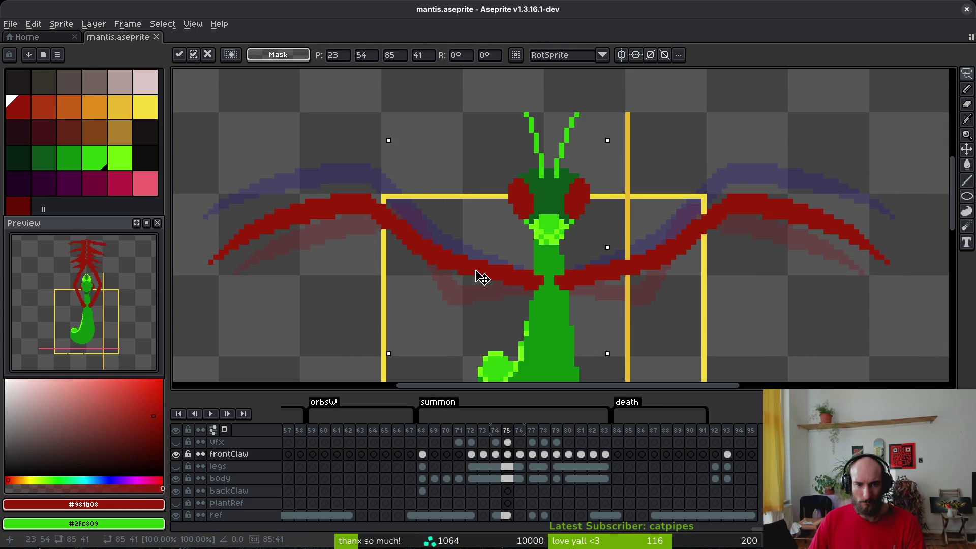
key(Return)
scroll(500, 252, down, 3)
key(i)
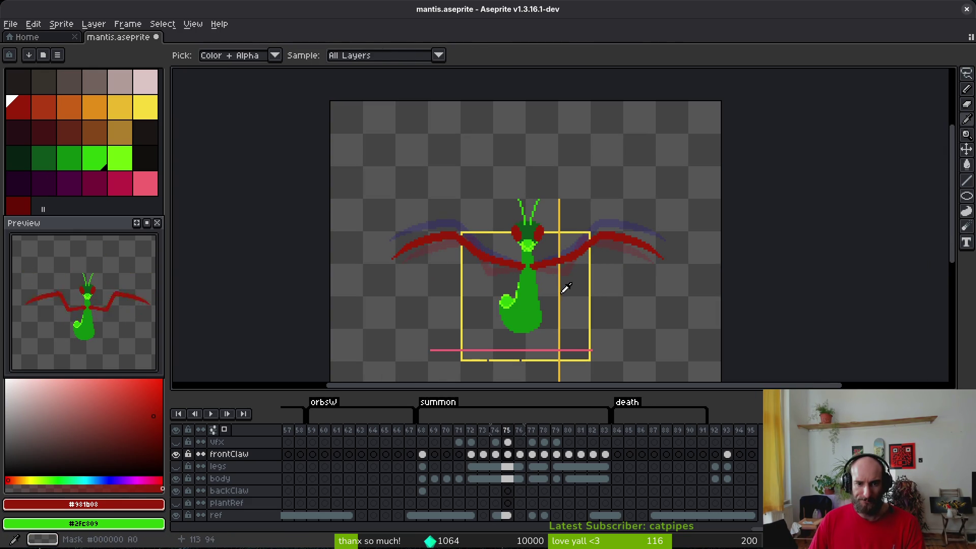
key(Return)
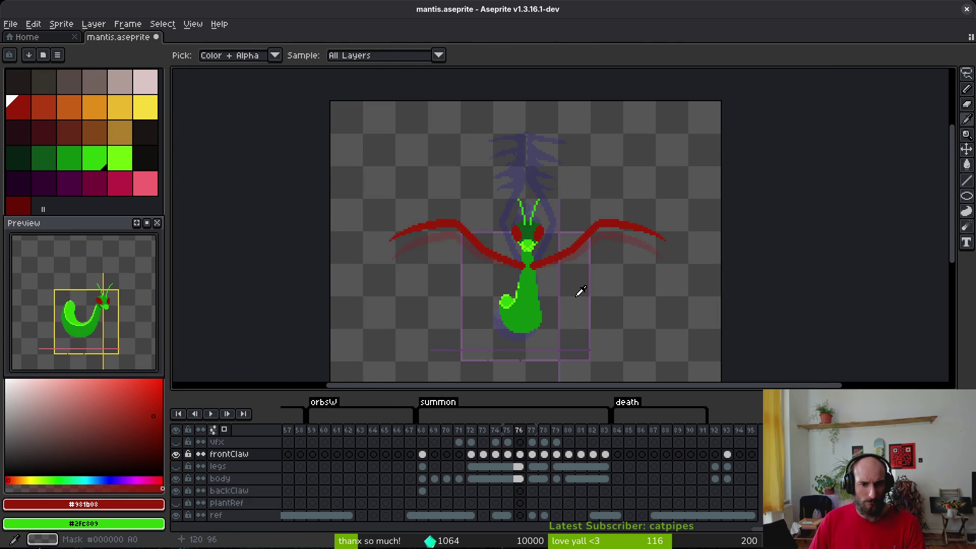
key(Return)
key(Return)
key(Return)
key(q)
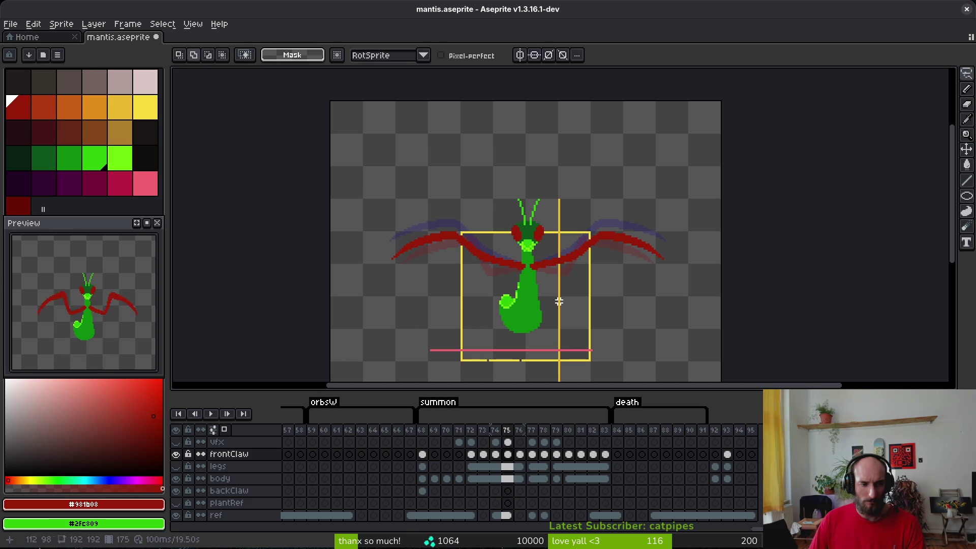
drag(94, 330, 97, 350)
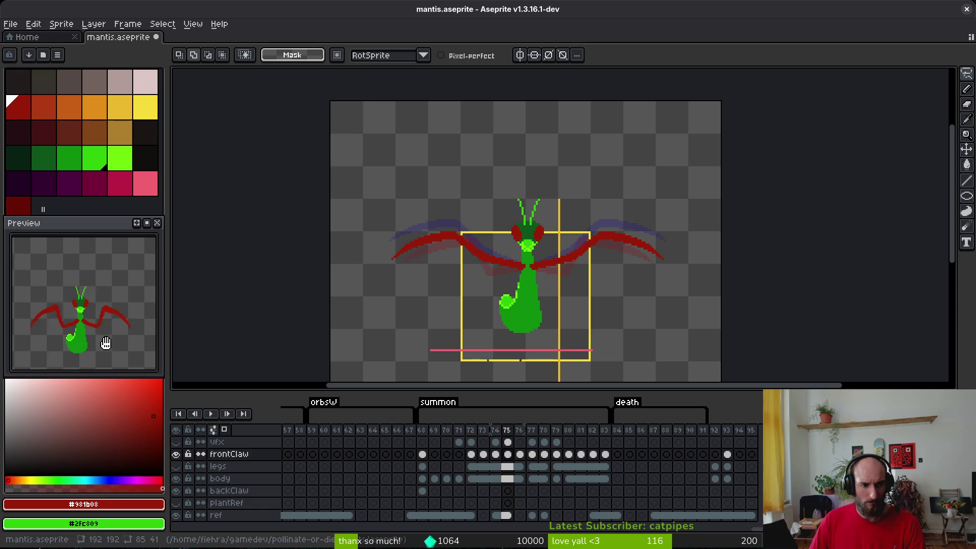
drag(106, 343, 103, 354)
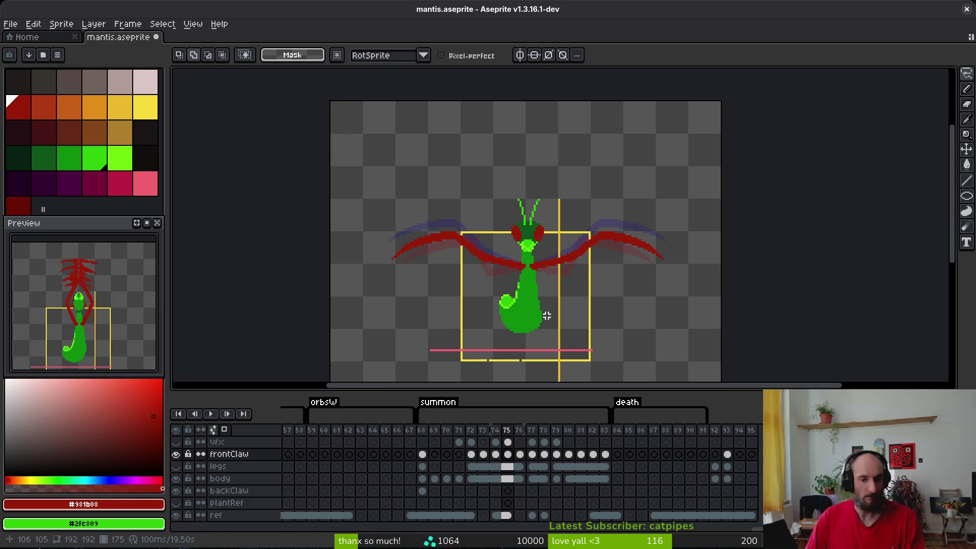
- Zoom in on the claws, erase a stray red pixel on the upper edge, and save
scroll(546, 315, up, 1)
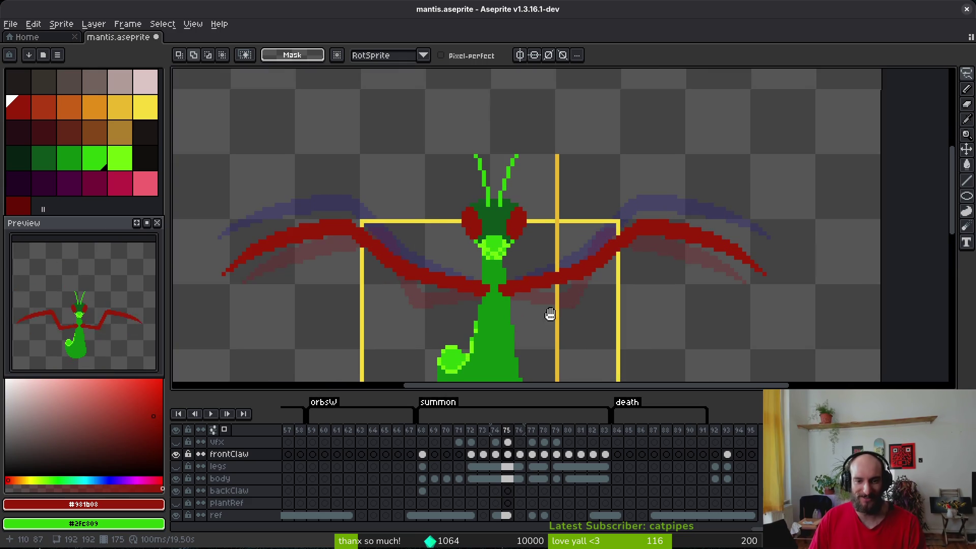
drag(549, 314, 523, 318)
scroll(416, 305, up, 1)
scroll(402, 284, up, 2)
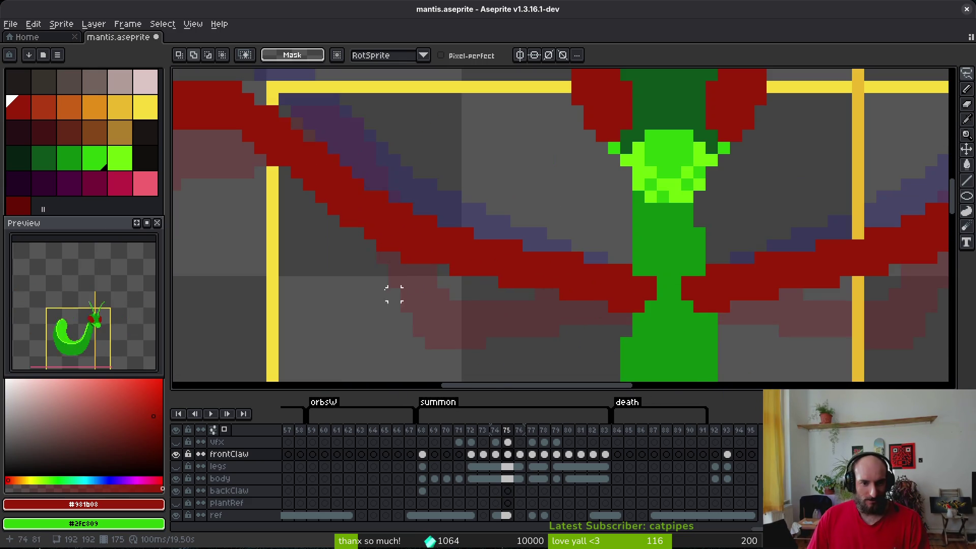
key(b)
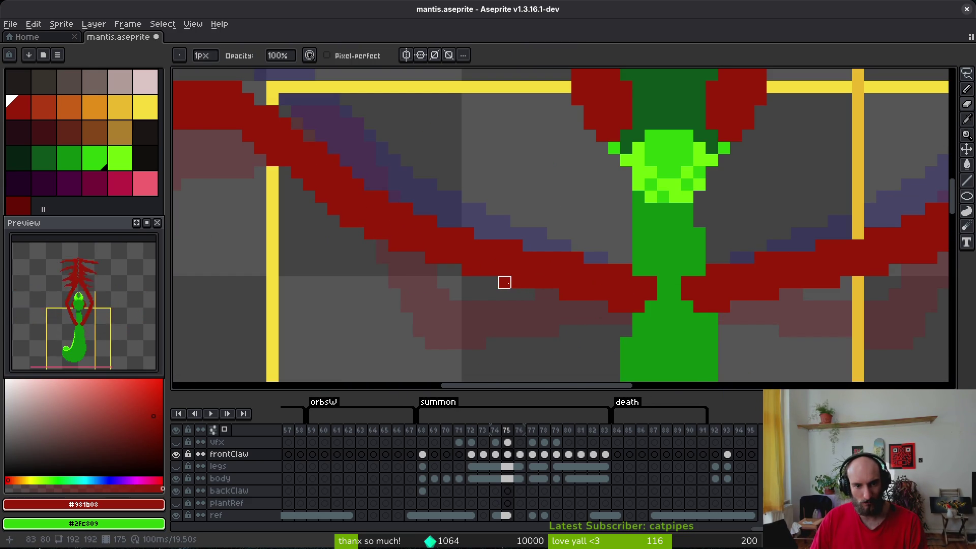
right_click(578, 257)
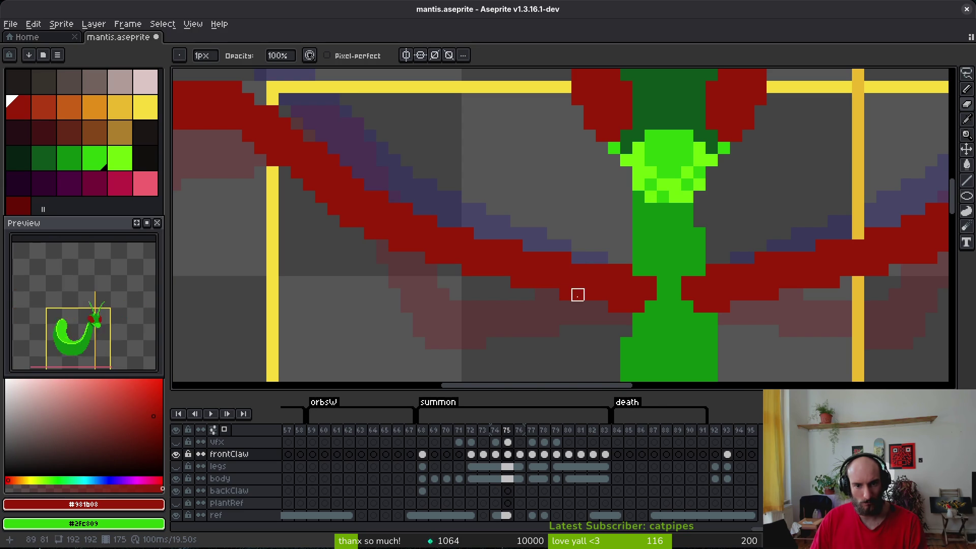
scroll(590, 283, down, 2)
scroll(578, 276, up, 2)
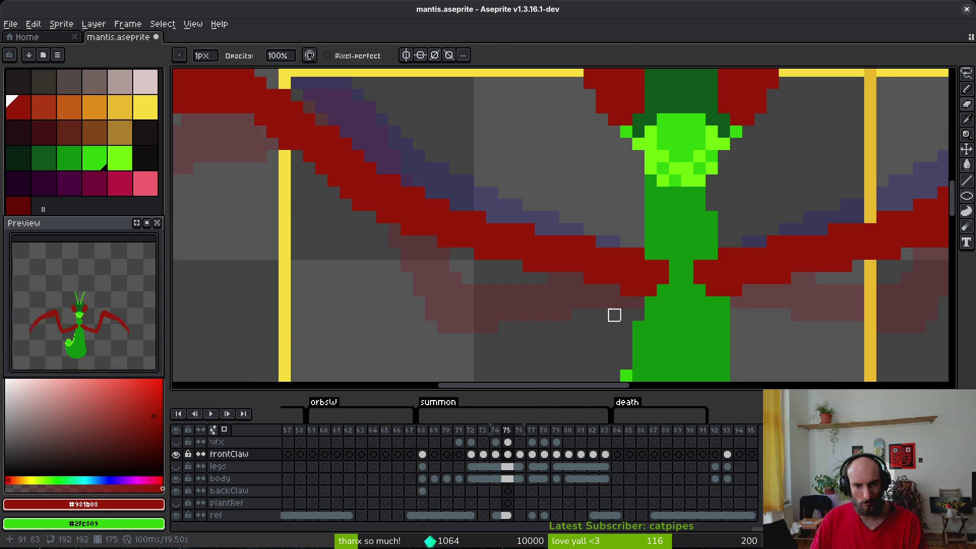
scroll(623, 297, down, 3)
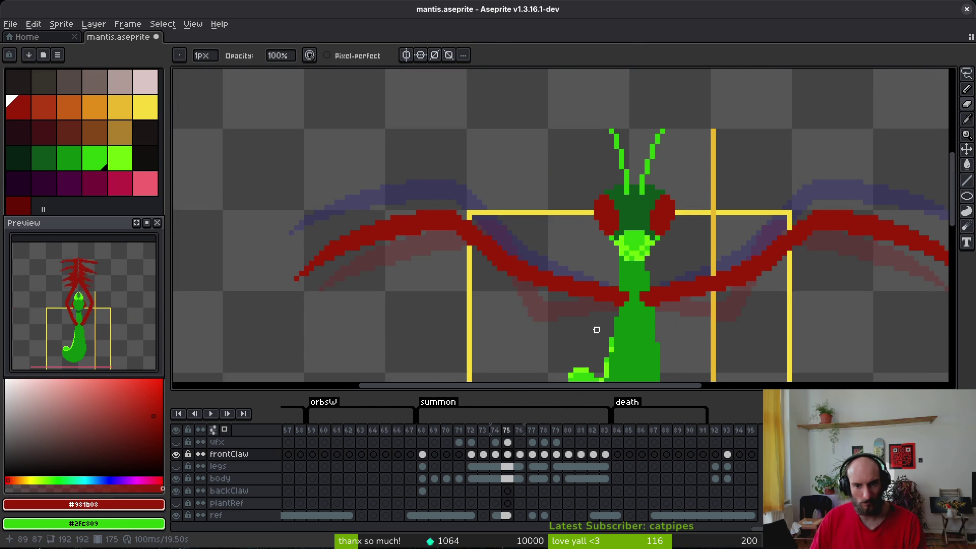
key(ctrl+s)
- Fix a pixel on the right claw's edge and save mantis.aseprite again
scroll(534, 311, up, 1)
scroll(663, 293, up, 3)
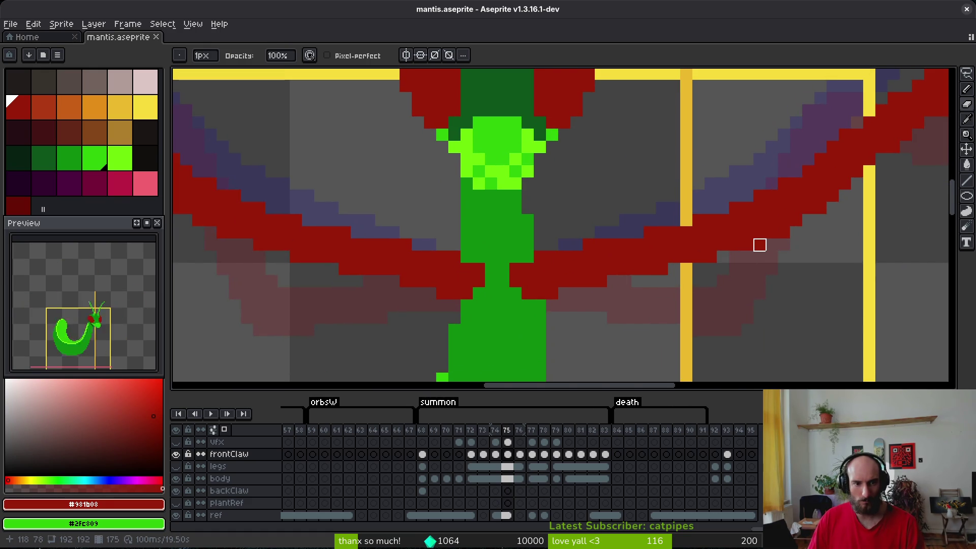
click(747, 270)
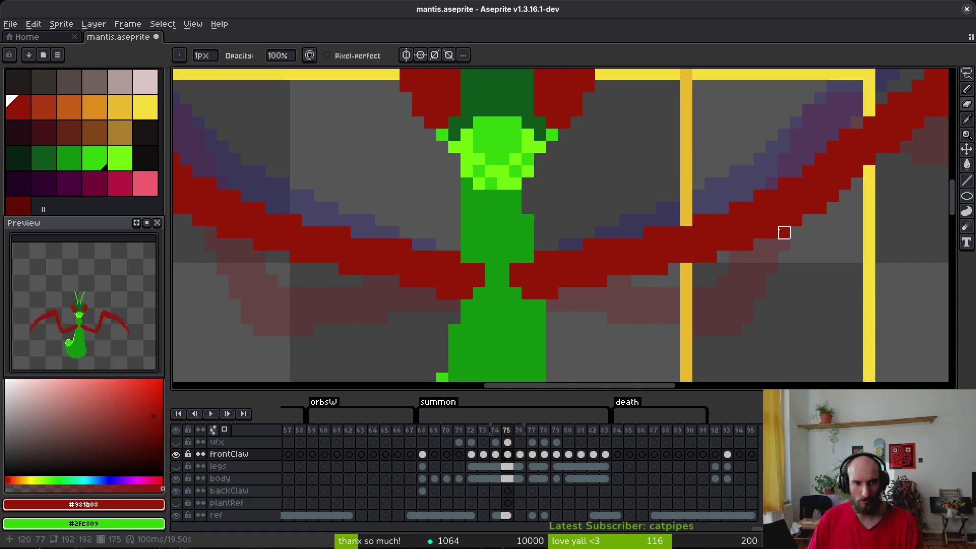
drag(748, 257, 792, 272)
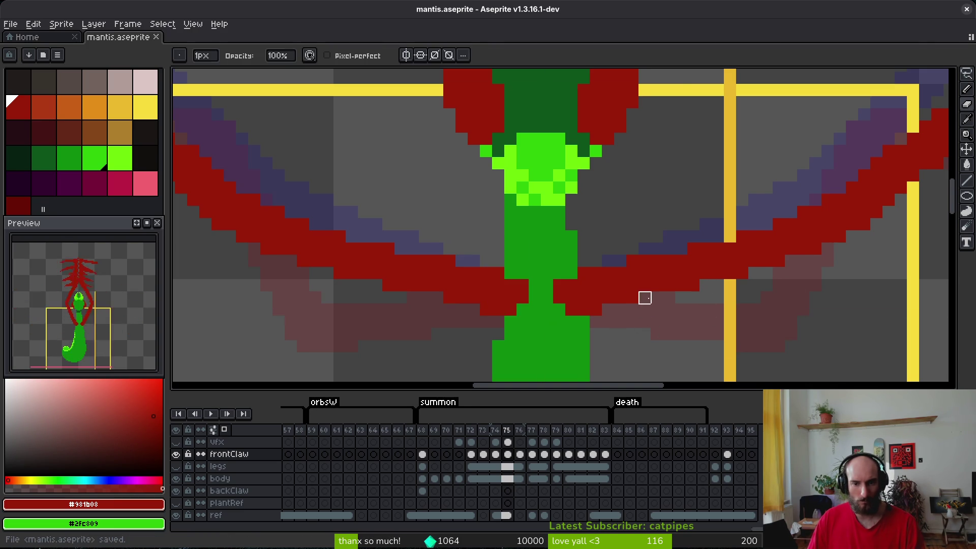
scroll(609, 334, down, 5)
key(ctrl+s)
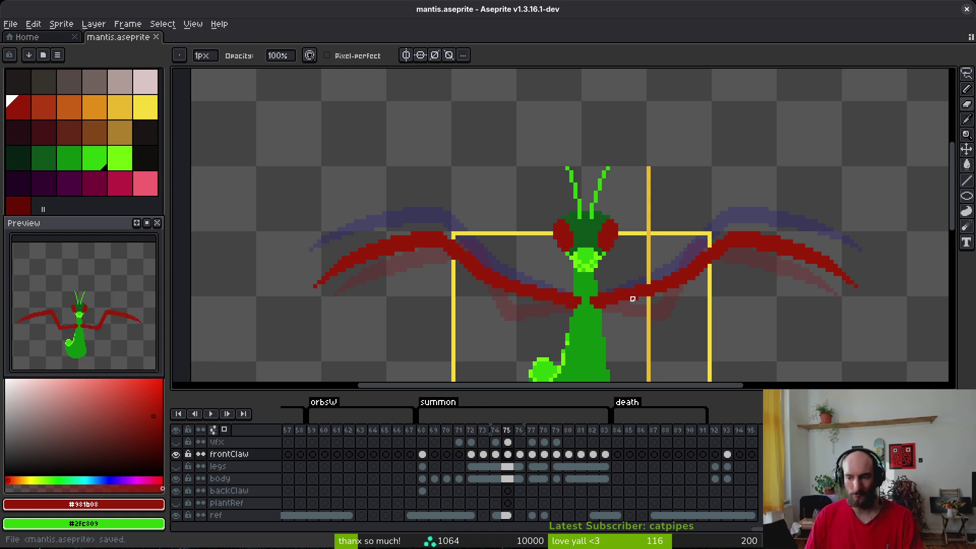
scroll(441, 368, right, 2)
scroll(537, 285, down, 2)
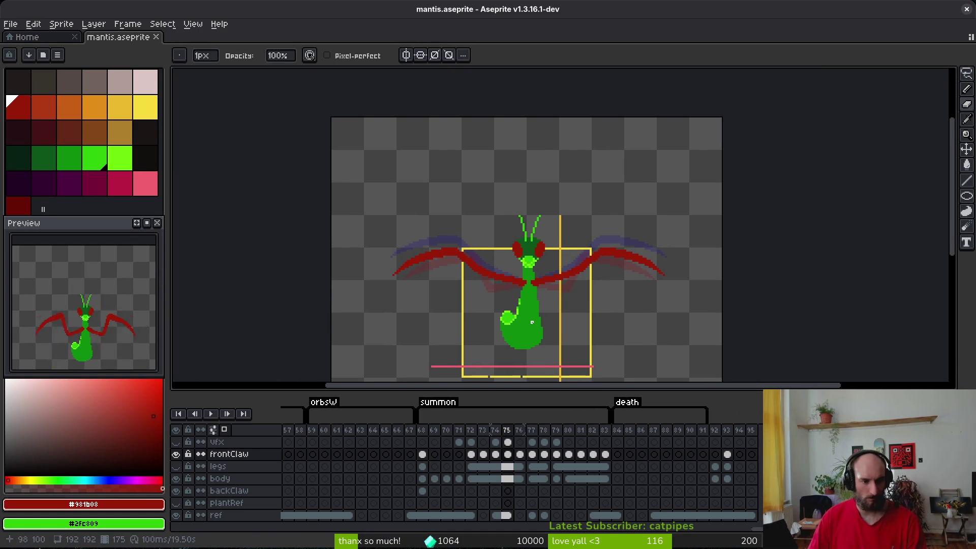
click(224, 430)
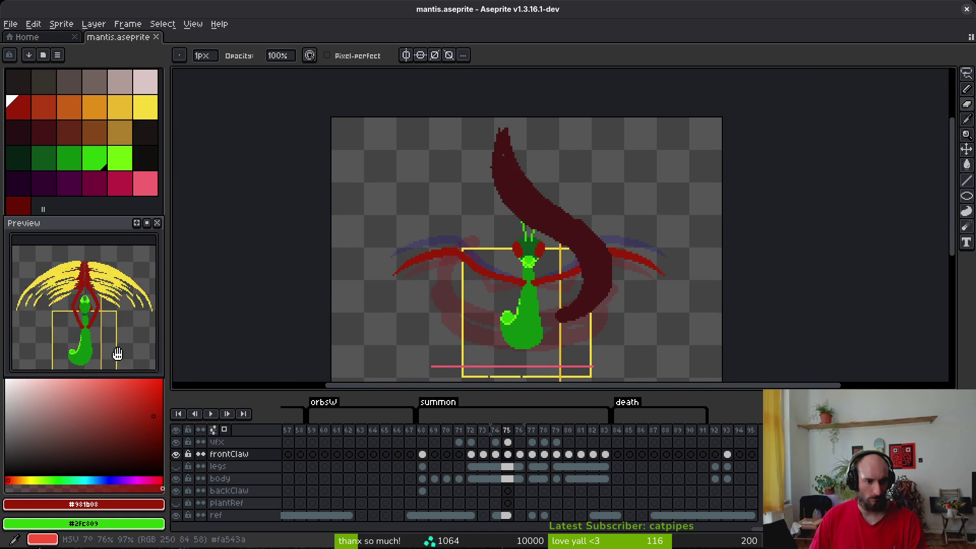
click(175, 441)
key(ctrl+s)
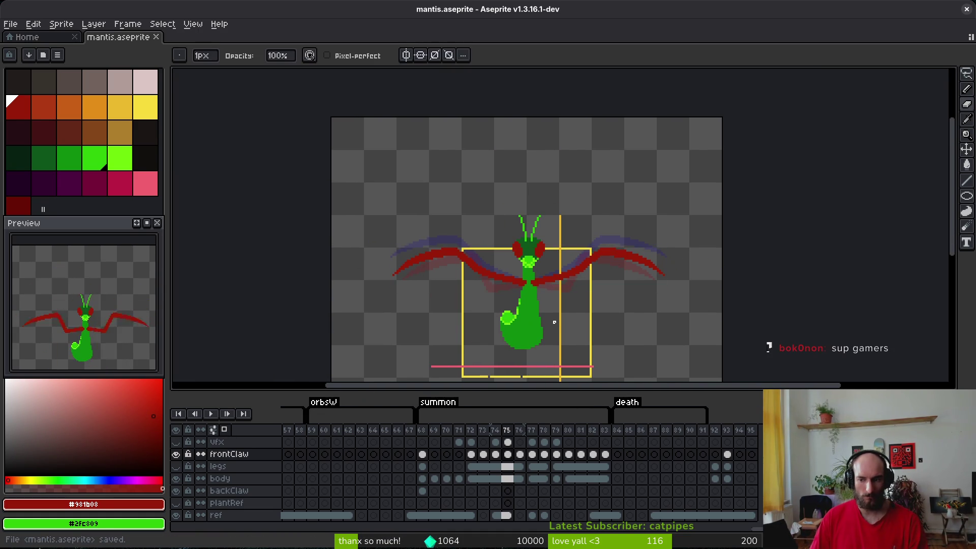
drag(551, 320, 540, 288)
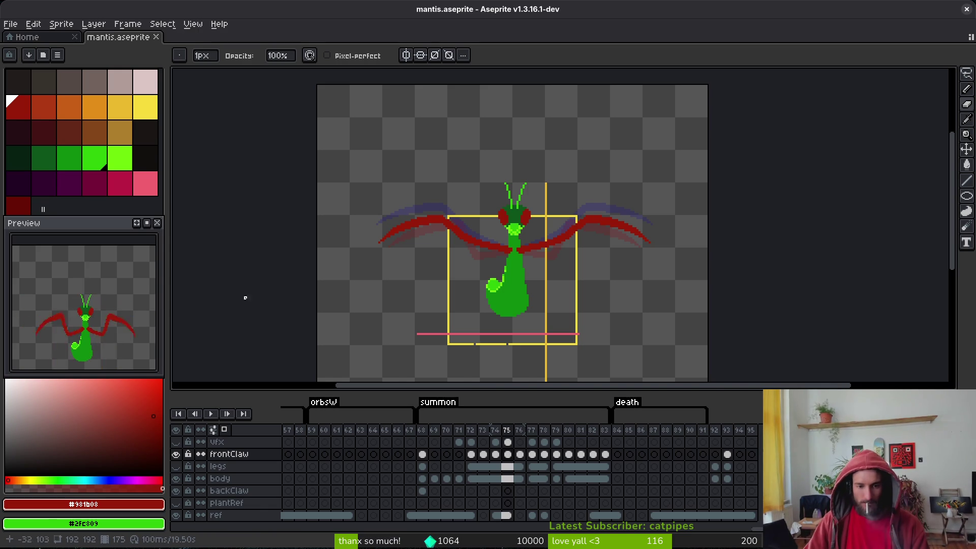
- Flood-fill part of the head dark green on the frame 75 body layer, undoing a stray fill
key(ctrl+s)
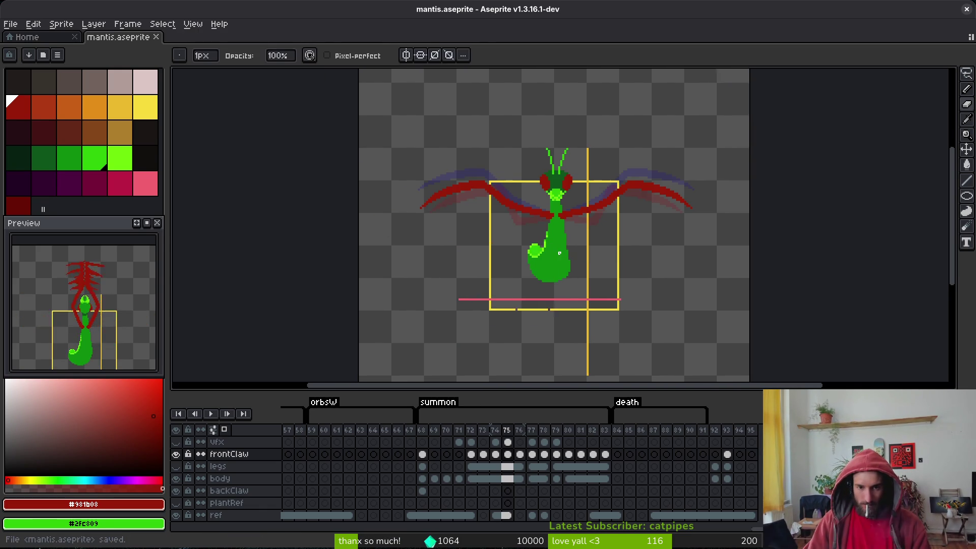
scroll(557, 322, up, 3)
alt+click(557, 322)
key(g)
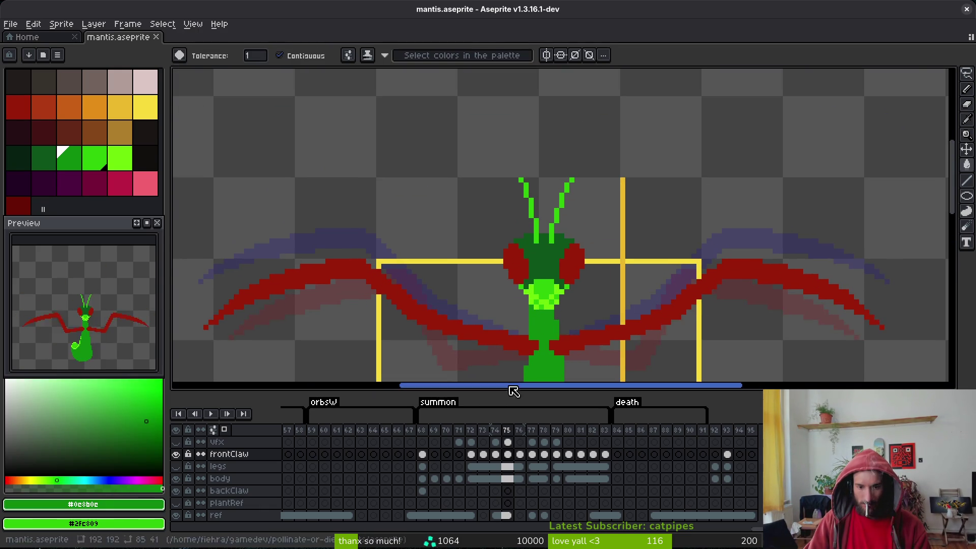
scroll(553, 217, up, 2)
click(552, 217)
key(ctrl+z)
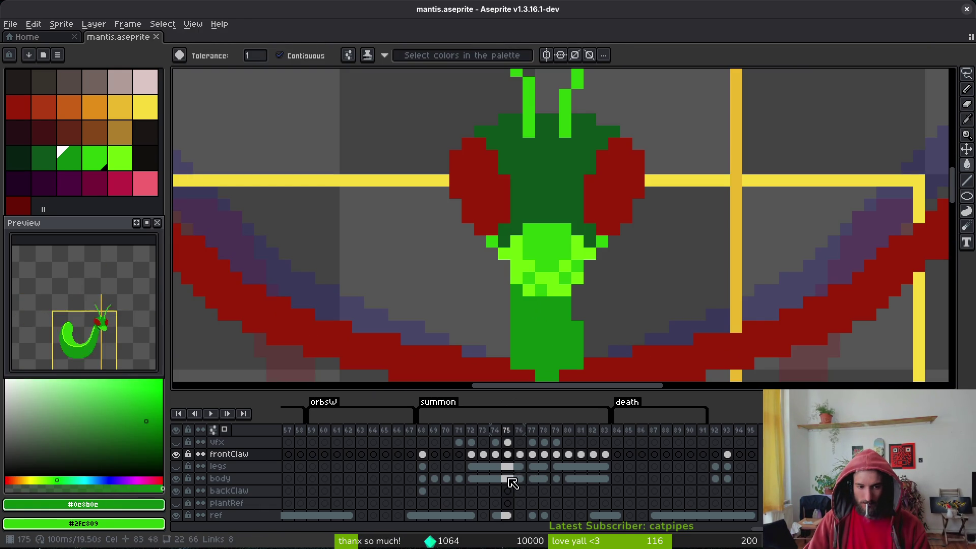
click(512, 483)
click(555, 185)
scroll(559, 206, down, 2)
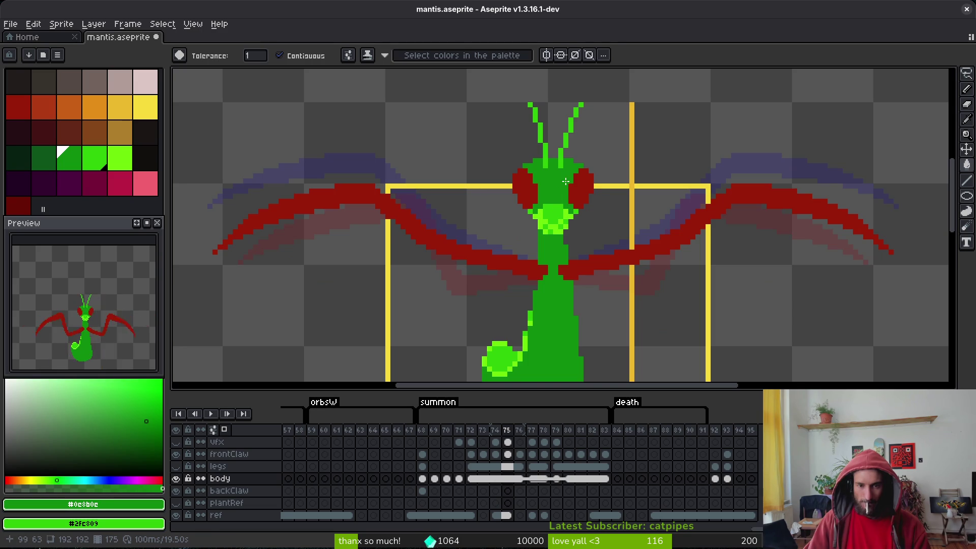
- Shade the head with mid green #2fc809, light-green highlights and a dark green touch-up
alt+click(566, 182)
key(b)
scroll(549, 154, up, 3)
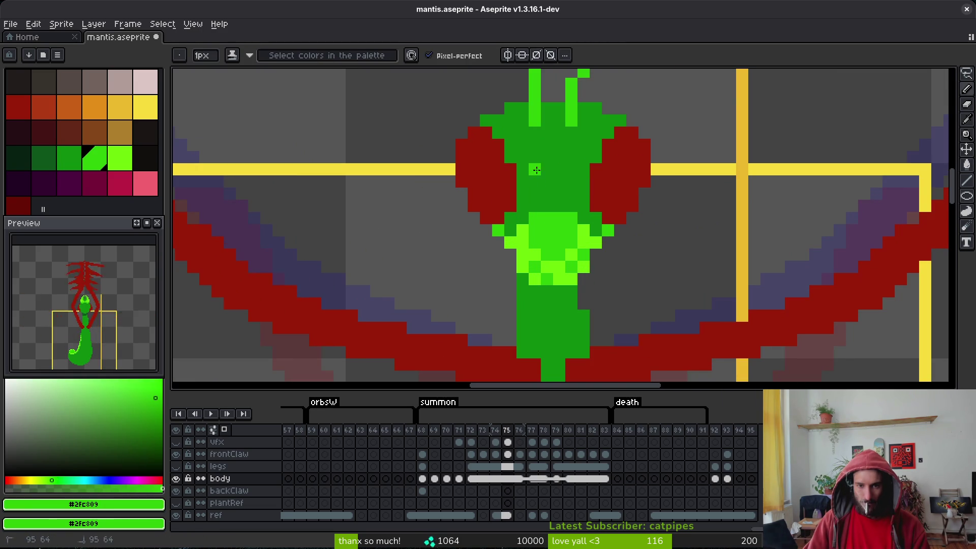
mouse_move(536, 170)
mouse_down()
mouse_move(546, 193)
mouse_move(559, 176)
mouse_move(572, 182)
mouse_move(564, 165)
mouse_up()
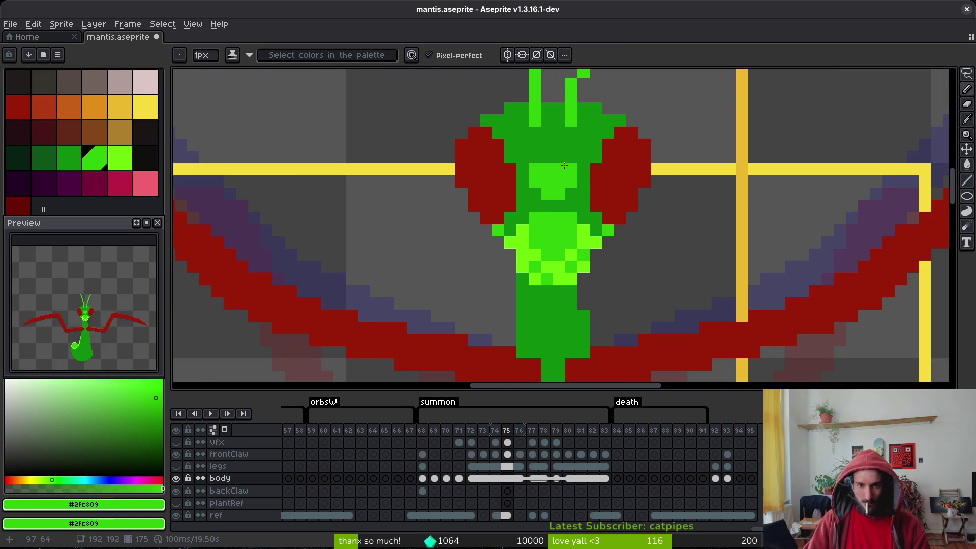
alt+click(587, 229)
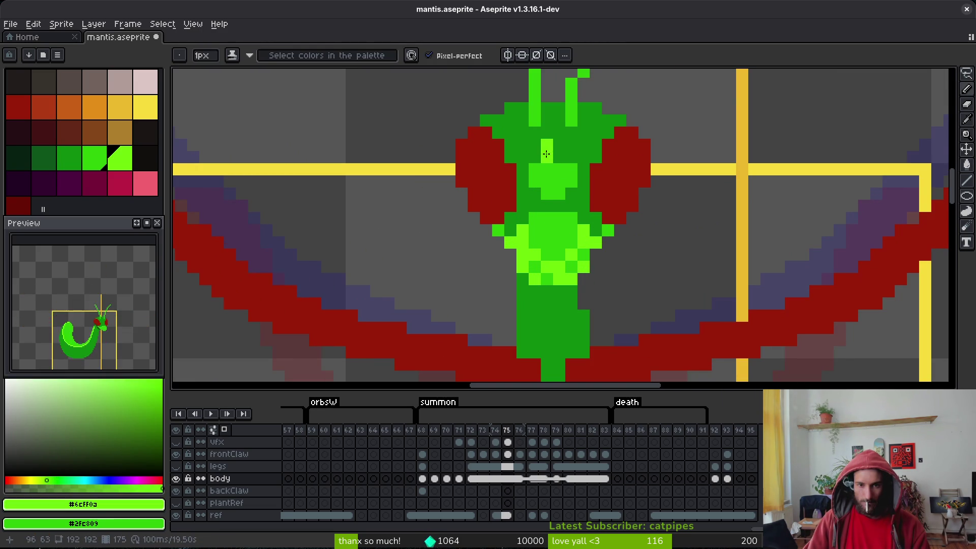
click(558, 156)
click(571, 169)
click(546, 169)
alt+click(547, 144)
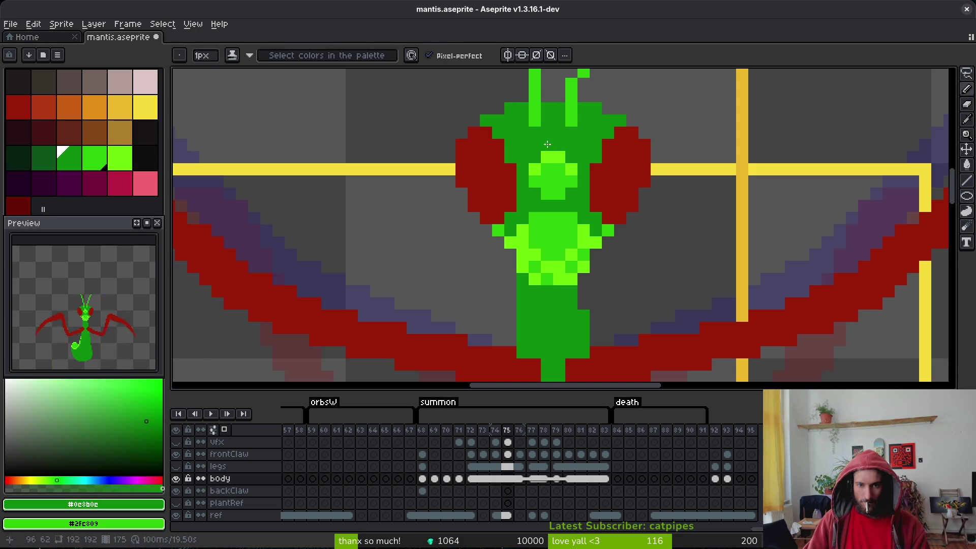
scroll(603, 193, down, 5)
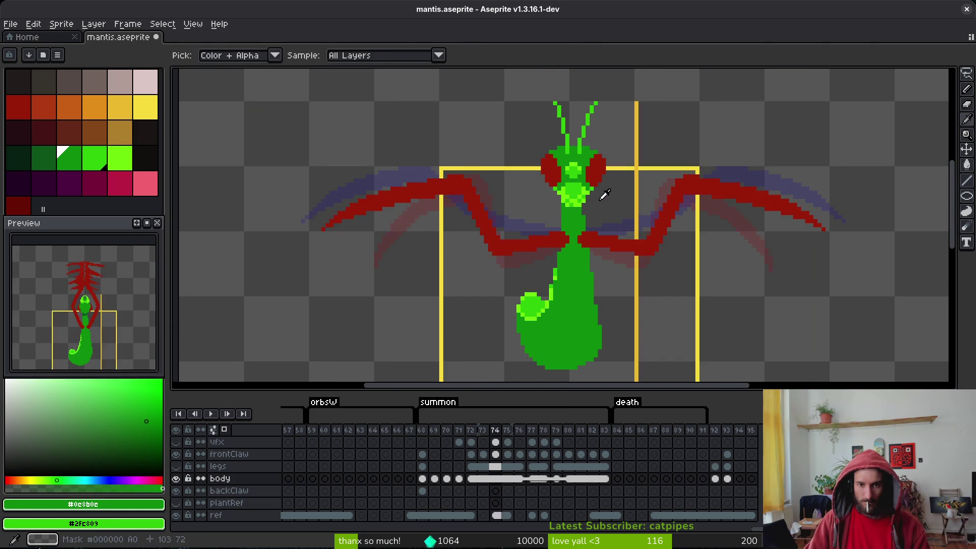
- Turn the dark centre head pixel mid green and extend the light-green head highlight
scroll(604, 190, up, 5)
right_click(545, 163)
alt+click(539, 114)
click(514, 112)
click(610, 111)
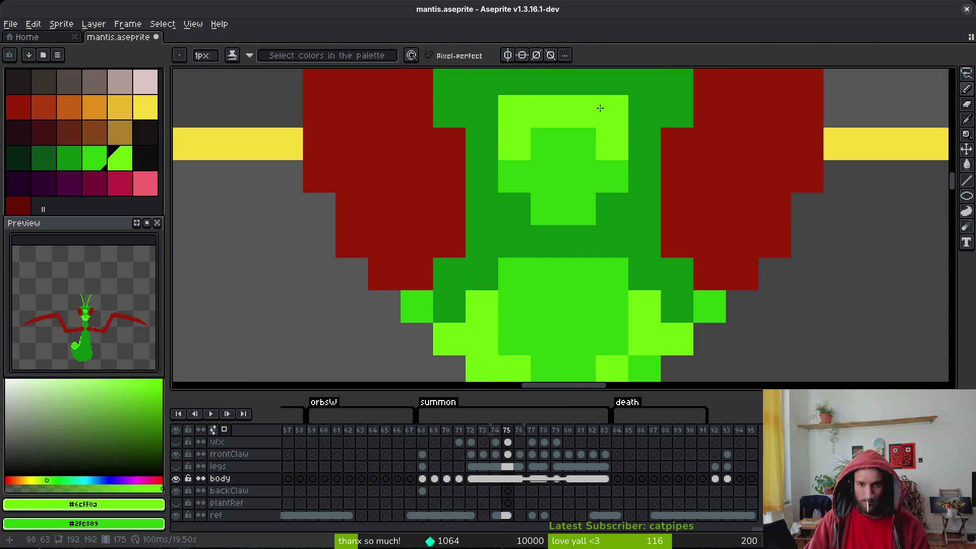
drag(574, 124, 578, 198)
drag(549, 152, 577, 152)
- Repaint light and dark head pixels in mid green #2fc809
alt+click(564, 216)
drag(549, 188, 610, 217)
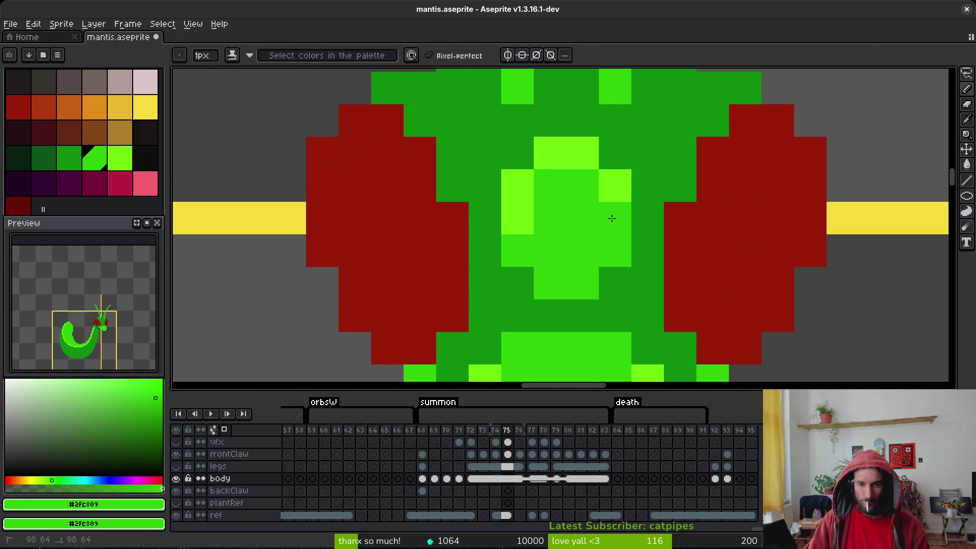
click(516, 218)
scroll(589, 230, down, 1)
click(526, 201)
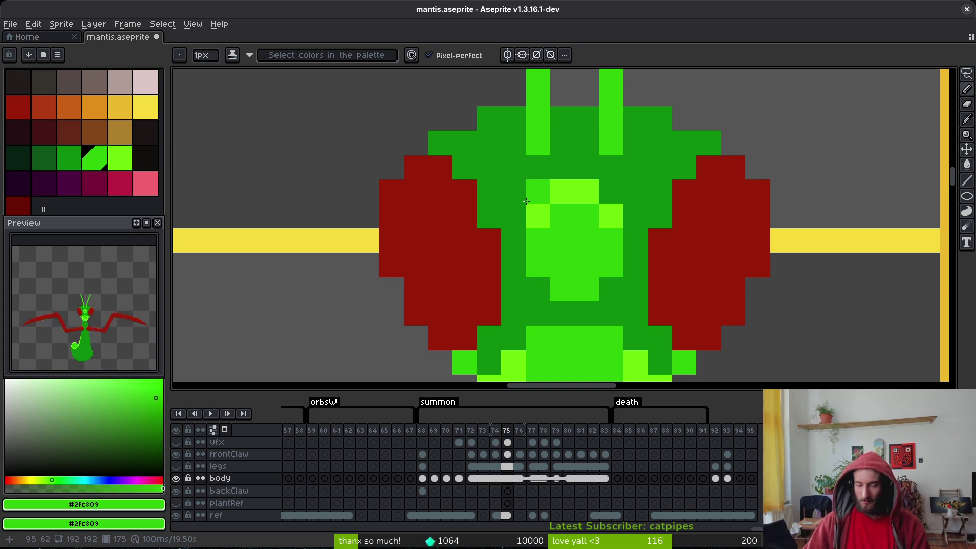
scroll(736, 211, down, 3)
- Save, move to frame 69, and paint a green stroke with light-green highlight on the head
key(ctrl+s)
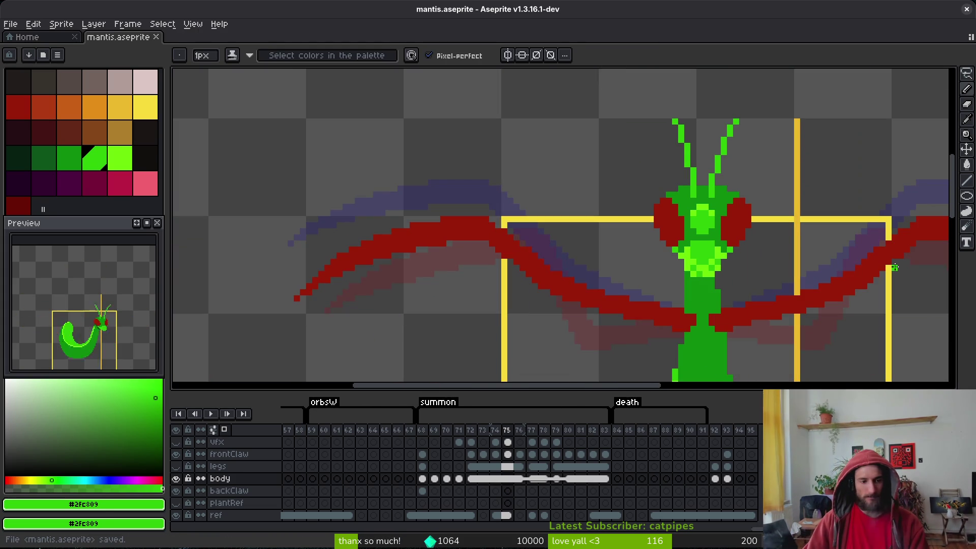
key(Left)
key(Left)
key(Left)
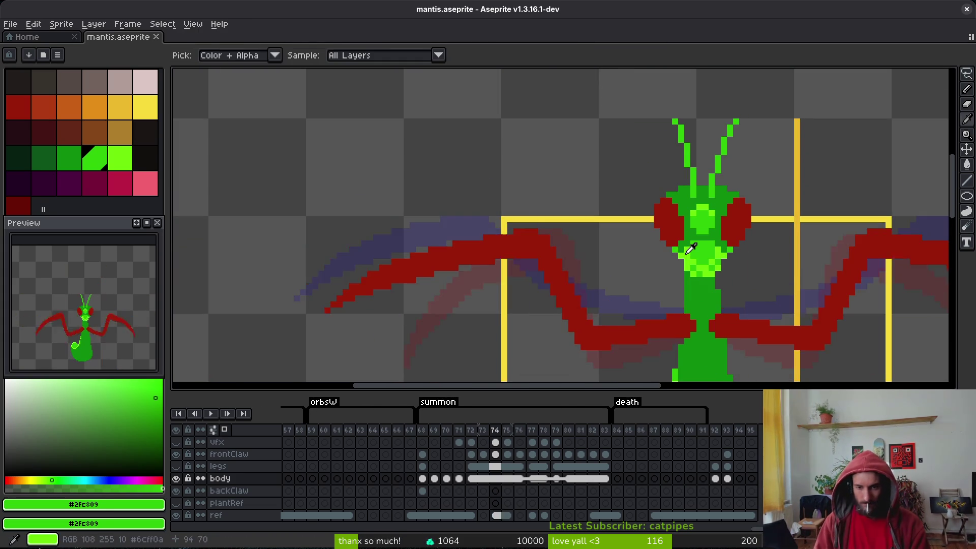
drag(765, 301, 647, 255)
key(Left)
key(Left)
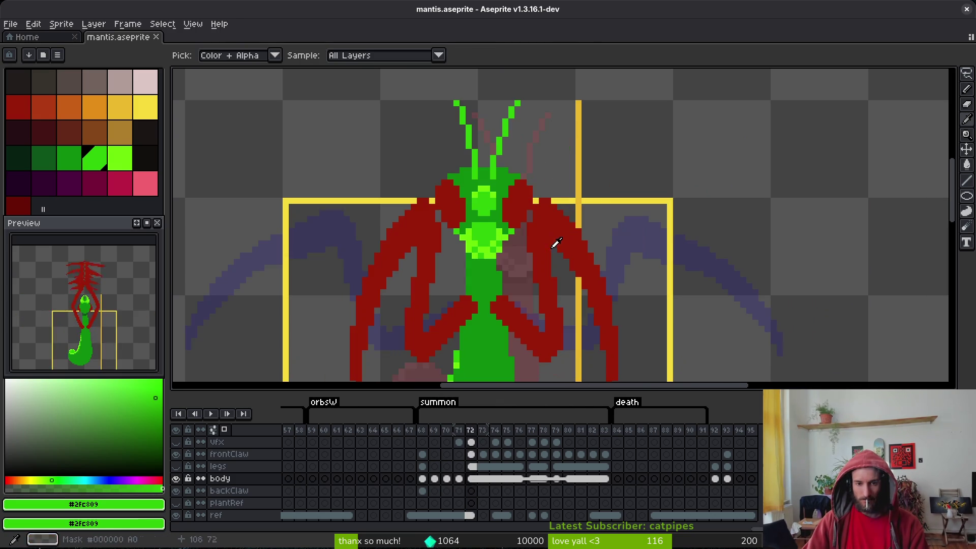
key(Right)
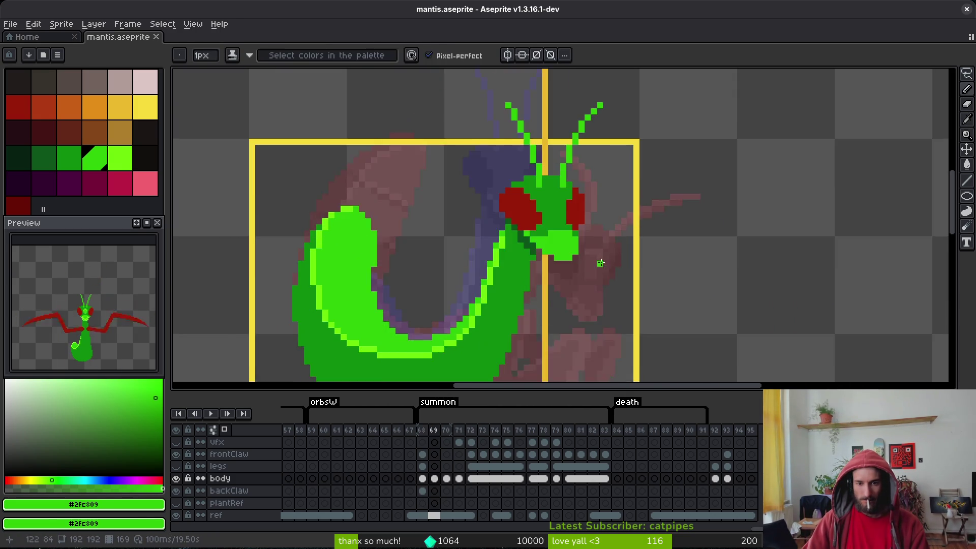
scroll(559, 244, up, 3)
mouse_move(505, 233)
mouse_down()
mouse_move(524, 267)
mouse_move(538, 266)
mouse_move(522, 217)
mouse_move(538, 238)
mouse_move(523, 218)
mouse_move(550, 235)
mouse_up()
alt+click(392, 335)
scroll(550, 235, down, 6)
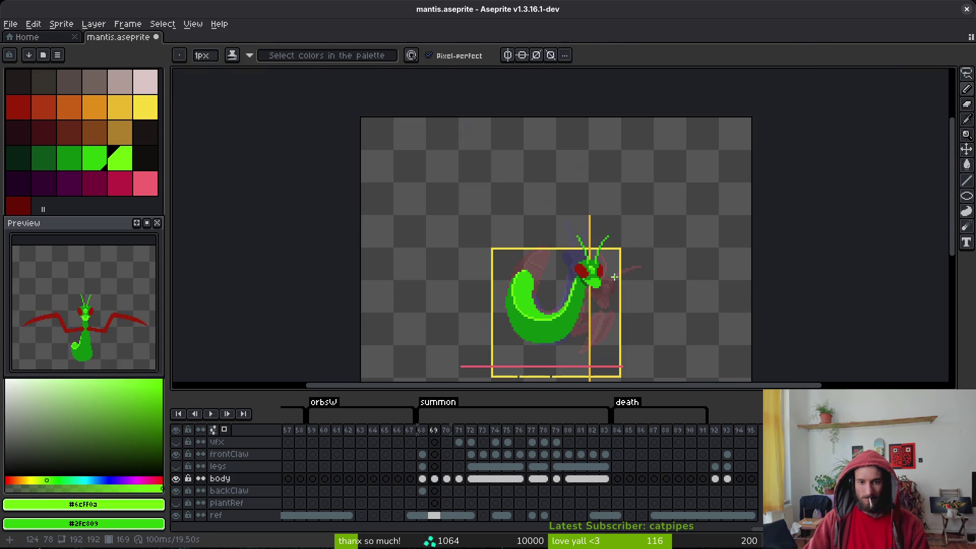
scroll(606, 273, up, 6)
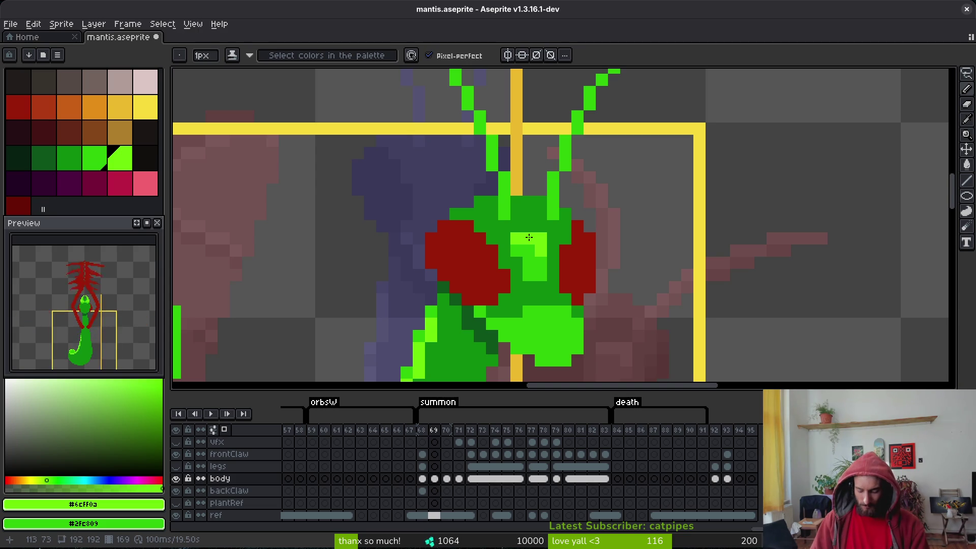
scroll(529, 238, up, 3)
- Move a selected block of head pixels down, fill the top row and gaps dark green, and save
key(m)
mouse_move(610, 204)
mouse_down()
mouse_move(545, 203)
mouse_move(576, 269)
mouse_move(603, 235)
mouse_move(603, 267)
mouse_up()
key(g)
alt+click(584, 148)
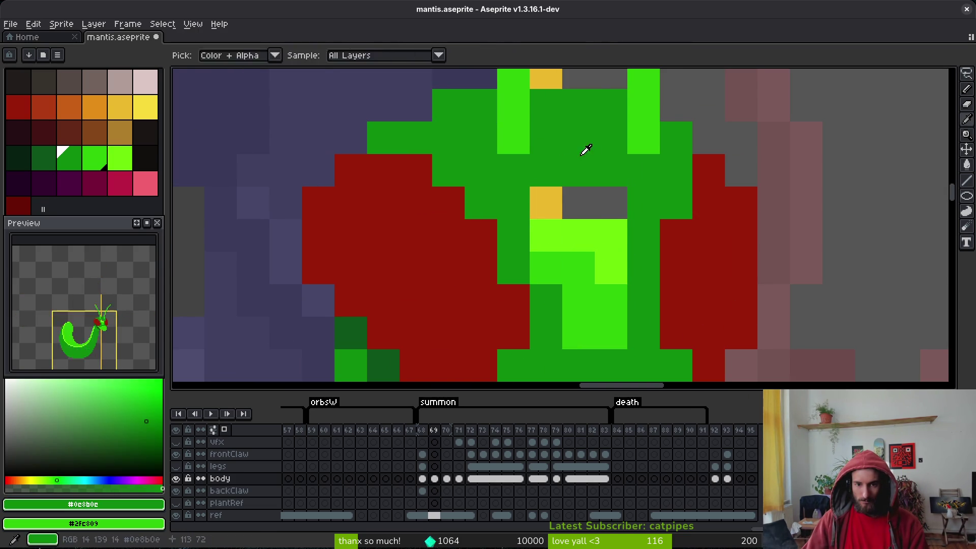
click(546, 203)
click(592, 211)
key(ctrl+s)
scroll(592, 211, down, 5)
scroll(644, 287, down, 2)
- Undo the head pixel move, clear the selection, and paint mid-green #2fc809 pixels down the head
key(i)
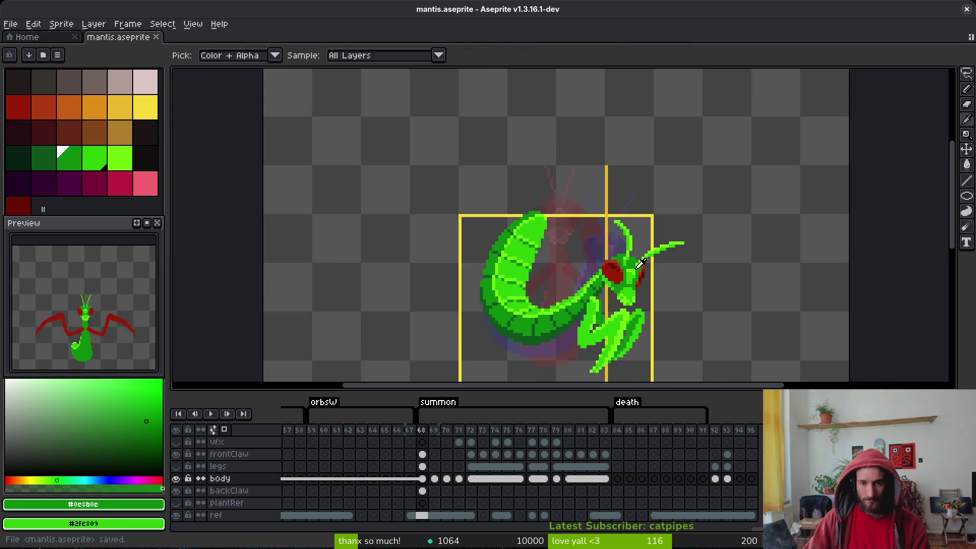
key(ctrl+z)
key(ctrl+z)
key(w)
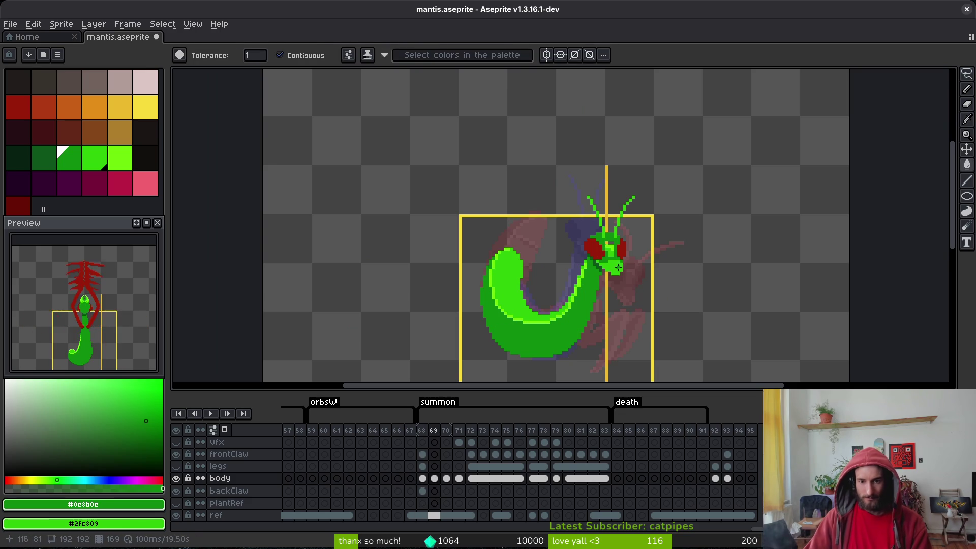
key(ctrl+d)
scroll(617, 264, up, 3)
key(b)
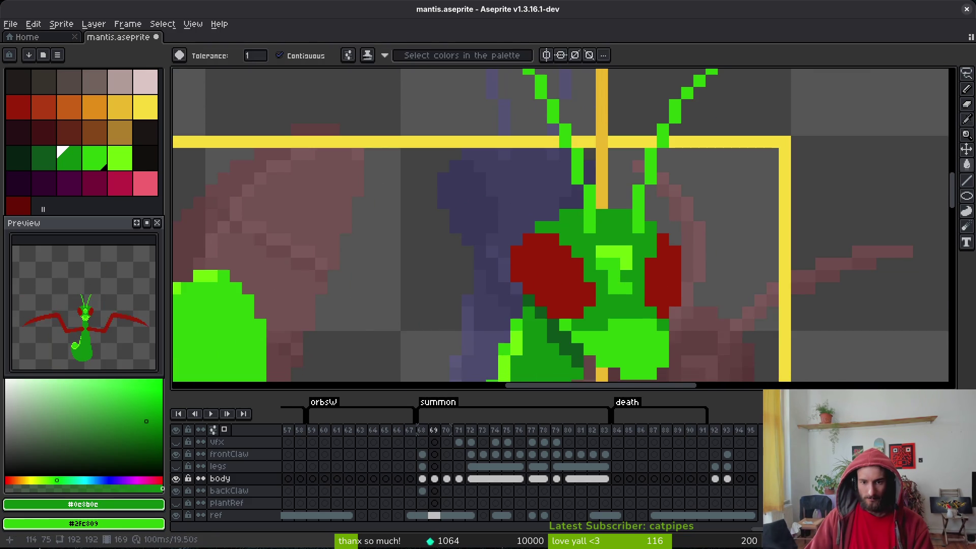
alt+click(609, 277)
drag(610, 277, 624, 301)
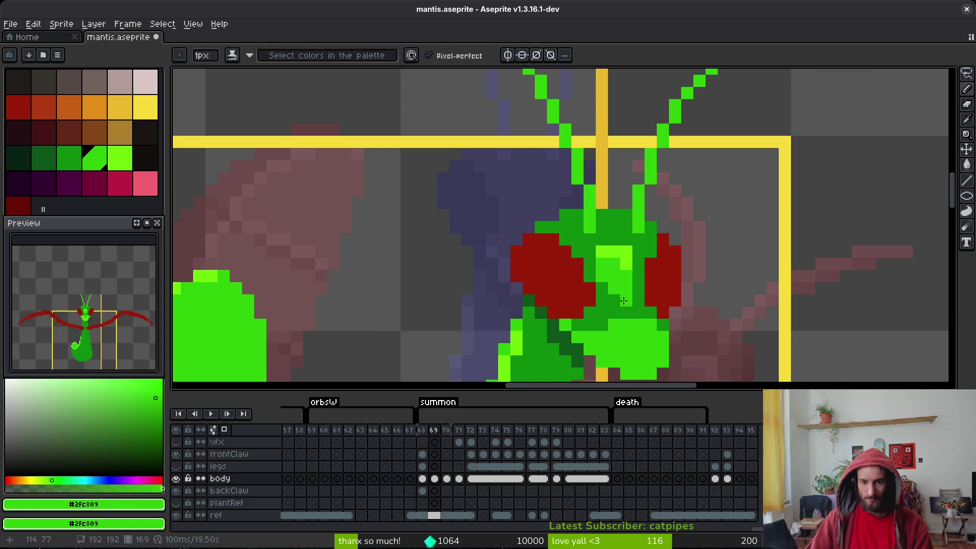
- Undo the last pencil stroke, pick the head's dark green, and save mantis.aseprite
alt+click(632, 269)
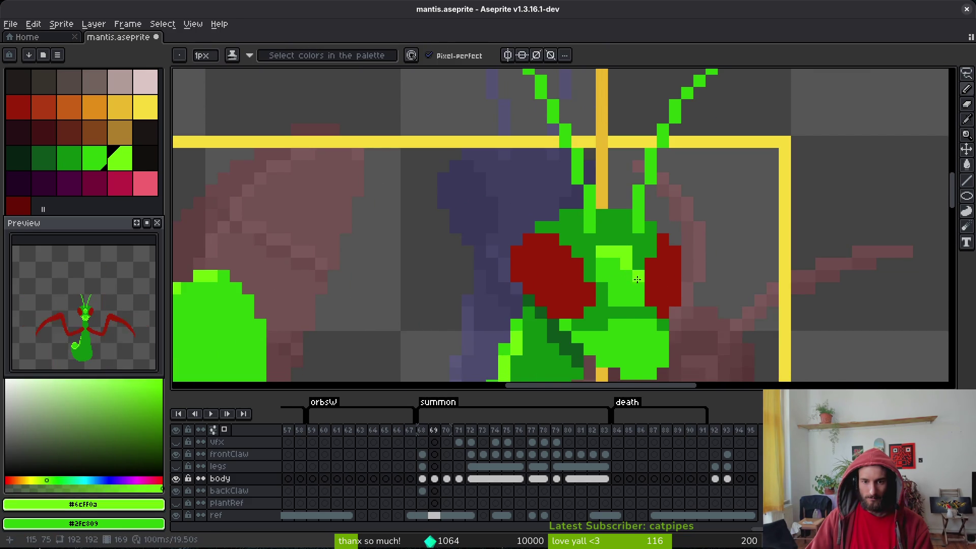
scroll(681, 295, down, 6)
key(ctrl+z)
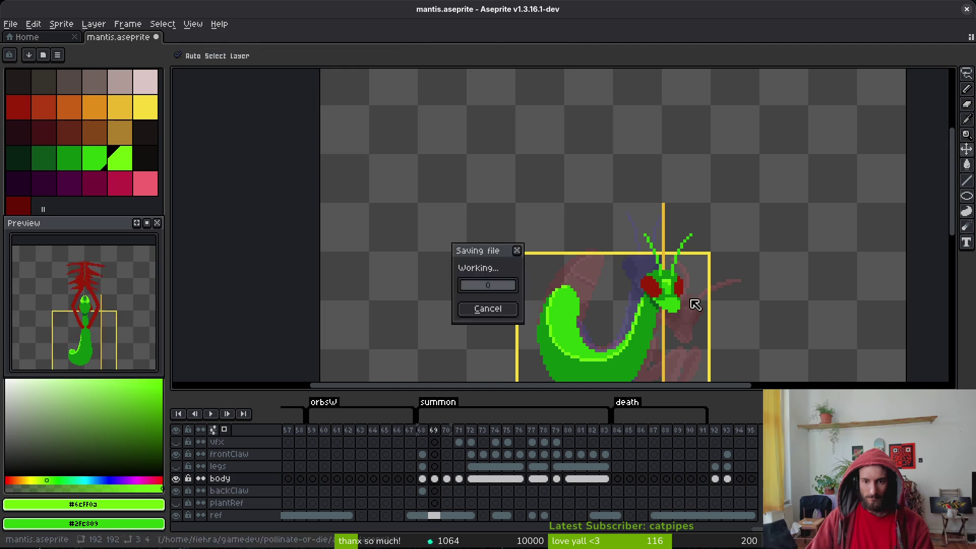
scroll(694, 302, up, 4)
scroll(686, 304, down, 2)
scroll(686, 304, up, 2)
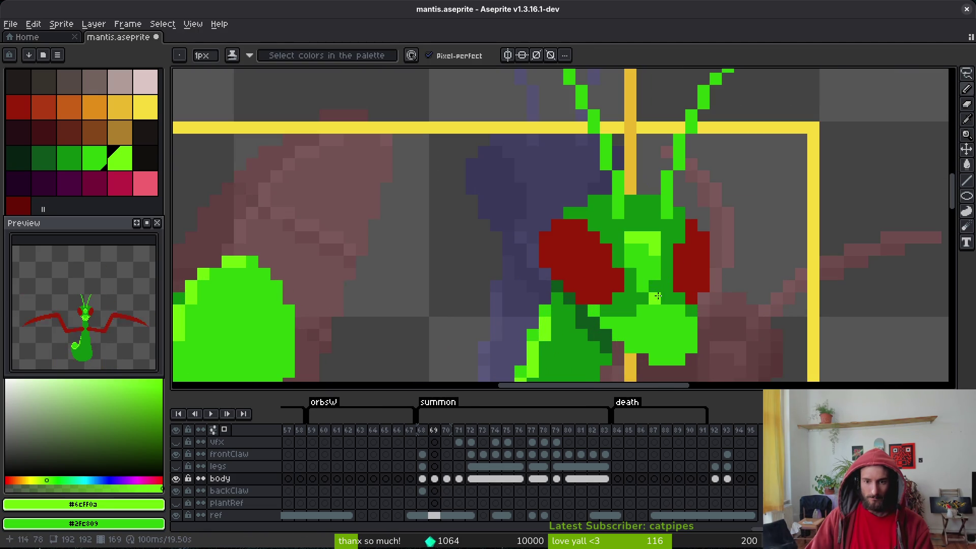
alt+click(681, 289)
scroll(681, 289, down, 4)
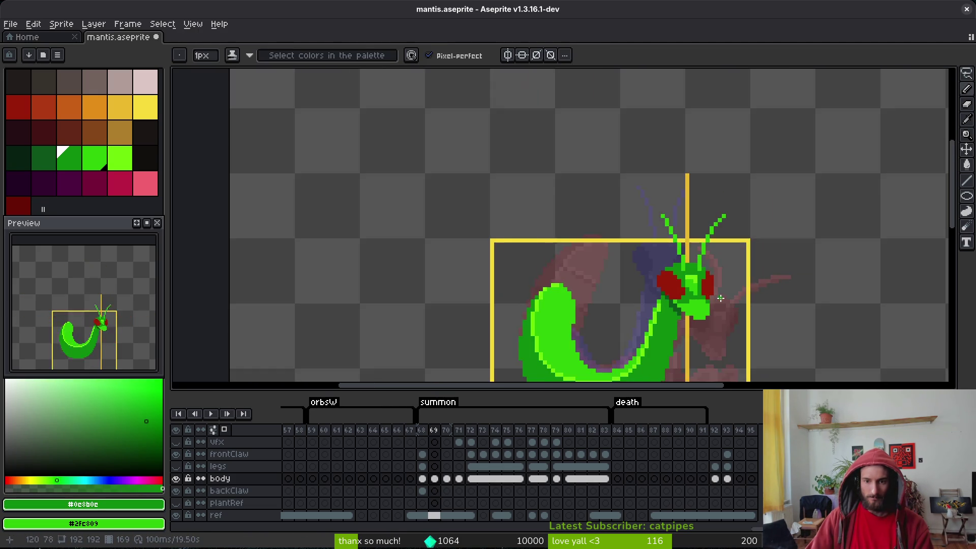
key(ctrl+s)
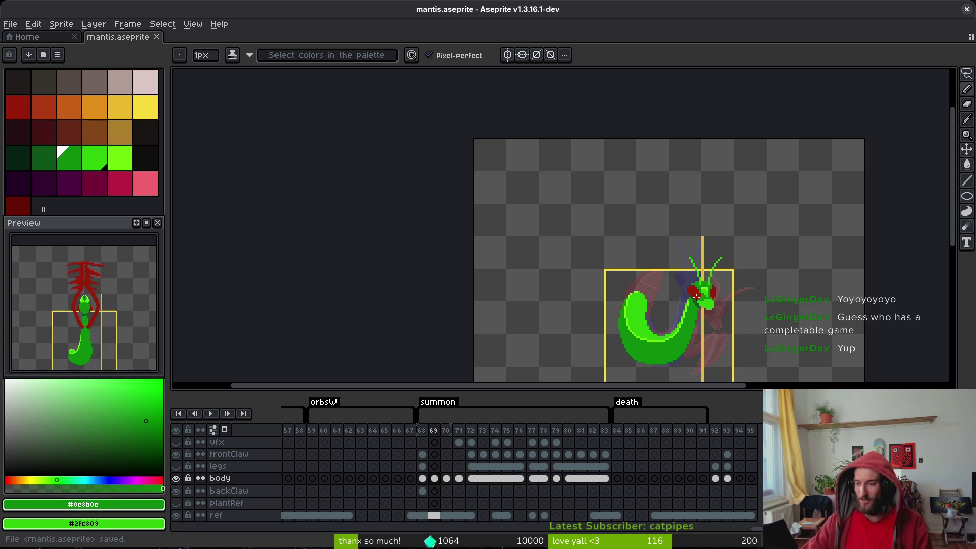
- Go to frame 70 and paint bright-green #2fc809 pixels across the mantis head
scroll(623, 203, right, 5)
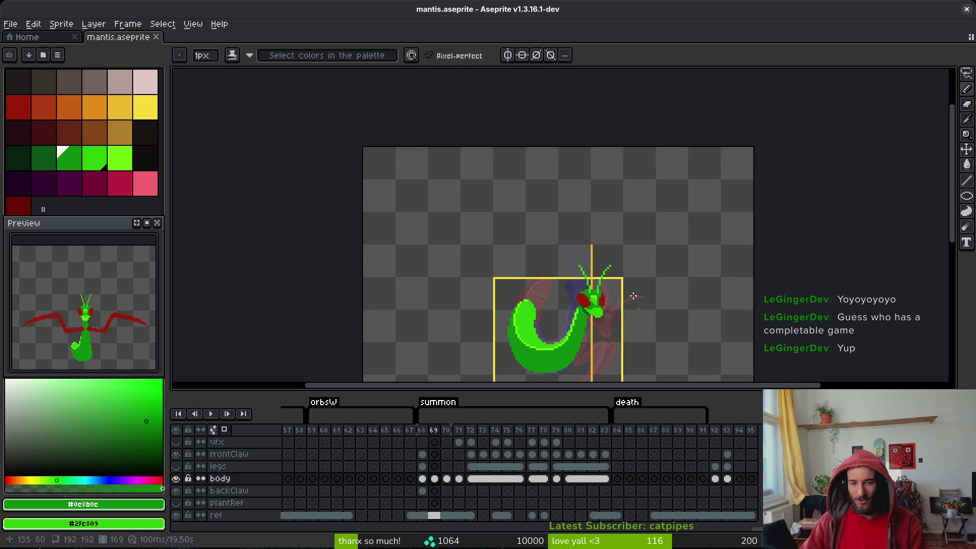
key(Right)
scroll(610, 269, up, 7)
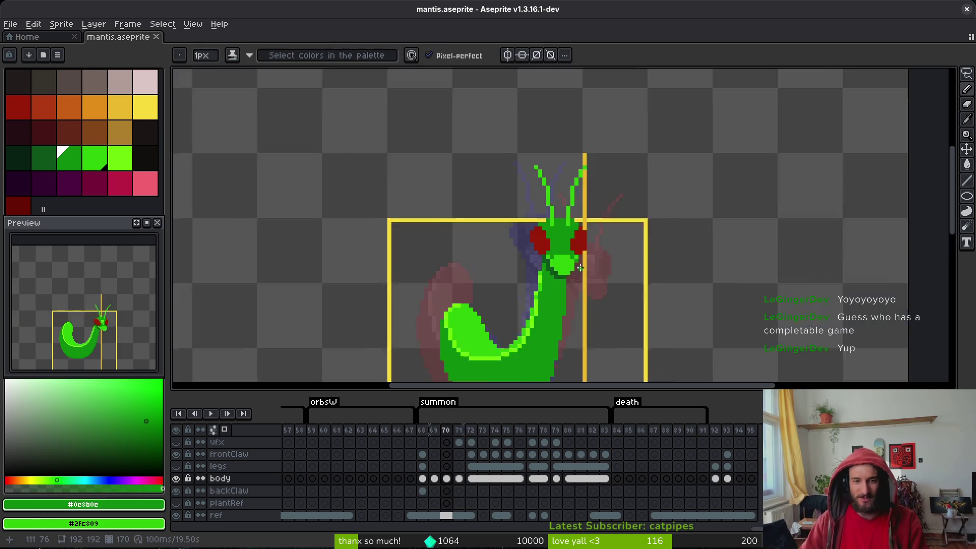
alt+click(608, 268)
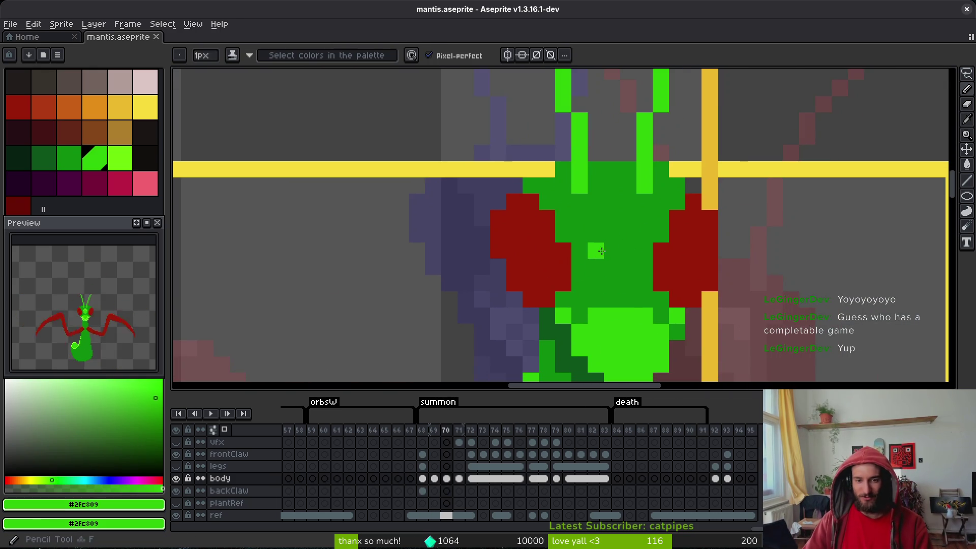
drag(595, 250, 616, 253)
click(595, 233)
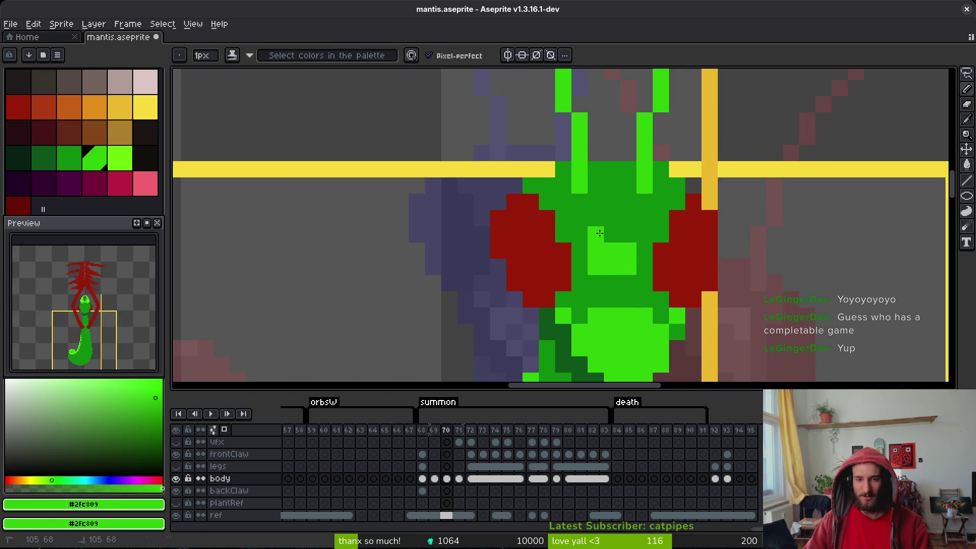
click(612, 234)
- Sample light green #6cff0a from frame 69 and add light-green highlight pixels to the frame 70 head
key(Left)
scroll(706, 267, down, 5)
scroll(706, 266, up, 2)
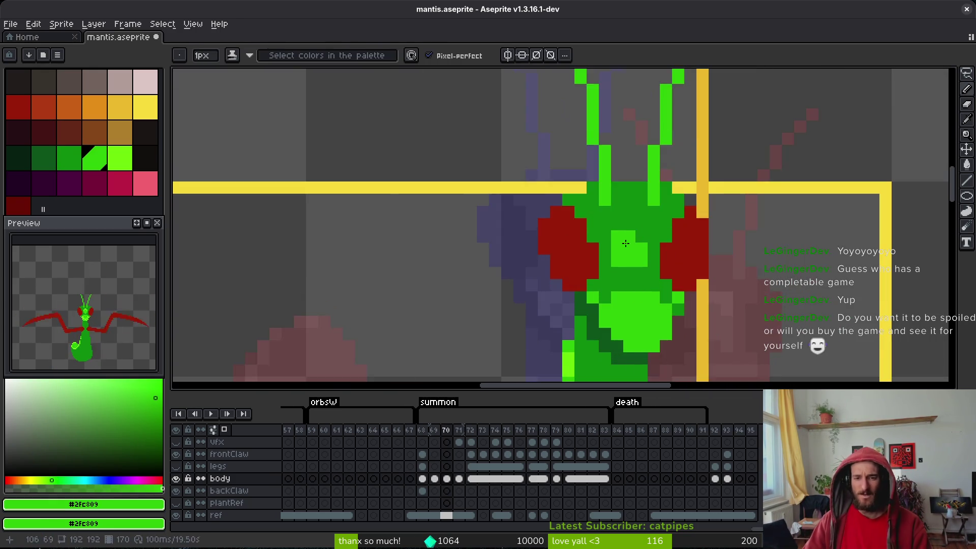
alt+click(718, 288)
key(Right)
scroll(592, 174, up, 2)
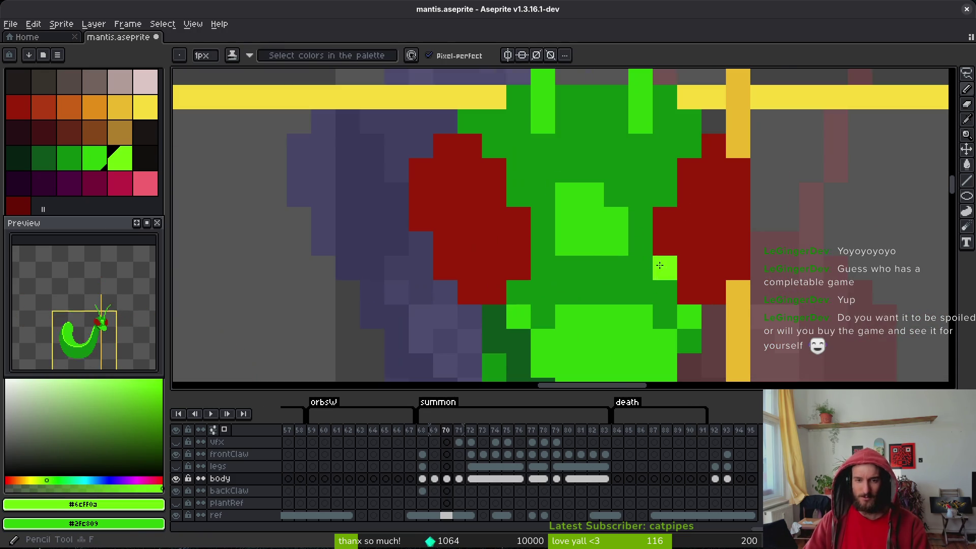
click(568, 169)
click(593, 174)
click(616, 170)
click(616, 194)
- Set dark green #0c8b0c as second colour, add another light-green head pixel, and compare with frame 69
scroll(735, 321, down, 4)
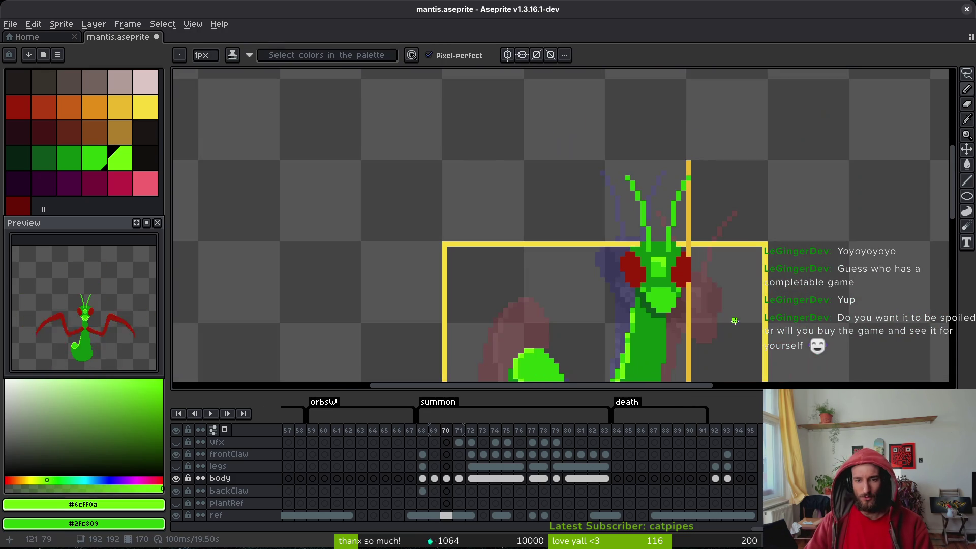
scroll(687, 277, up, 2)
alt+right_click(666, 315)
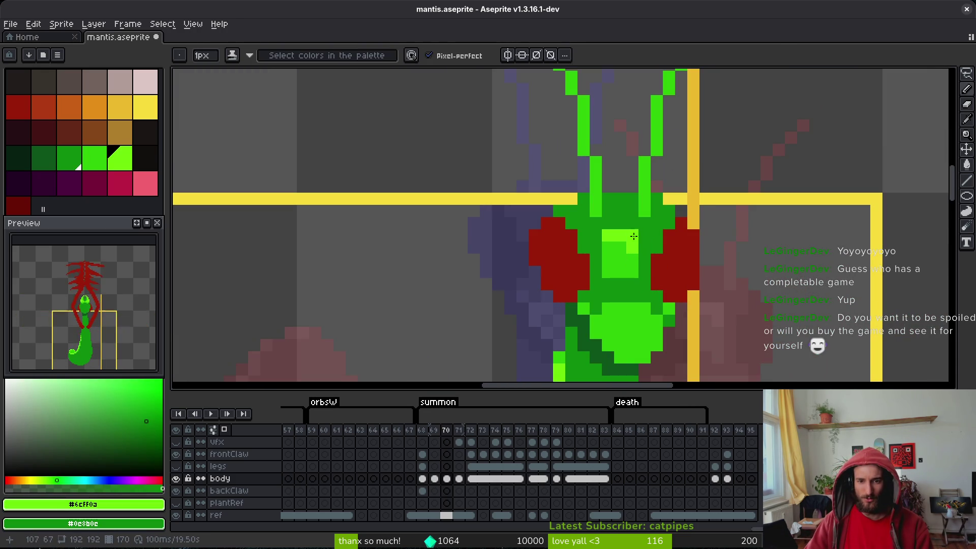
click(657, 259)
key(Left)
scroll(664, 267, down, 4)
scroll(708, 299, up, 3)
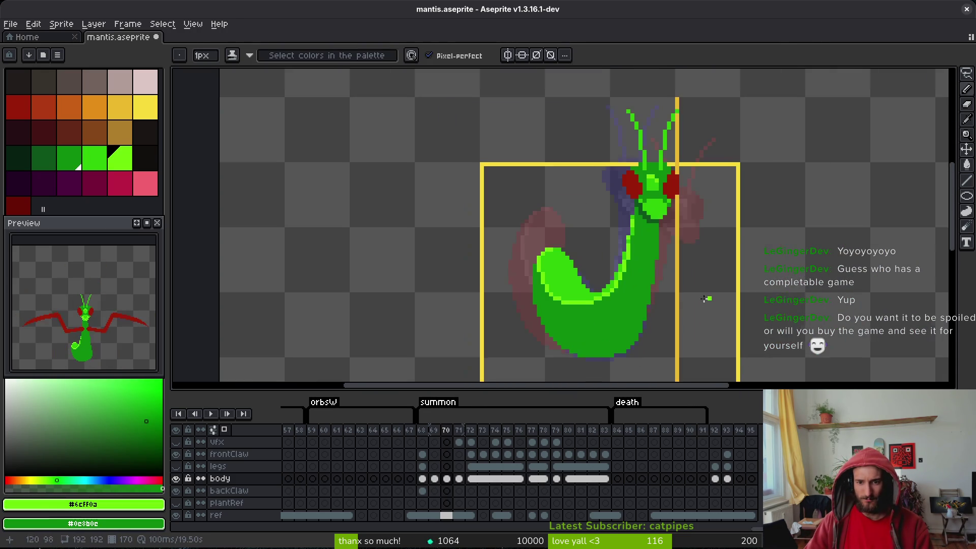
key(Right)
scroll(658, 246, up, 3)
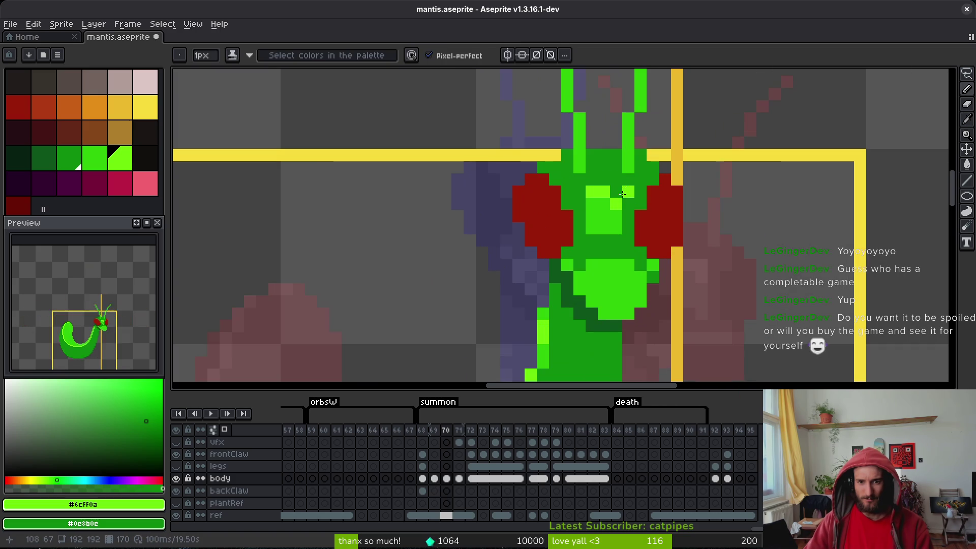
scroll(605, 253, down, 3)
- Move to frame 71 and paint a light-green bar across the mantis head
key(Right)
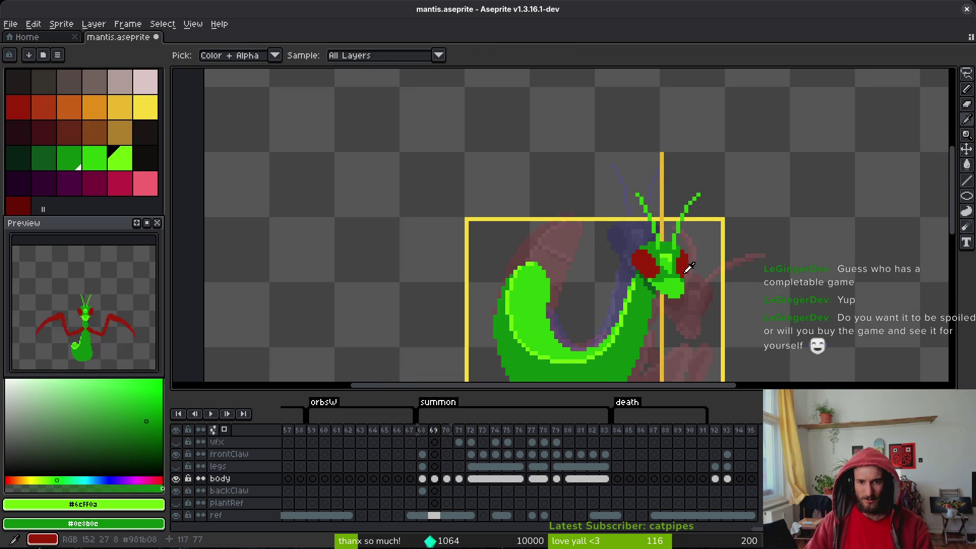
scroll(659, 209, up, 3)
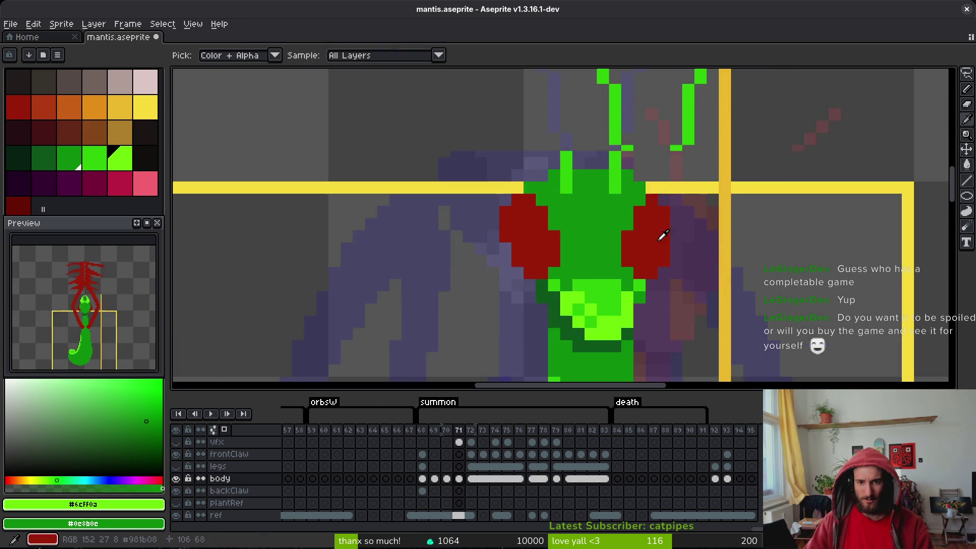
key(Left)
key(Right)
scroll(628, 220, up, 2)
mouse_move(579, 211)
mouse_down()
mouse_move(611, 225)
mouse_move(523, 190)
mouse_up()
- Fill beneath the bar with mid-green #2fc809 sampled from frame 70, plus one light-green pixel
key(Left)
alt+right_click(712, 235)
key(Right)
key(Left)
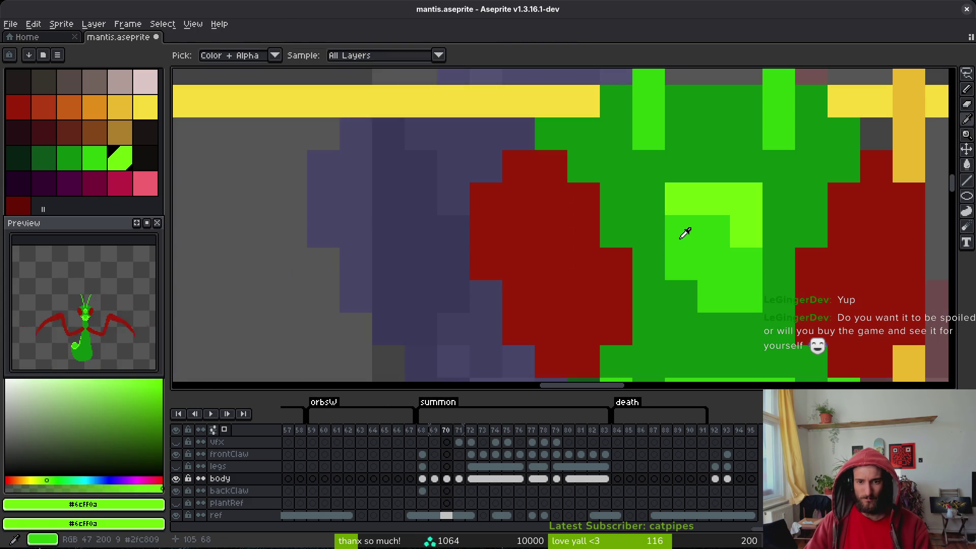
alt+right_click(681, 231)
key(Right)
right_click(531, 205)
mouse_move(531, 205)
mouse_down()
mouse_move(616, 231)
mouse_move(583, 257)
mouse_move(544, 233)
mouse_move(549, 264)
mouse_up()
click(575, 287)
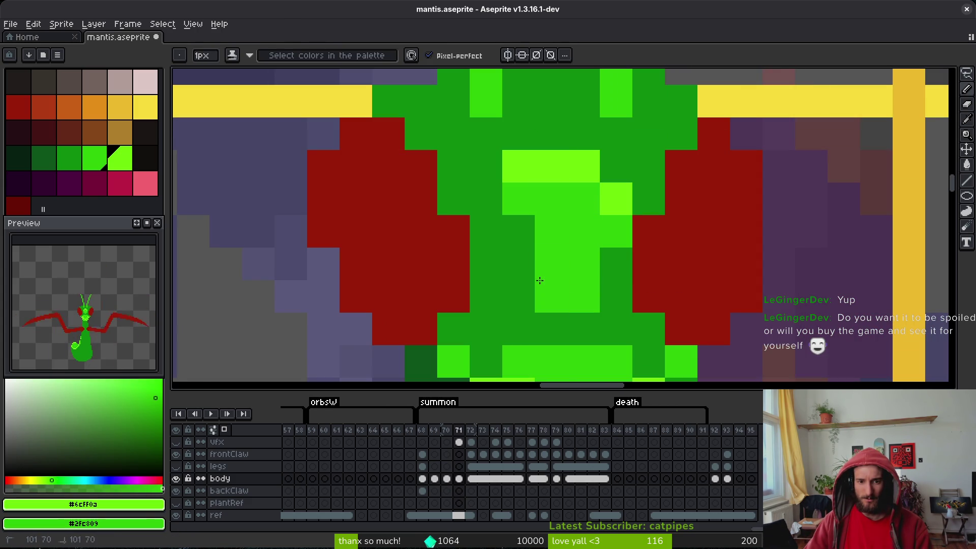
- Compare frame 71's head against frame 70 and frame 72 with the red claws
scroll(641, 300, down, 5)
scroll(642, 300, down, 2)
scroll(643, 300, up, 1)
key(Left)
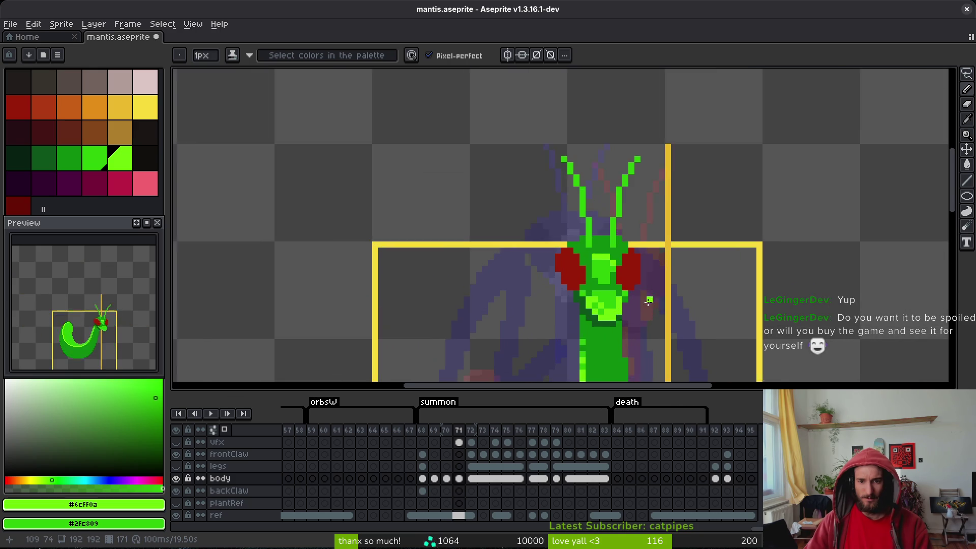
scroll(653, 308, down, 3)
key(Right)
key(Right)
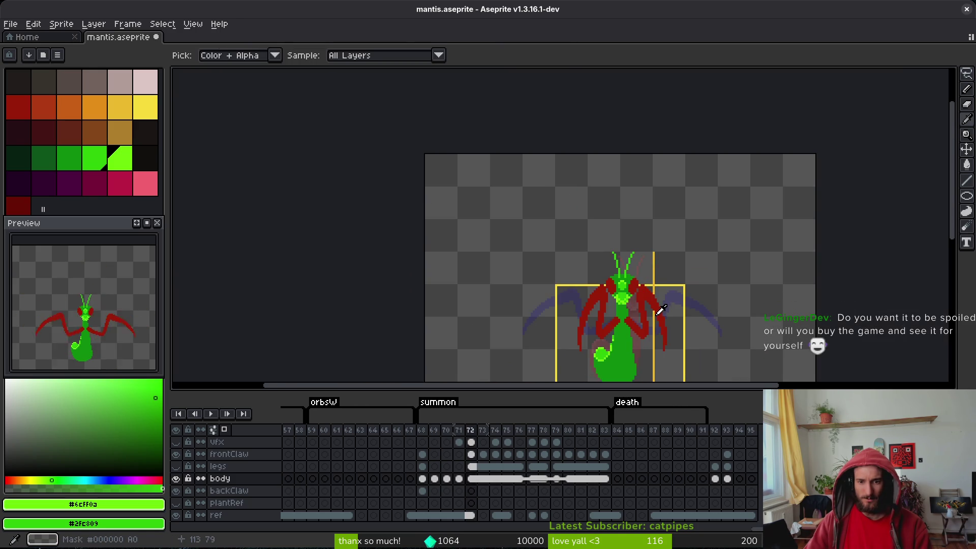
key(Left)
scroll(650, 302, up, 3)
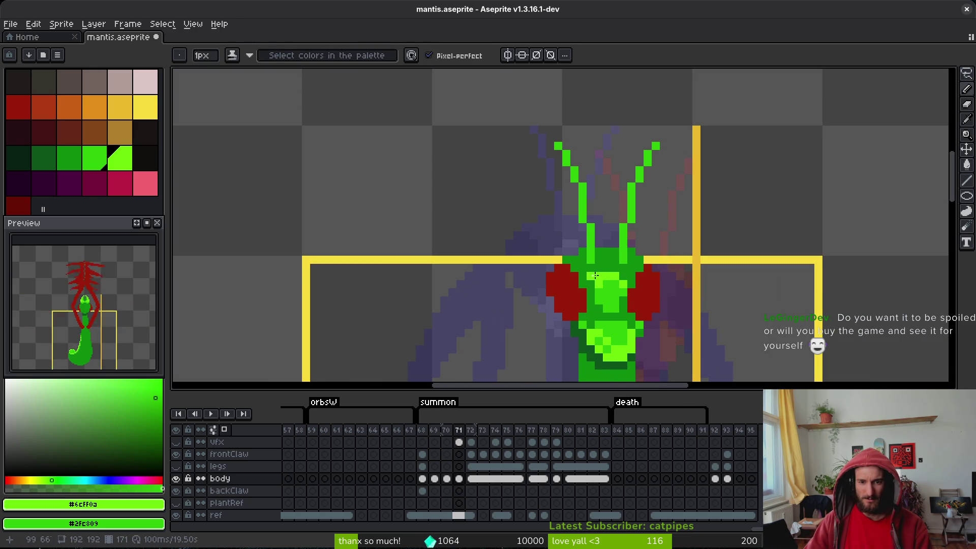
- Pick a darker green, mid-green #2fc809 and light green #6cff0a as drawing colours
alt+right_click(616, 284)
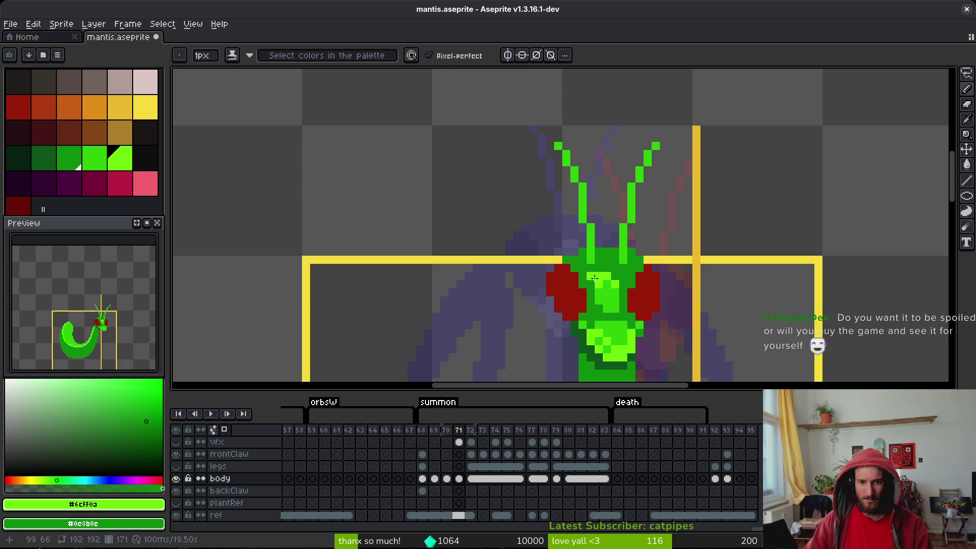
scroll(618, 277, up, 2)
alt+click(584, 331)
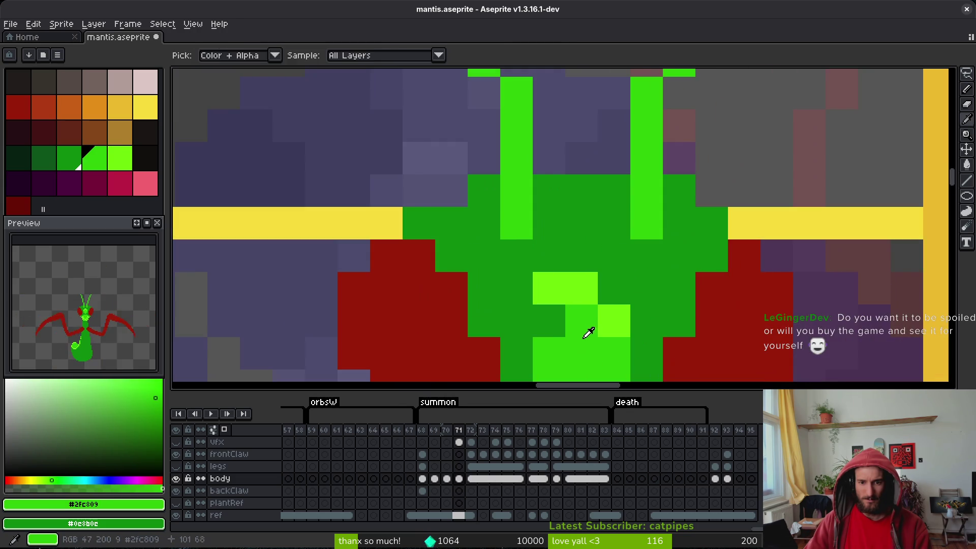
scroll(584, 331, down, 2)
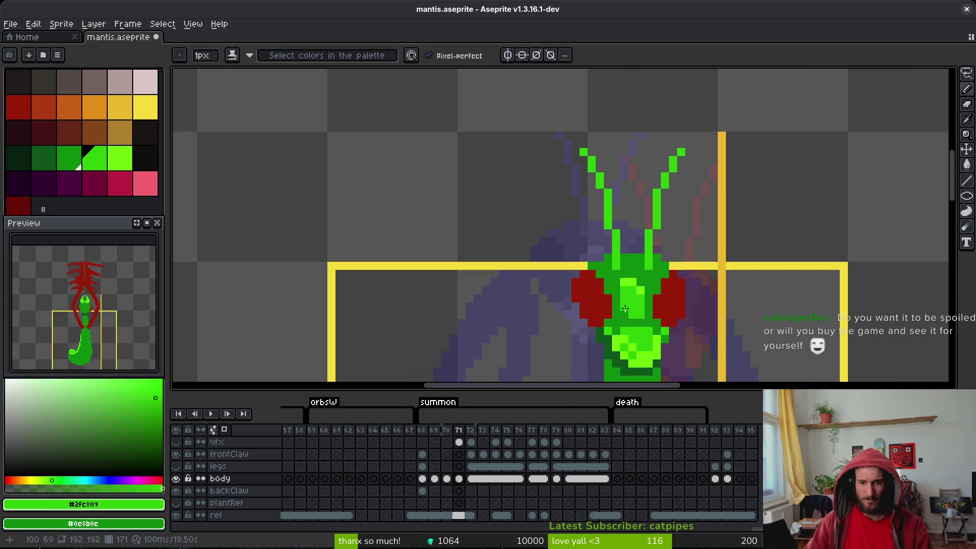
scroll(625, 308, down, 3)
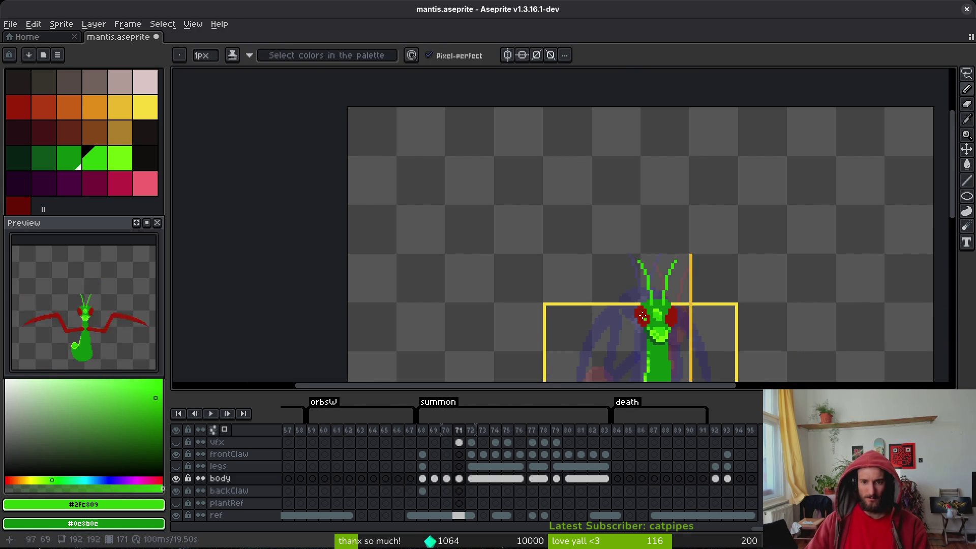
scroll(642, 315, up, 3)
alt+click(695, 306)
- Save the mantis sprite file with Ctrl+S
key(ctrl+s)
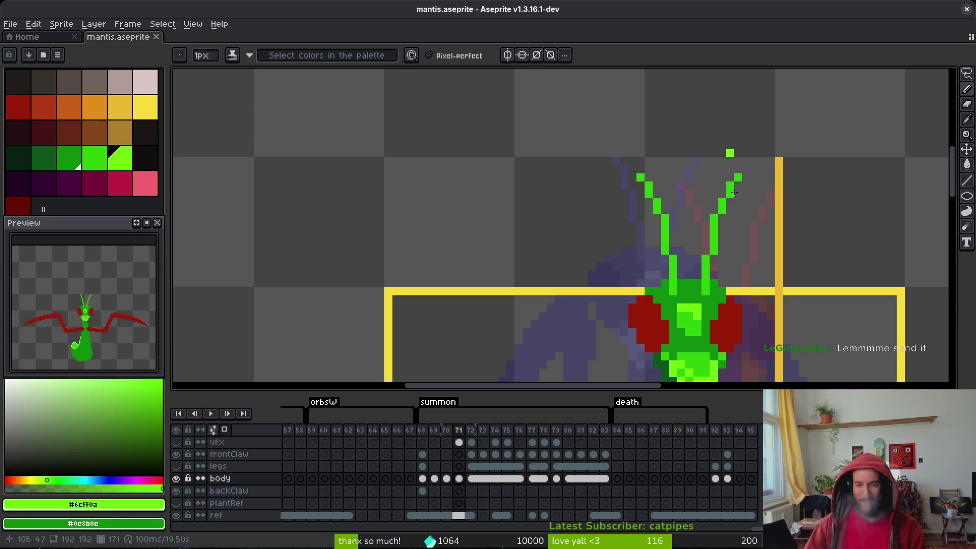
- Undo the stray pixel above the right antenna and save the sprite
key(ctrl+z)
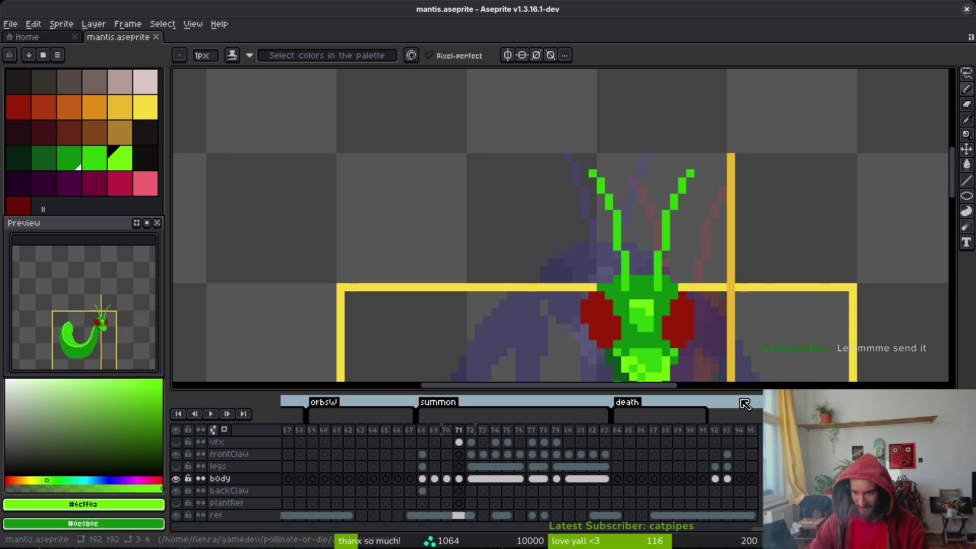
key(ctrl+s)
scroll(575, 270, down, 2)
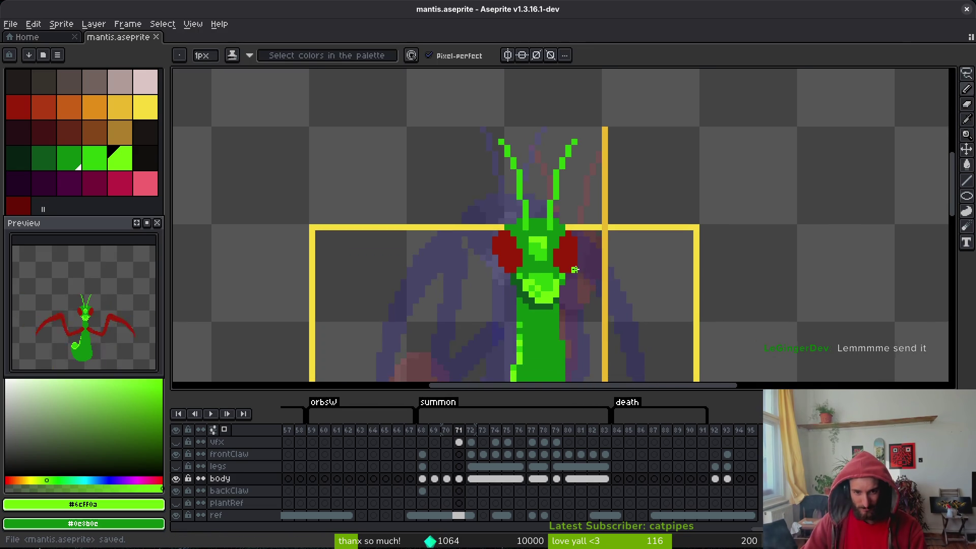
click(574, 270)
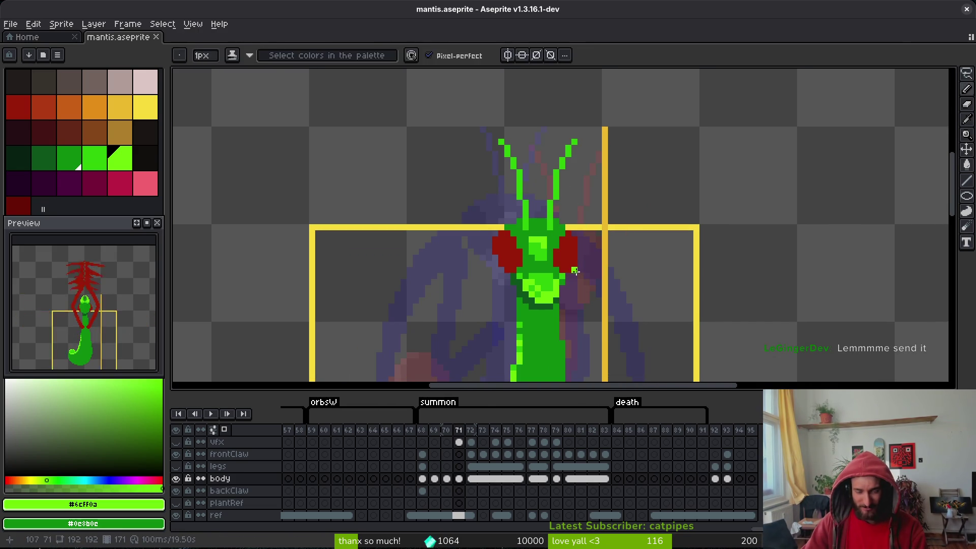
key(ctrl+s)
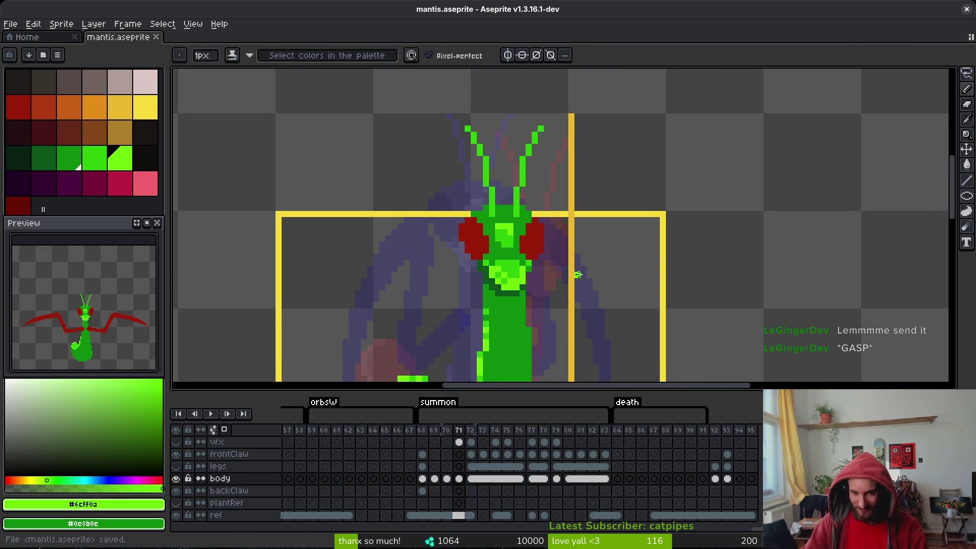
- Save again, switch to the Eyedropper (I), and step forward through the summon frames to 79
scroll(480, 221, up, 2)
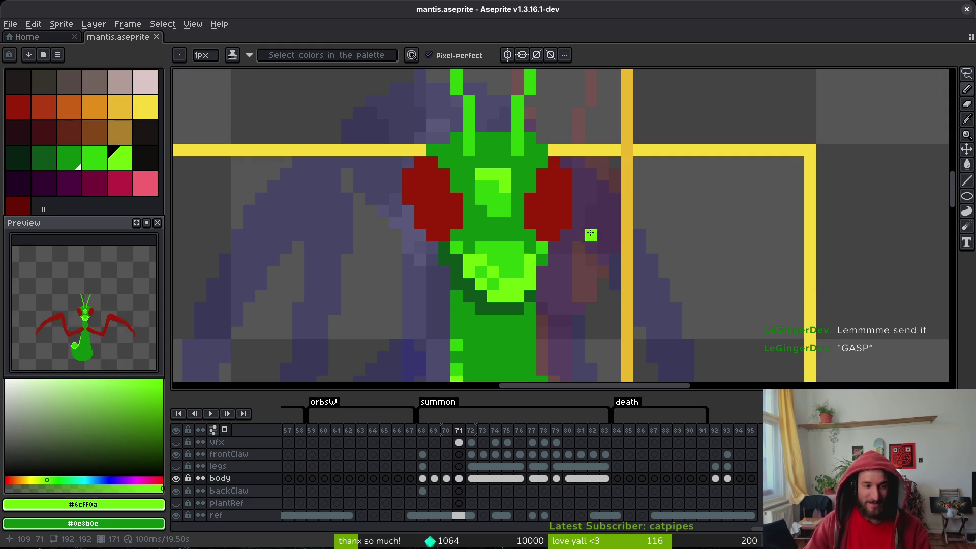
key(ctrl+s)
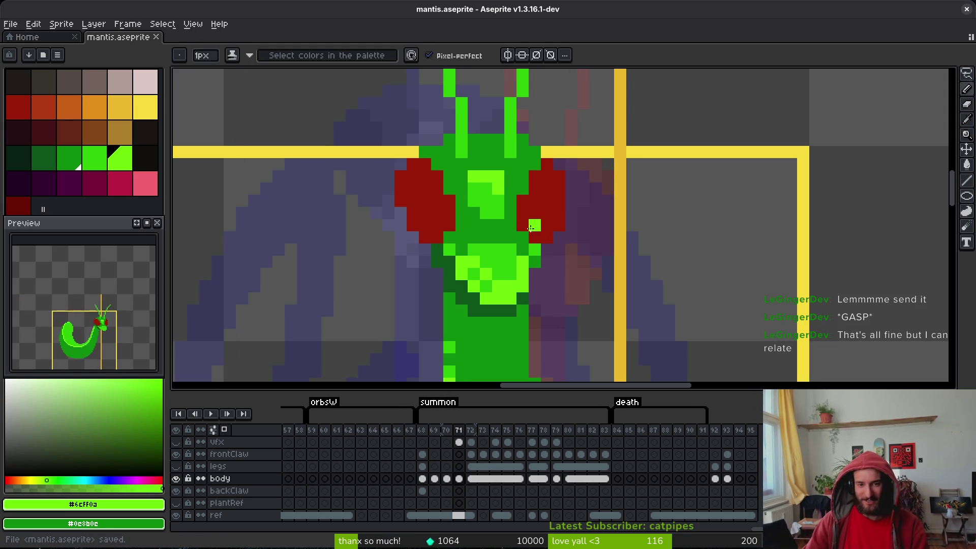
scroll(540, 226, down, 5)
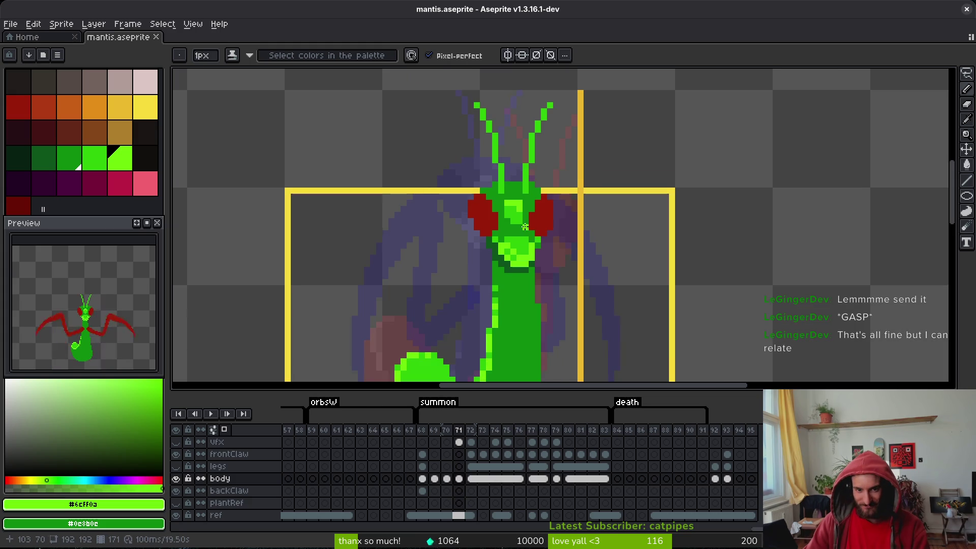
scroll(578, 259, up, 3)
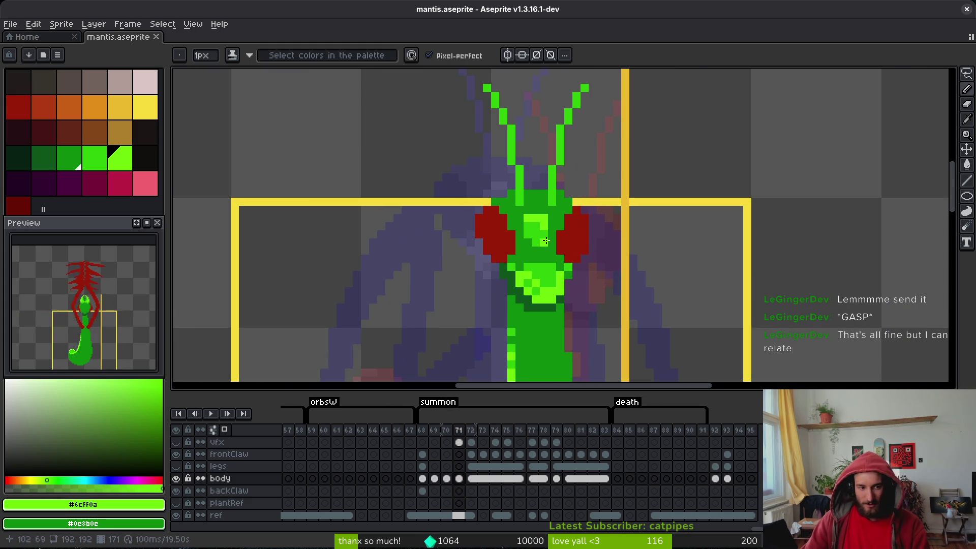
scroll(546, 240, down, 3)
scroll(546, 275, up, 1)
key(ctrl+s)
key(i)
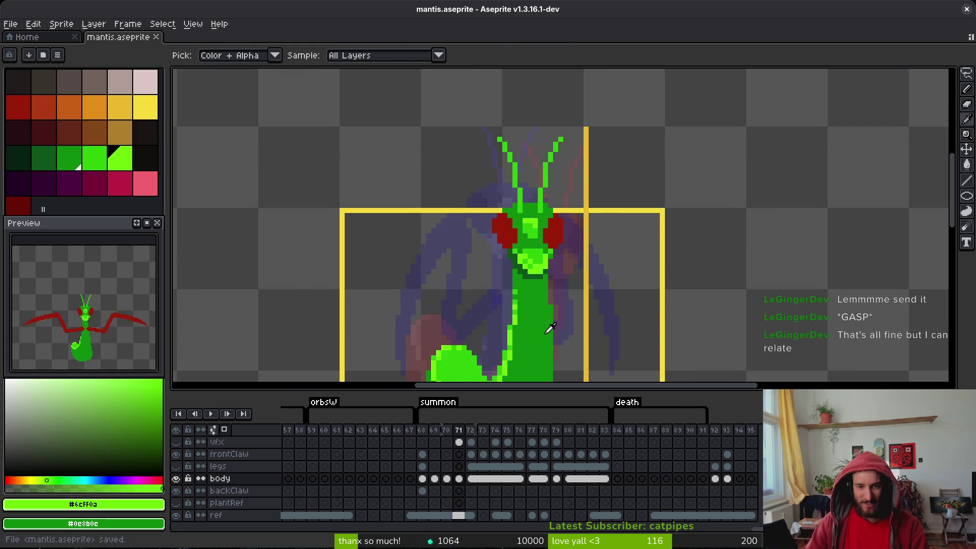
key(Return)
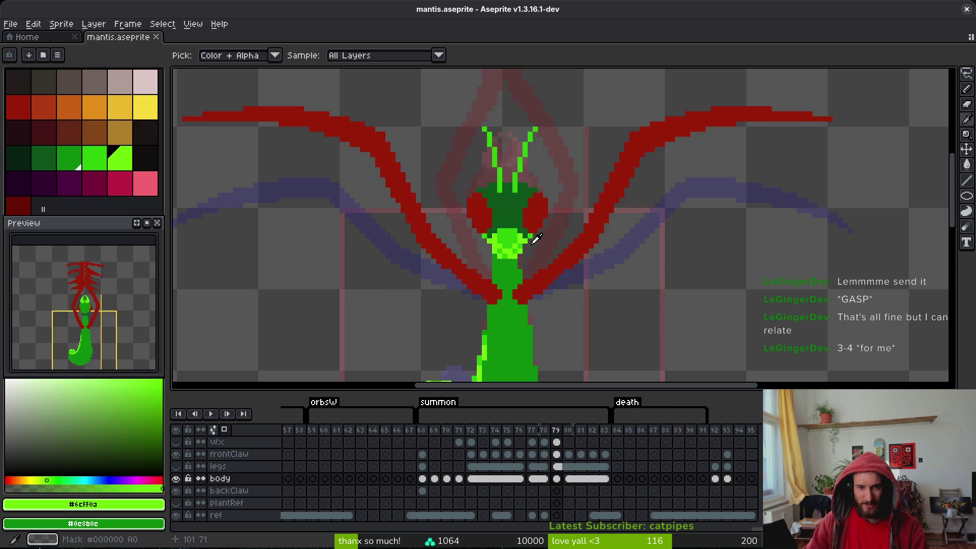
- Lasso-select around the mantis head, step back a frame, deselect, recentre the view, and save
key(q)
mouse_move(579, 102)
mouse_down()
mouse_move(465, 252)
mouse_move(617, 153)
mouse_move(620, 87)
mouse_up()
key(Left)
key(ctrl+d)
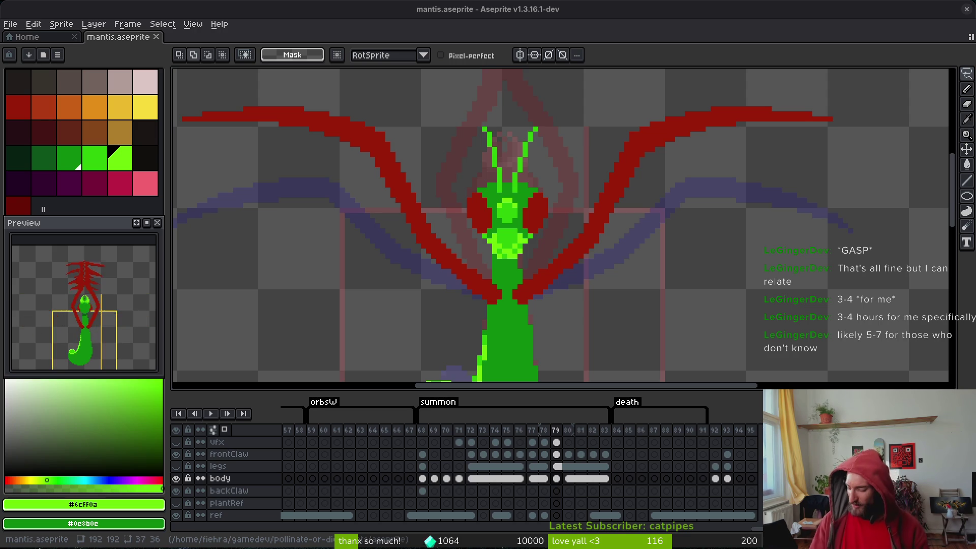
scroll(601, 242, down, 1)
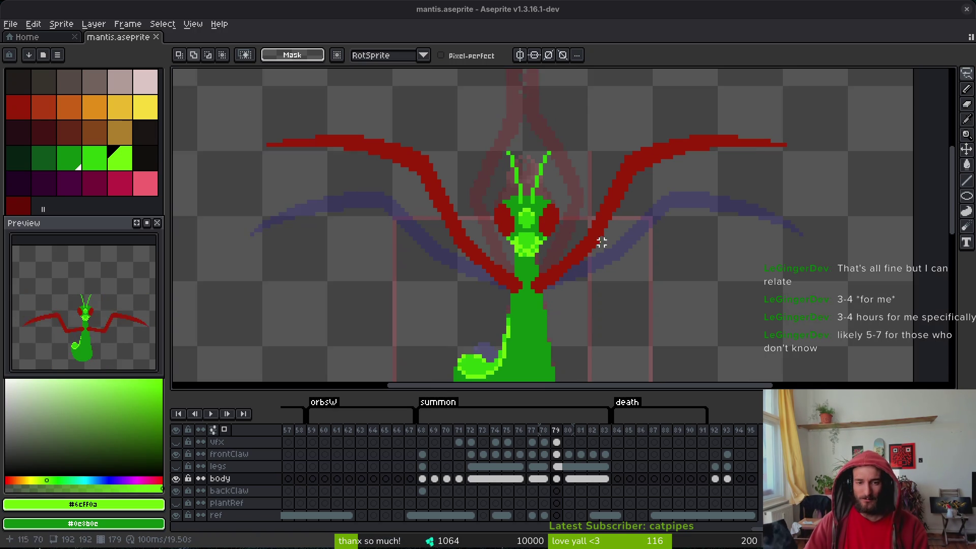
scroll(598, 242, down, 1)
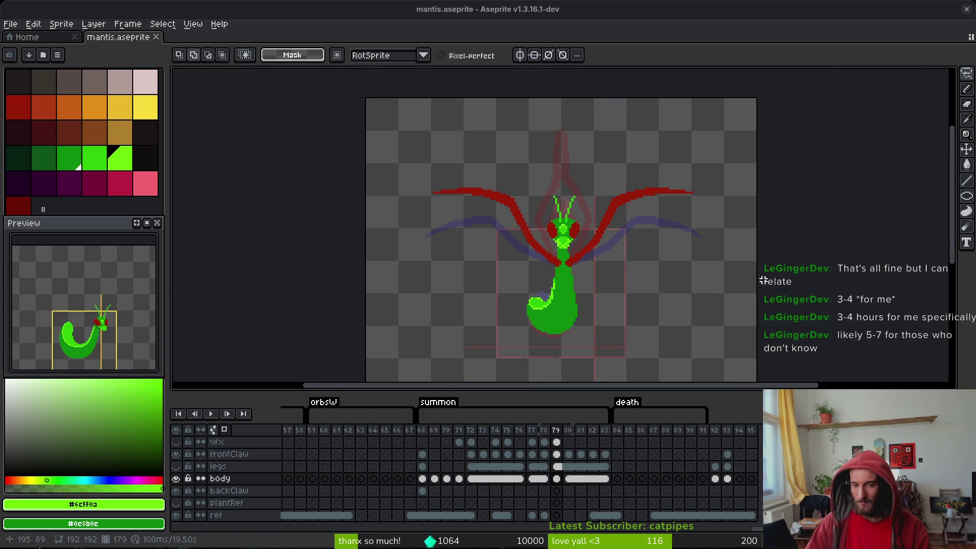
drag(482, 314, 545, 269)
key(ctrl+s)
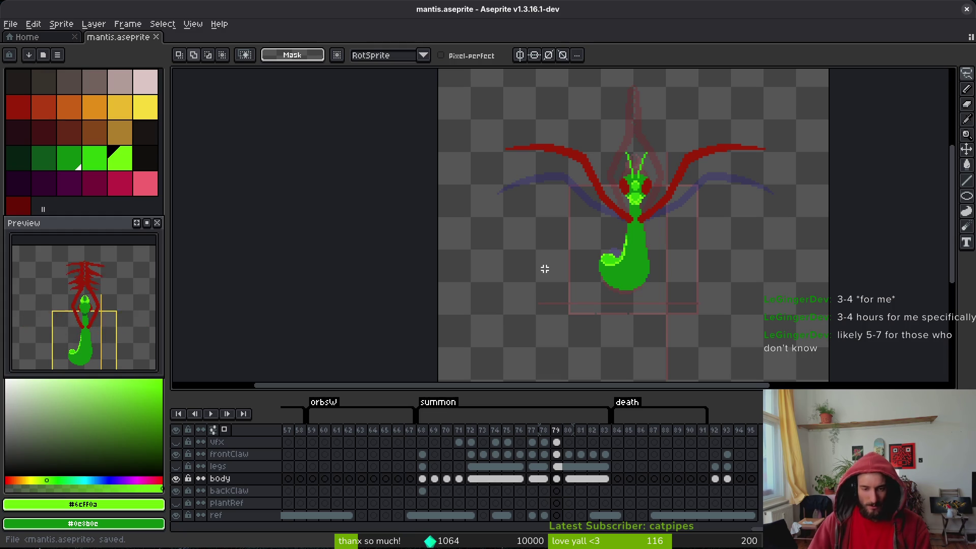
- With the Pencil (B), paint a lime pixel on the head, sample its mid green, and save
scroll(628, 212, up, 5)
key(b)
click(596, 248)
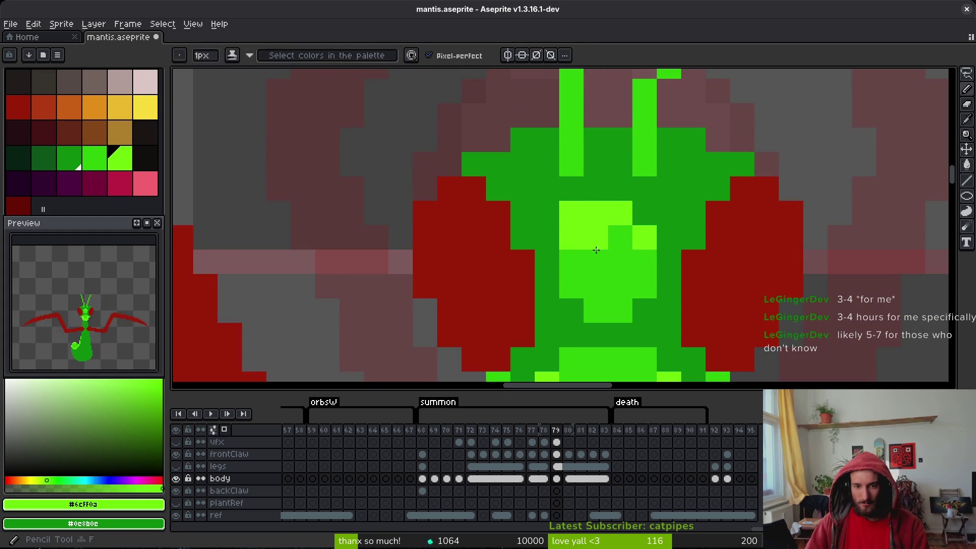
alt+click(596, 250)
scroll(596, 244, down, 5)
key(ctrl+s)
- Sample dark green #0c8b0c from the body, save again, and step forward one frame
scroll(646, 281, down, 2)
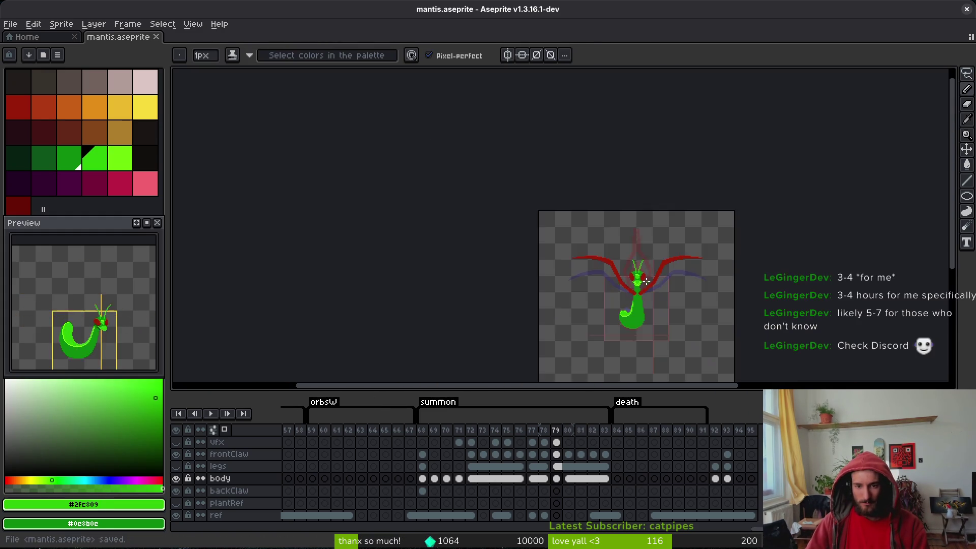
scroll(646, 281, up, 5)
scroll(570, 232, down, 5)
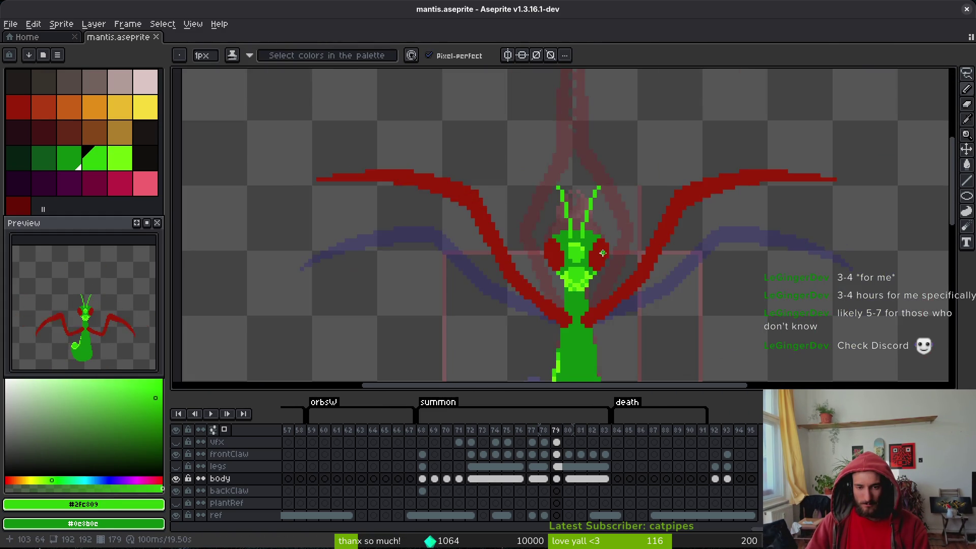
scroll(576, 249, up, 5)
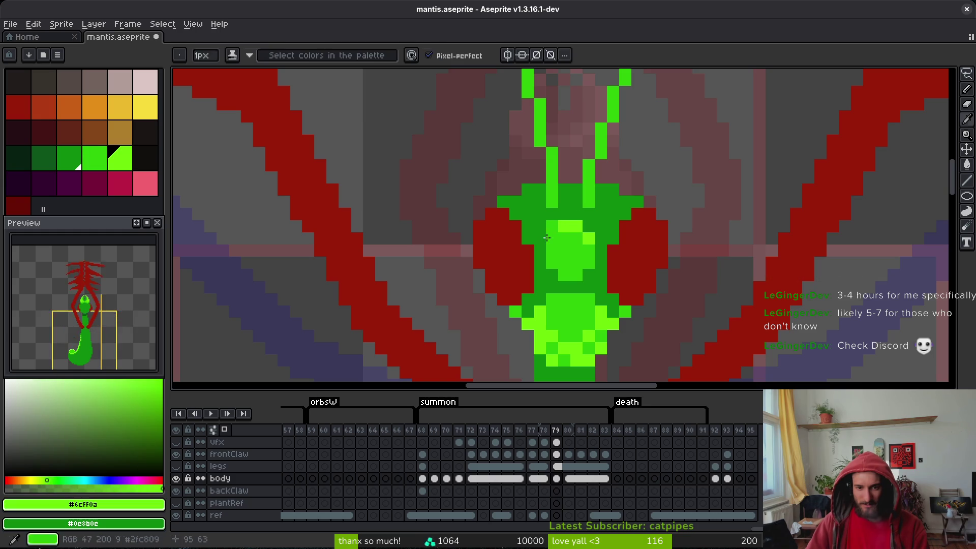
alt+click(540, 214)
key(ctrl+s)
scroll(613, 259, down, 5)
scroll(614, 259, down, 4)
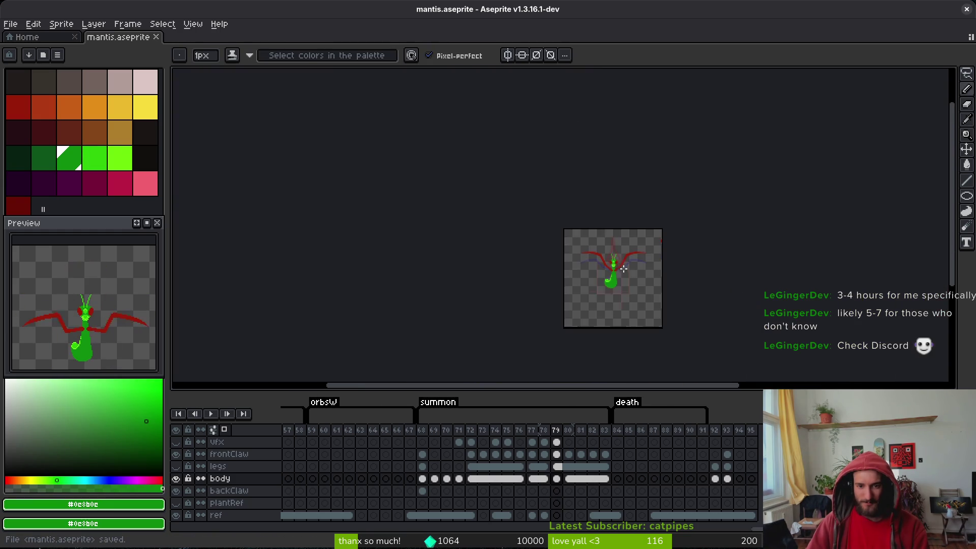
key(Right)
key(Right)
key(Right)
scroll(625, 270, up, 3)
- Step back to frame 78, maximize Aseprite with Super+Up, and bring up Discord with Super+D
key(i)
key(Left)
key(Left)
key(Left)
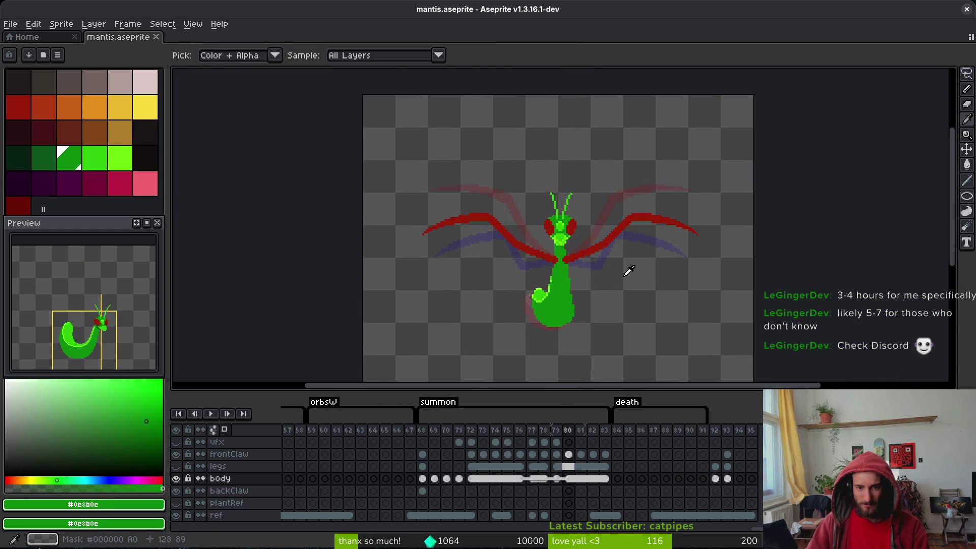
key(Return)
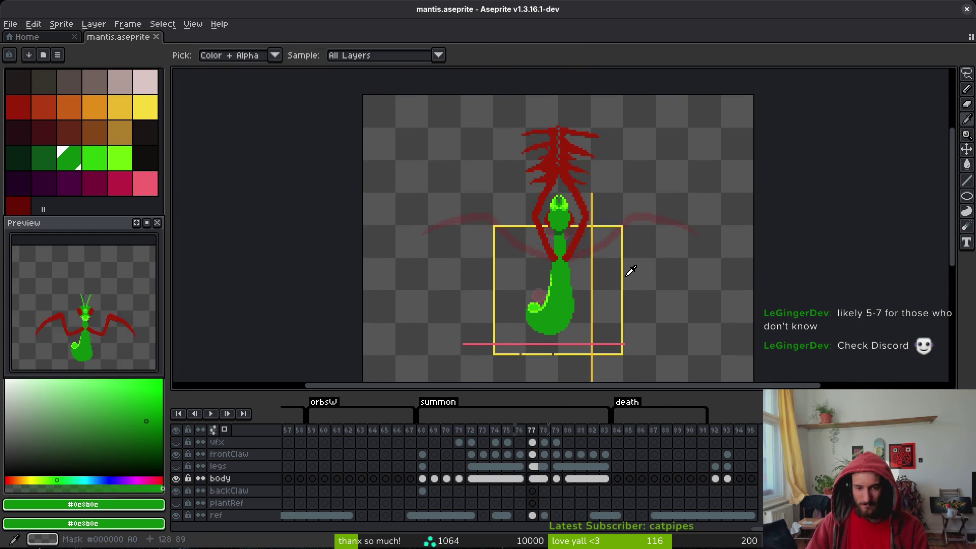
key(Return)
key(b)
key(super+Up)
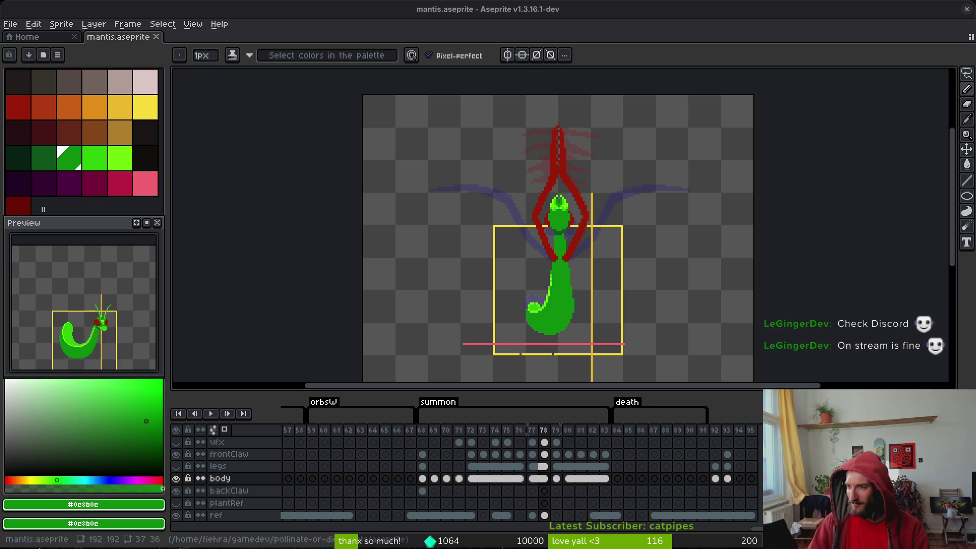
key(super+d)
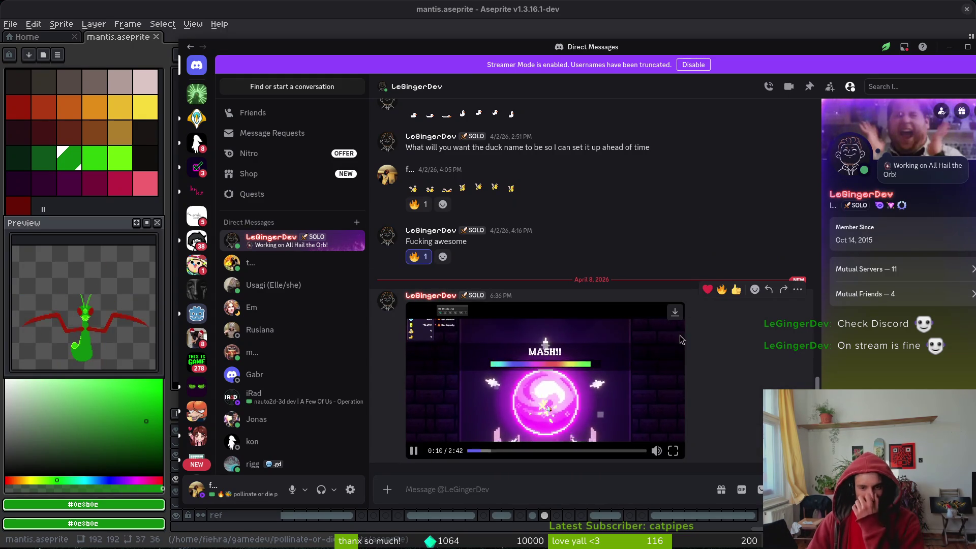
- Centre the Discord window and briefly view the shared video full screen before returning to chat
key(super+c)
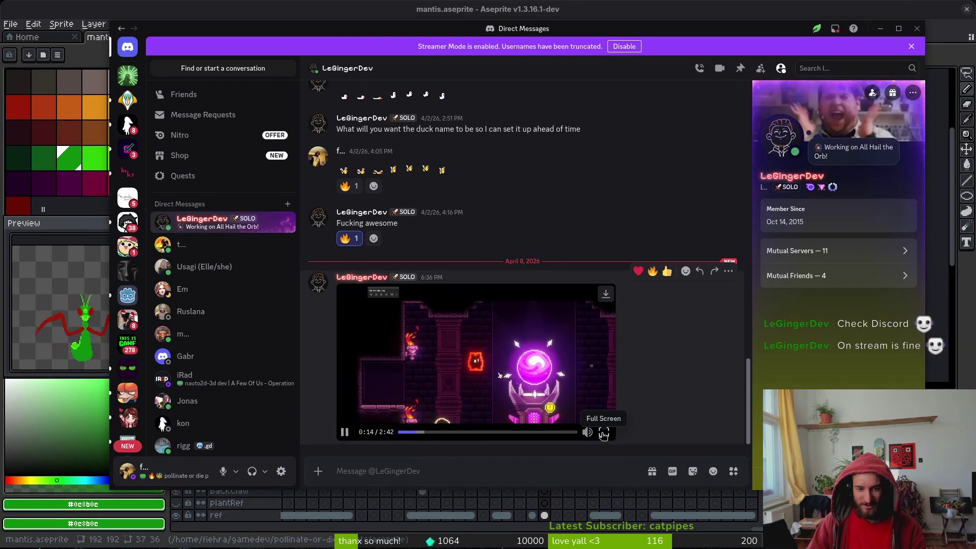
mouse_move(608, 436)
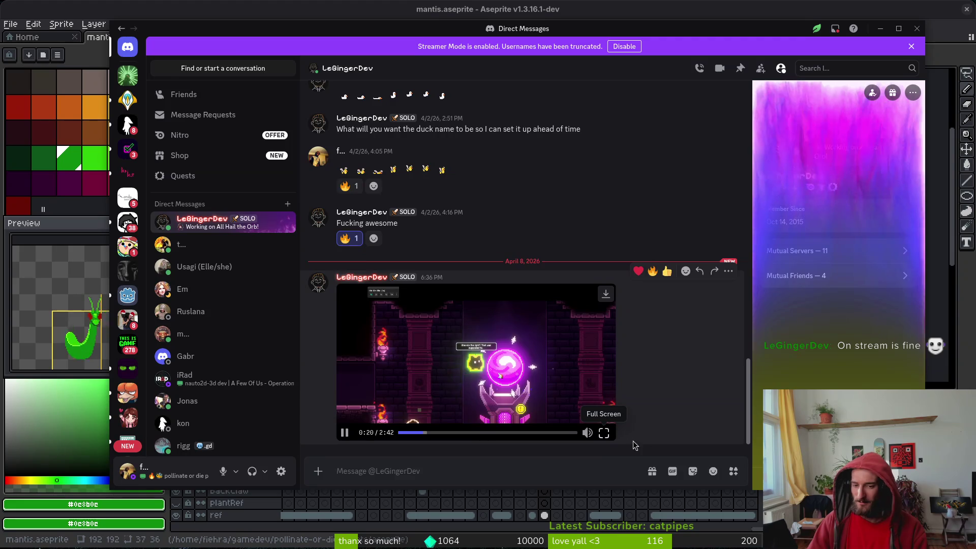
click(604, 433)
key(Escape)
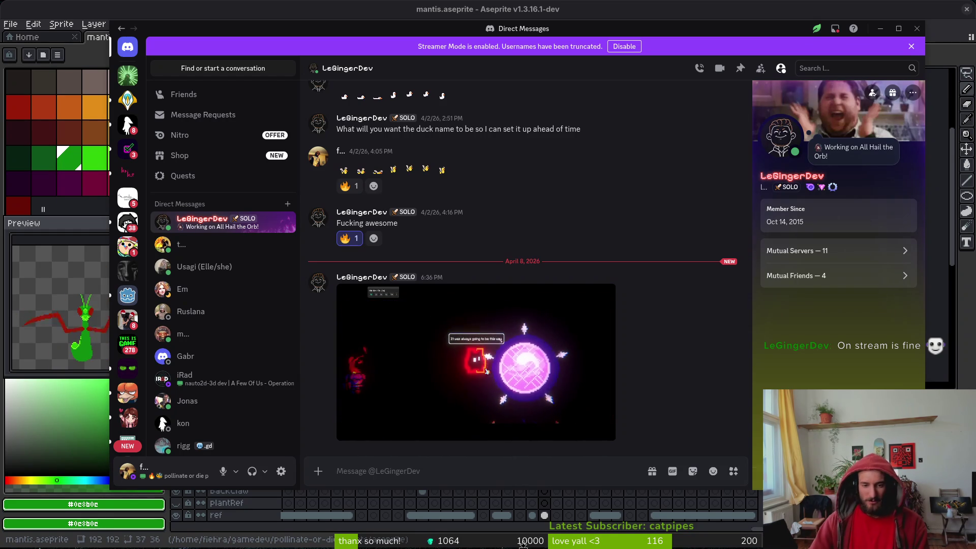
- Scrub the video to 2:15, 2:05, 2:00, 0:40, 0:56, 2:13, then the closing credits
mouse_move(559, 358)
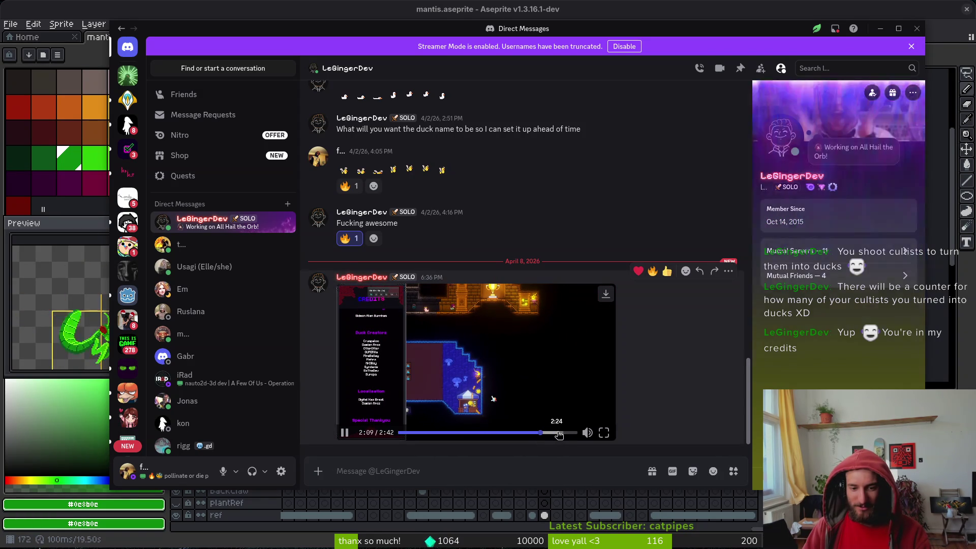
click(547, 433)
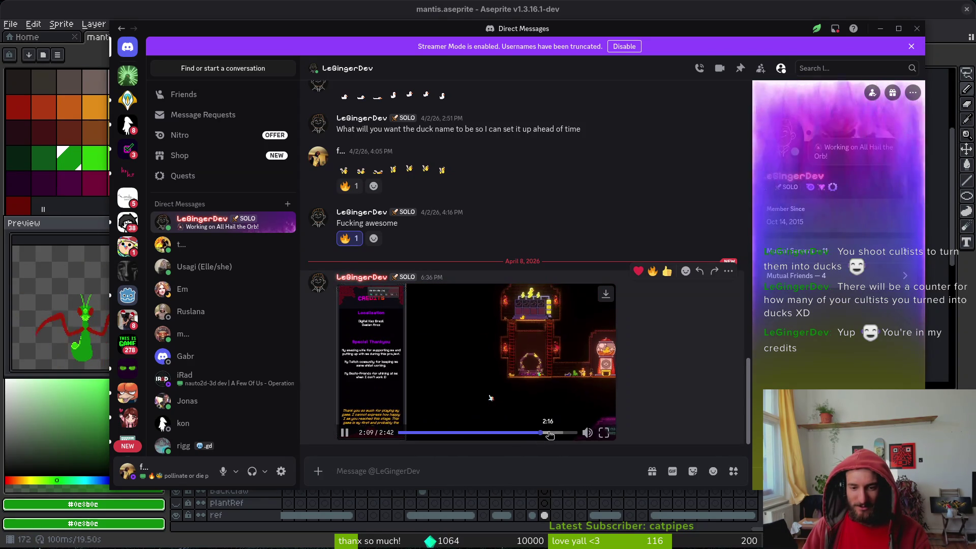
click(537, 432)
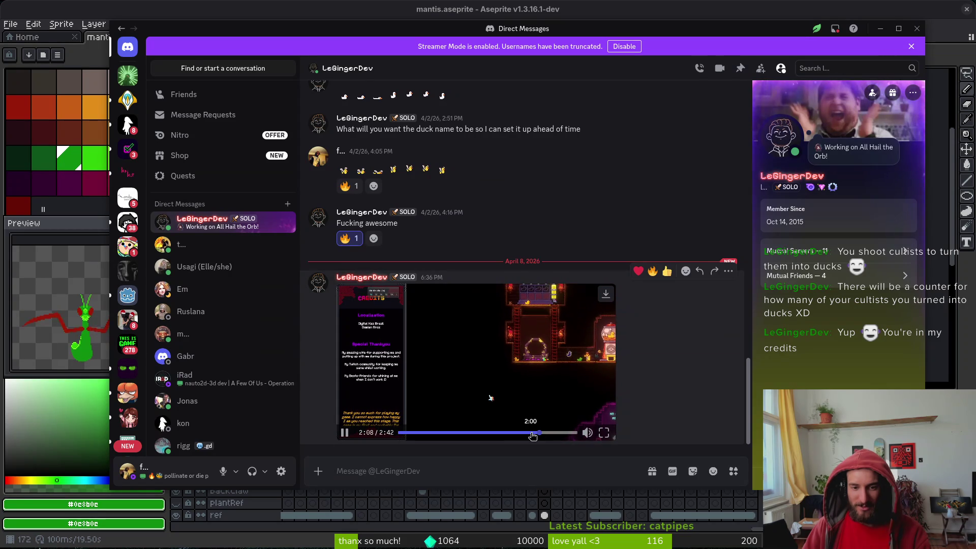
click(531, 432)
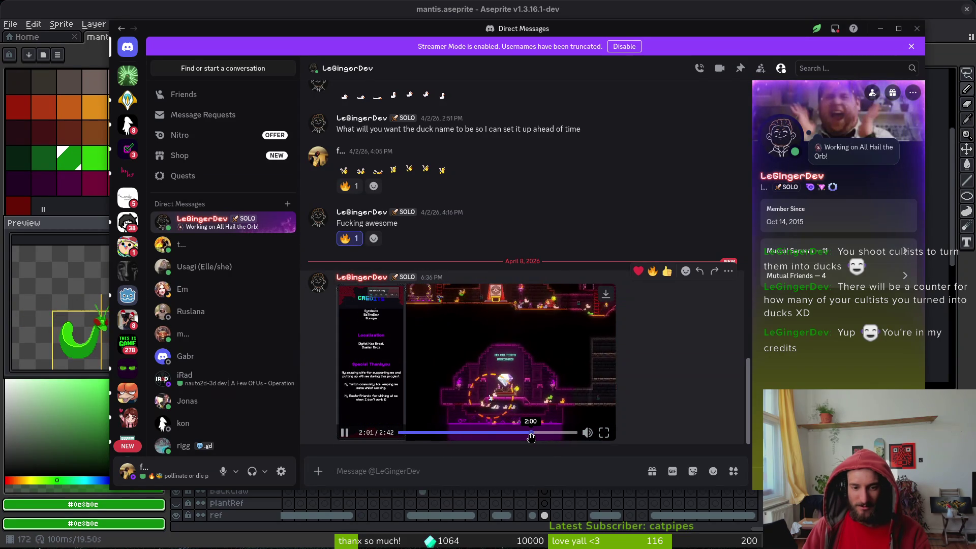
click(444, 433)
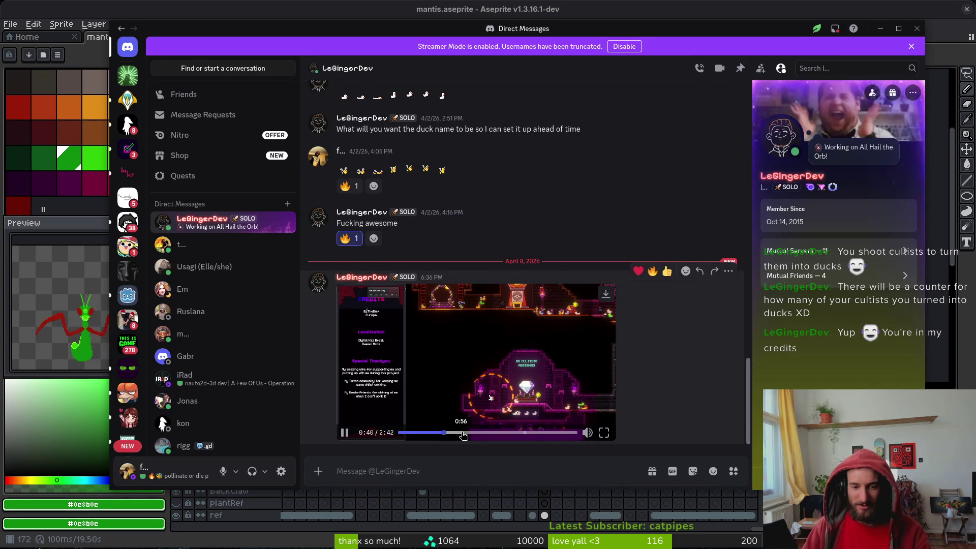
click(462, 433)
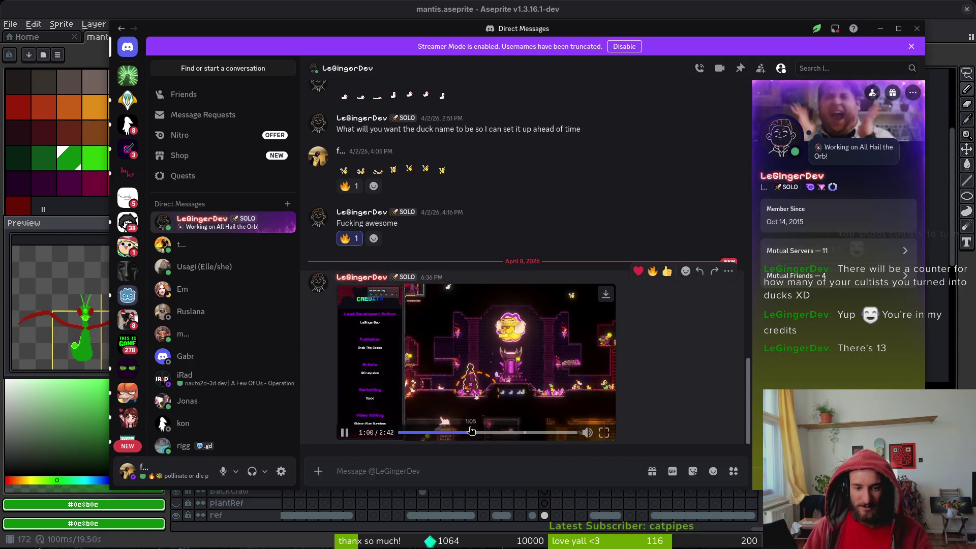
click(461, 433)
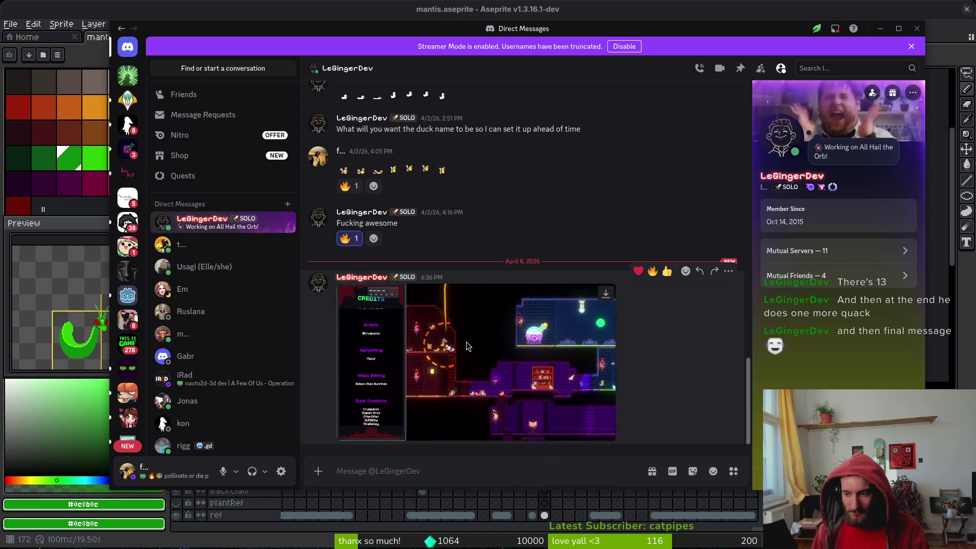
click(547, 434)
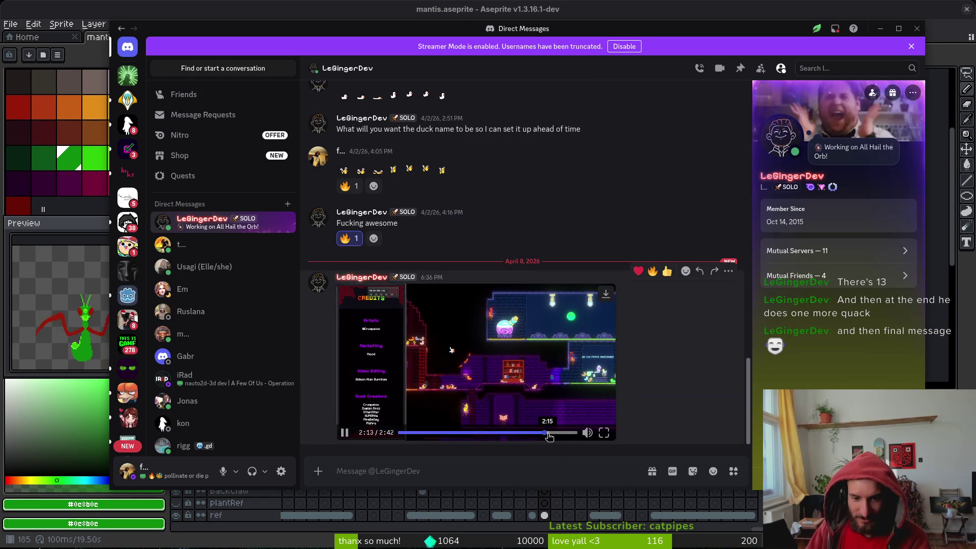
click(568, 433)
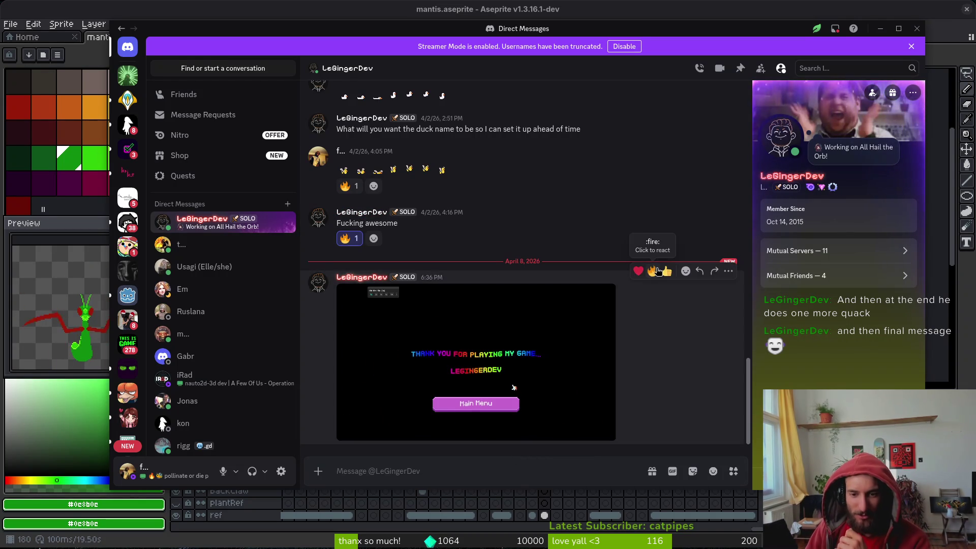
- React to the video message with a heart, then switch to the community server's videos channel
click(638, 271)
mouse_move(486, 357)
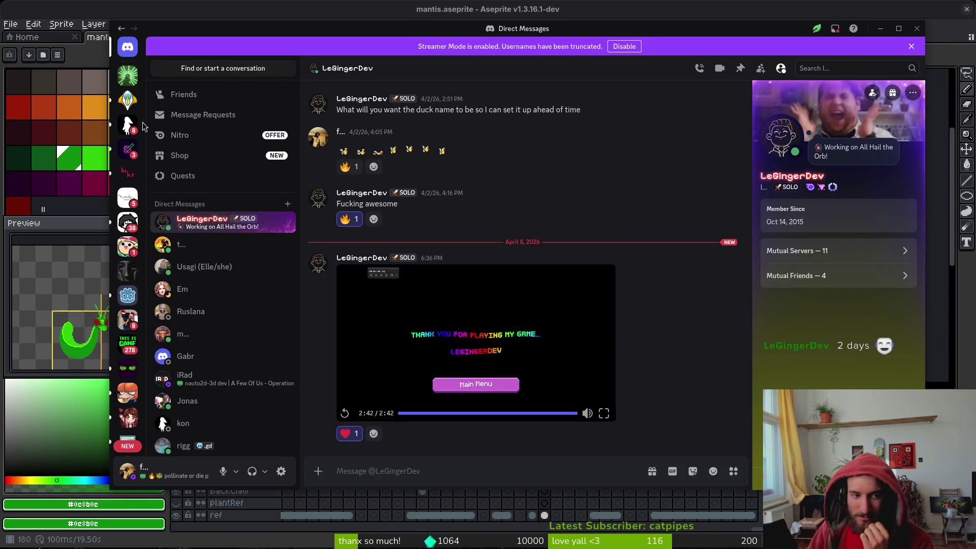
click(133, 79)
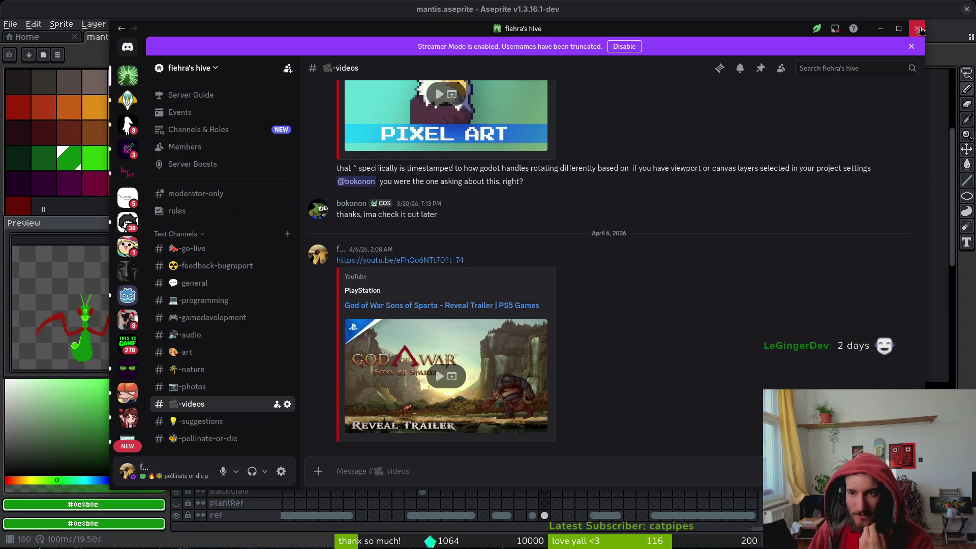
- Close Discord and review summon frames 71 through 83, settling on the spread-wings pose at frame 76
click(919, 29)
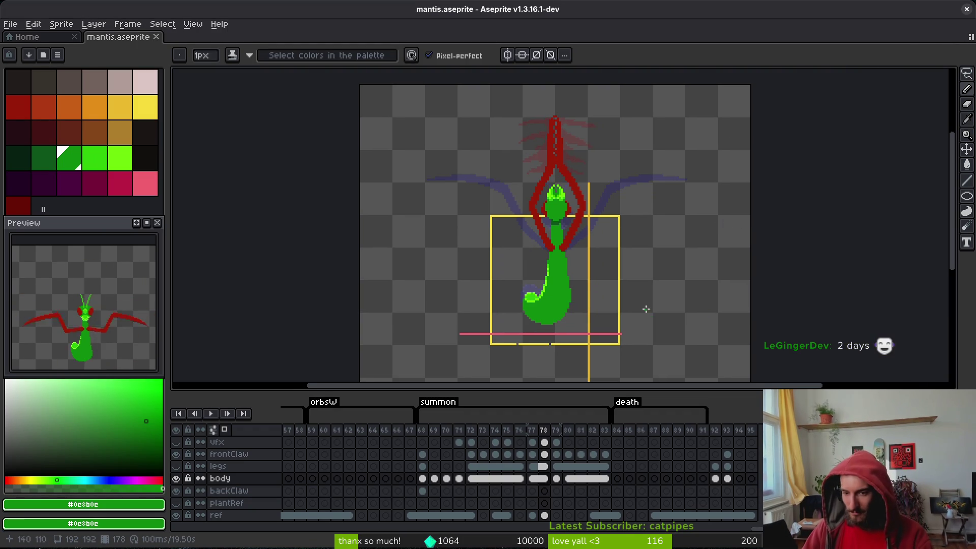
mouse_move(645, 308)
mouse_down()
mouse_move(614, 279)
mouse_move(585, 298)
mouse_up()
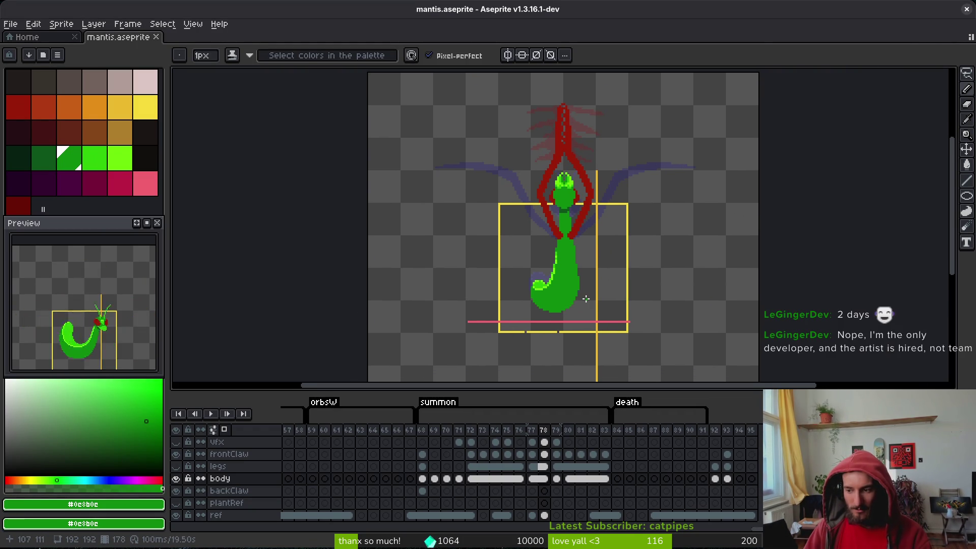
key(alt)
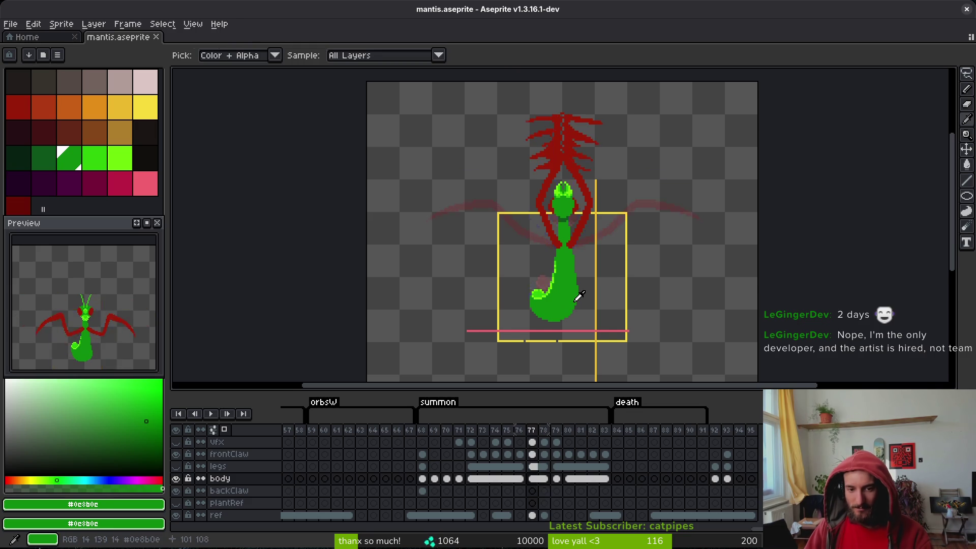
key(Right)
key(Left)
key(Right)
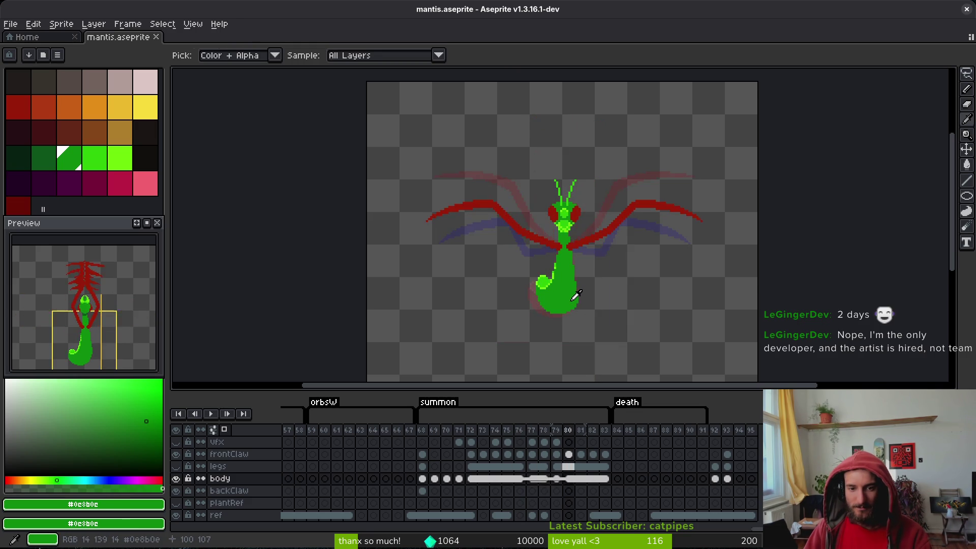
key(Left)
key(Left)
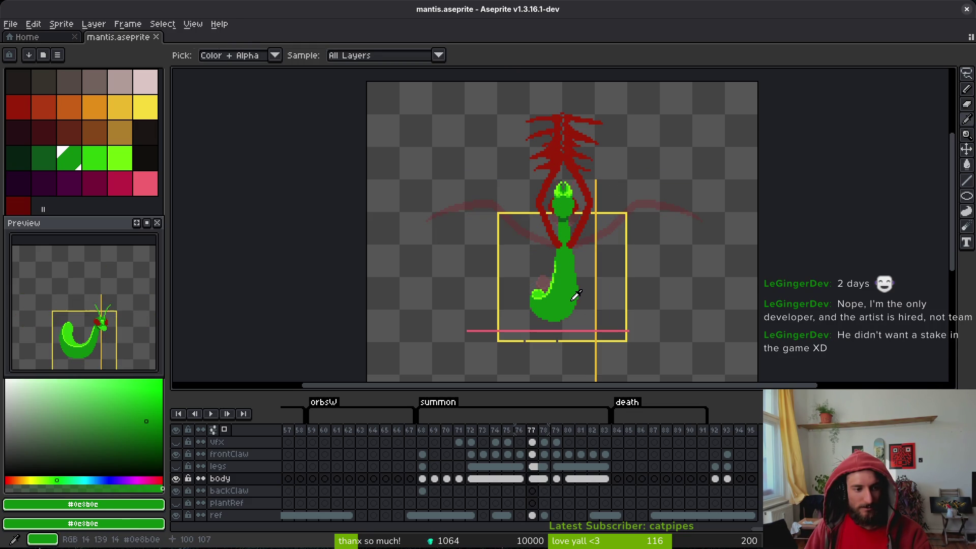
key(Left)
key(Left)
key(Left)
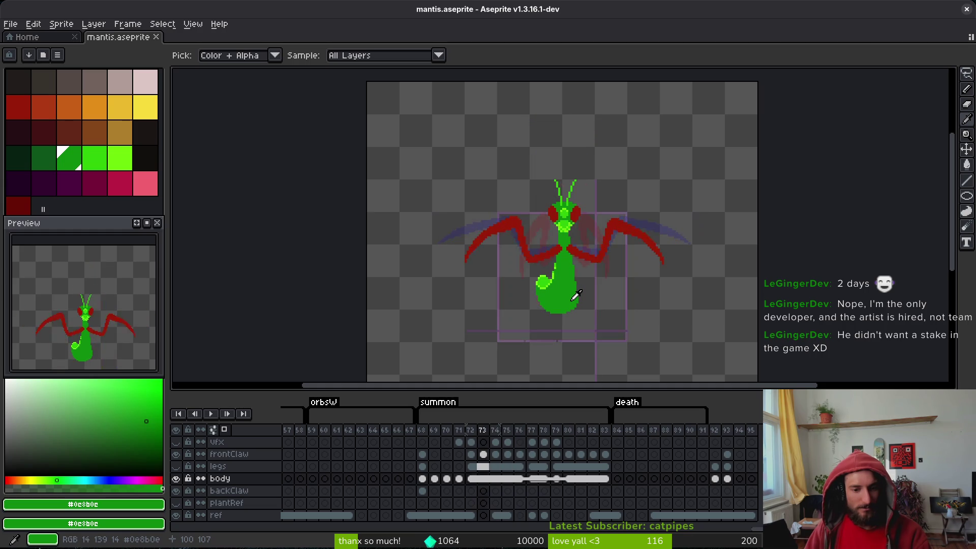
key(Right)
key(Right)
key(Right)
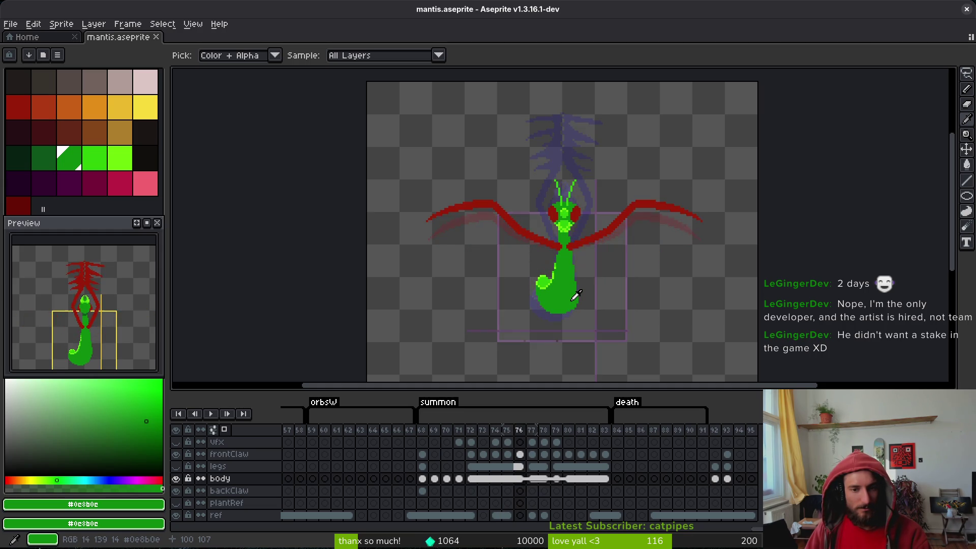
key(Right)
key(Right)
key(Right)
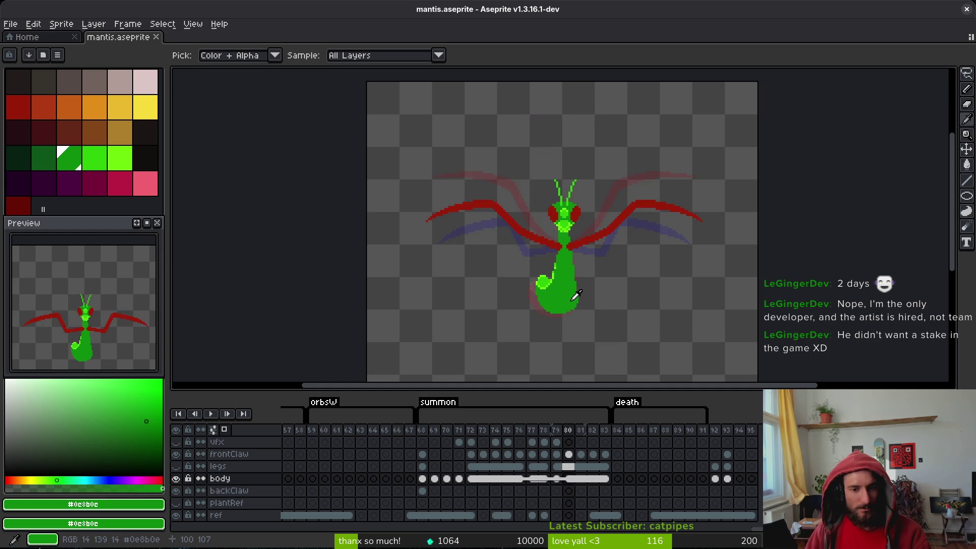
key(Right)
key(Left)
key(Left)
key(Left)
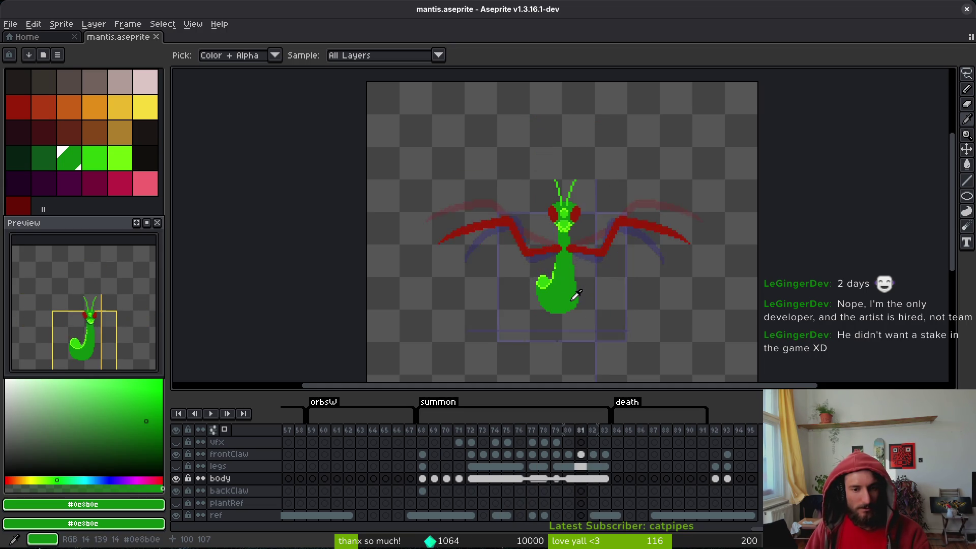
- Save mantis.aseprite, step from frame 68 up to frame 79, and open its cel options
key(Left)
key(Left)
key(Left)
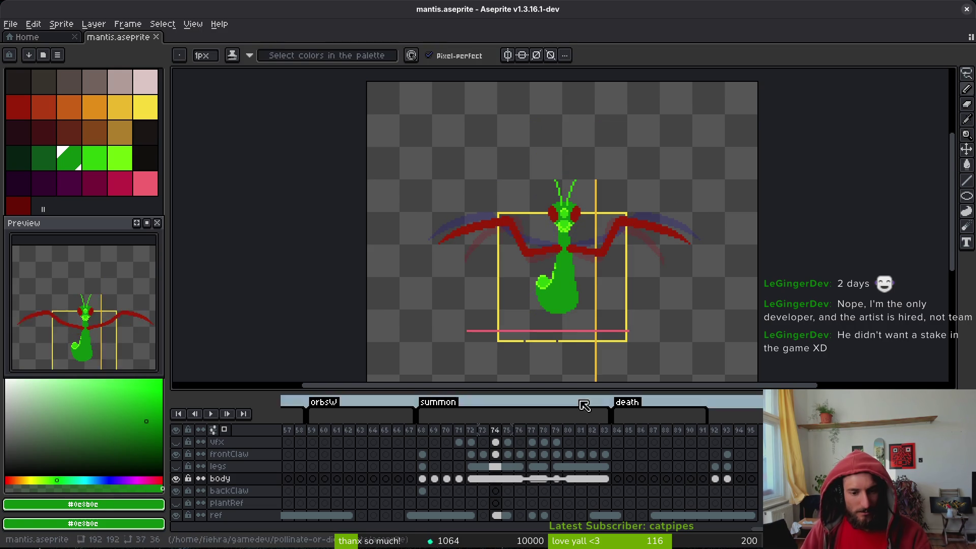
key(ctrl+s)
key(Left)
key(Left)
key(Left)
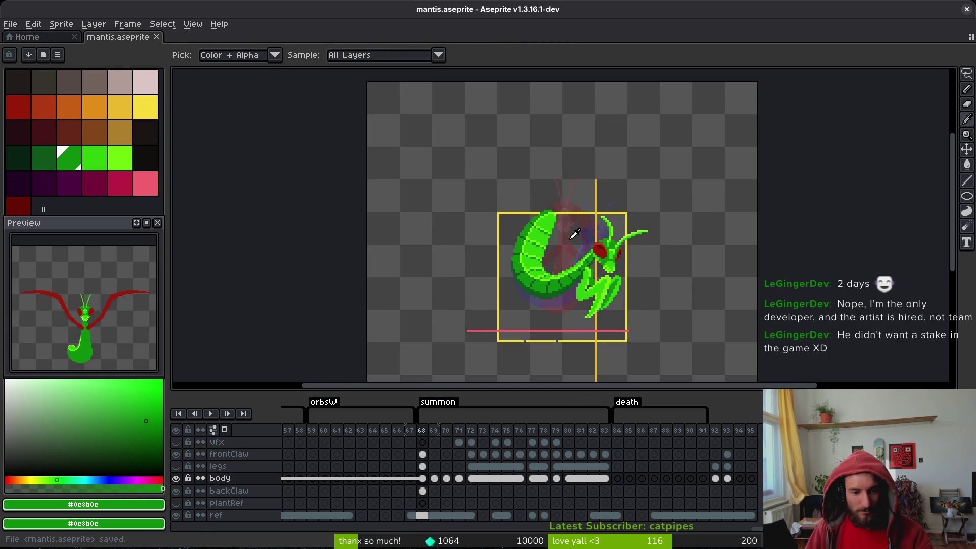
key(Right)
key(Right)
key(Right)
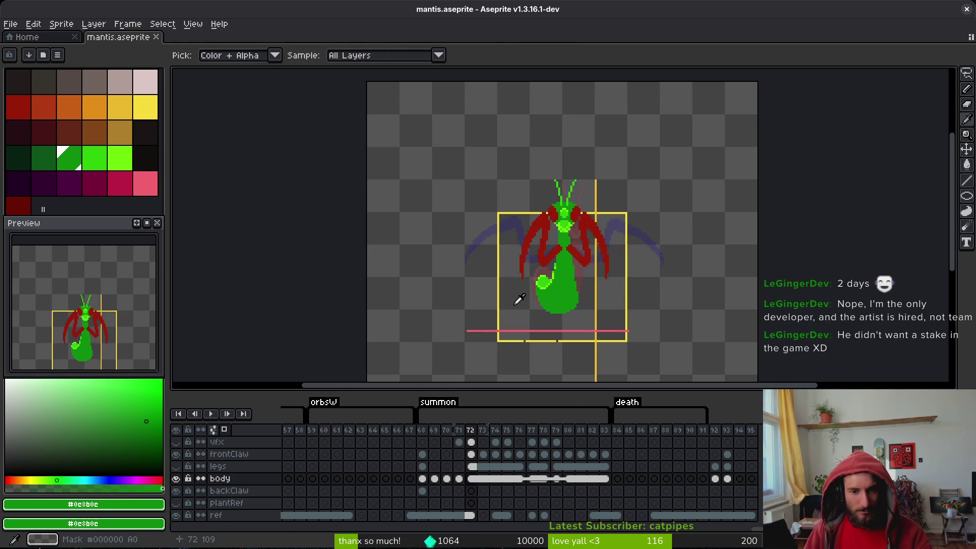
key(Right)
key(Right)
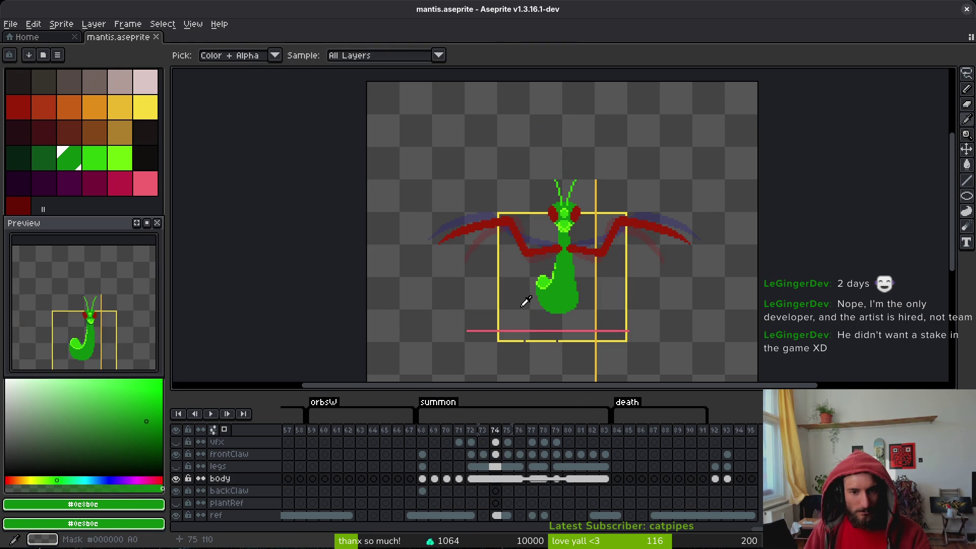
key(Right)
key(Right)
key(Right)
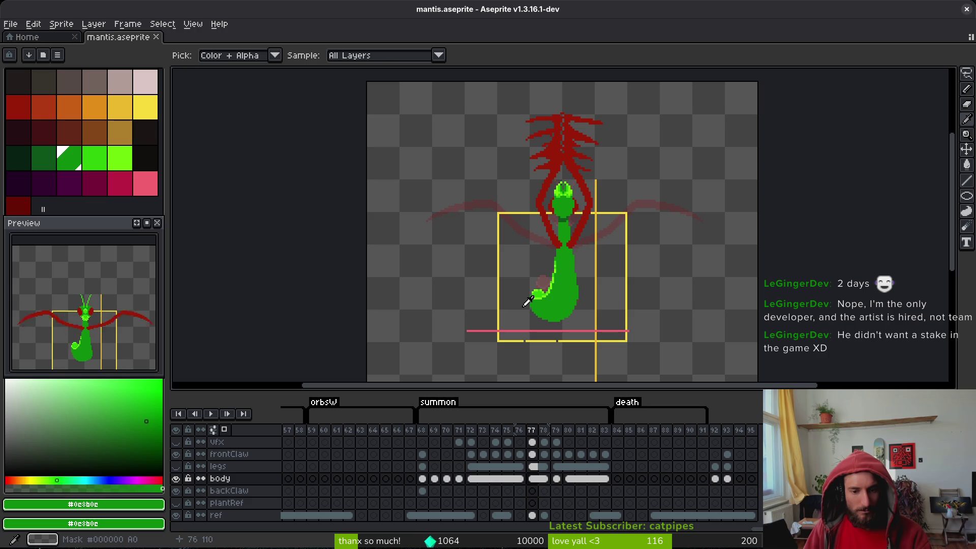
key(Right)
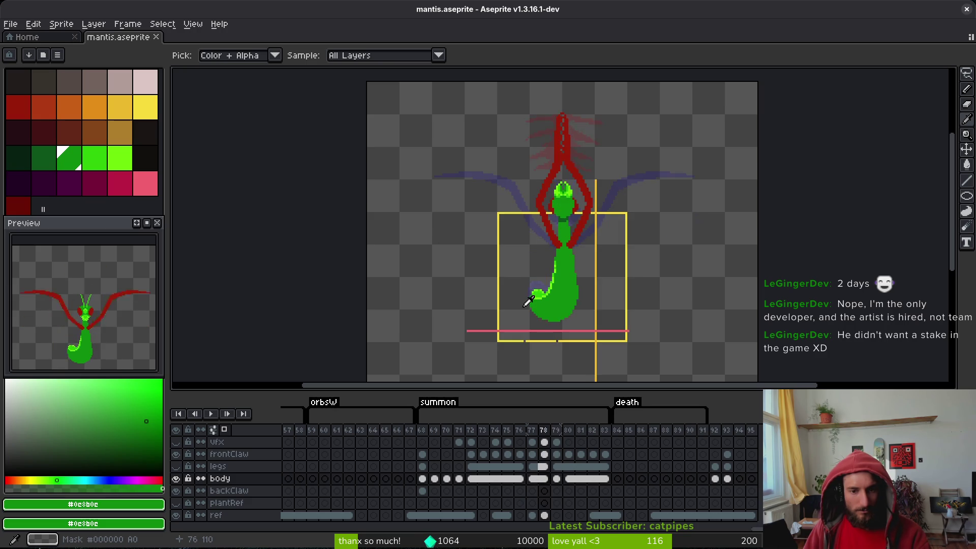
key(Right)
right_click(558, 470)
- Save the mantis, select the frontClaw cel at frame 79, and play the claw animation, stopping on frame 72
click(586, 495)
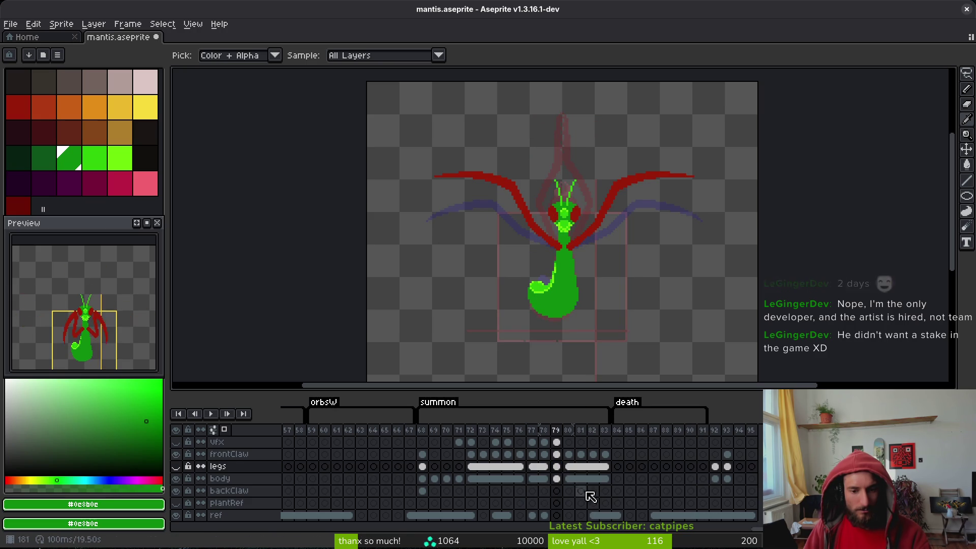
key(ctrl+s)
click(558, 456)
key(Return)
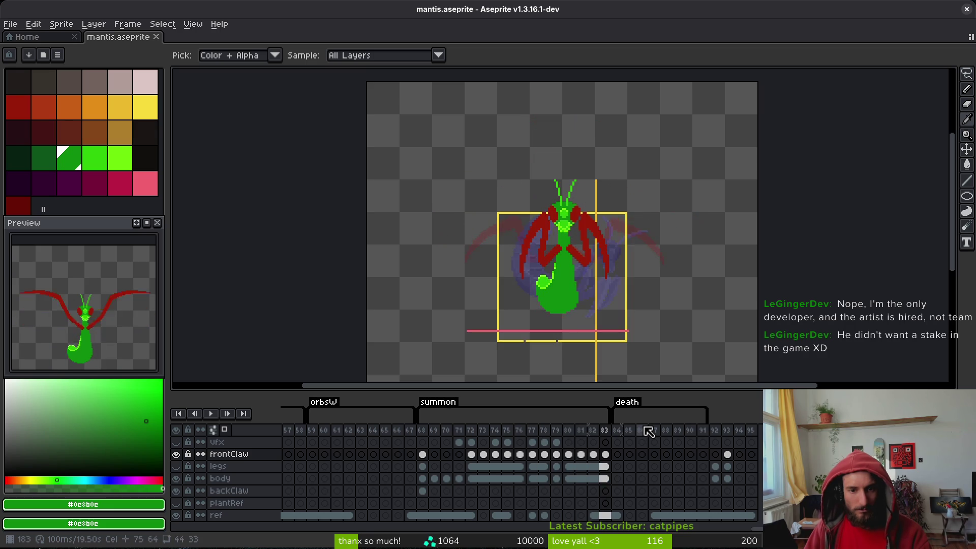
key(Return)
key(Return)
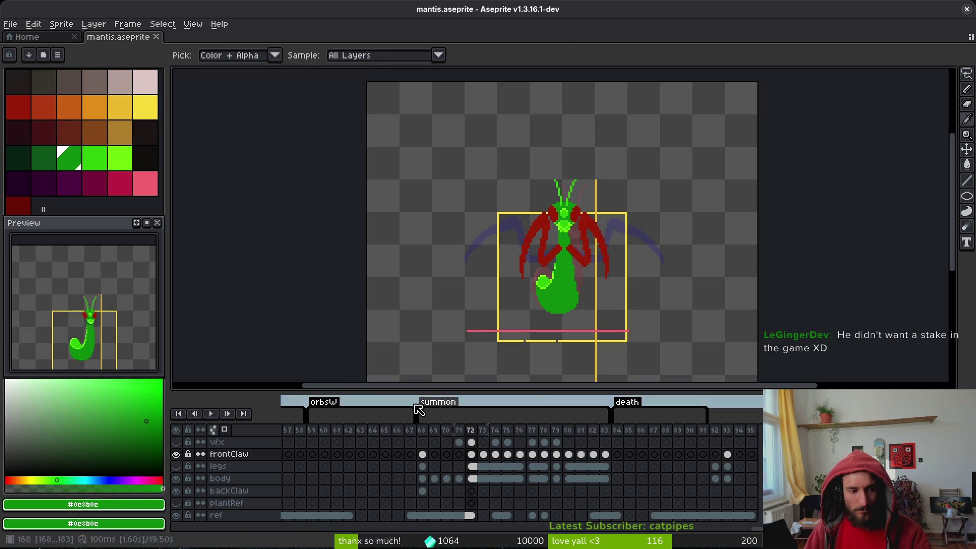
key(Return)
- Eyedrop the lime #6cff0a from an antenna and save the mantis file
scroll(564, 196, up, 6)
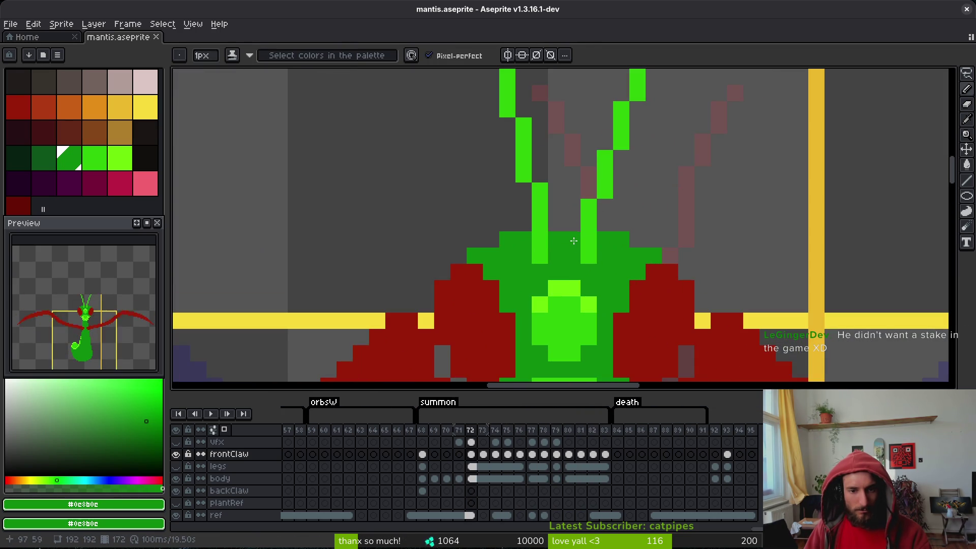
alt+click(599, 246)
key(ctrl+s)
scroll(630, 239, down, 2)
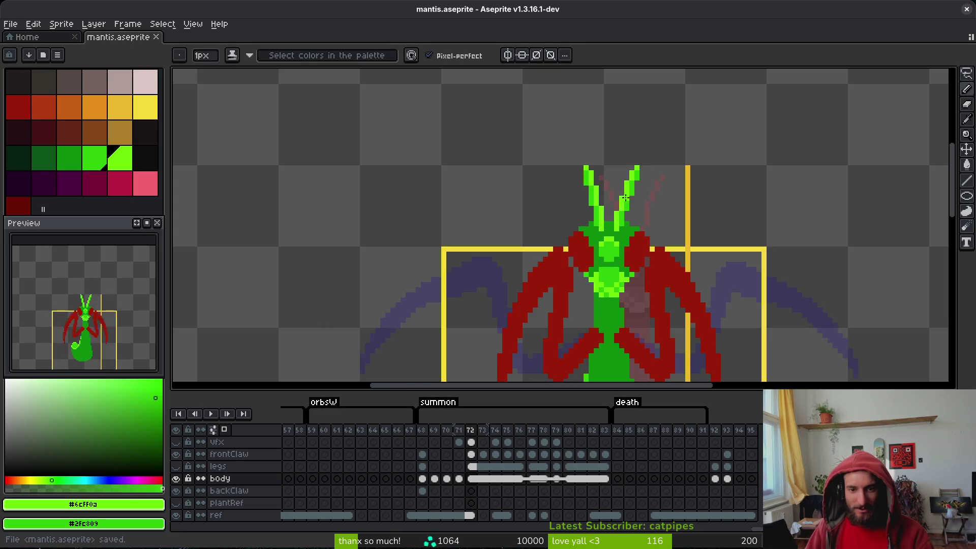
scroll(661, 224, down, 4)
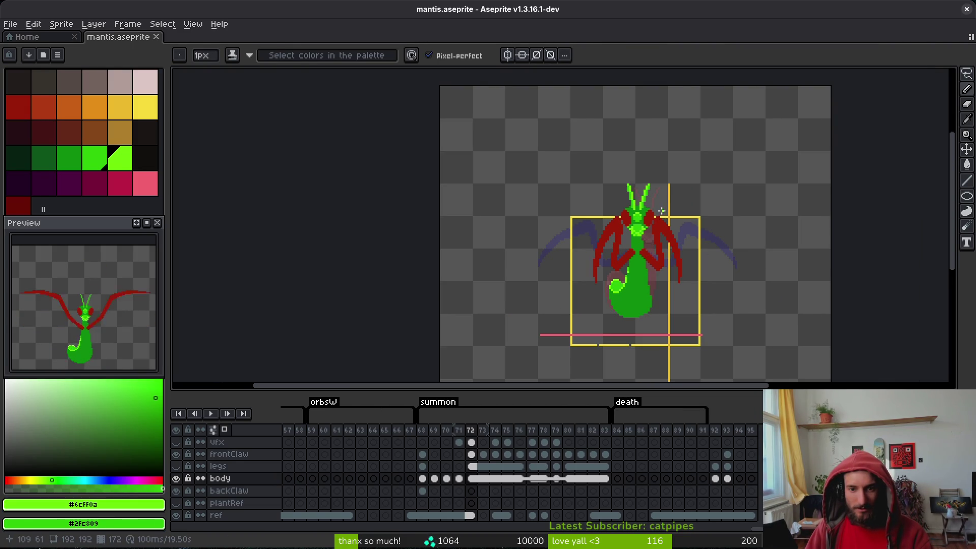
key(ctrl+s)
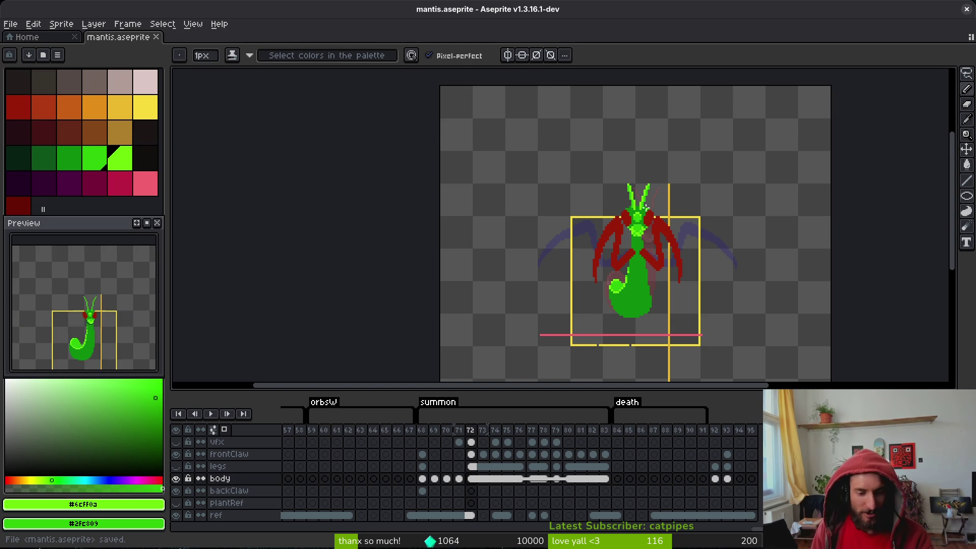
- Step forward a frame and select the legs cel at frame 79
key(Right)
click(556, 466)
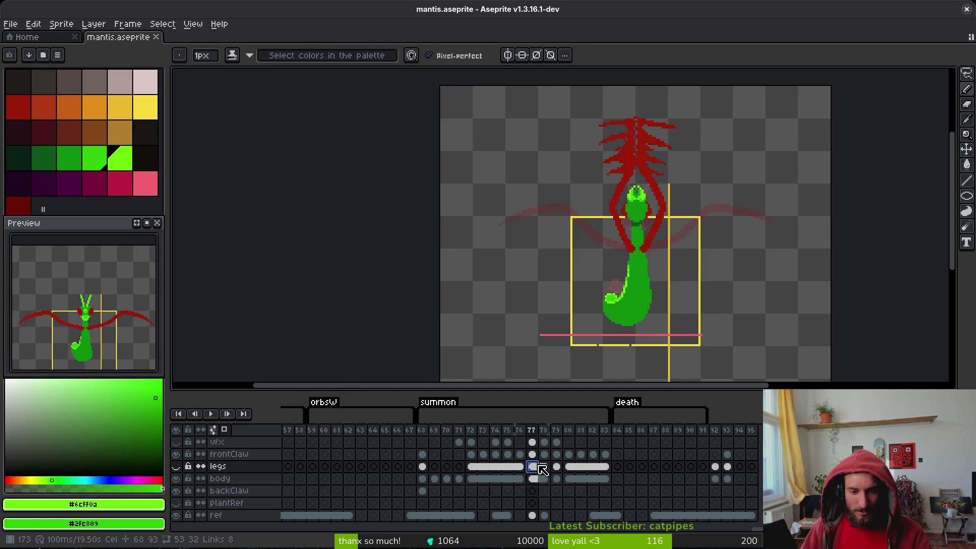
scroll(539, 170, up, 3)
- Bring the mantis head into view, select the body layer at frame 79, and save
drag(539, 171, 571, 239)
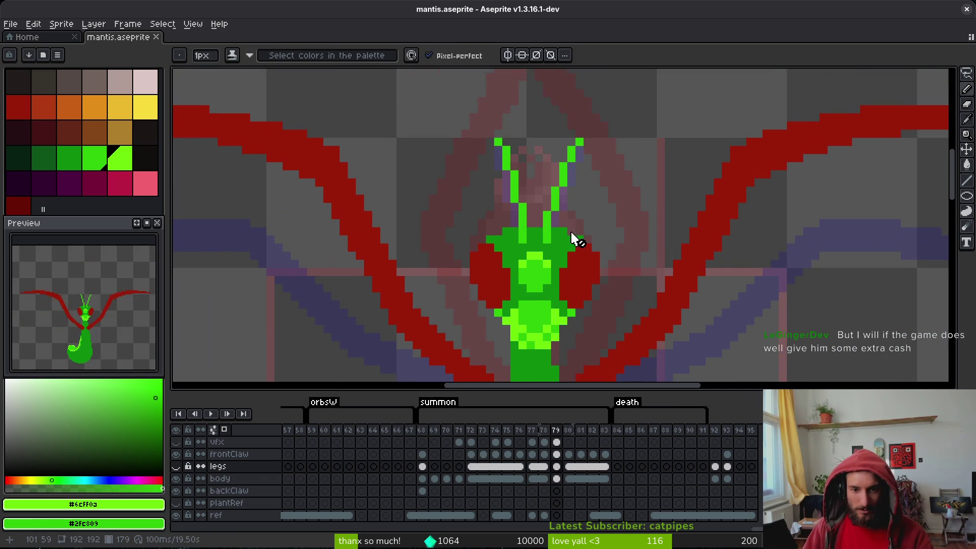
click(556, 478)
key(g)
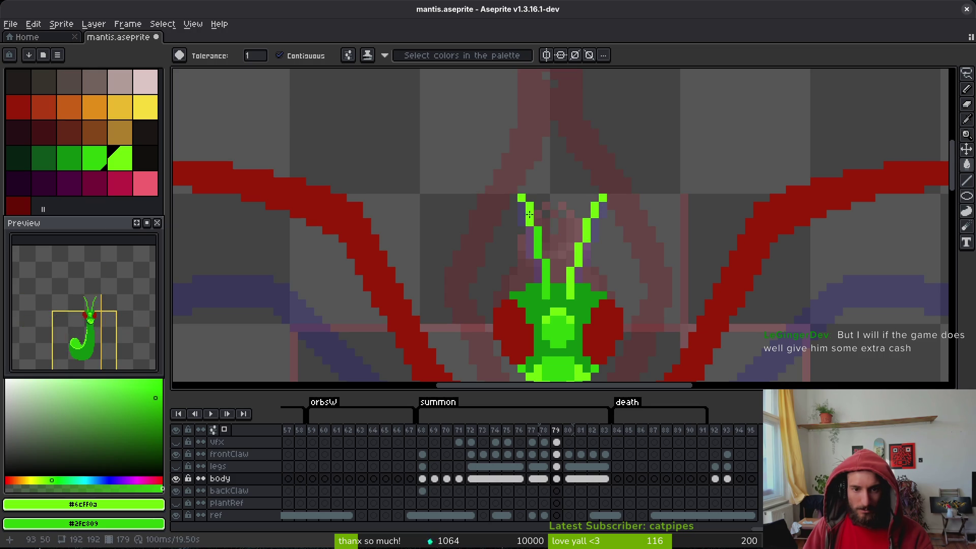
key(b)
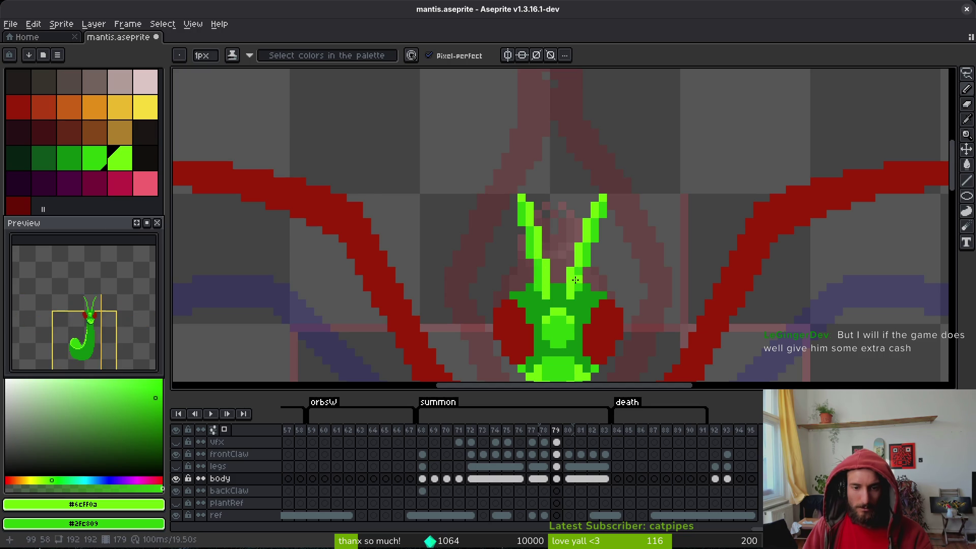
key(ctrl+s)
key(i)
- Step back to frame 75 and erase the pixel at the right antenna tip
key(Left)
key(Left)
key(Left)
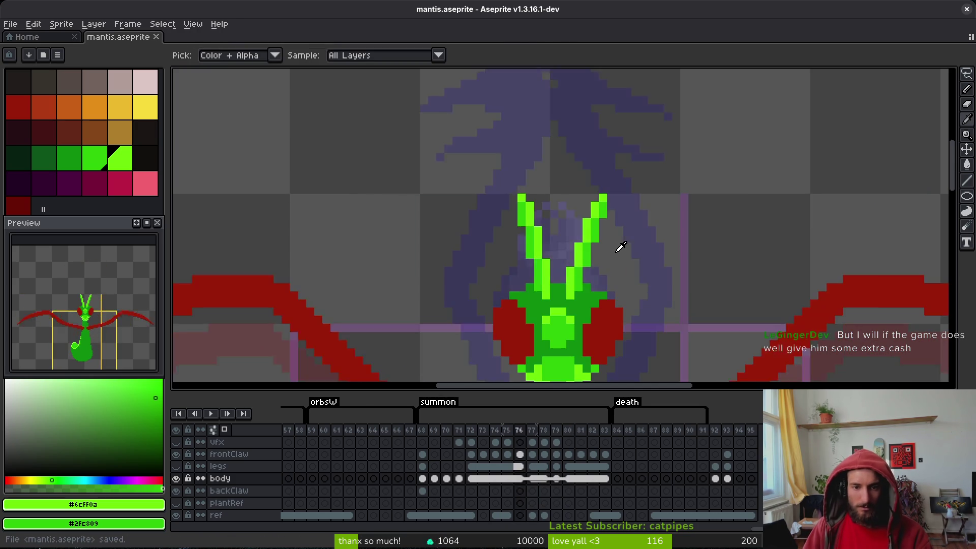
key(b)
key(Left)
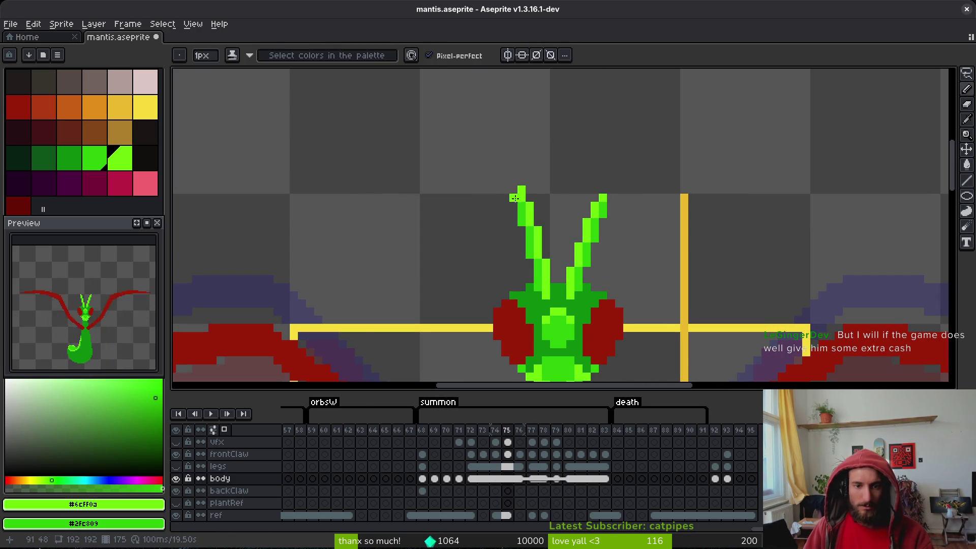
key(e)
click(520, 189)
key(b)
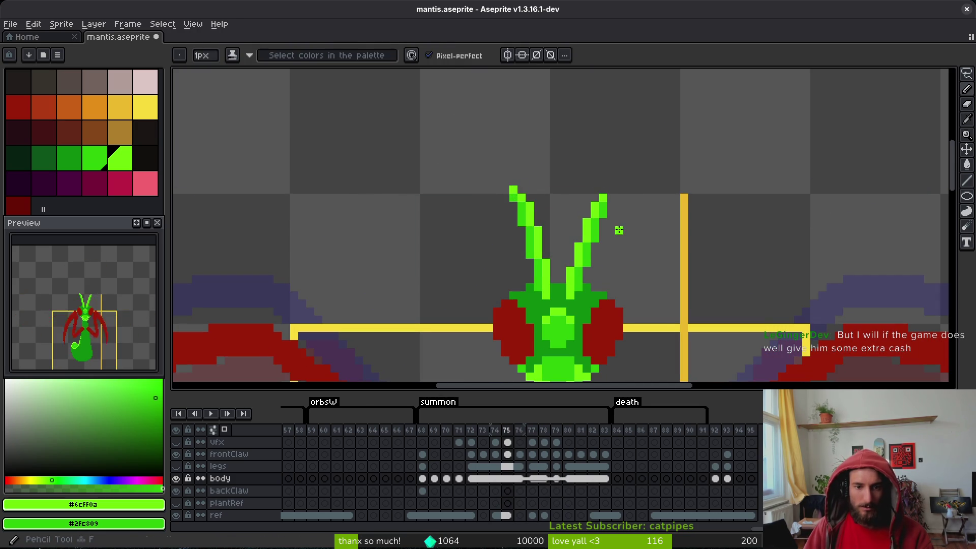
- Flip back and forth between adjacent summon frames to compare the antenna poses
scroll(607, 198, down, 3)
key(Left)
key(i)
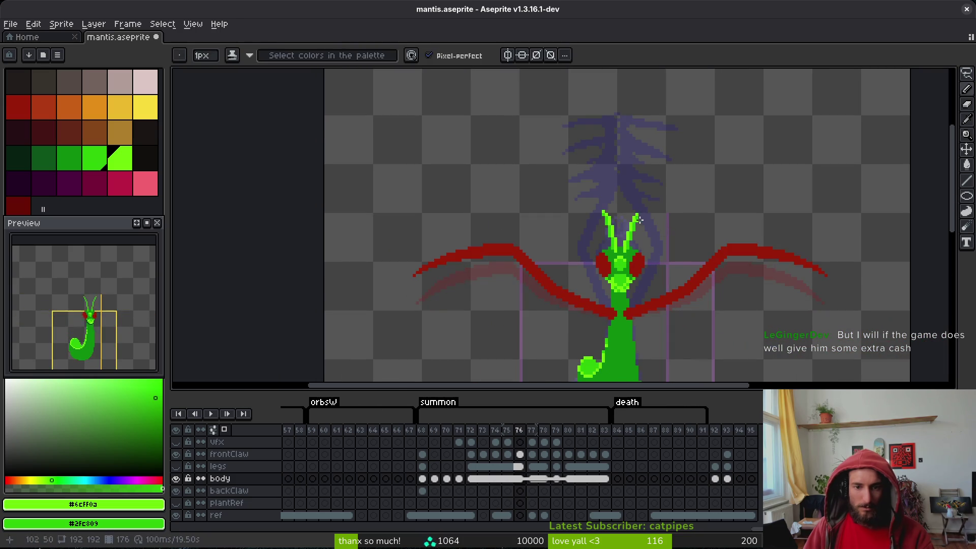
key(Right)
scroll(639, 210, up, 3)
key(b)
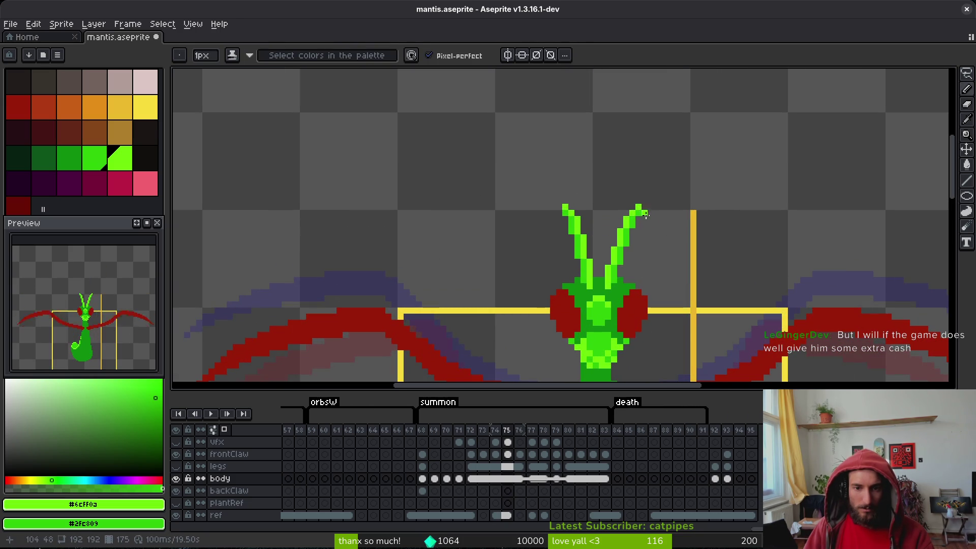
scroll(645, 214, down, 3)
key(i)
key(Left)
key(Left)
key(Left)
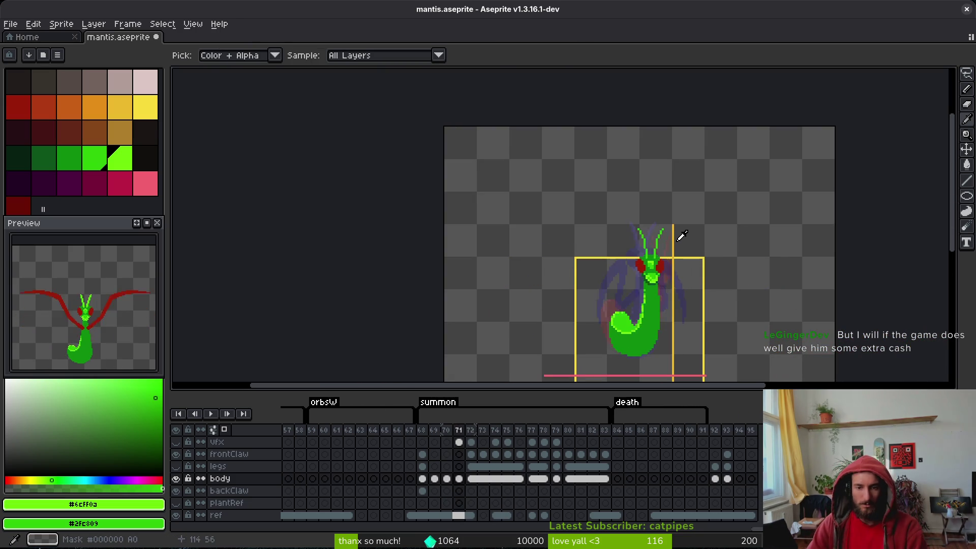
key(Right)
key(Left)
key(Left)
key(Right)
- Advance through the summon frames from 72 toward 79 to check the antennae
key(Right)
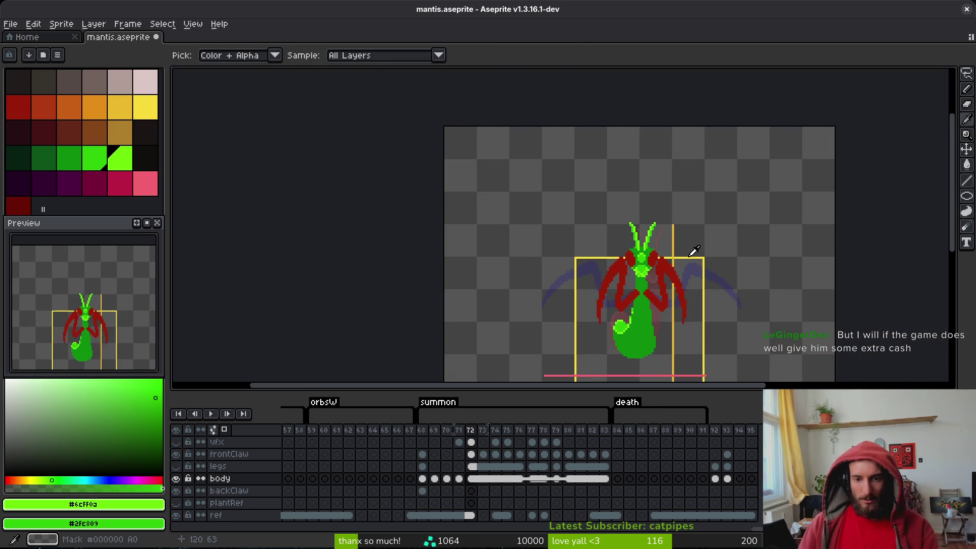
key(b)
scroll(660, 239, up, 3)
key(Right)
key(Right)
key(Right)
key(i)
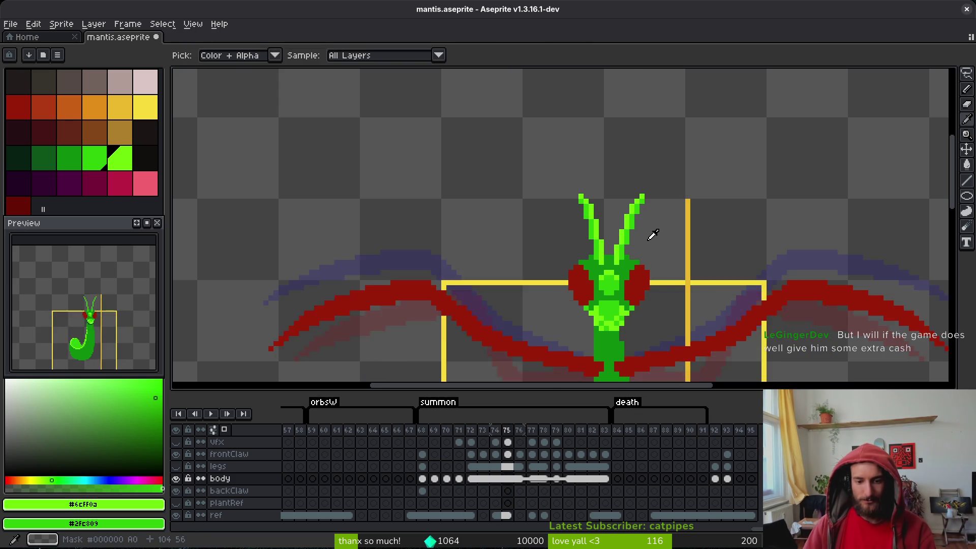
key(Right)
key(Right)
key(Right)
key(b)
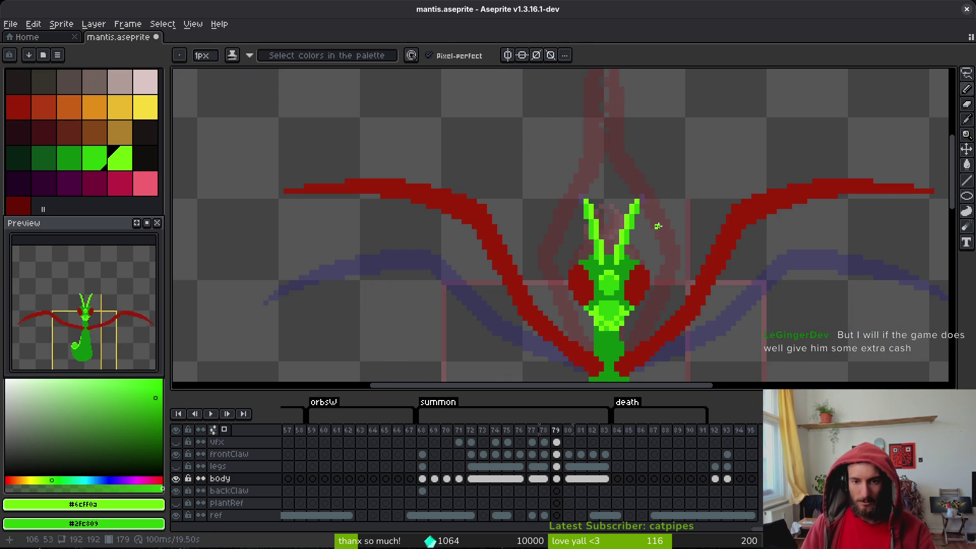
scroll(641, 201, up, 2)
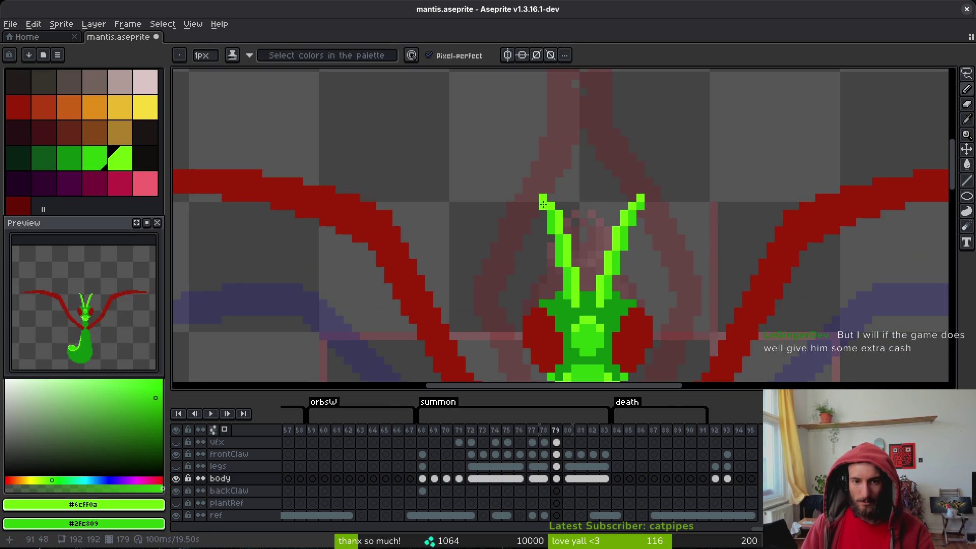
scroll(653, 227, down, 3)
- Compare frames 78 and 79, then settle on frame 79 with the Pencil ready
key(Left)
key(i)
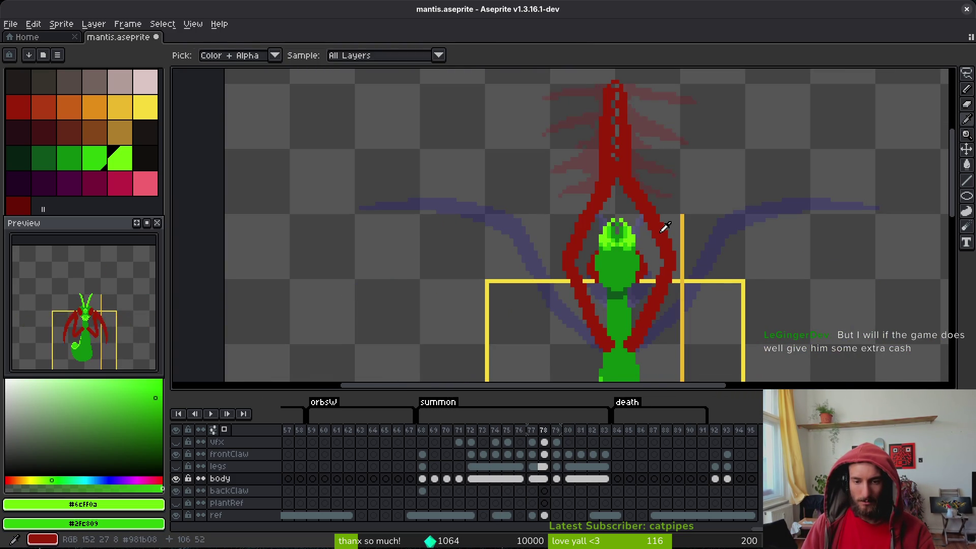
key(Right)
key(Right)
key(Left)
key(b)
scroll(639, 230, up, 3)
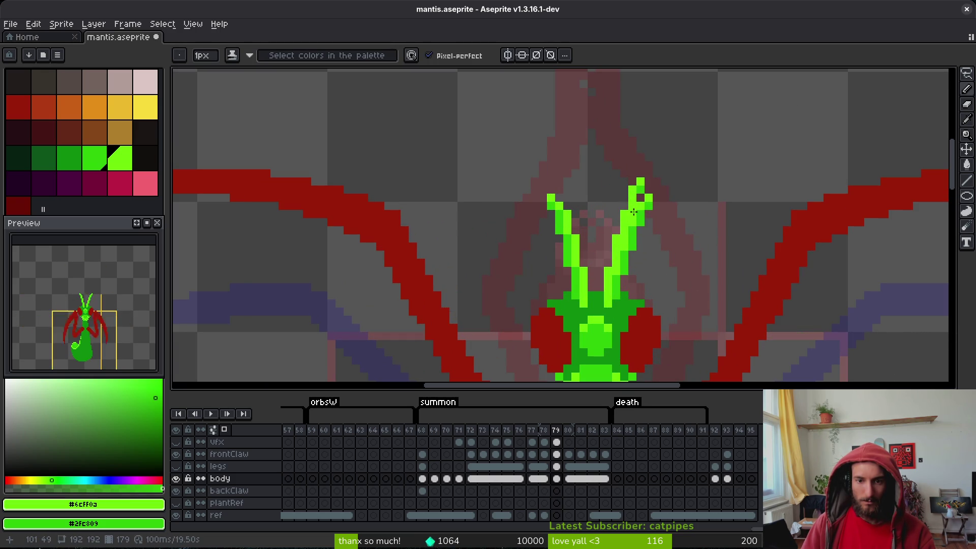
- Erase the stray green pixels from the right antenna on frame 79
key(e)
drag(656, 197, 642, 225)
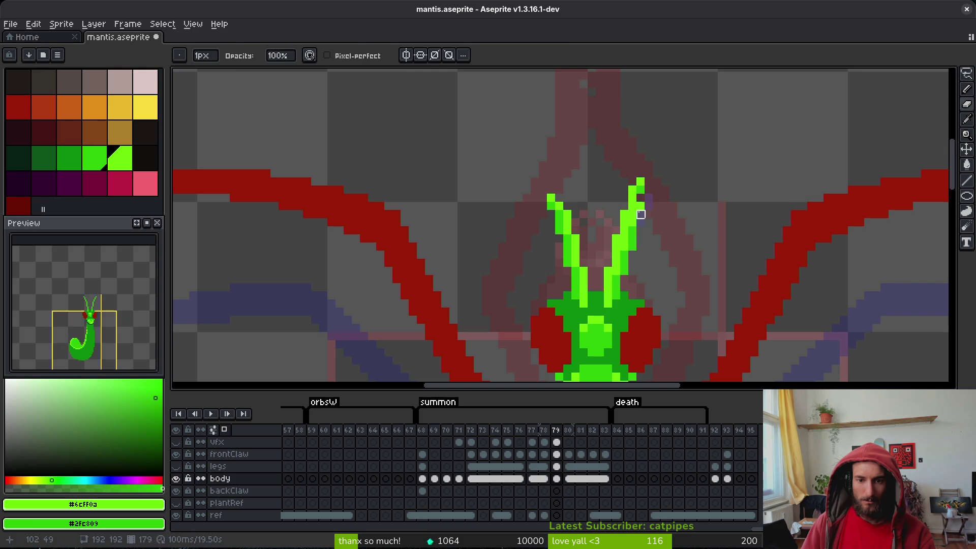
key(b)
key(e)
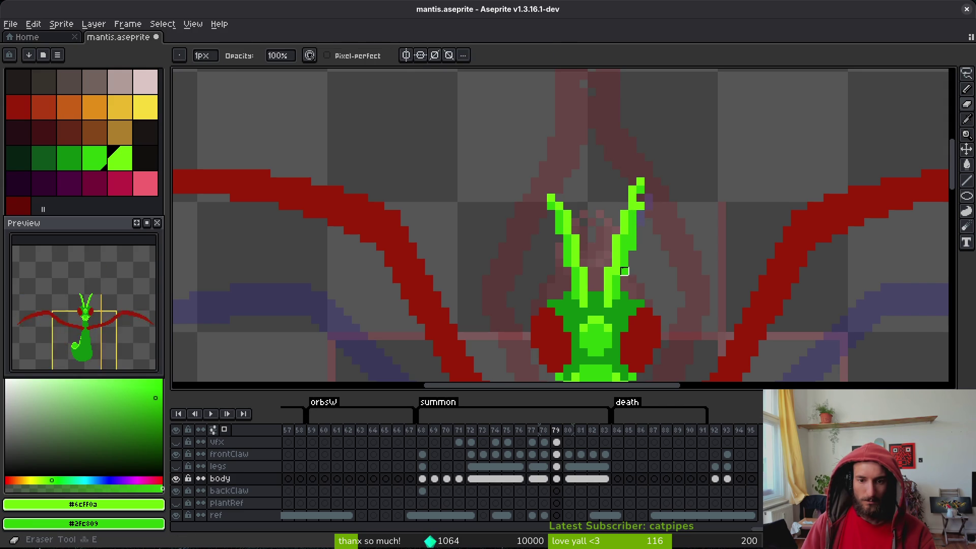
drag(633, 247, 641, 247)
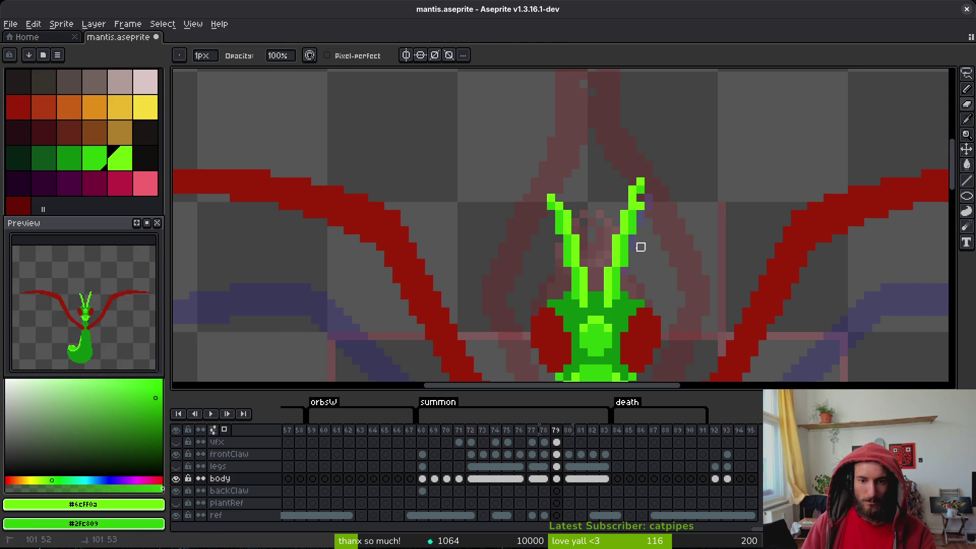
key(b)
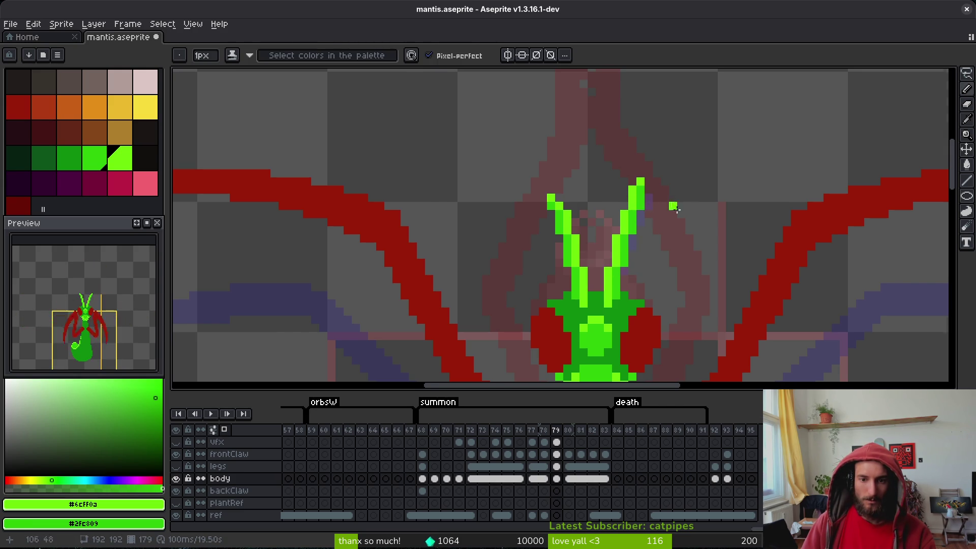
- Try extending the left antenna upward, undo it, trim its left-edge pixels, and save
scroll(577, 262, up, 2)
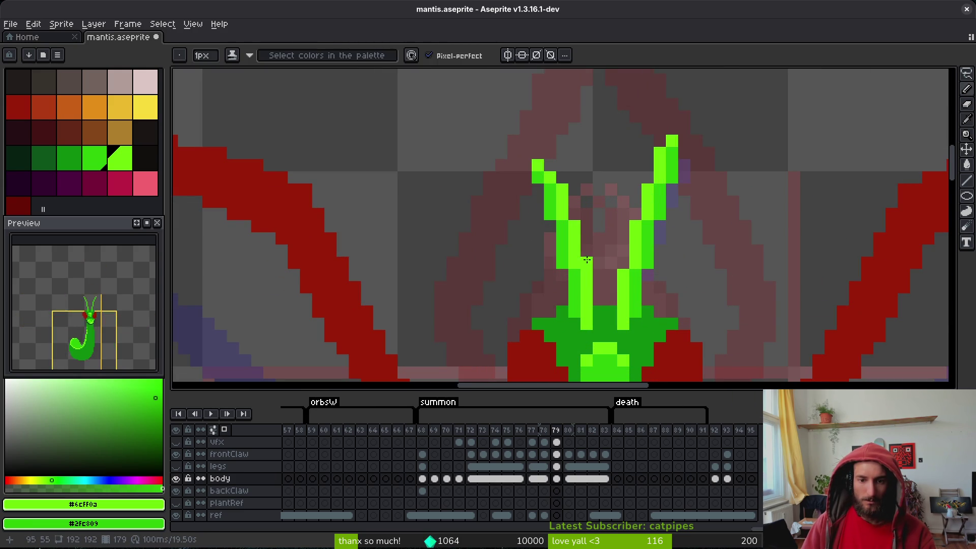
mouse_move(578, 207)
mouse_down()
mouse_move(574, 216)
mouse_move(554, 132)
mouse_move(554, 147)
mouse_up()
key(ctrl+z)
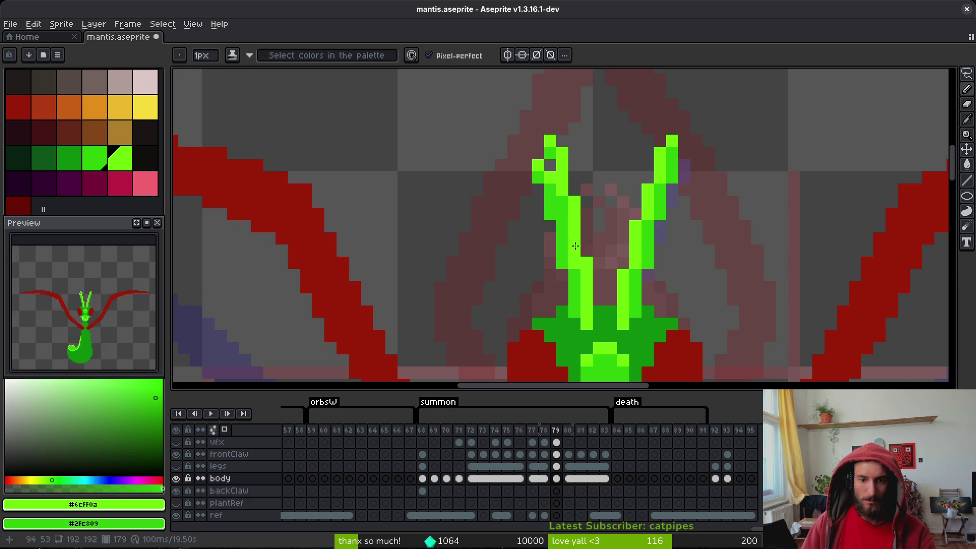
key(e)
mouse_move(562, 263)
mouse_down()
mouse_move(551, 251)
mouse_move(550, 202)
mouse_move(550, 213)
mouse_up()
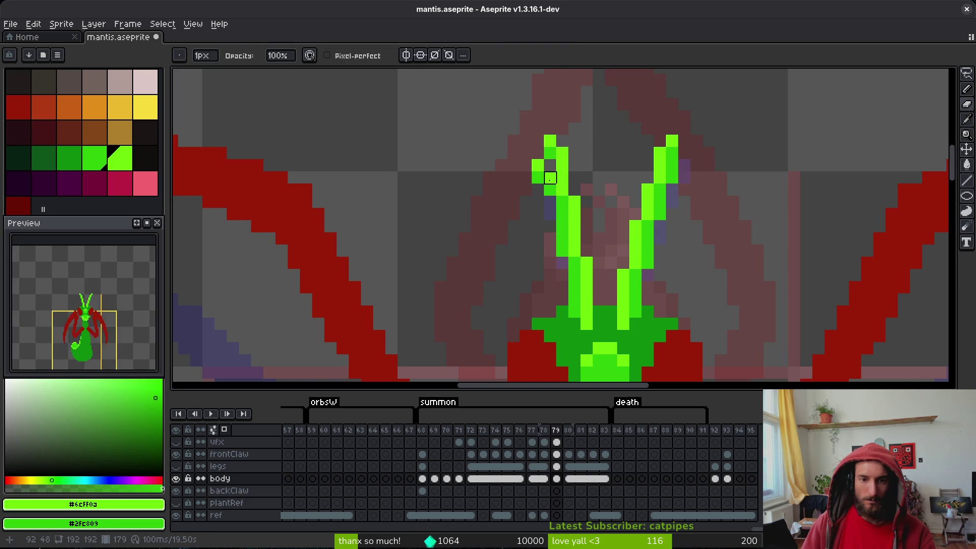
drag(538, 177, 538, 165)
key(b)
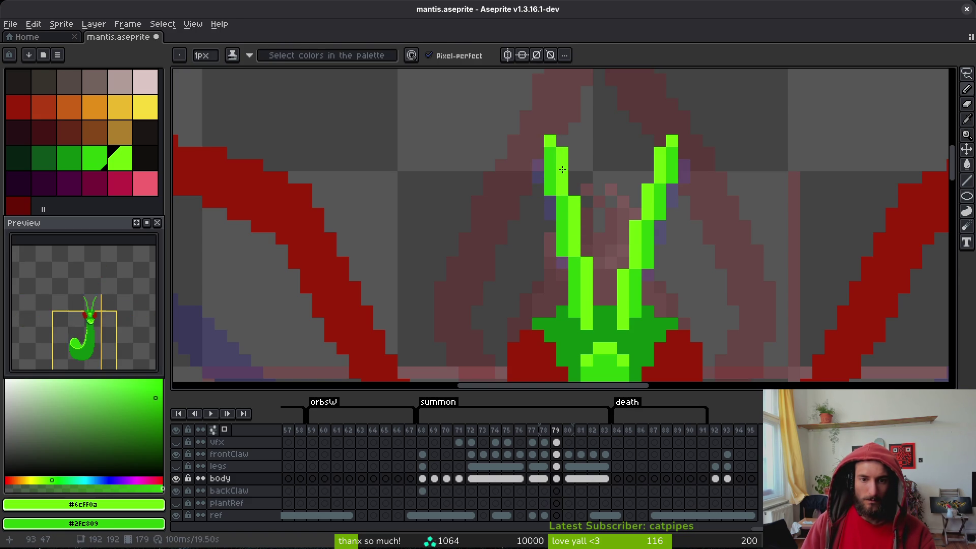
key(ctrl+s)
- Flip between frames 78 and 79 to compare the antennae, then save again
scroll(638, 212, down, 5)
key(Left)
key(i)
key(Right)
key(Left)
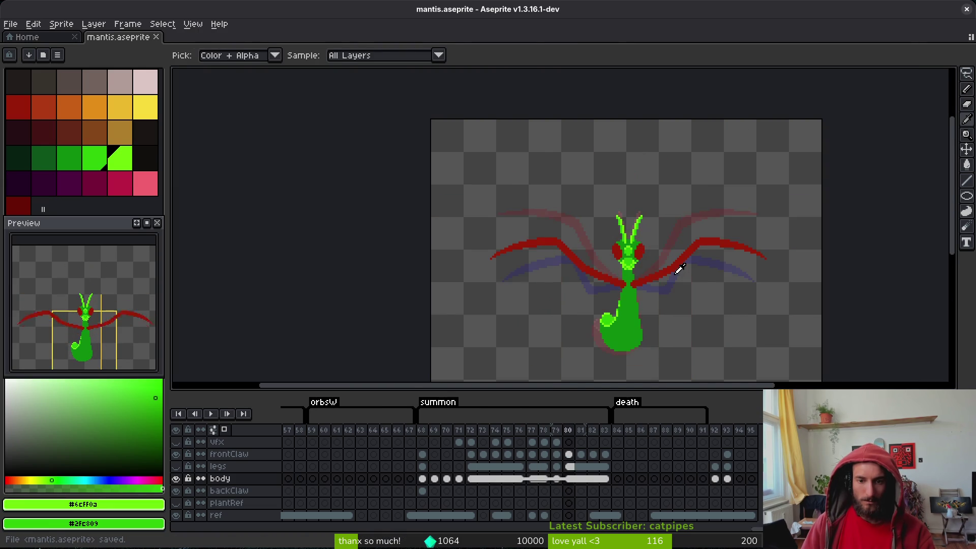
key(Right)
key(Left)
key(Right)
key(b)
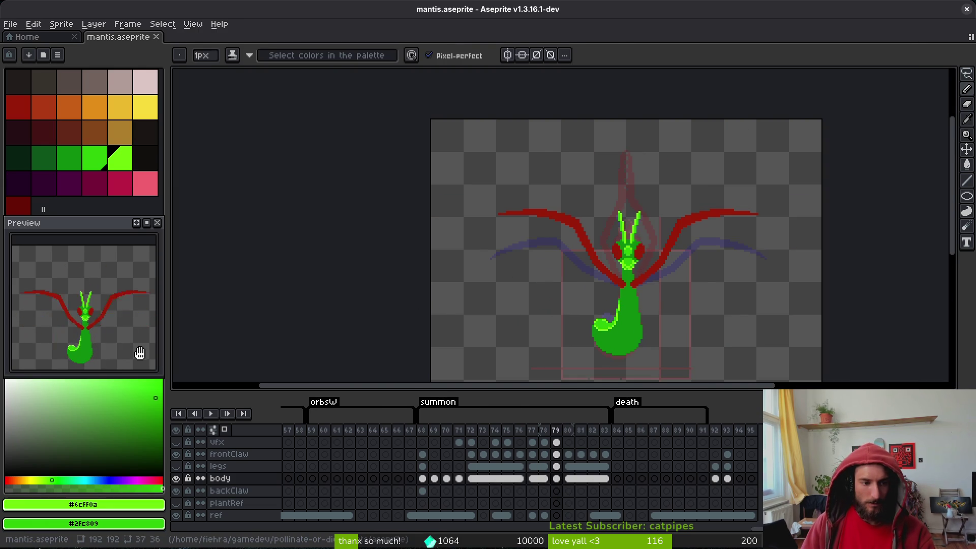
scroll(616, 245, up, 3)
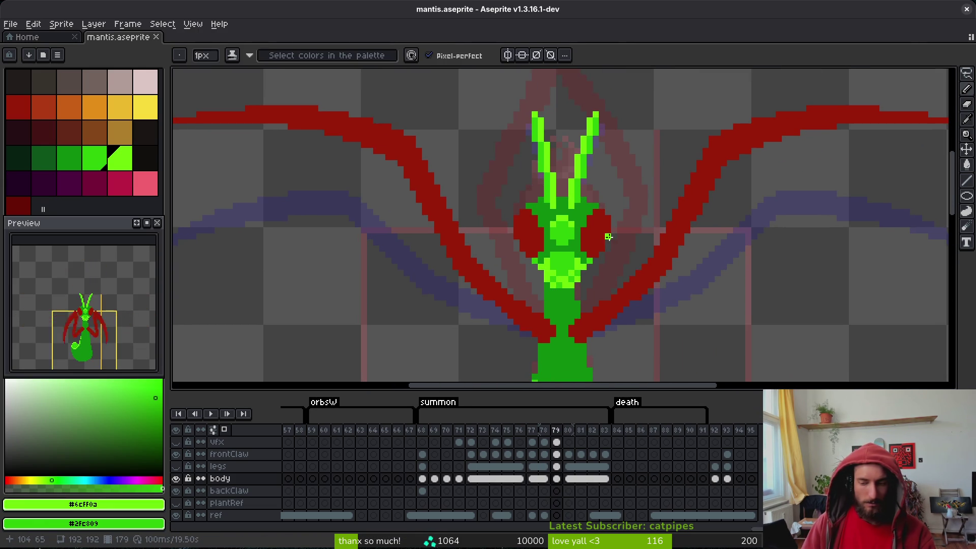
key(ctrl+s)
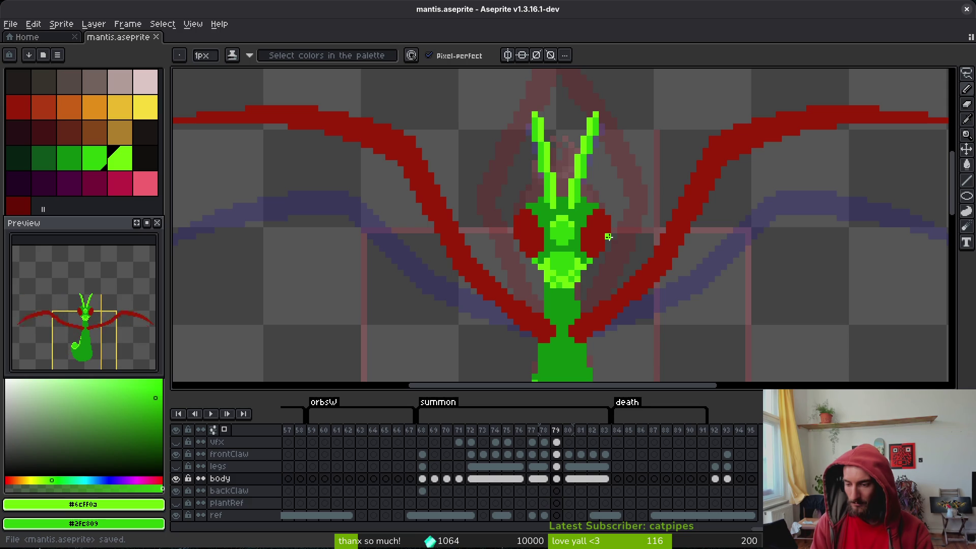
- Cycle between frames 78 and 79 to check the claw motion
key(ctrl)
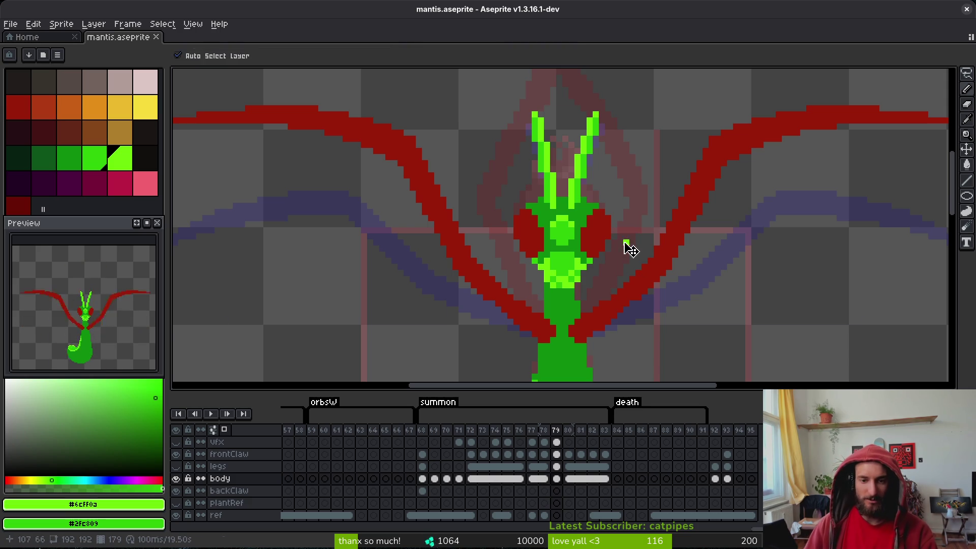
key(Left)
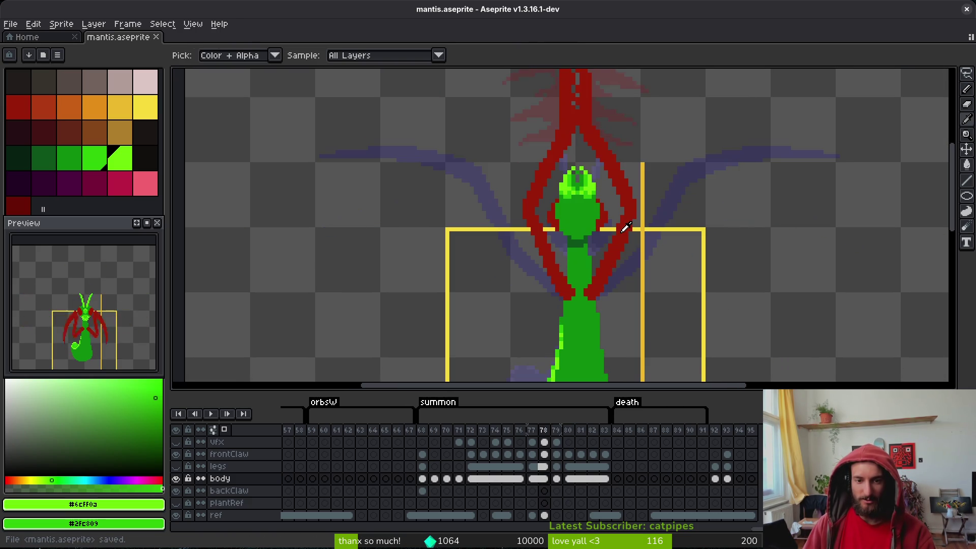
key(Right)
key(Left)
key(Right)
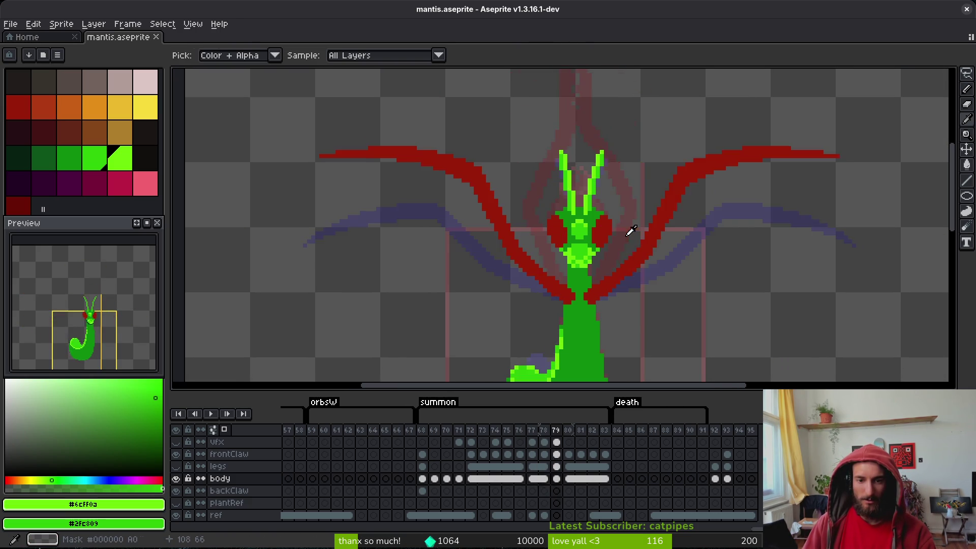
key(Left)
key(Left)
key(Right)
key(Right)
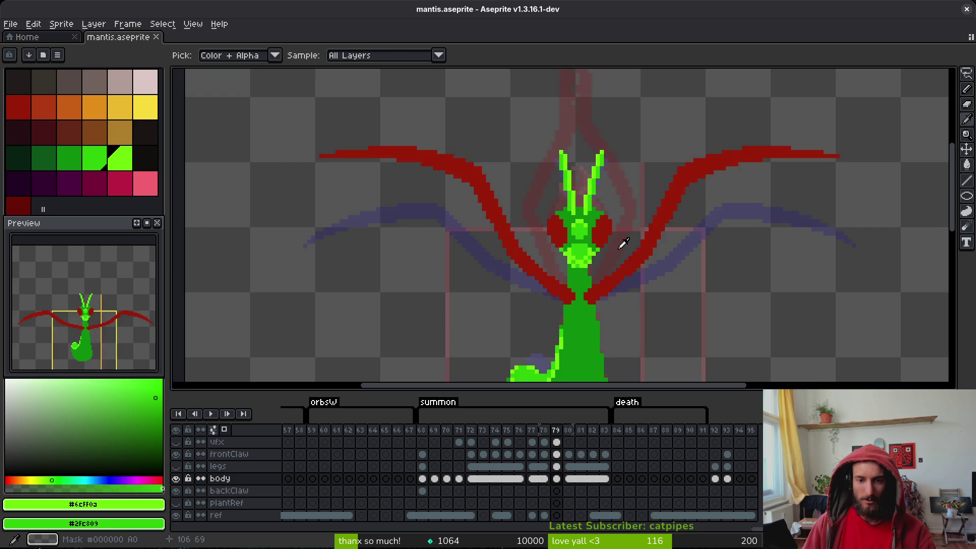
key(Left)
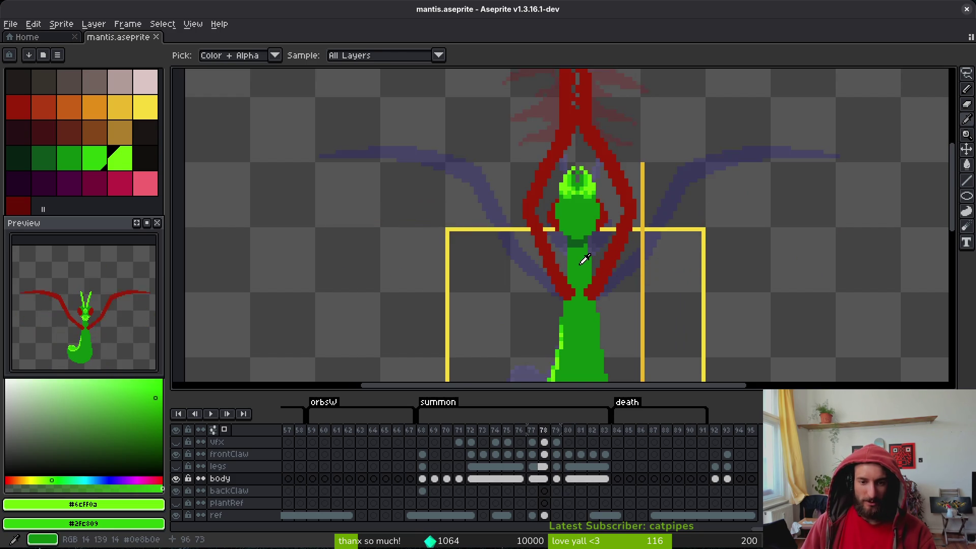
- Eyedrop the dark green #0e8b0e from the body and step back to frame 77
scroll(583, 259, up, 3)
alt+click(553, 215)
scroll(608, 245, down, 3)
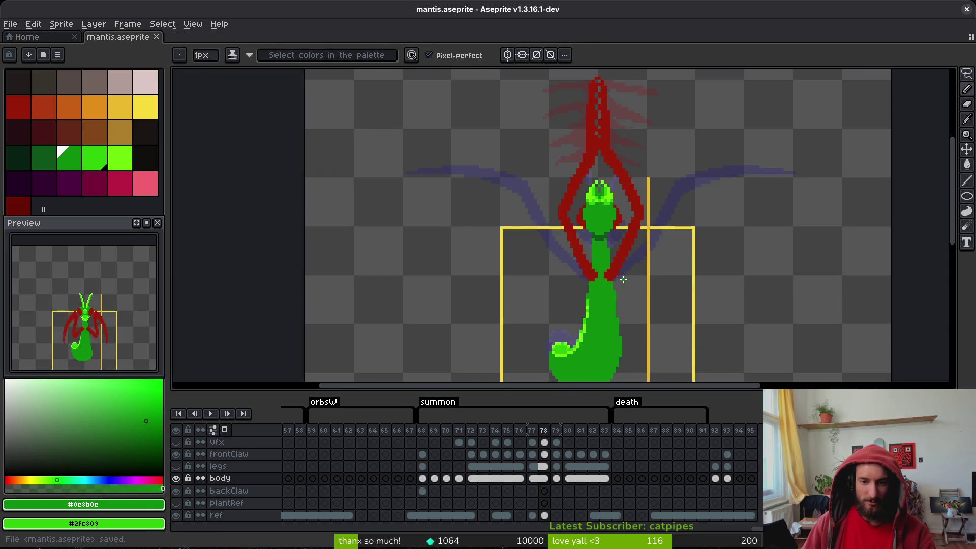
key(Left)
key(Left)
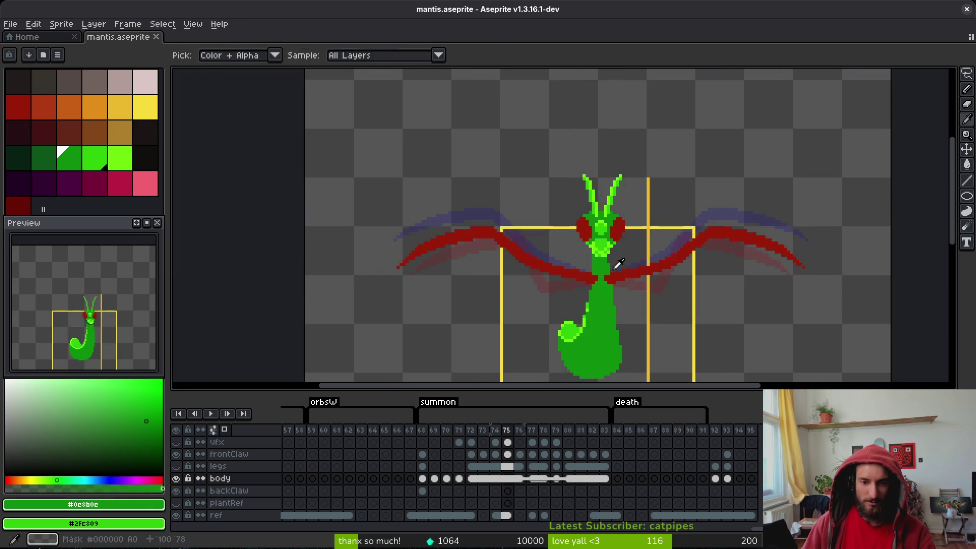
- Flip among frames 77–80 to compare the dark-green neck shading
scroll(602, 262, up, 3)
key(Right)
key(Right)
key(Right)
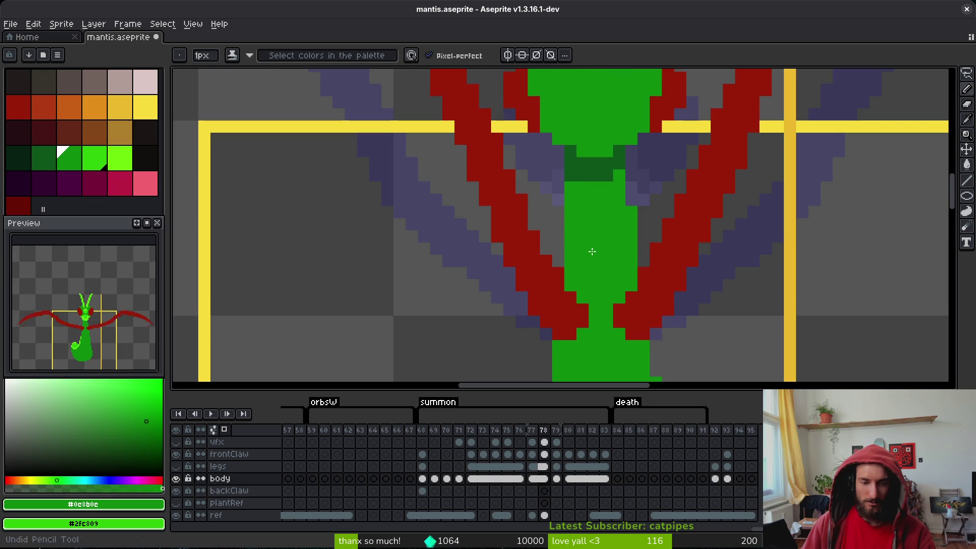
key(Left)
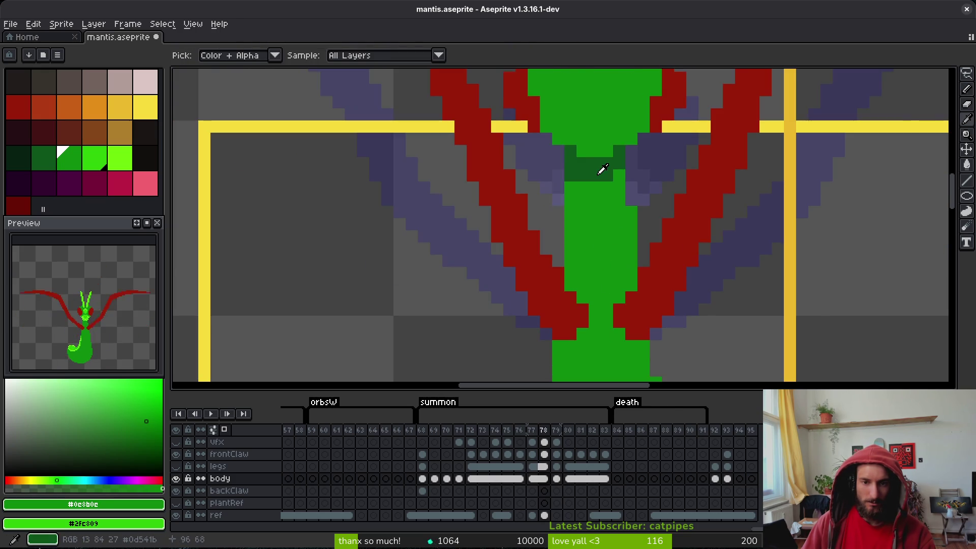
key(Right)
key(Left)
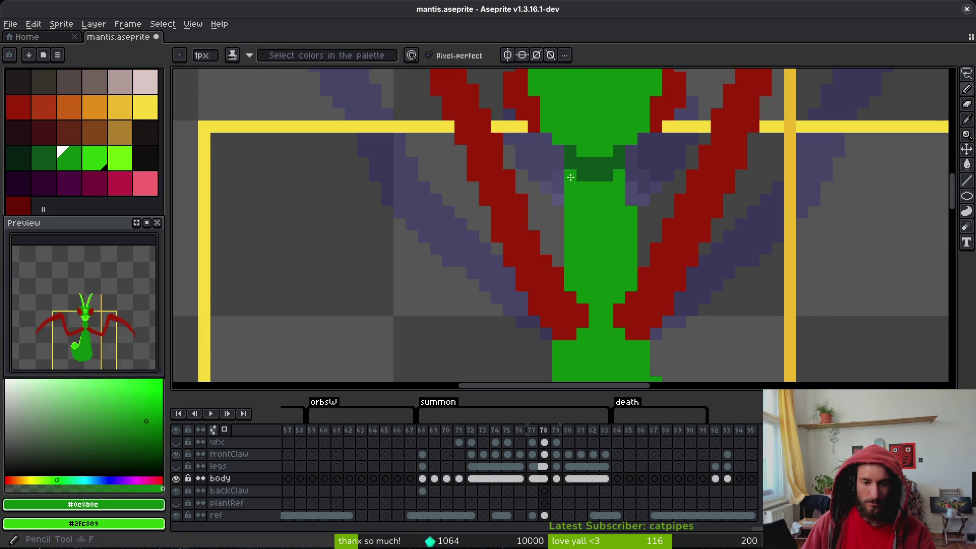
key(Left)
key(Left)
key(Right)
key(Right)
key(Right)
key(Right)
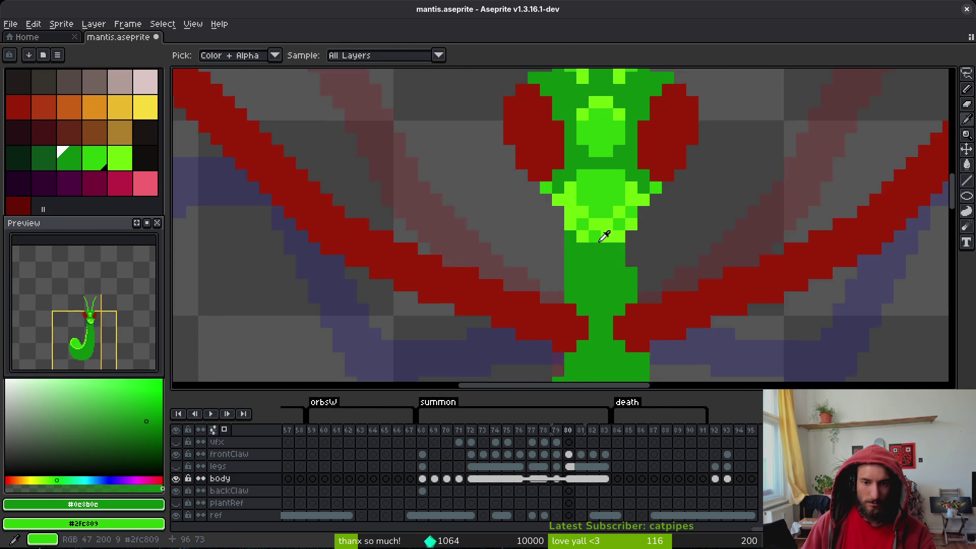
key(Right)
key(Left)
- Eyedrop the dark green from the neck shading on frame 78
key(b)
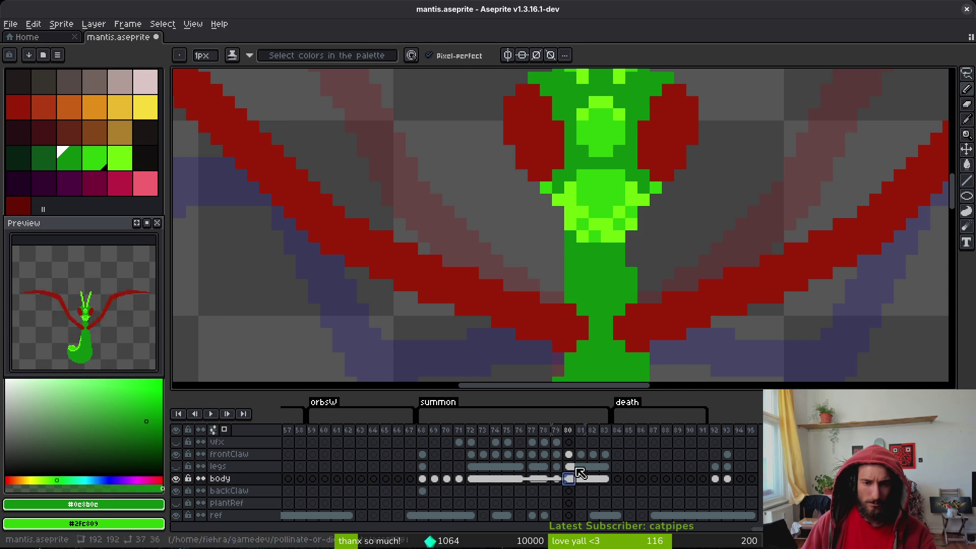
key(Right)
key(i)
key(Left)
key(Left)
key(Left)
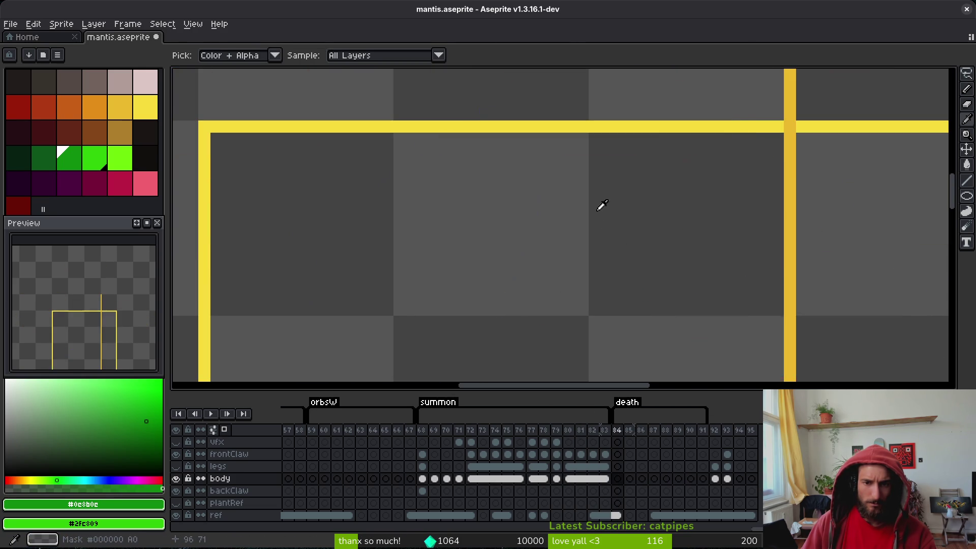
click(592, 165)
key(Right)
key(Right)
key(Right)
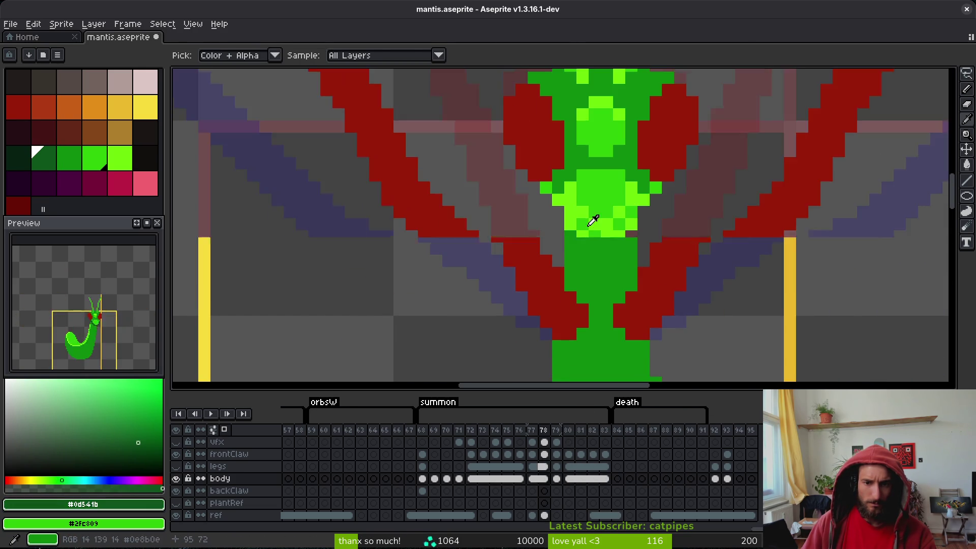
key(b)
- On frame 72, pencil a dark green #0d541b shading band below the chest and save
key(i)
key(Left)
key(Left)
key(Left)
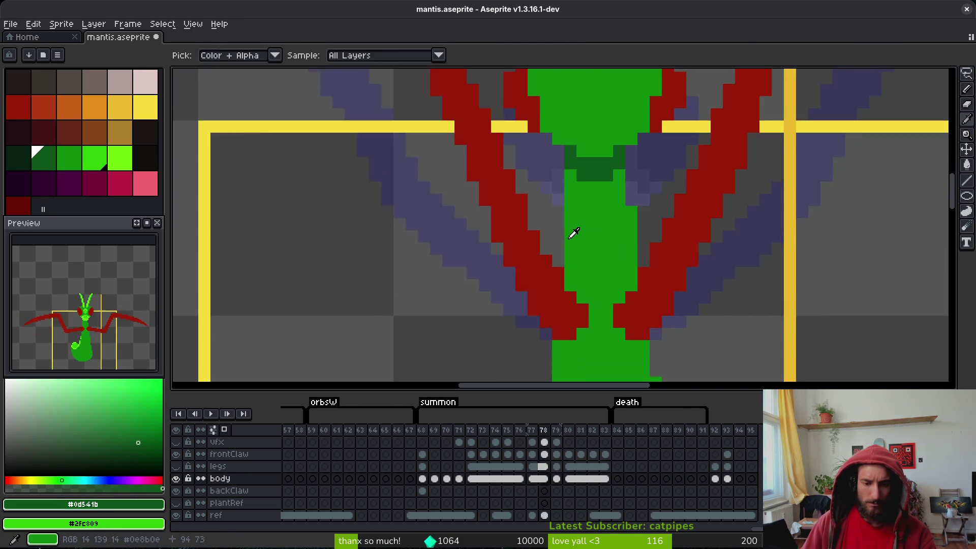
key(Left)
key(b)
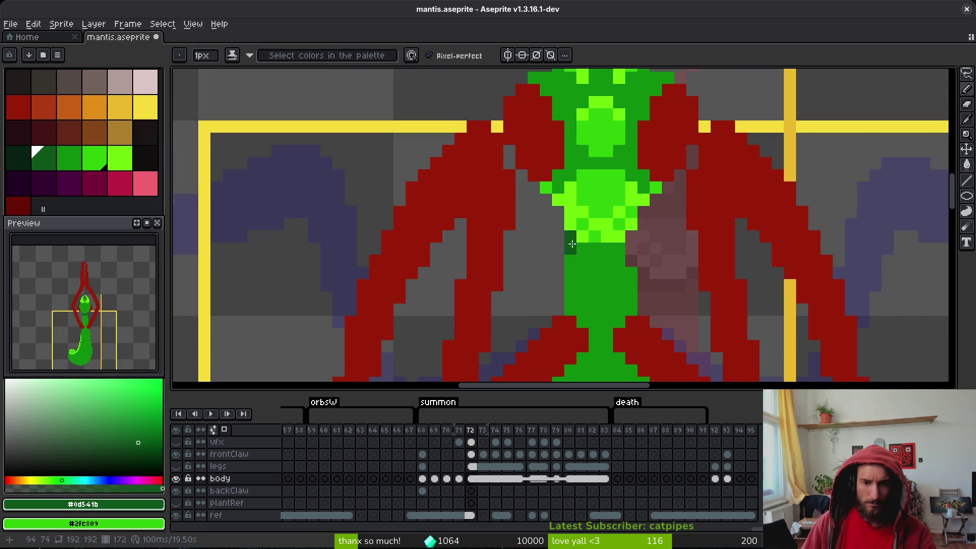
mouse_move(572, 244)
mouse_down()
mouse_move(620, 261)
mouse_move(593, 261)
mouse_up()
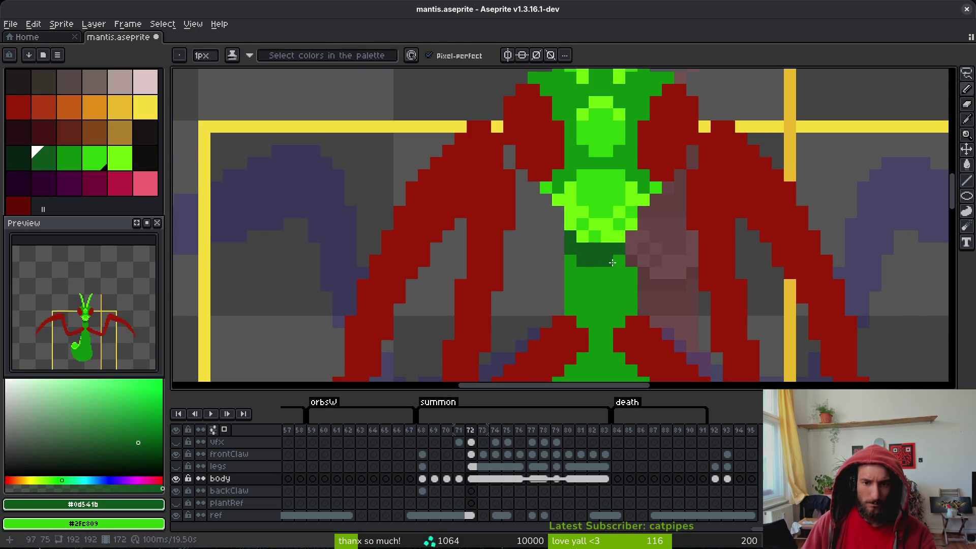
scroll(708, 285, down, 3)
key(ctrl+s)
- Erase a pixel beside the band, then sample the base body green and the dark shading green
scroll(661, 254, down, 2)
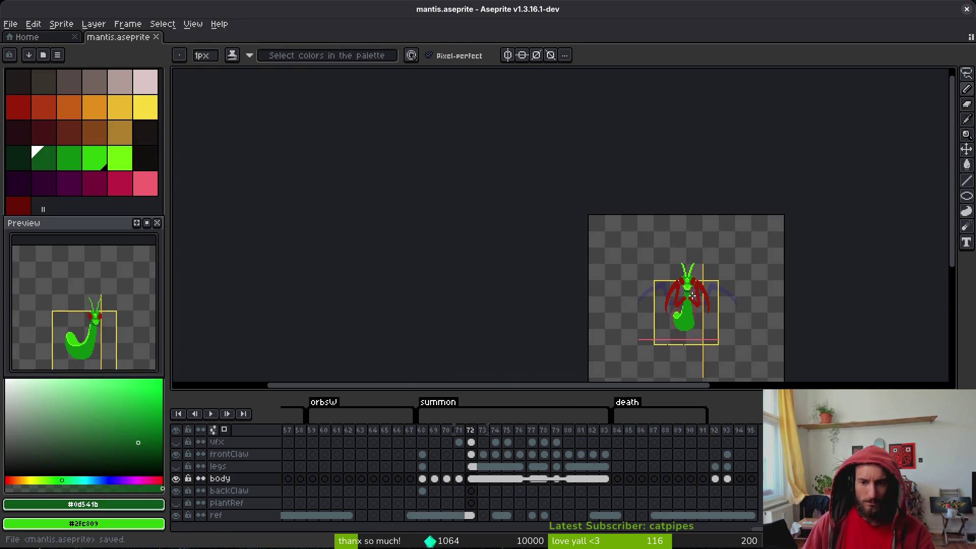
scroll(659, 254, up, 2)
scroll(660, 254, up, 1)
key(e)
click(607, 244)
scroll(628, 248, down, 2)
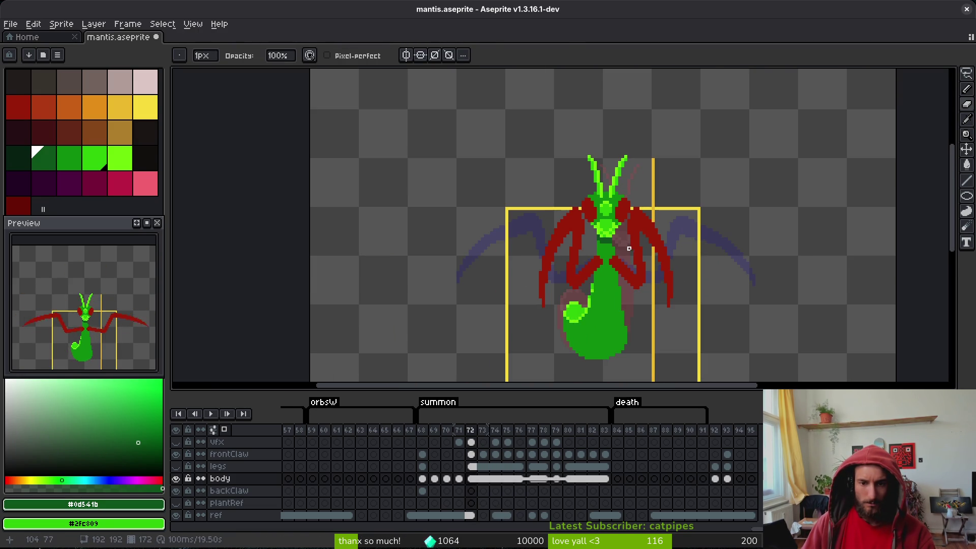
scroll(632, 251, up, 4)
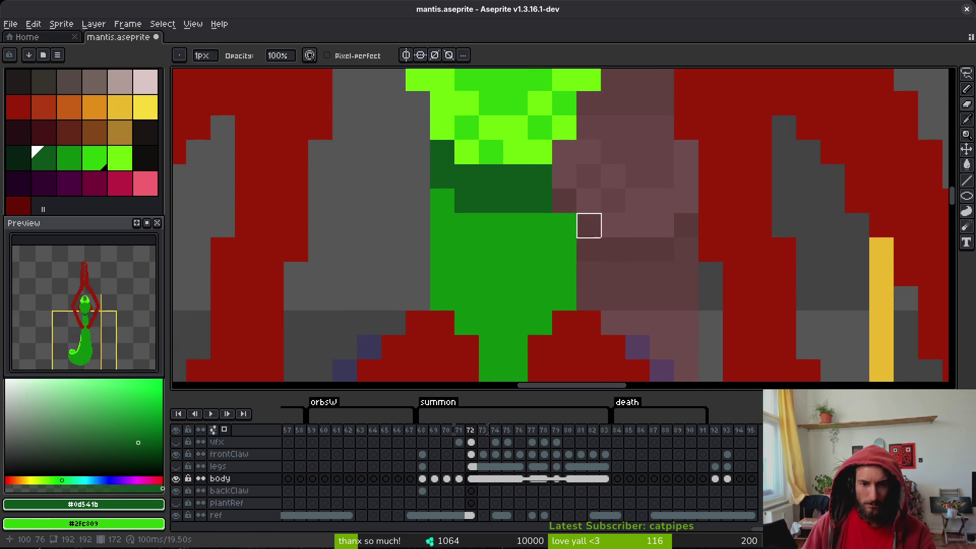
alt+click(558, 214)
scroll(558, 215, down, 2)
scroll(564, 217, up, 1)
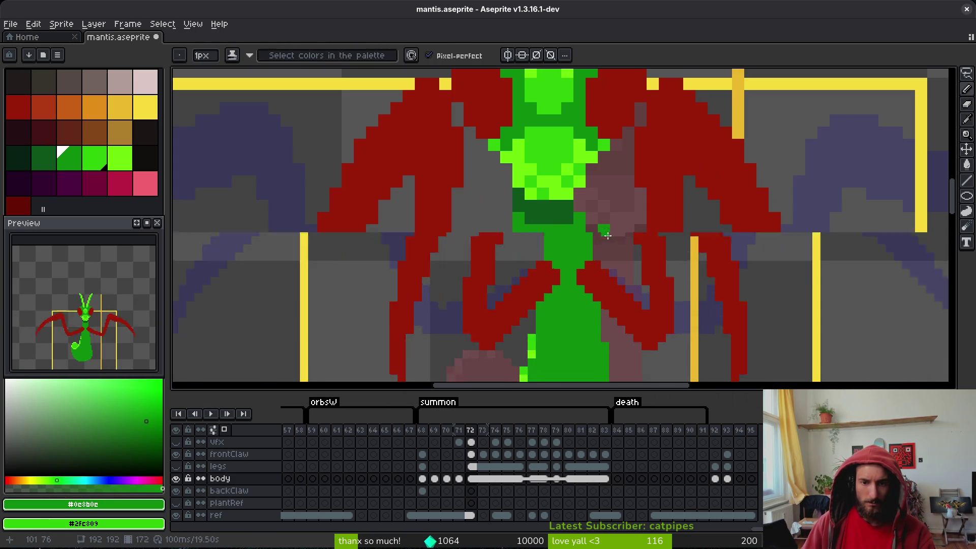
alt+click(567, 219)
scroll(569, 216, down, 3)
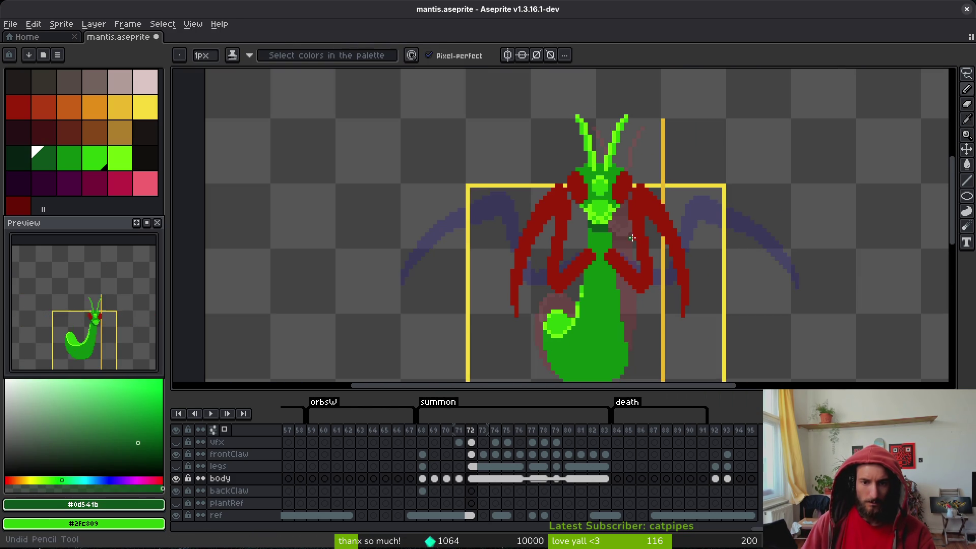
- Shade the tail's left, lower-left, bottom and lower-right edges dark green
key(ctrl+s)
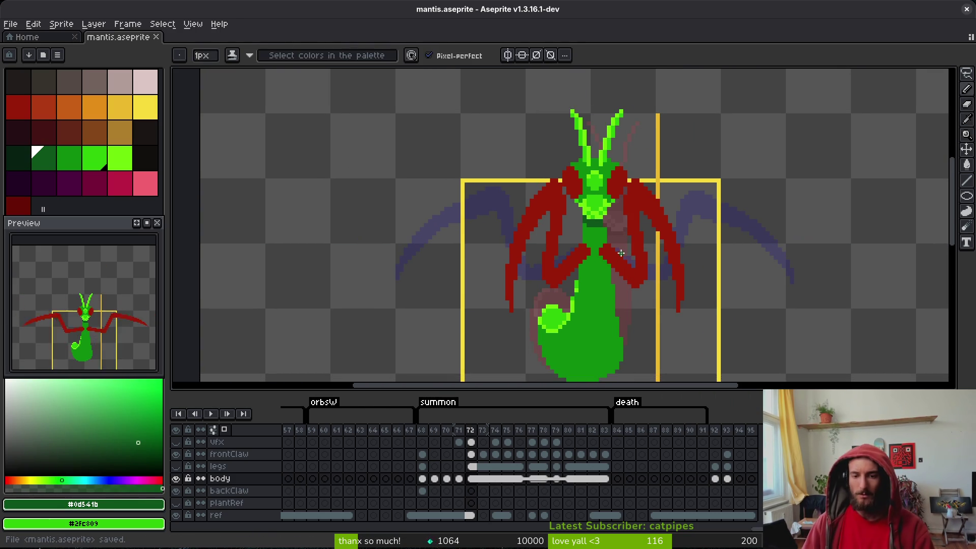
drag(605, 215, 613, 167)
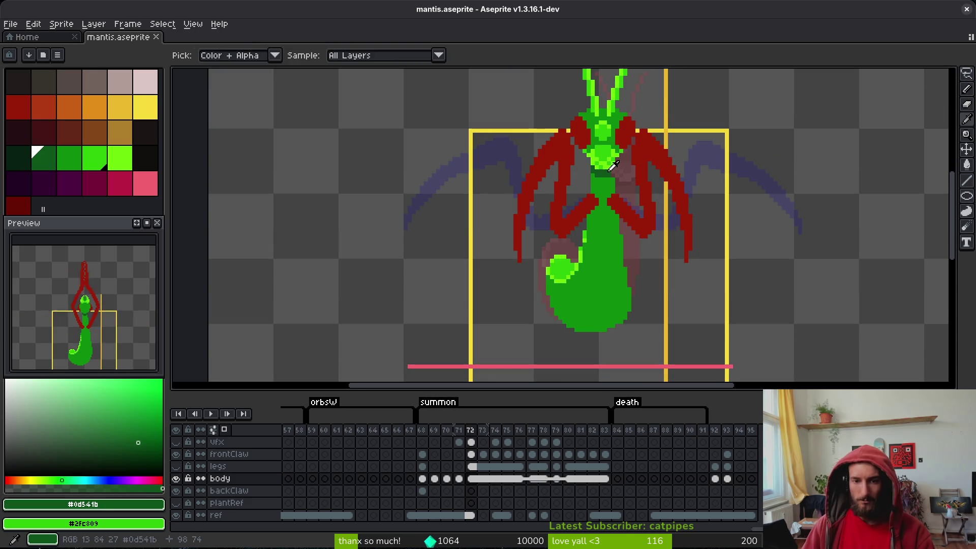
scroll(608, 234, up, 3)
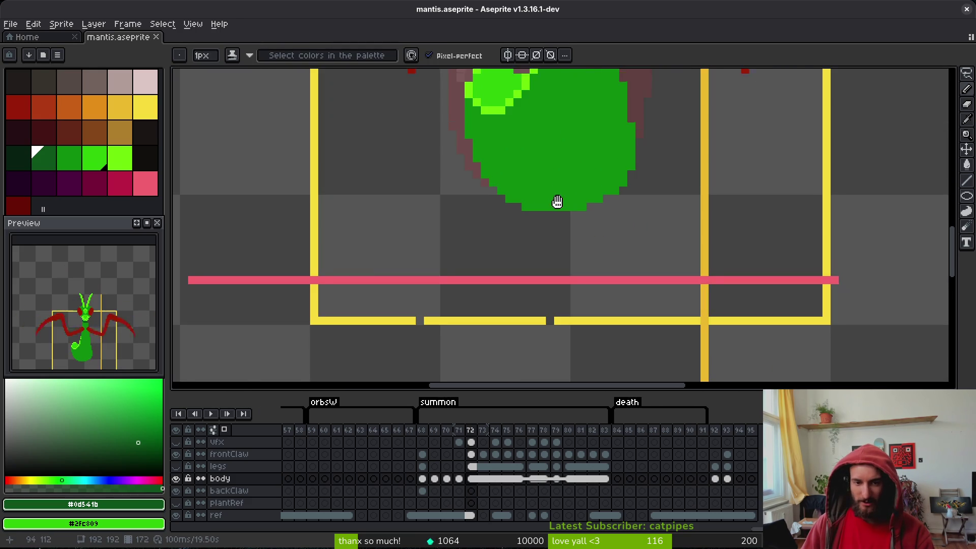
scroll(463, 147, up, 1)
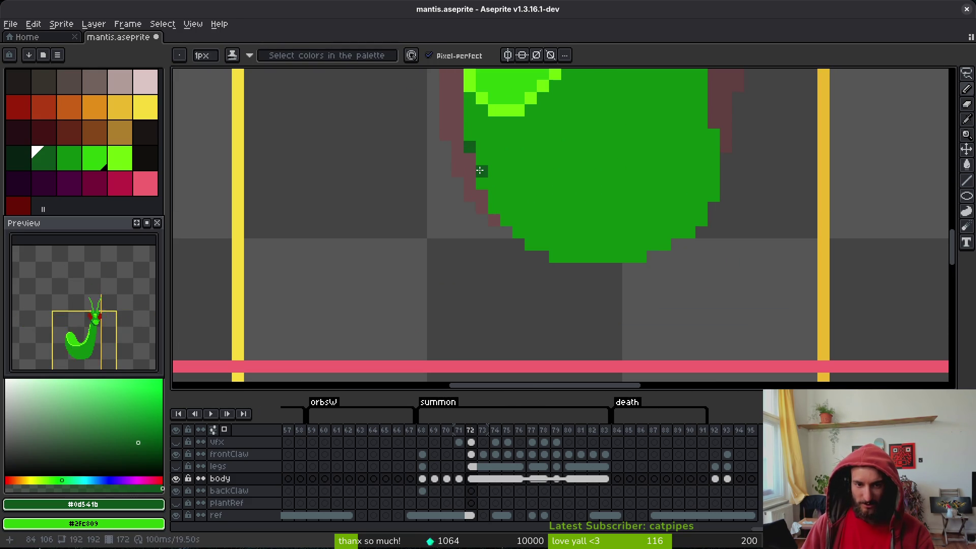
mouse_move(498, 197)
mouse_down()
mouse_move(506, 216)
mouse_move(579, 257)
mouse_move(577, 249)
mouse_move(615, 249)
mouse_up()
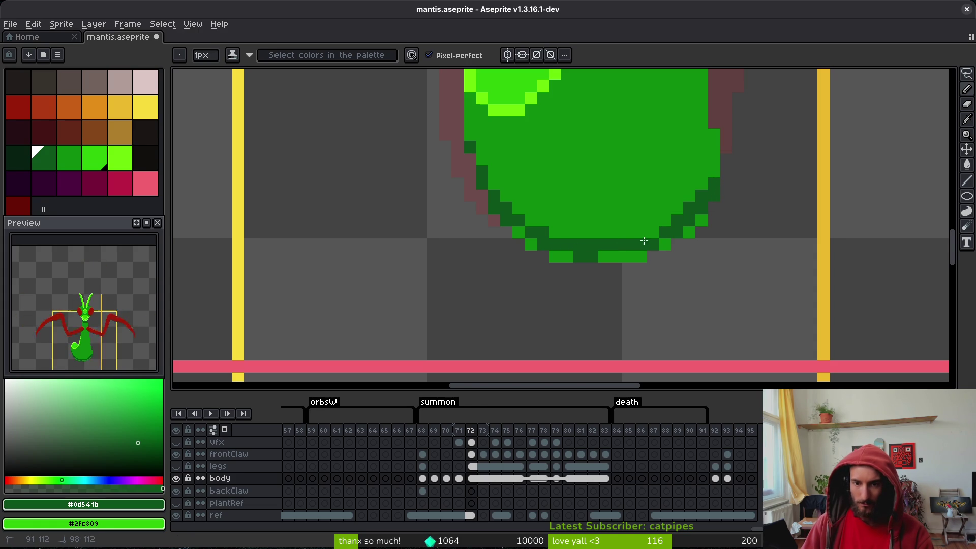
drag(573, 232, 531, 223)
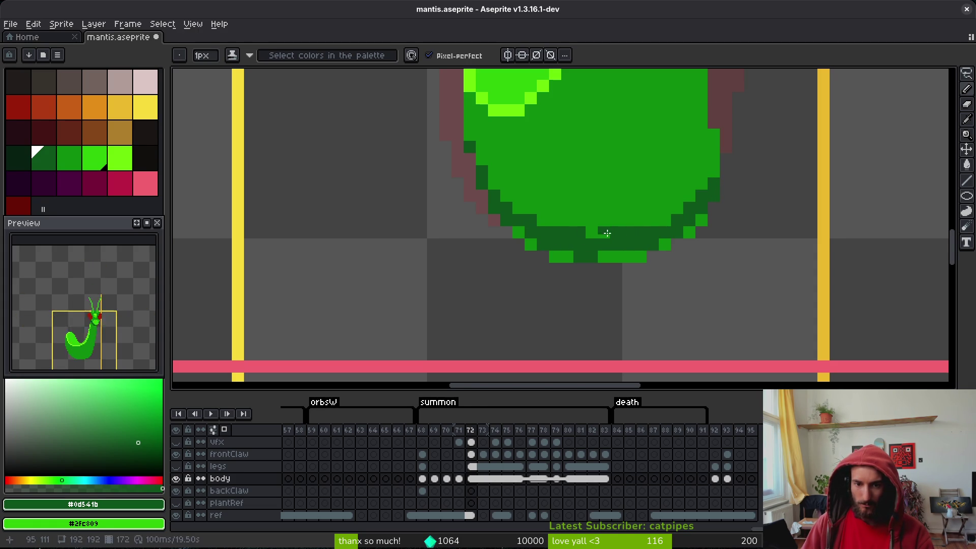
drag(606, 233, 520, 233)
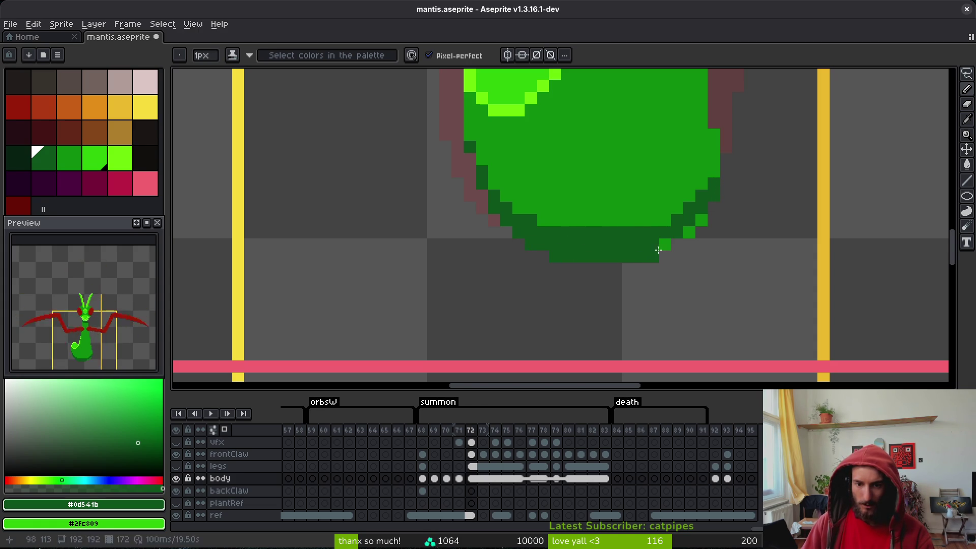
mouse_move(658, 249)
mouse_down()
mouse_move(689, 233)
mouse_move(653, 220)
mouse_move(680, 210)
mouse_up()
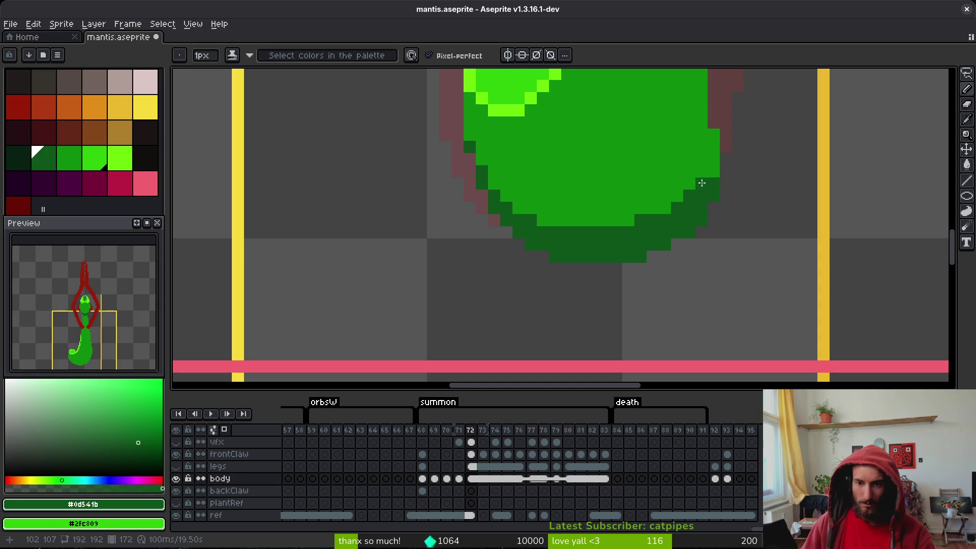
- Save the sprite and pan down to the bottom of the tail
scroll(711, 213, down, 5)
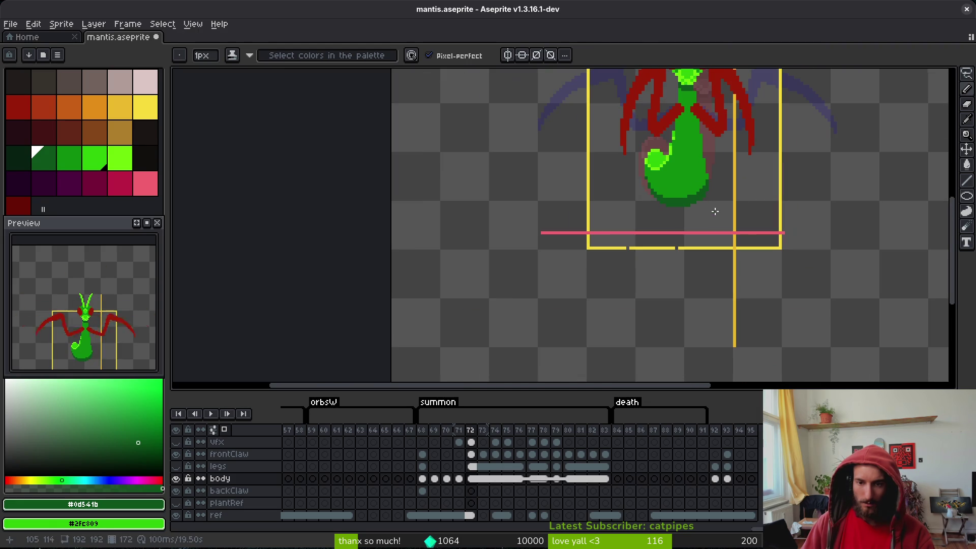
key(ctrl+s)
scroll(720, 205, down, 3)
scroll(673, 250, up, 6)
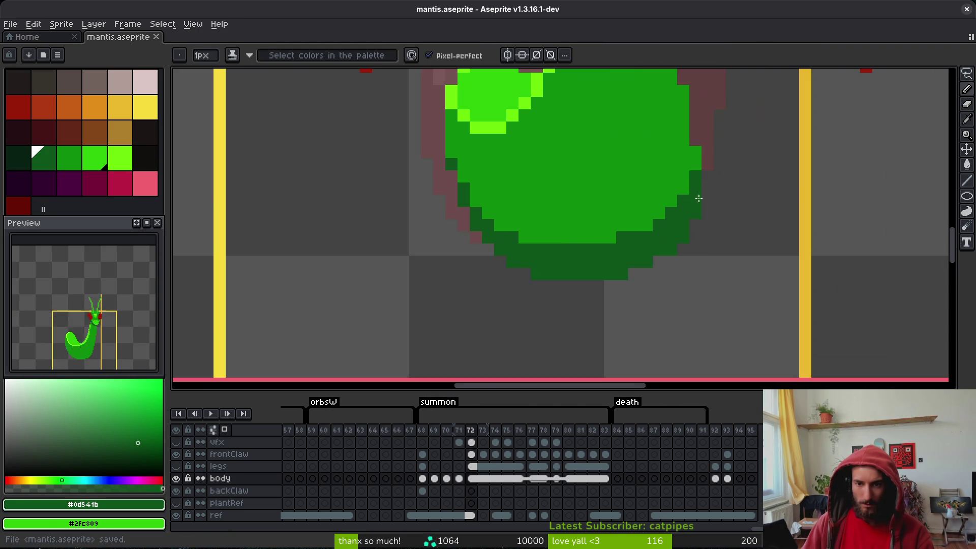
drag(673, 250, 664, 296)
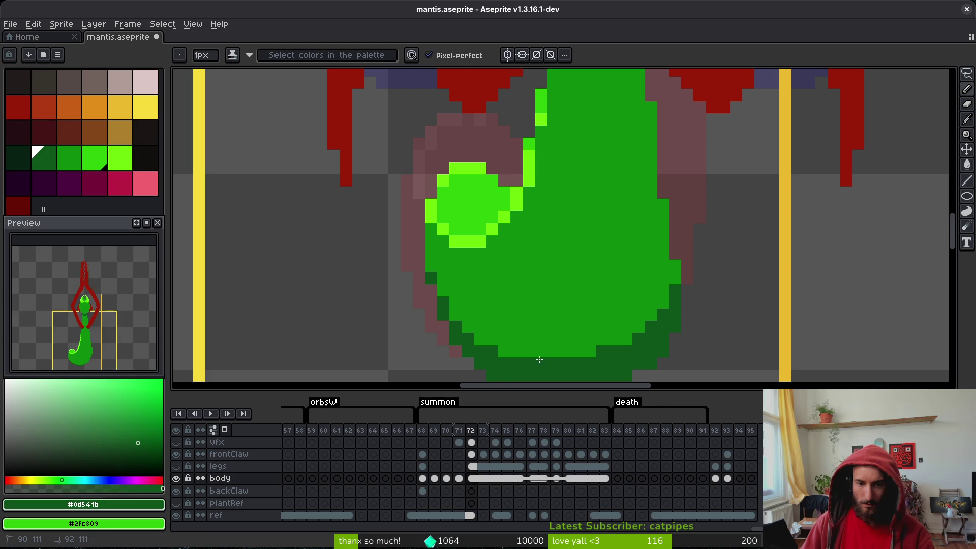
- On frame 72, add a dark outline pixel to the tail and flood-fill its lower area dark green
click(662, 281)
key(g)
click(648, 315)
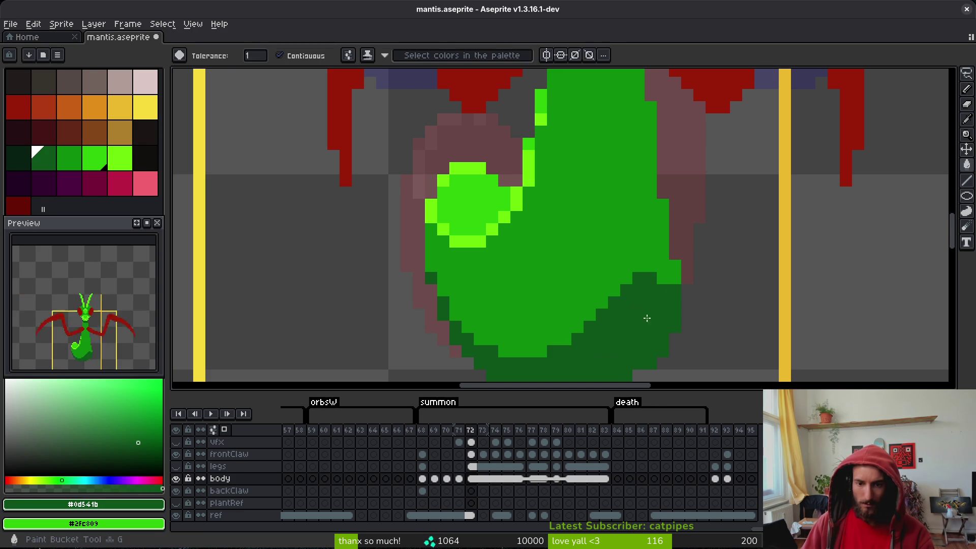
scroll(651, 331, down, 3)
scroll(649, 330, up, 2)
key(f)
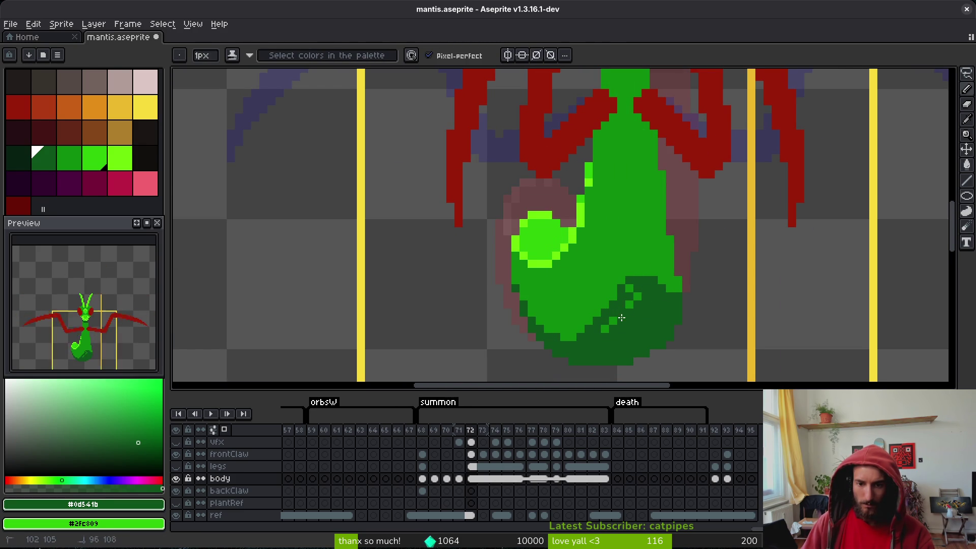
- Pick the body green as the second colour and save the sprite
scroll(663, 295, up, 1)
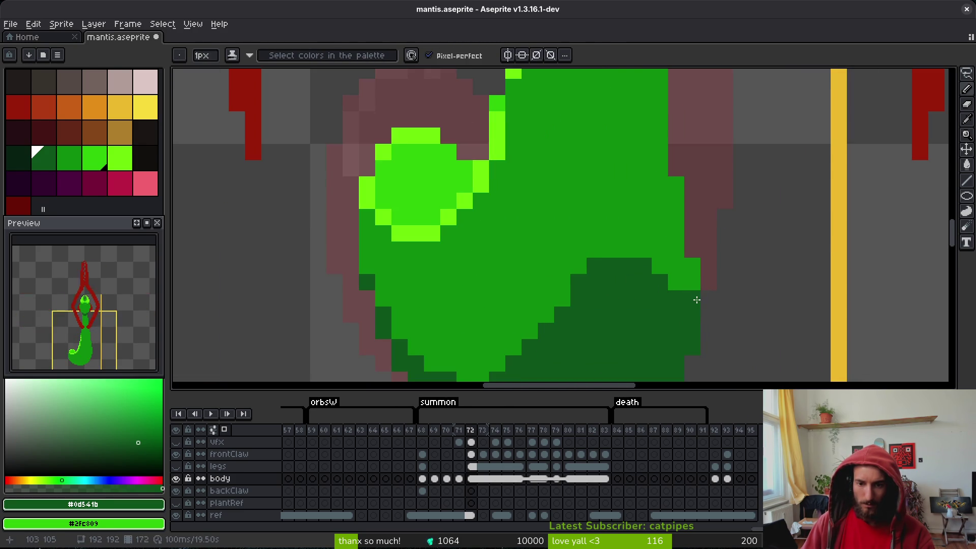
alt+click(692, 284)
key(ctrl+s)
scroll(691, 305, down, 4)
scroll(674, 331, up, 4)
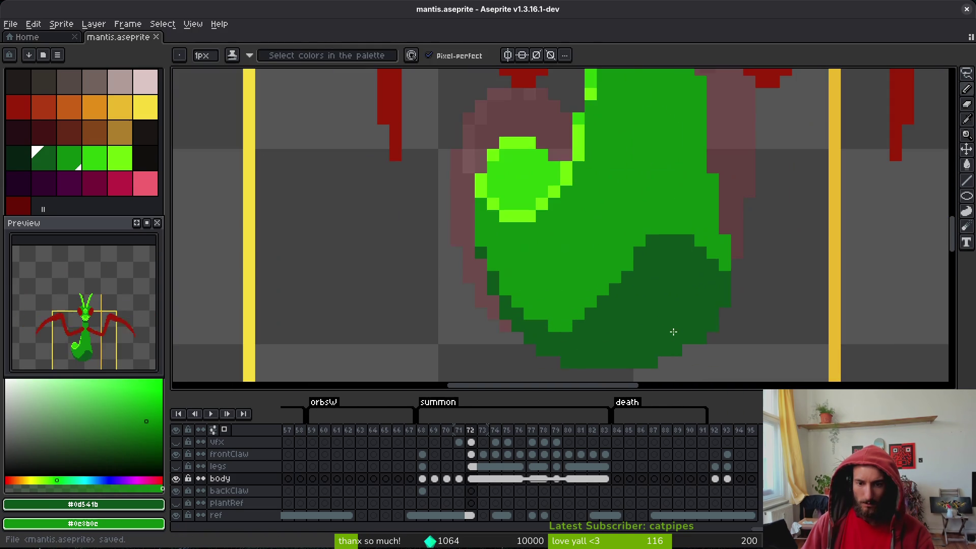
- Add dark-green pixels along the tail's shadow edge and save
click(640, 241)
click(615, 265)
click(577, 313)
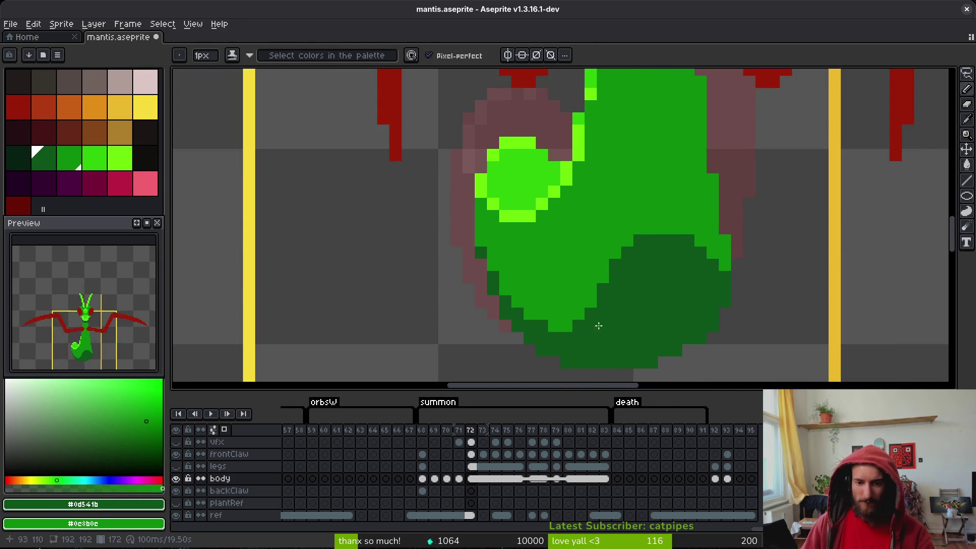
key(ctrl+s)
scroll(648, 336, down, 5)
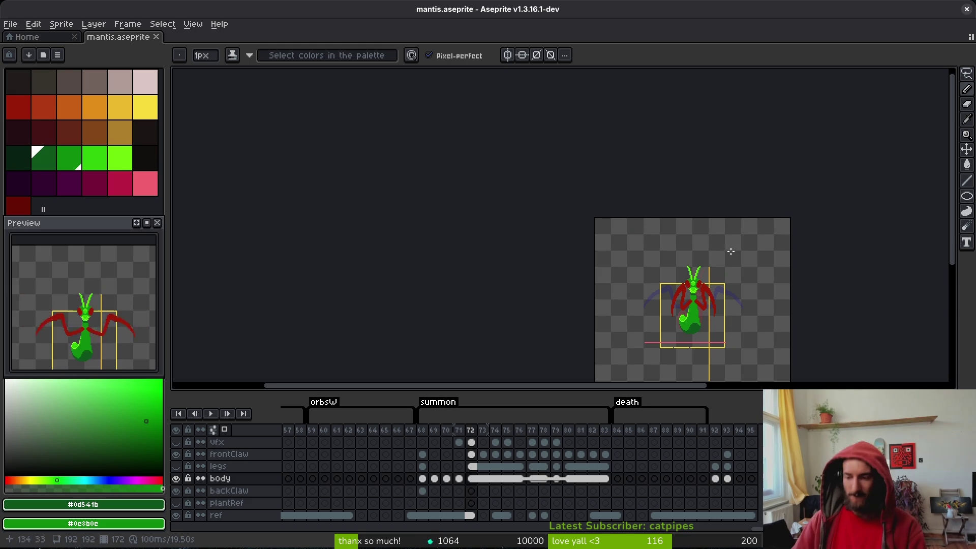
scroll(672, 317, up, 6)
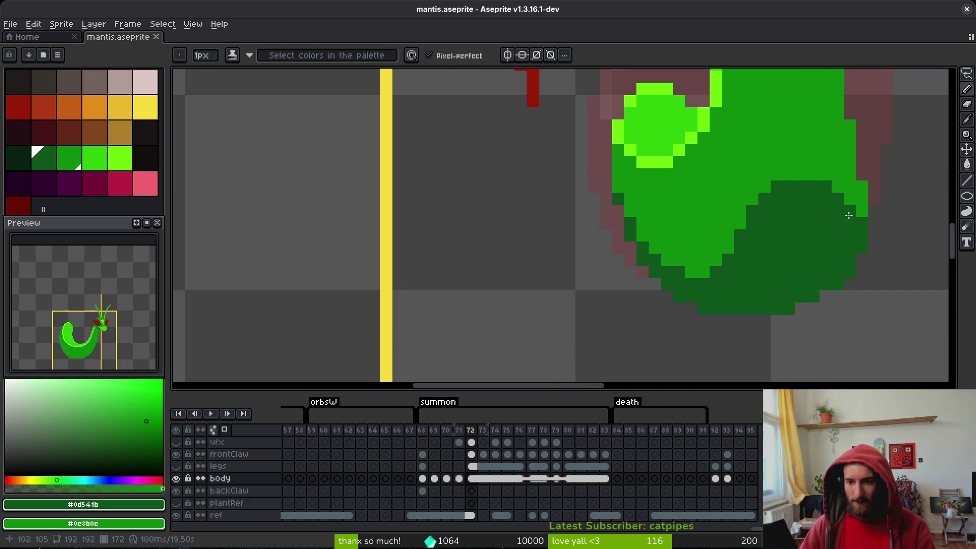
- Split the dark-green tail patch with green strokes, then fill it and three isolated pixels bright green
mouse_move(848, 216)
mouse_down()
mouse_move(855, 237)
mouse_move(710, 273)
mouse_move(806, 242)
mouse_up()
key(g)
click(795, 235)
click(789, 234)
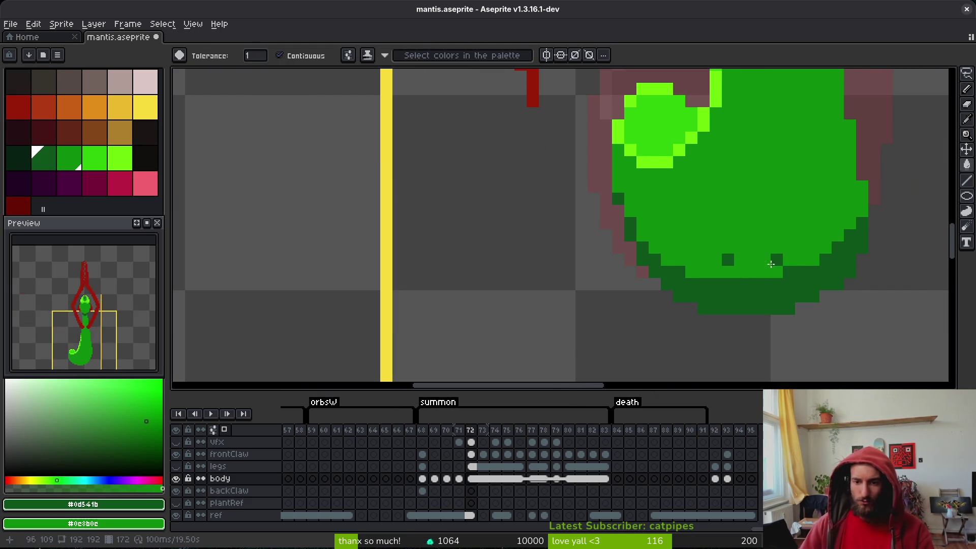
click(776, 259)
click(728, 260)
key(ctrl+s)
scroll(813, 254, down, 3)
scroll(819, 258, up, 3)
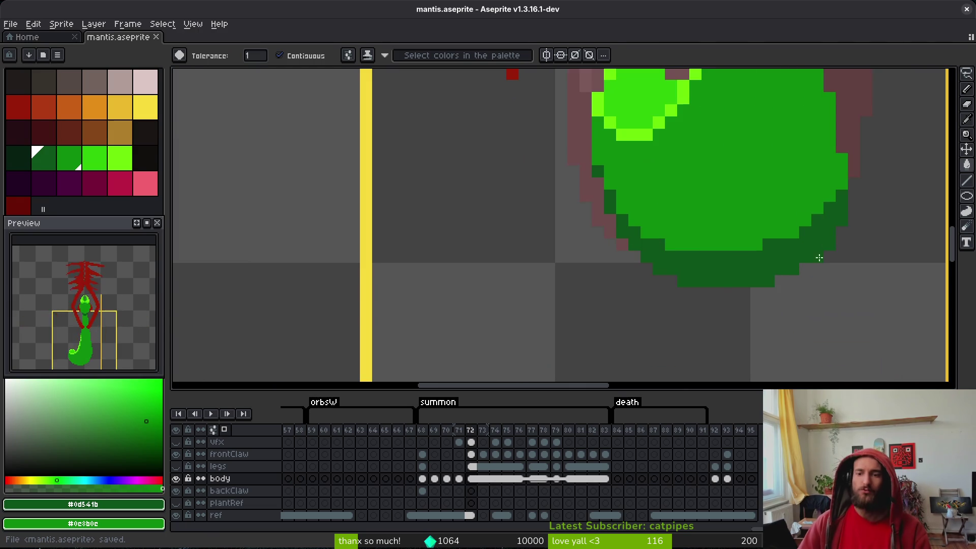
- Undo an accidental fill of the tail's dark-green rim and save the file
click(824, 215)
key(ctrl+z)
key(v)
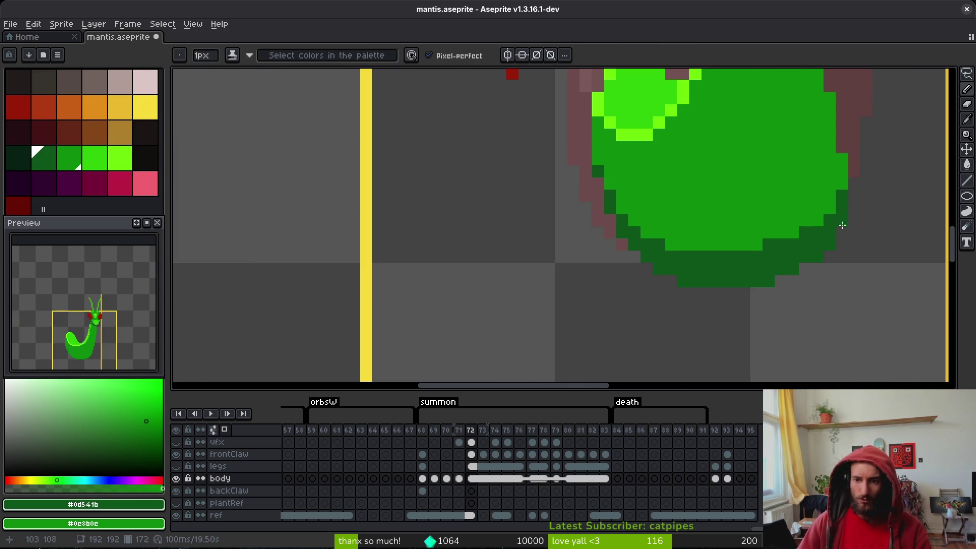
key(b)
scroll(859, 269, down, 3)
key(ctrl+s)
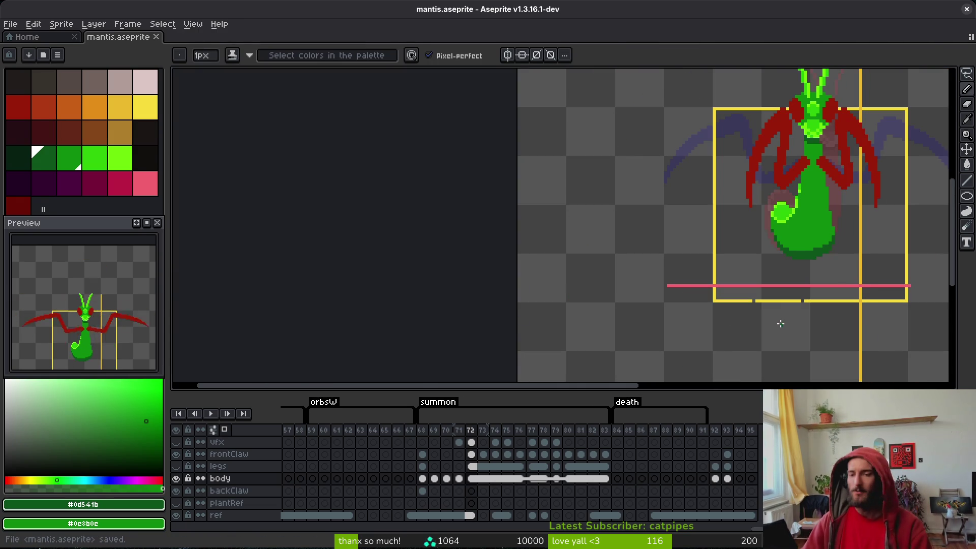
scroll(815, 261, up, 3)
scroll(808, 269, down, 2)
scroll(796, 275, up, 2)
key(ctrl+s)
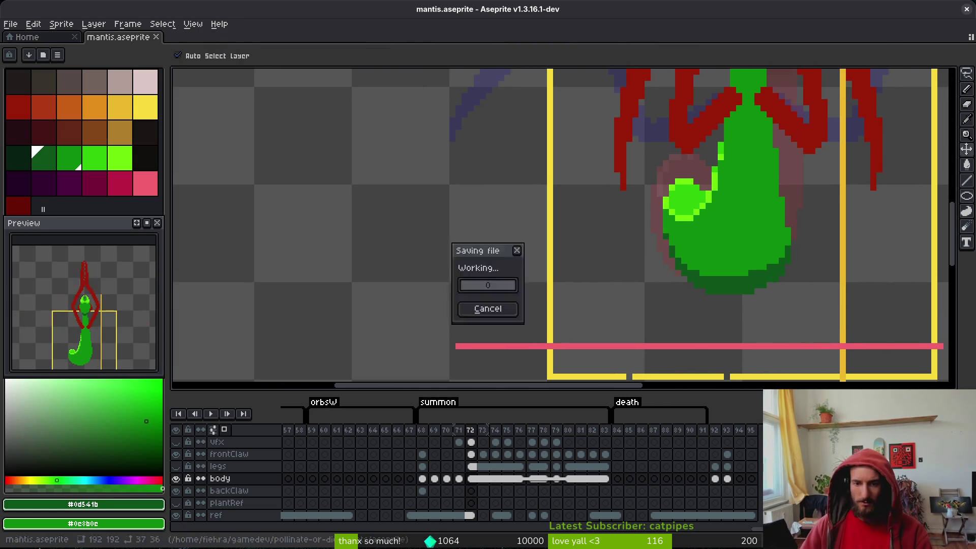
- Zoom around to check the tail, select the Eraser, and save again
scroll(726, 277, up, 2)
scroll(726, 277, down, 4)
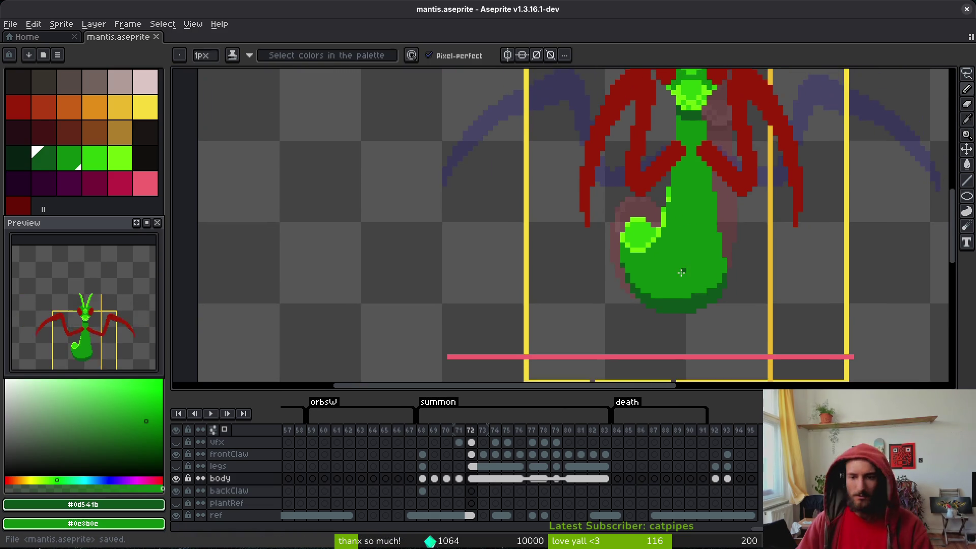
scroll(710, 260, up, 5)
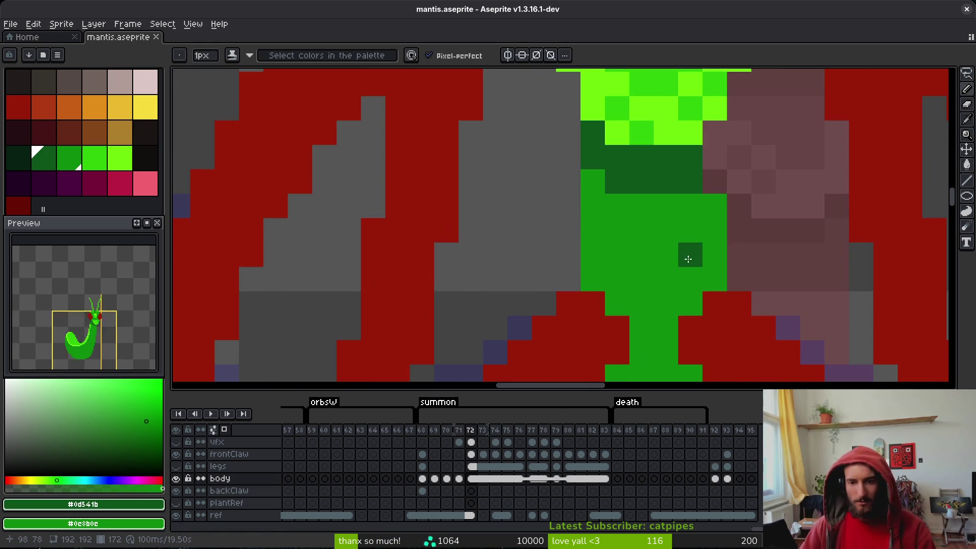
key(e)
scroll(715, 206, down, 4)
key(ctrl+s)
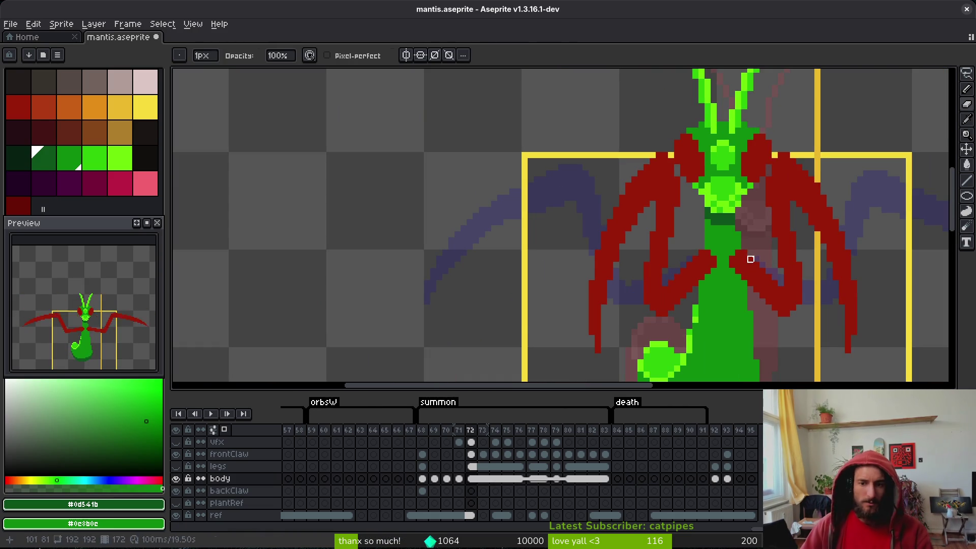
- Step back to frame 71 and return to frame 72
key(i)
scroll(752, 254, down, 1)
scroll(763, 256, up, 1)
key(Left)
key(Right)
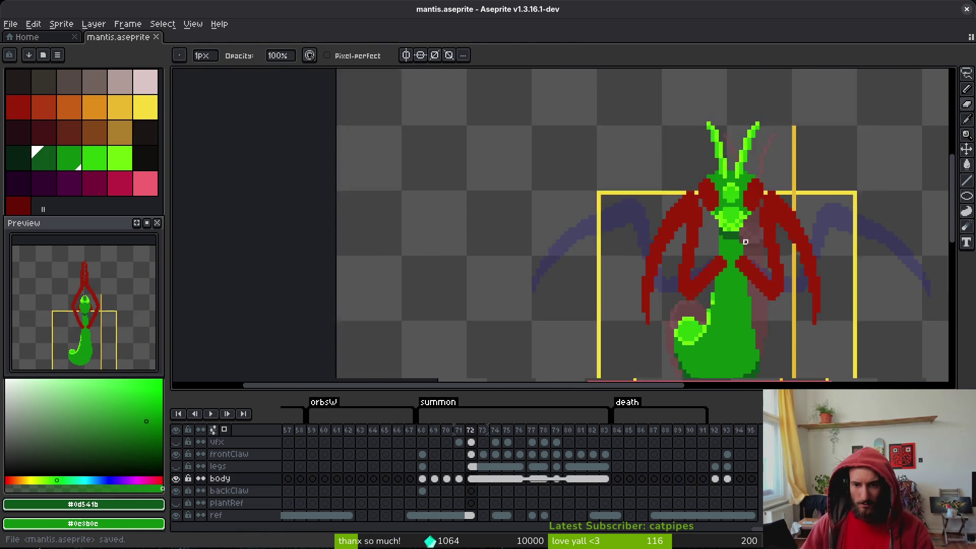
scroll(725, 213, up, 4)
- Eyedrop dark green #0d541b, pencil a shading pixel at the neck, and save
click(734, 246)
key(b)
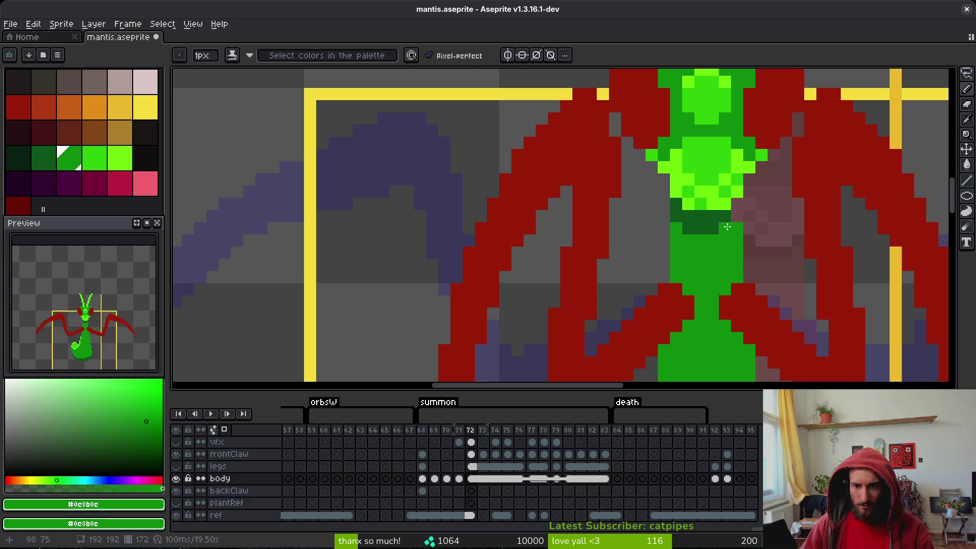
alt+click(722, 228)
click(734, 206)
scroll(735, 208, down, 3)
key(ctrl+s)
scroll(762, 269, down, 3)
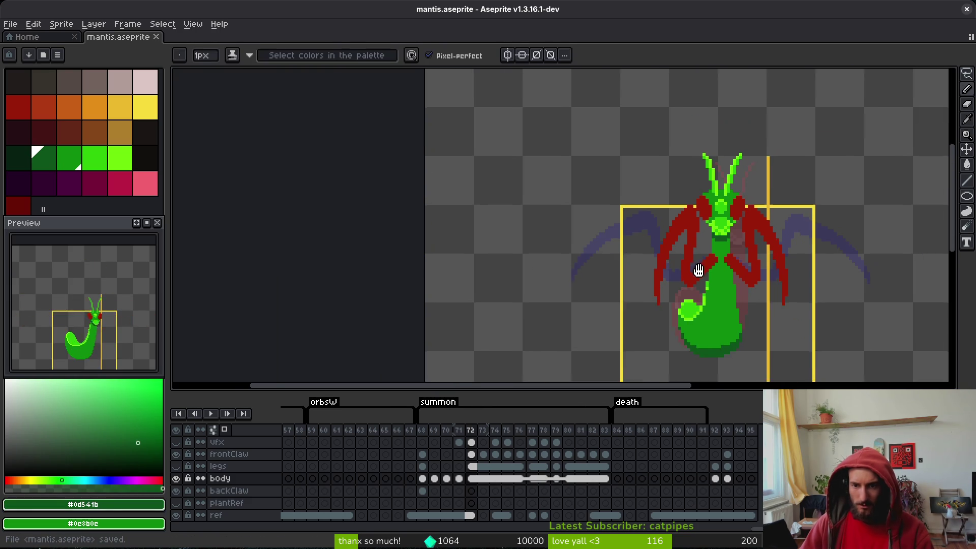
key(Right)
- Step through summon frames 73–74 and back, save, and centre the mantis in view
key(i)
key(Right)
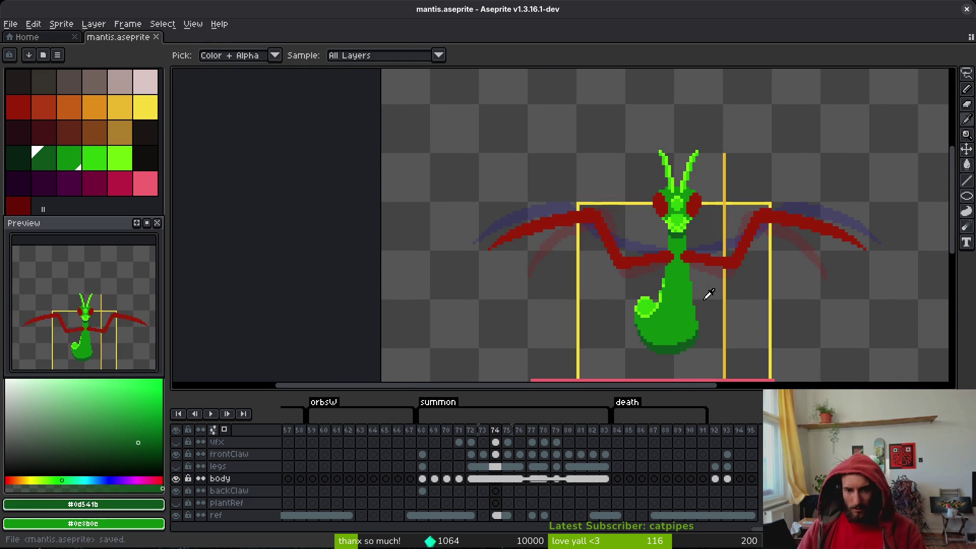
key(Left)
key(Right)
key(Left)
key(Left)
key(Left)
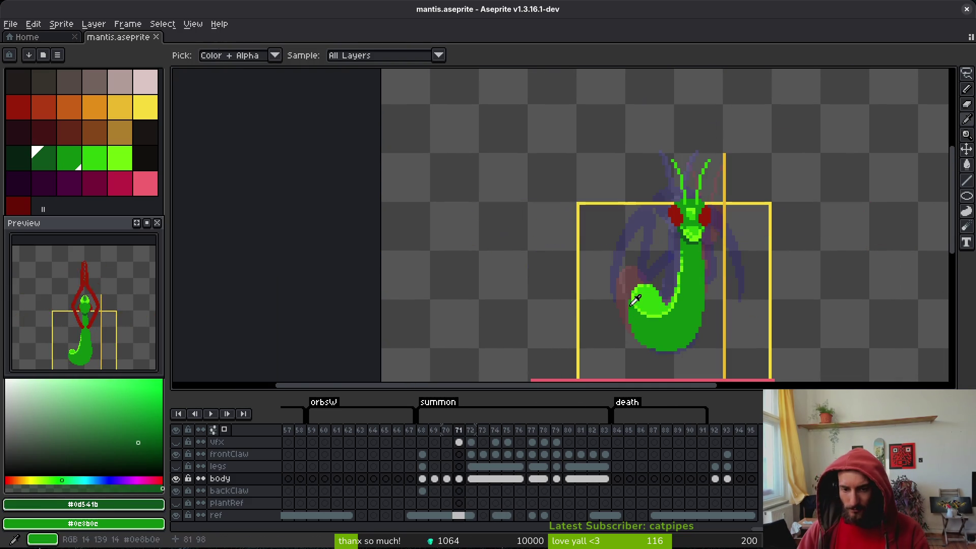
key(ctrl+s)
drag(711, 326, 739, 249)
- Compare frames 68 and 69 and settle on frame 69
key(Left)
key(Left)
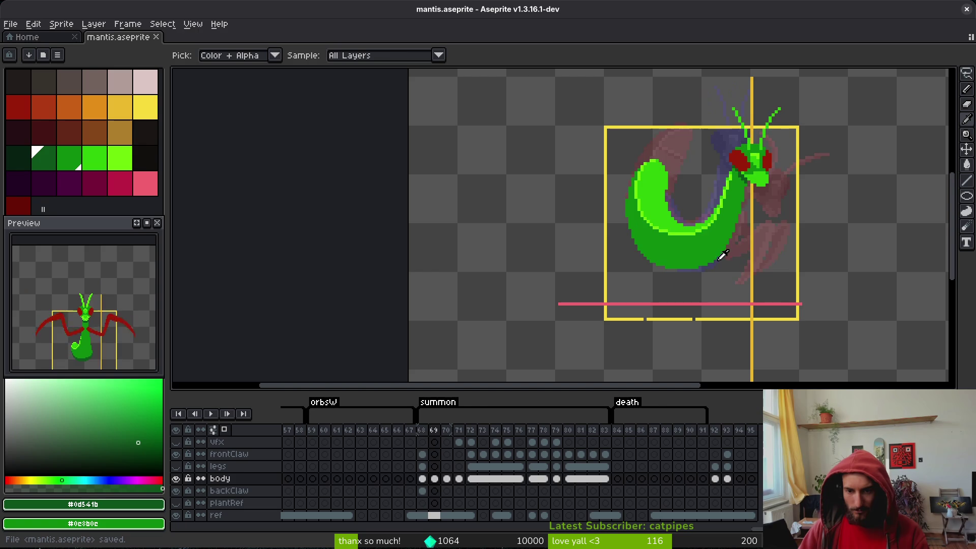
key(Right)
key(Left)
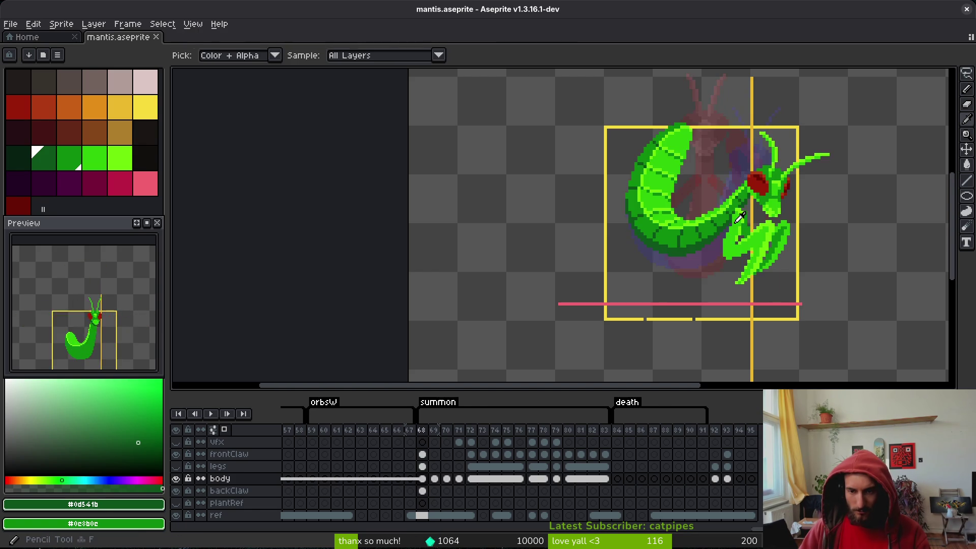
key(Right)
scroll(741, 200, up, 2)
scroll(741, 200, up, 2)
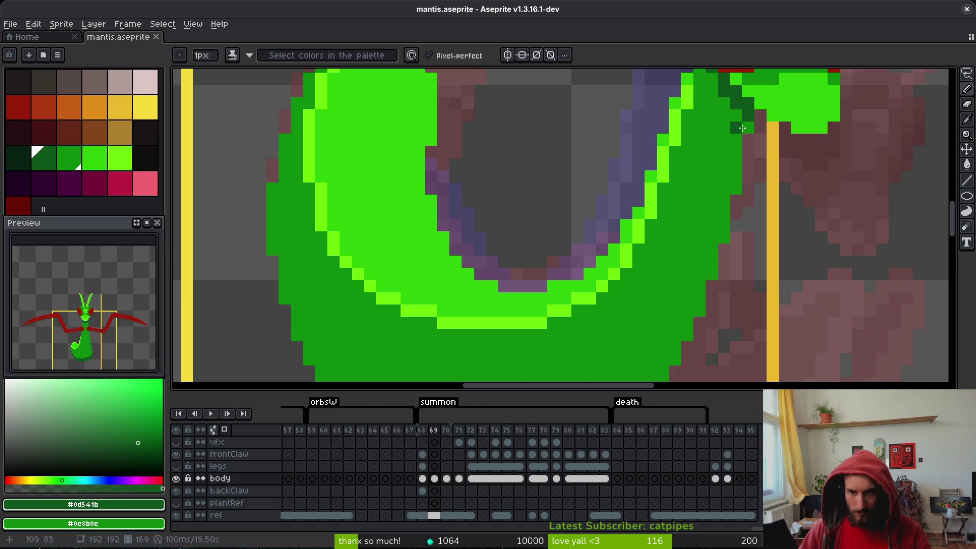
- Pencil dark-green shading down the tail's right edge, along its bottom, and up the left edge
mouse_move(735, 127)
mouse_down()
mouse_move(735, 192)
mouse_move(737, 150)
mouse_up()
key(ctrl+z)
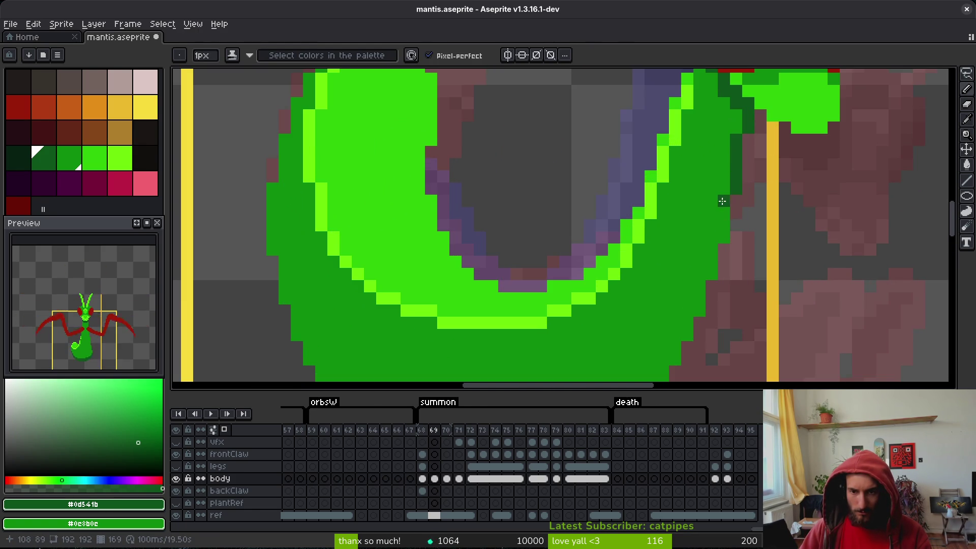
mouse_move(722, 201)
mouse_down()
mouse_move(722, 226)
mouse_move(748, 153)
mouse_move(723, 219)
mouse_move(726, 210)
mouse_up()
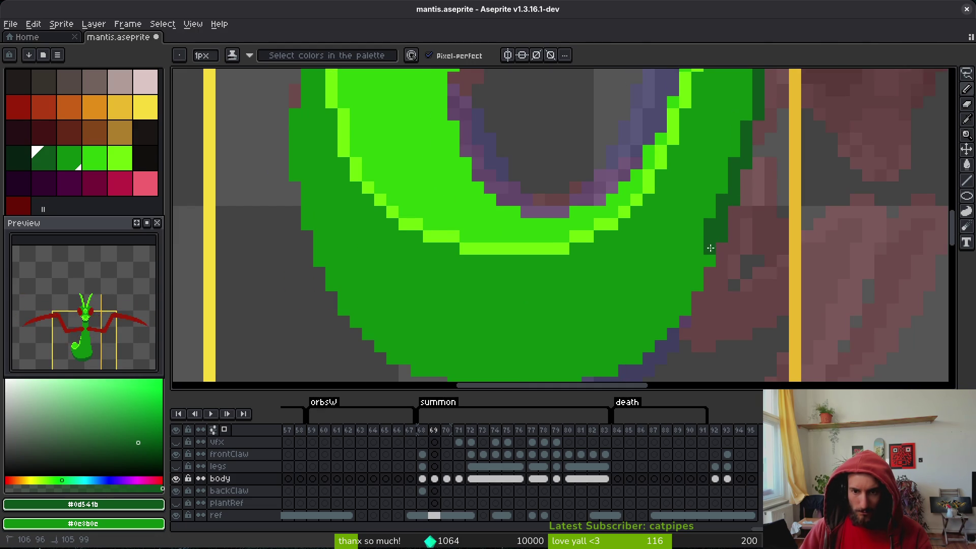
mouse_move(710, 248)
mouse_down()
mouse_move(681, 300)
mouse_move(633, 330)
mouse_move(715, 234)
mouse_move(631, 276)
mouse_up()
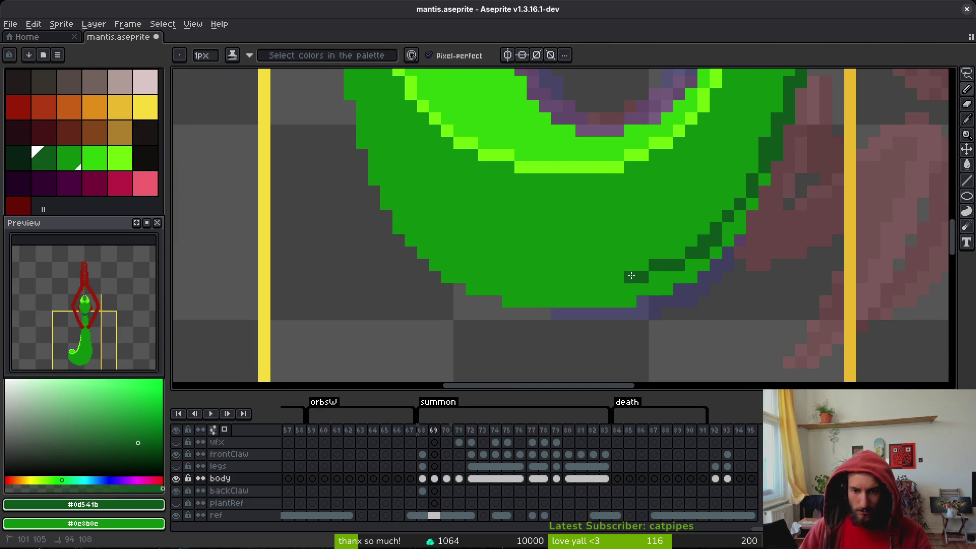
mouse_move(681, 257)
mouse_down()
mouse_move(541, 277)
mouse_move(441, 257)
mouse_up()
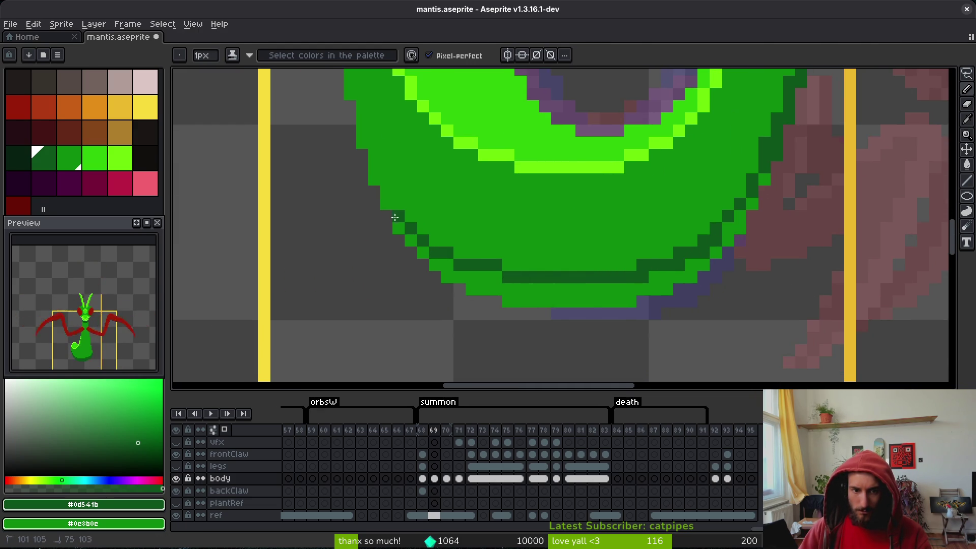
drag(388, 204, 362, 133)
- Paint a dark-green shading stroke around the tail's lower edge
scroll(534, 322, up, 1)
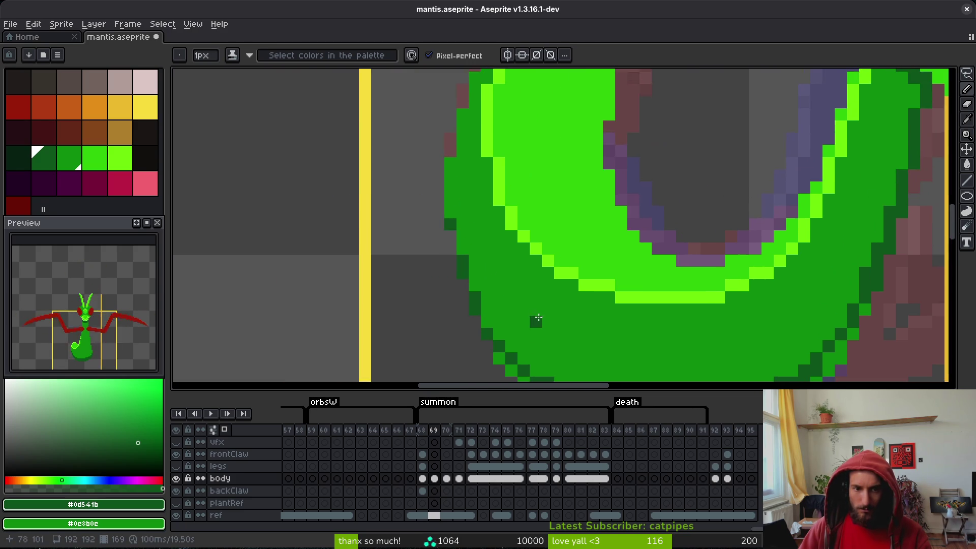
scroll(545, 301, down, 1)
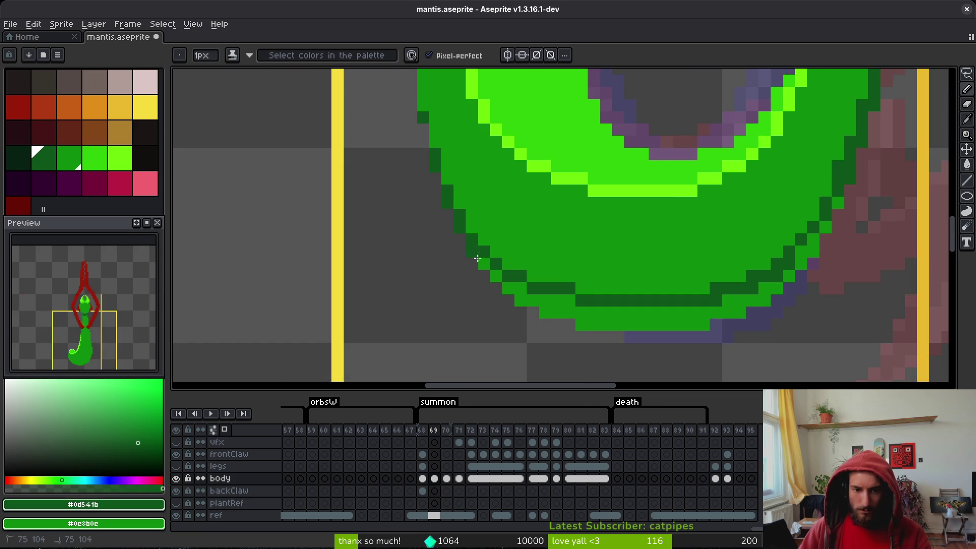
mouse_move(477, 258)
mouse_down()
mouse_move(508, 279)
mouse_move(638, 322)
mouse_move(772, 284)
mouse_move(836, 206)
mouse_up()
scroll(836, 208, down, 5)
scroll(839, 243, up, 3)
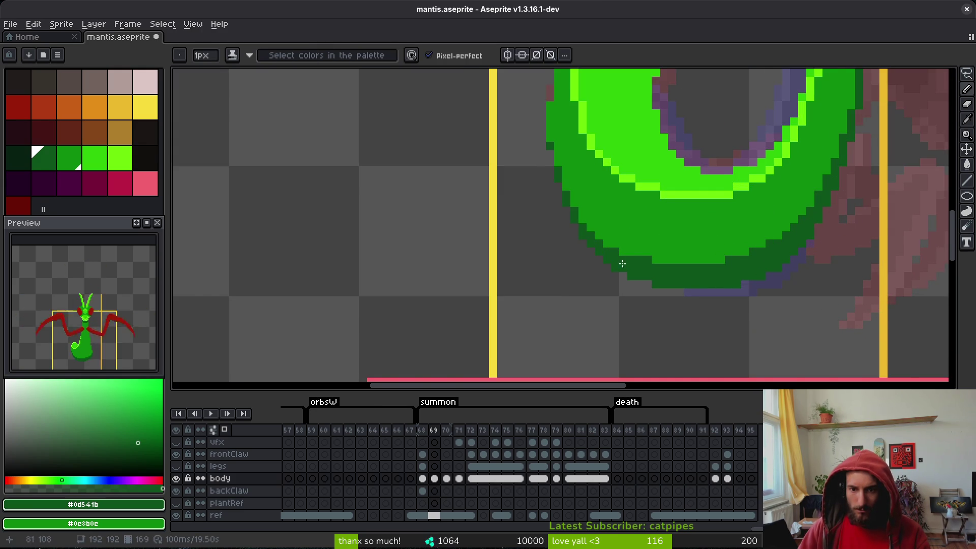
- Add dark-green outline pixels on the lower tail, revert one stray pixel to light green, and save
scroll(622, 263, up, 3)
click(684, 278)
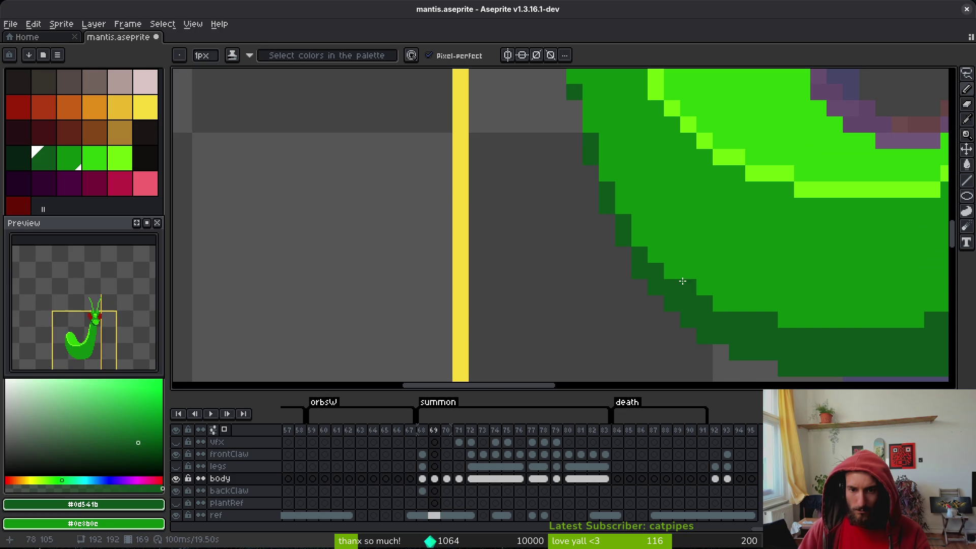
drag(770, 319, 801, 319)
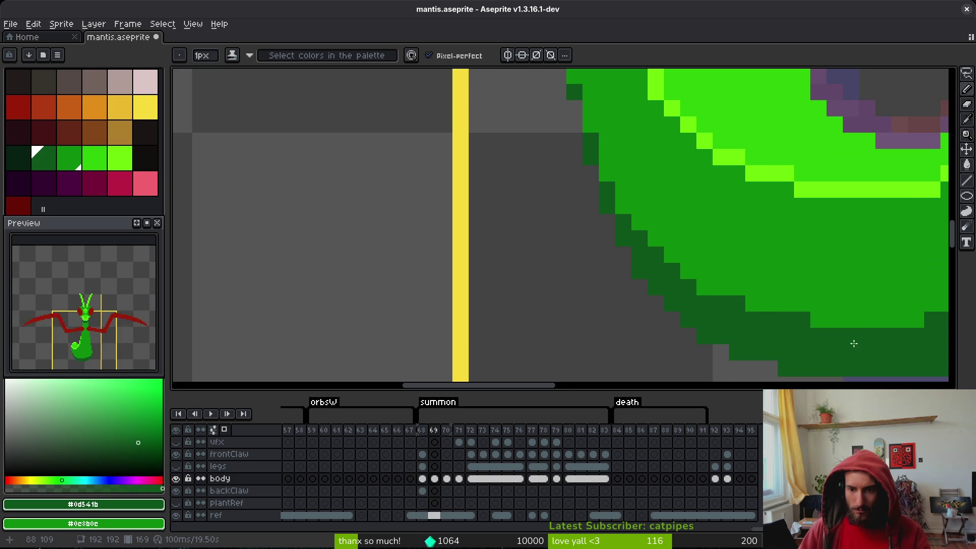
click(621, 275)
right_click(743, 308)
click(668, 284)
key(ctrl+s)
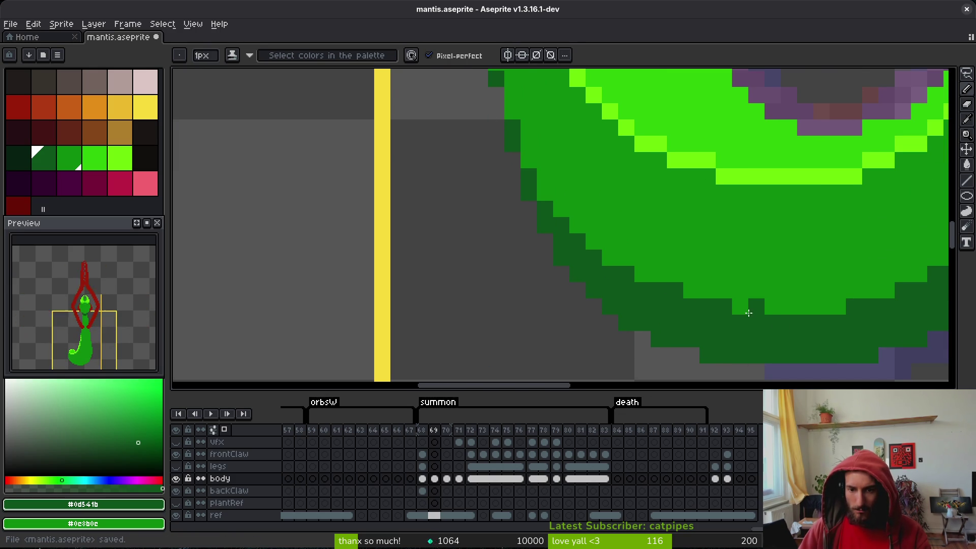
scroll(752, 317, down, 3)
scroll(792, 333, down, 1)
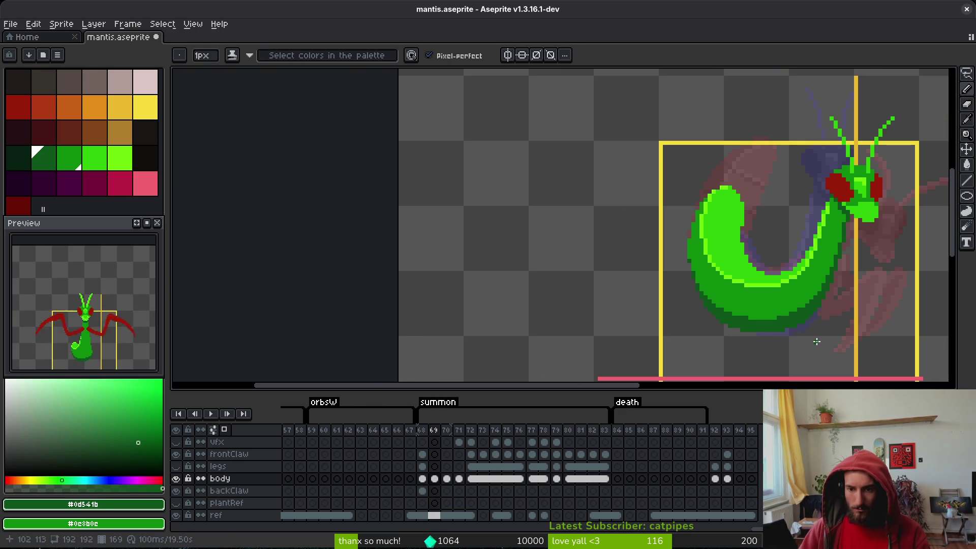
key(ctrl+s)
scroll(727, 277, right, 2)
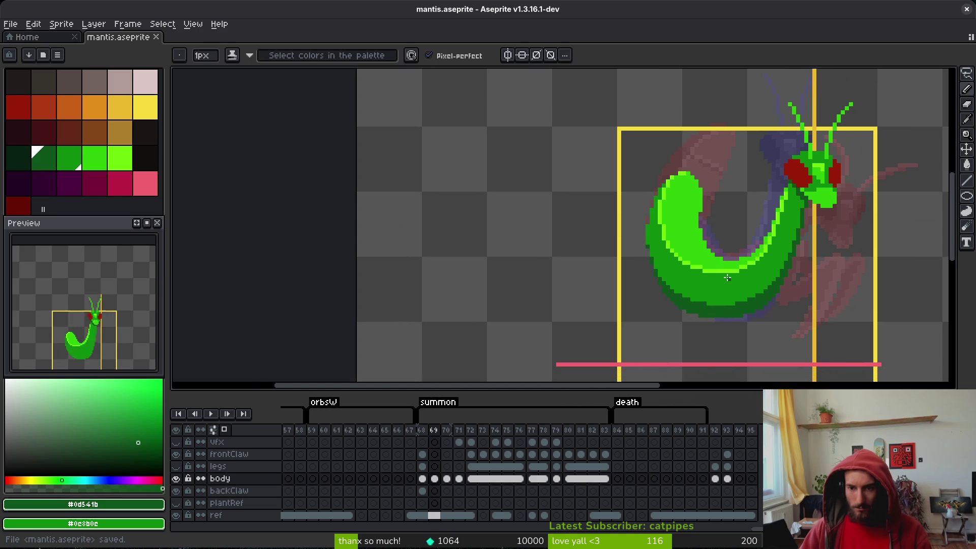
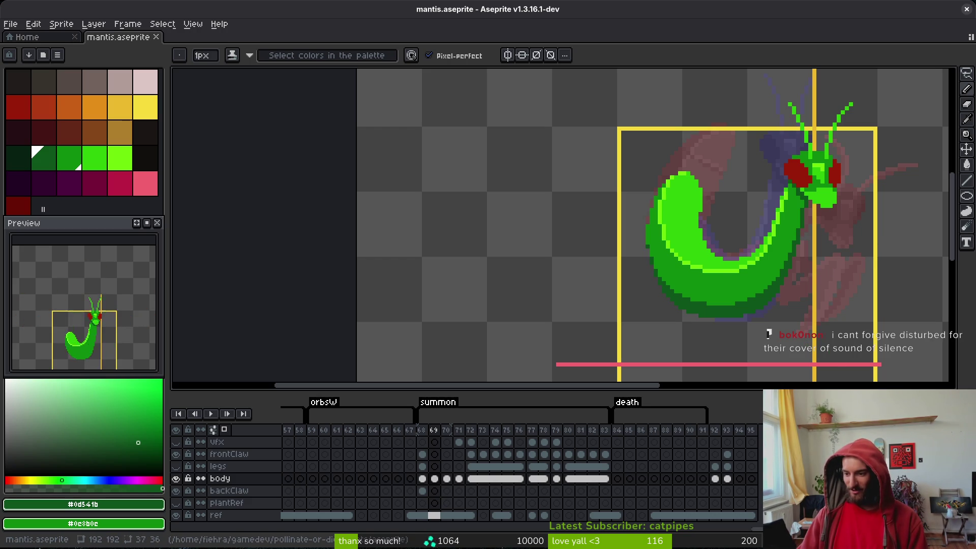
- In a new browser tab, load the 東京地下道 YouTube video and pause it
key(alt+Tab)
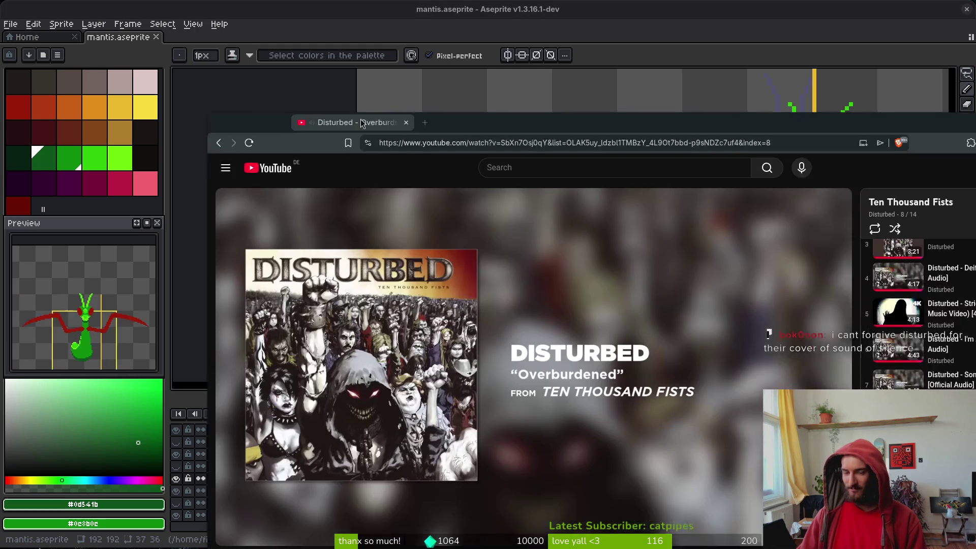
key(ctrl+t)
text(yts)
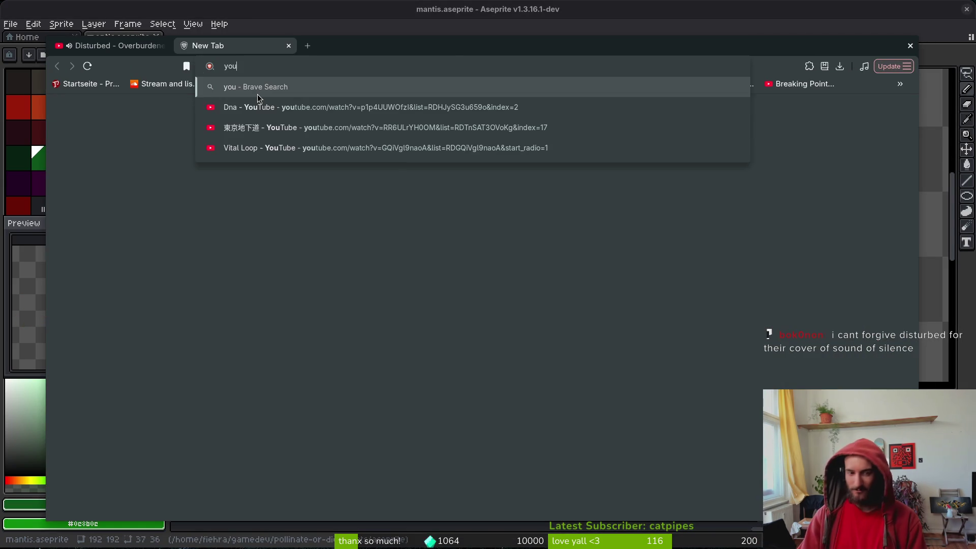
key(Down)
key(Down)
key(Return)
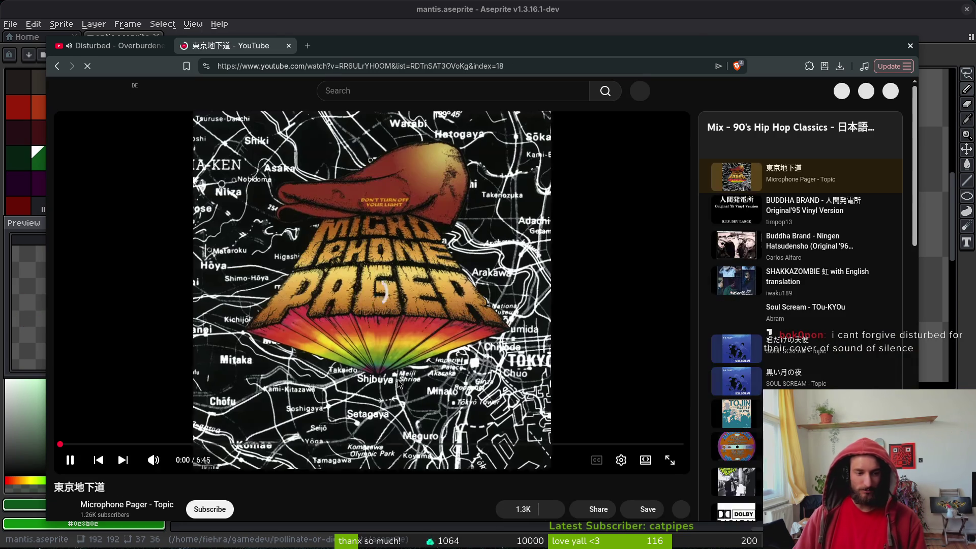
click(397, 379)
- Search YouTube for 'sound of silence disturbed album' and scroll through the results
click(394, 84)
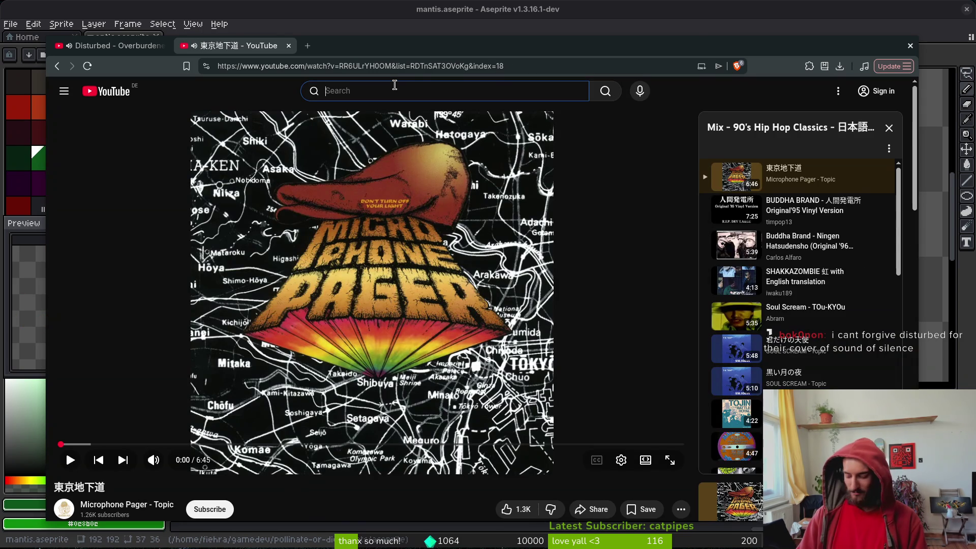
text(sound of silence disturbed)
key(Return)
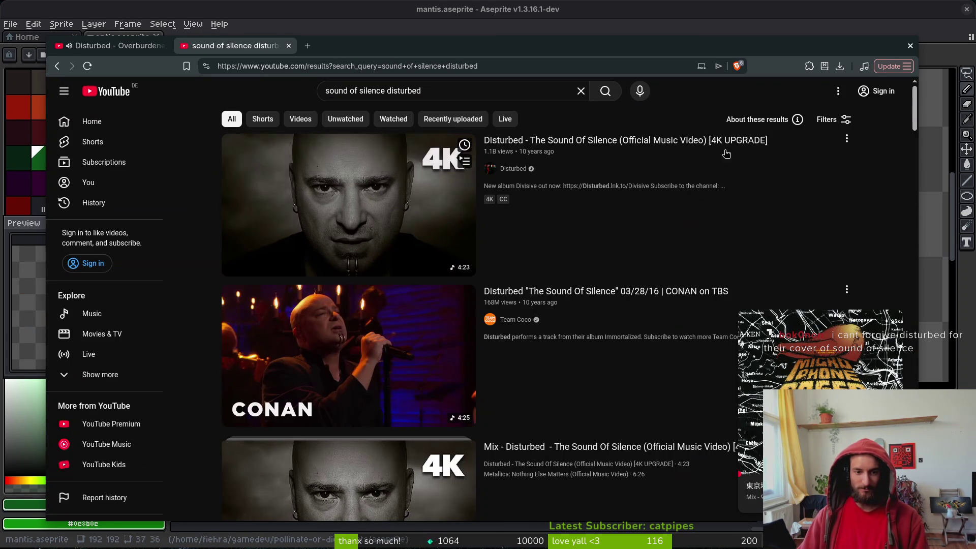
click(410, 98)
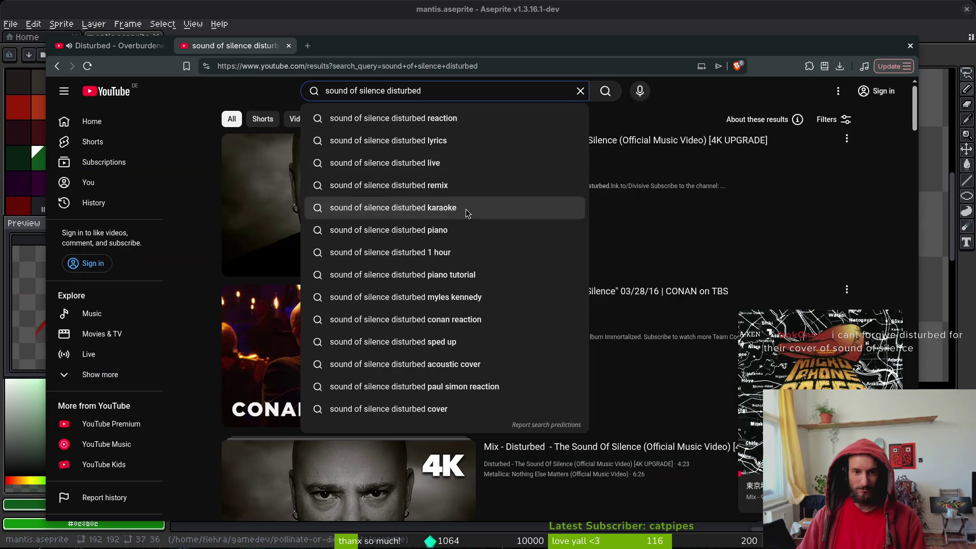
text( a)
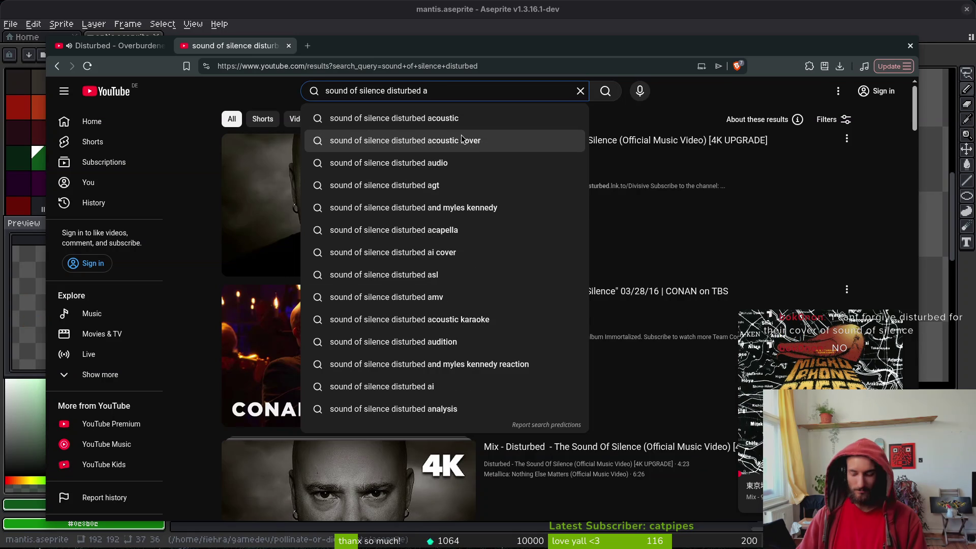
text(l)
click(462, 135)
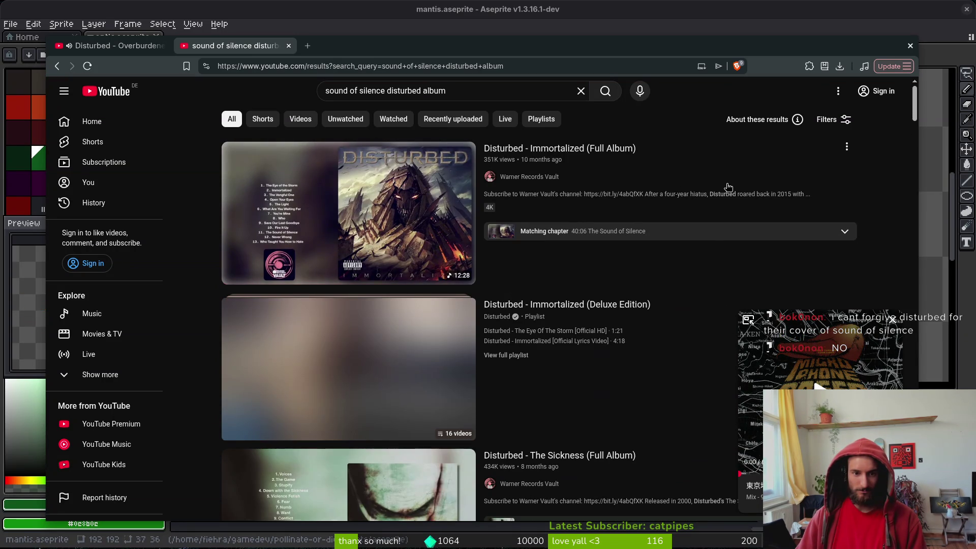
scroll(679, 352, down, 3)
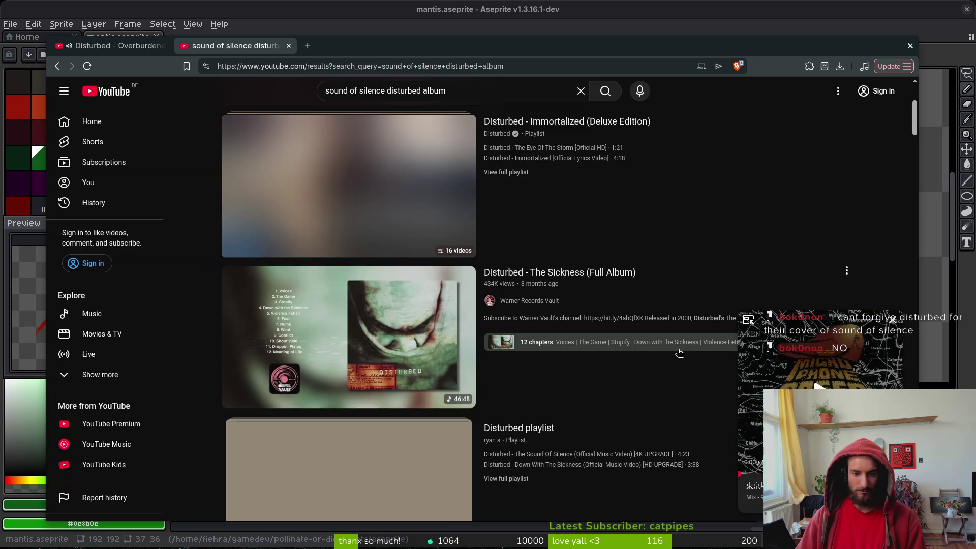
scroll(679, 352, down, 8)
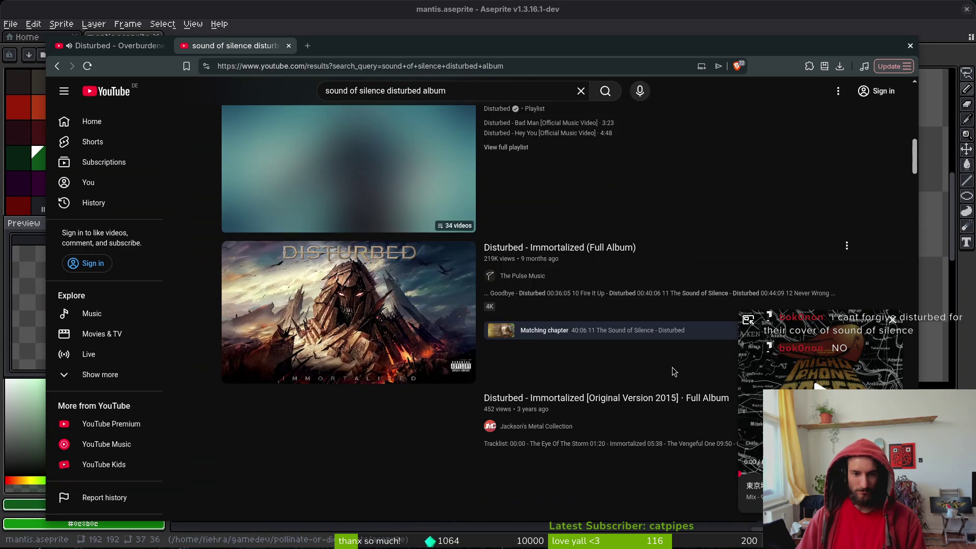
scroll(673, 371, down, 5)
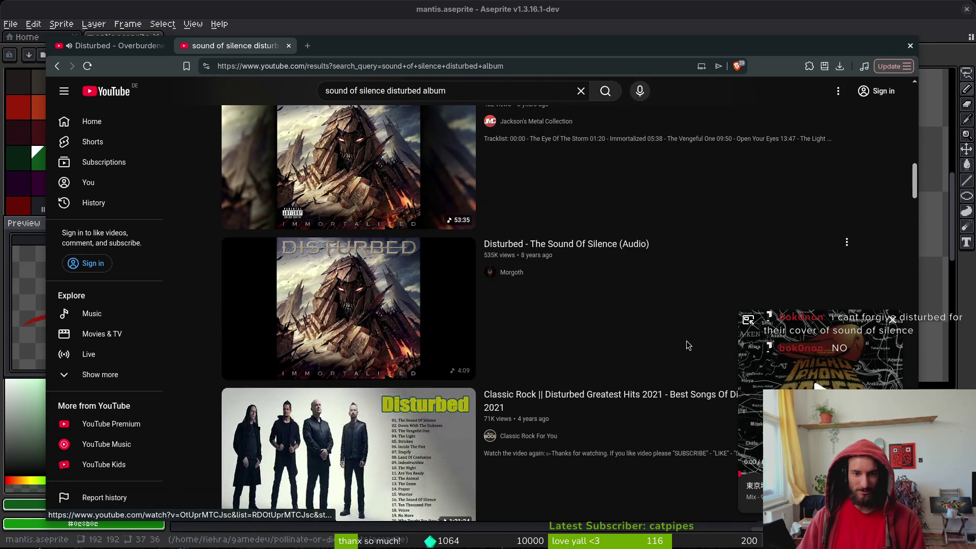
scroll(681, 335, down, 6)
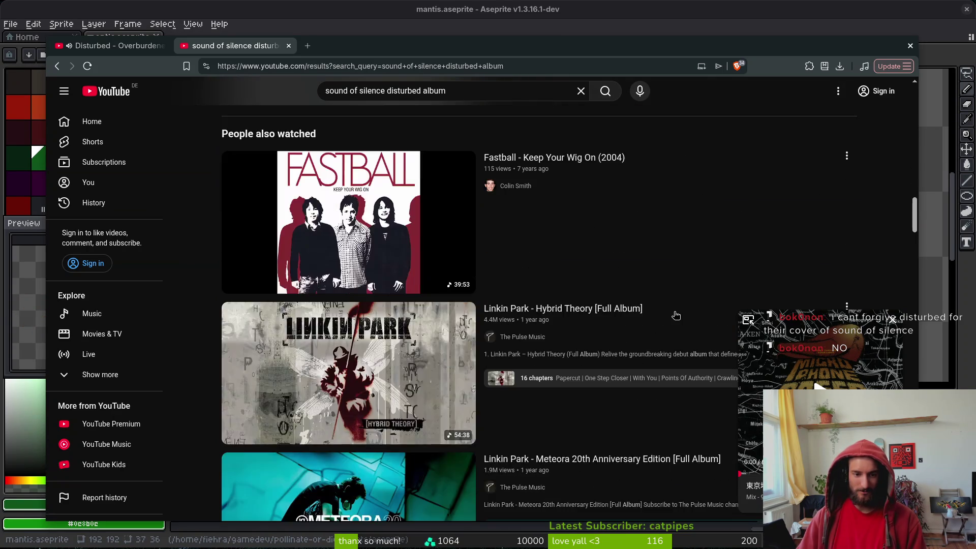
scroll(676, 315, up, 3)
- Search Brave for 'sound of silence disturbed' and enlarge the second image result
key(ctrl+t)
text(sound )
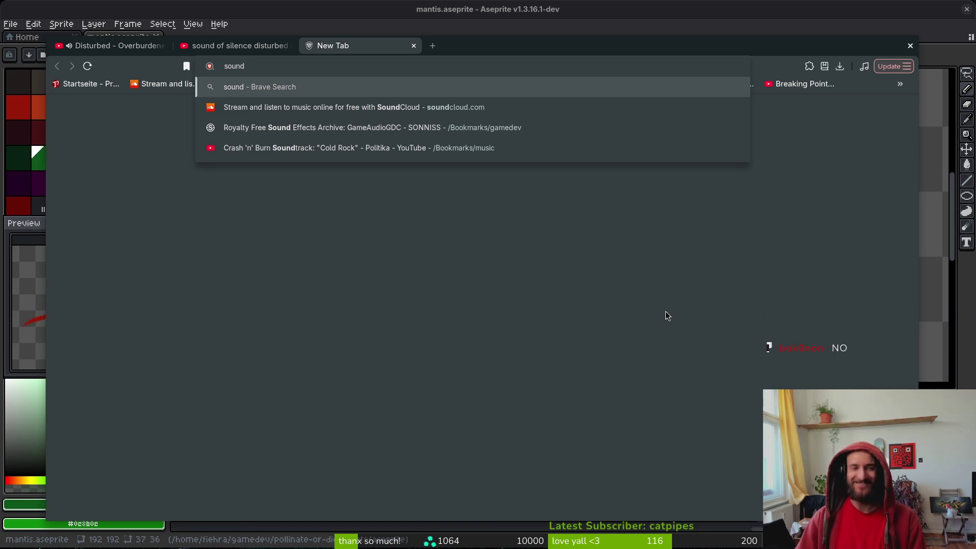
text(of silence )
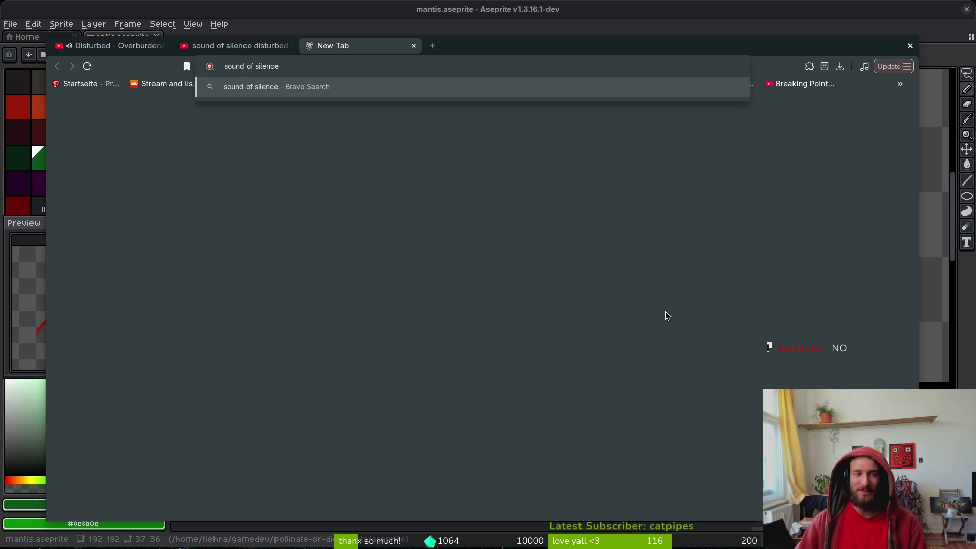
text(distur)
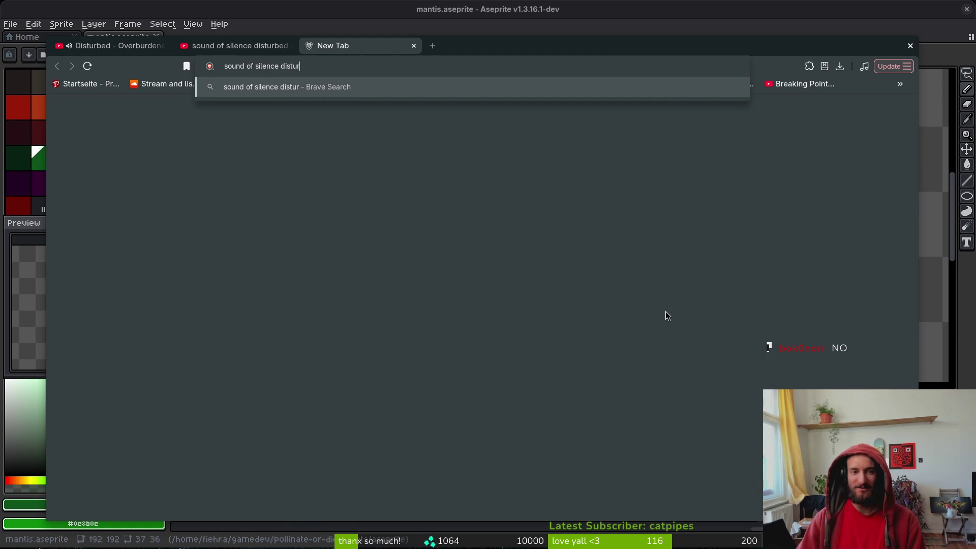
text(bed)
key(Return)
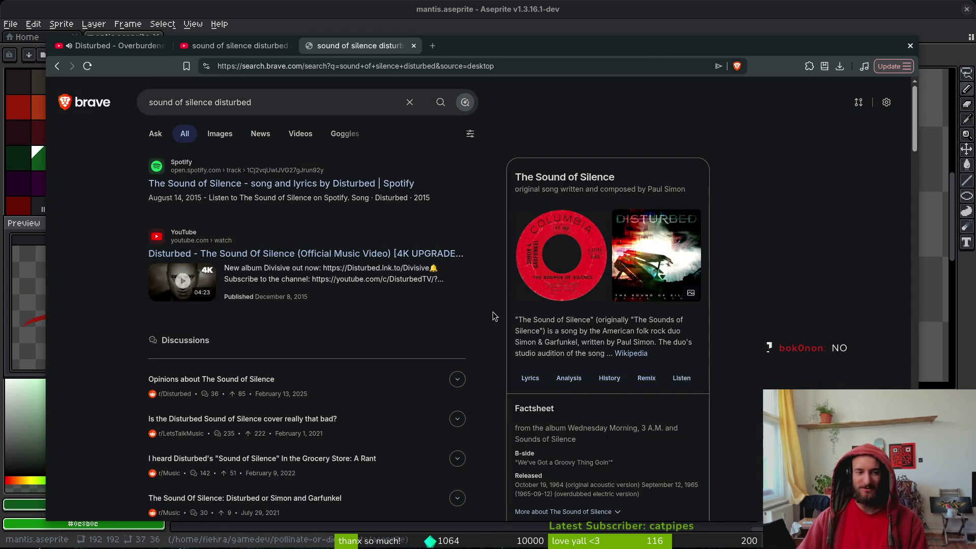
click(220, 134)
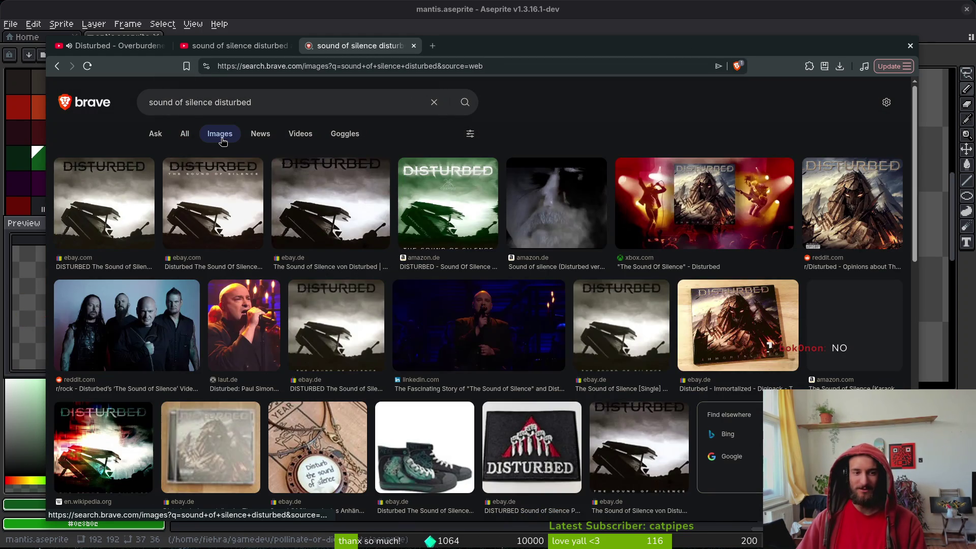
click(212, 202)
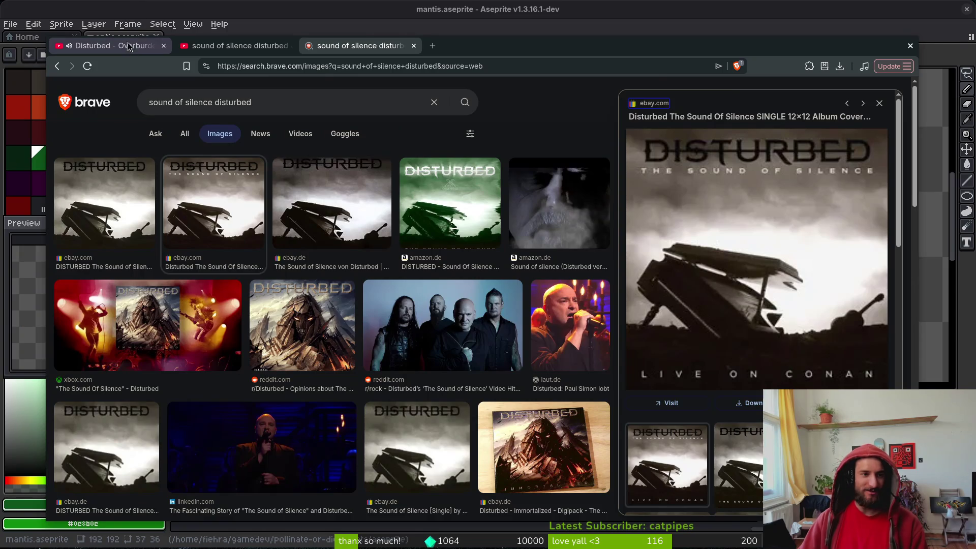
- Return to the Overburdened tab, expand its description, and scroll the Ten Thousand Fists playlist
click(112, 45)
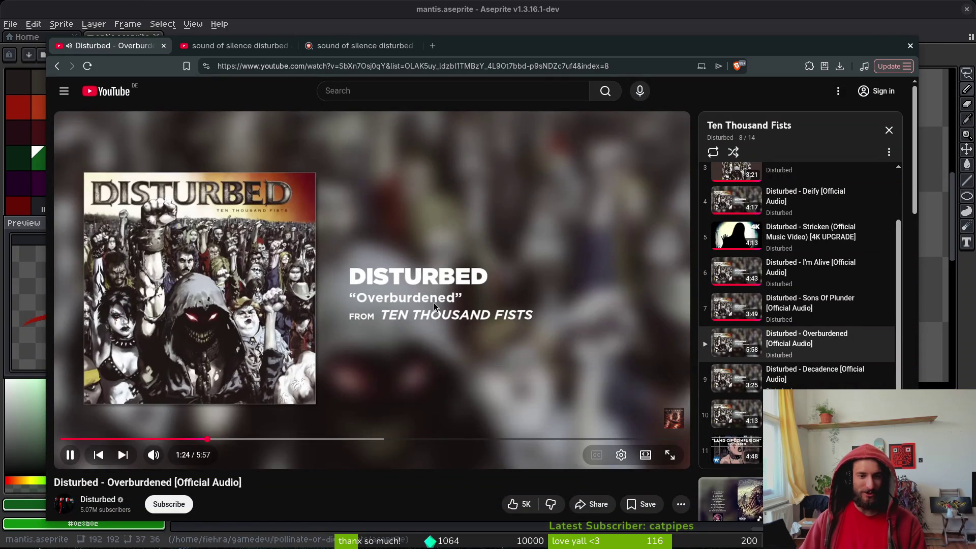
scroll(369, 302, down, 3)
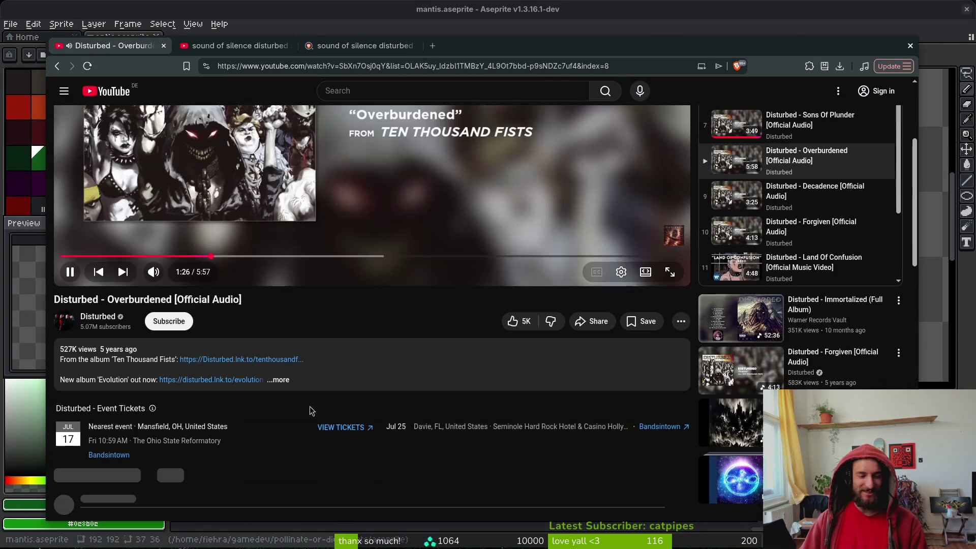
click(280, 380)
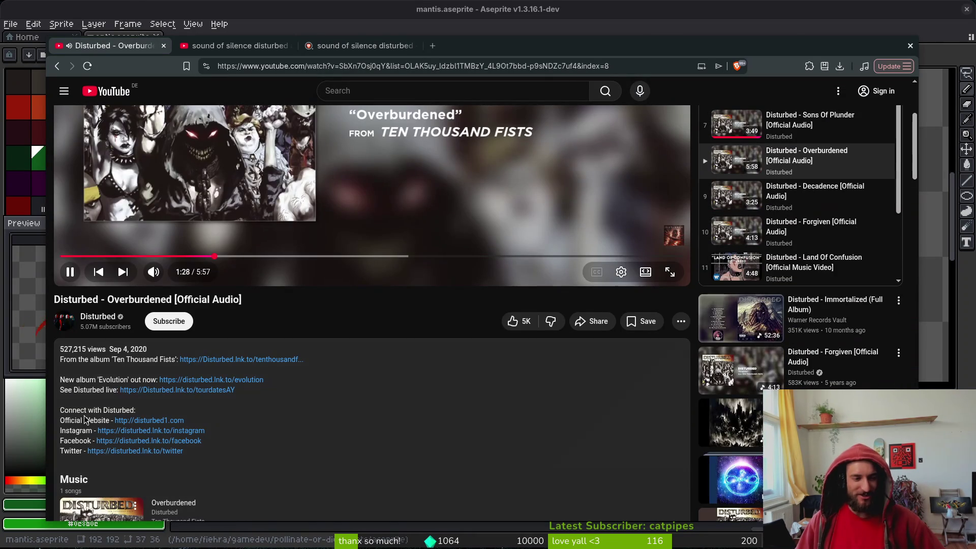
scroll(163, 377, down, 4)
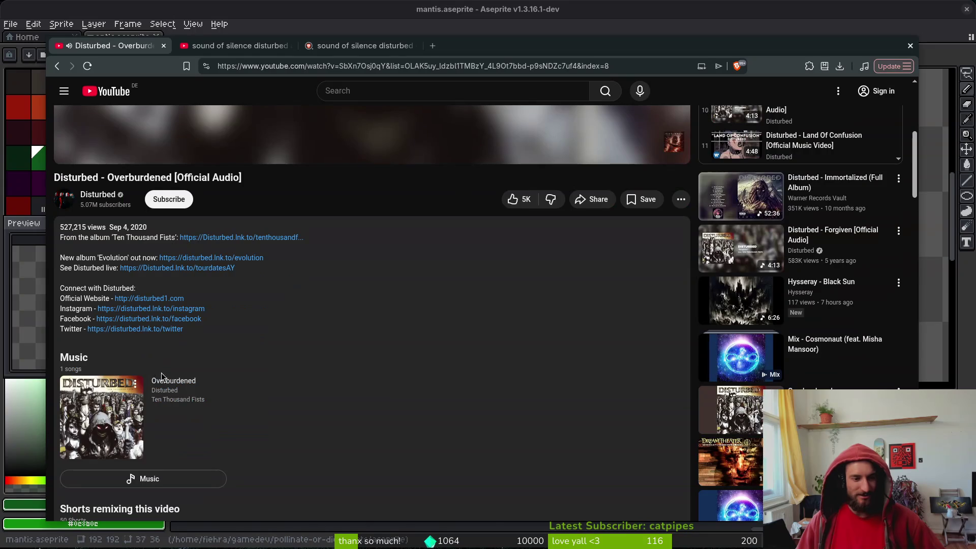
scroll(342, 305, up, 5)
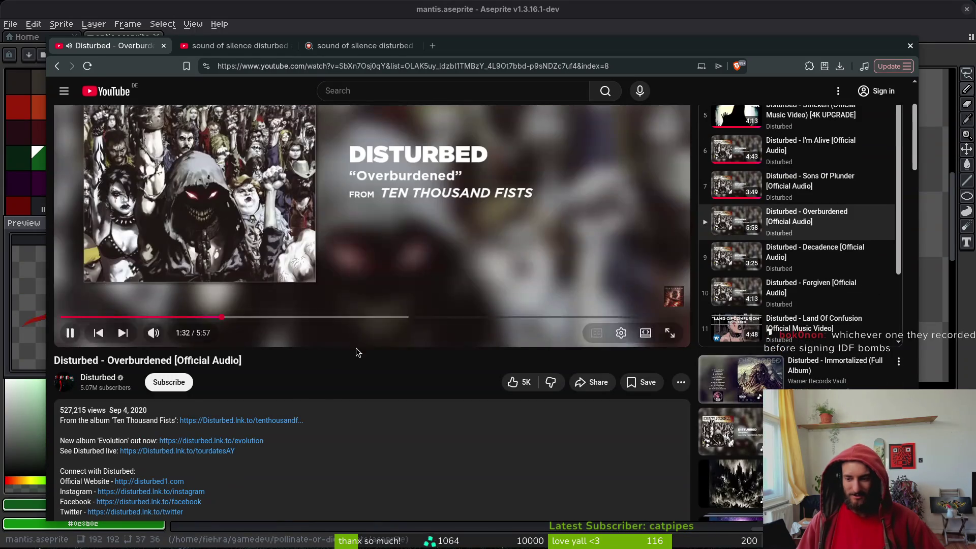
scroll(384, 405, up, 2)
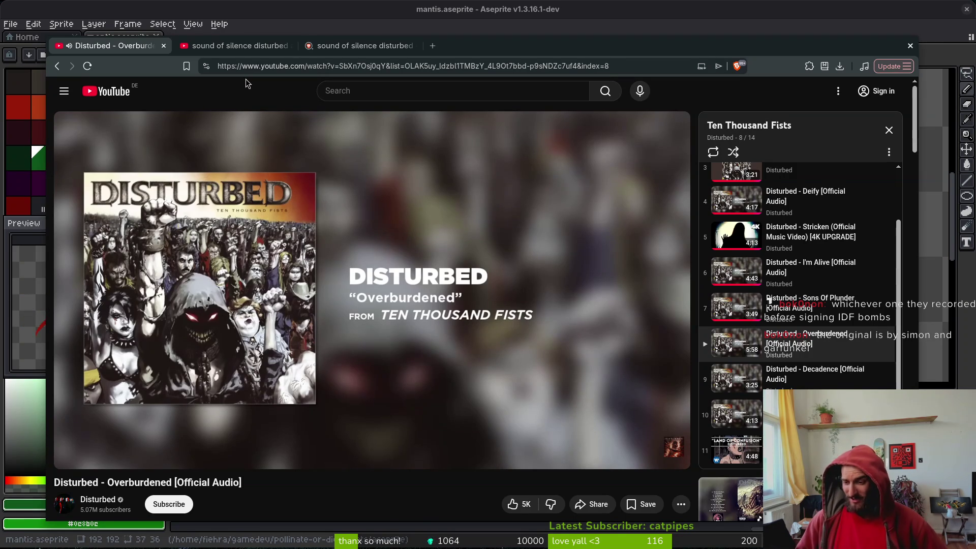
mouse_move(202, 182)
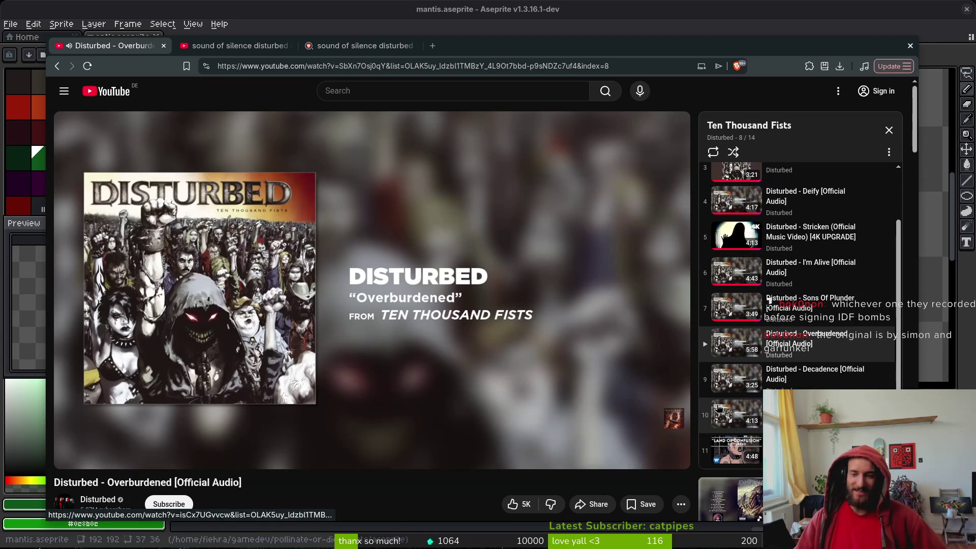
scroll(835, 346, up, 3)
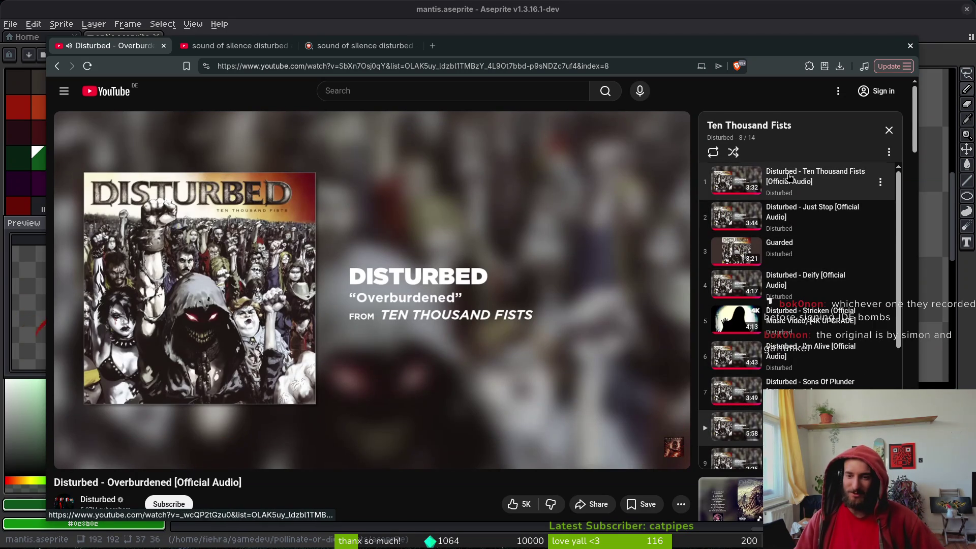
scroll(834, 343, down, 4)
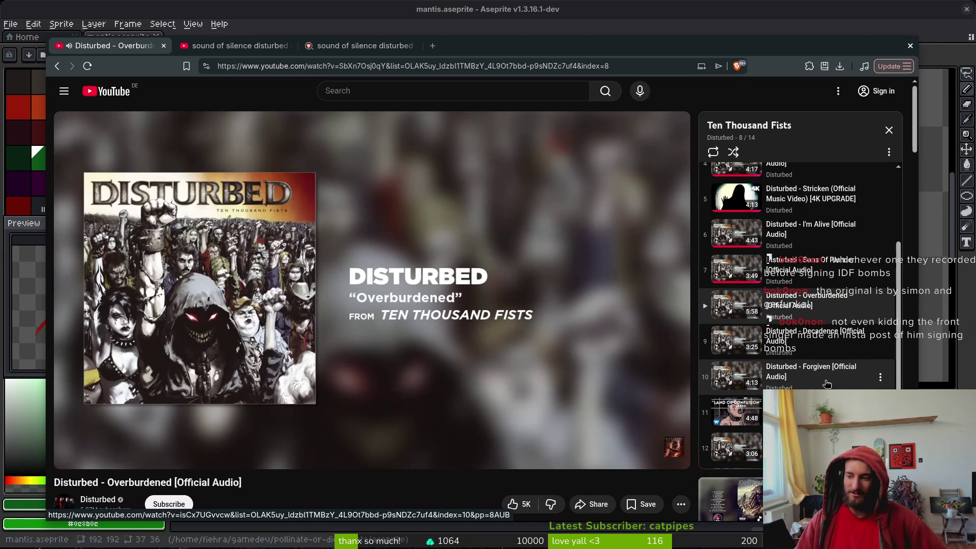
scroll(823, 373, down, 2)
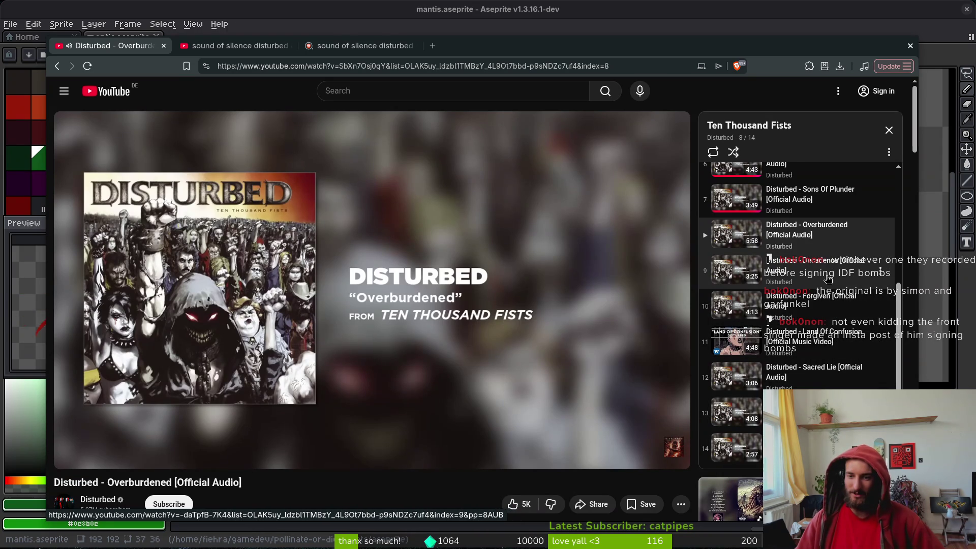
scroll(839, 320, up, 3)
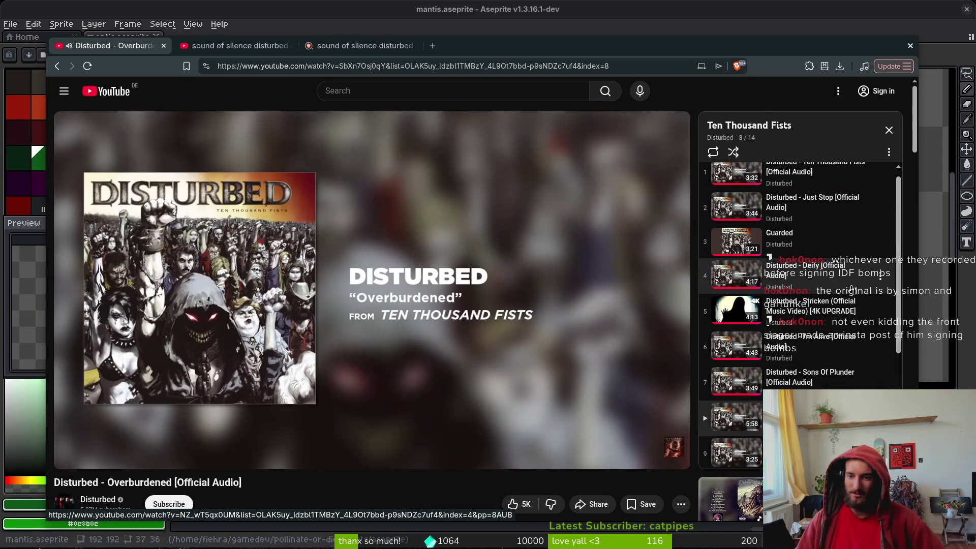
scroll(844, 335, up, 2)
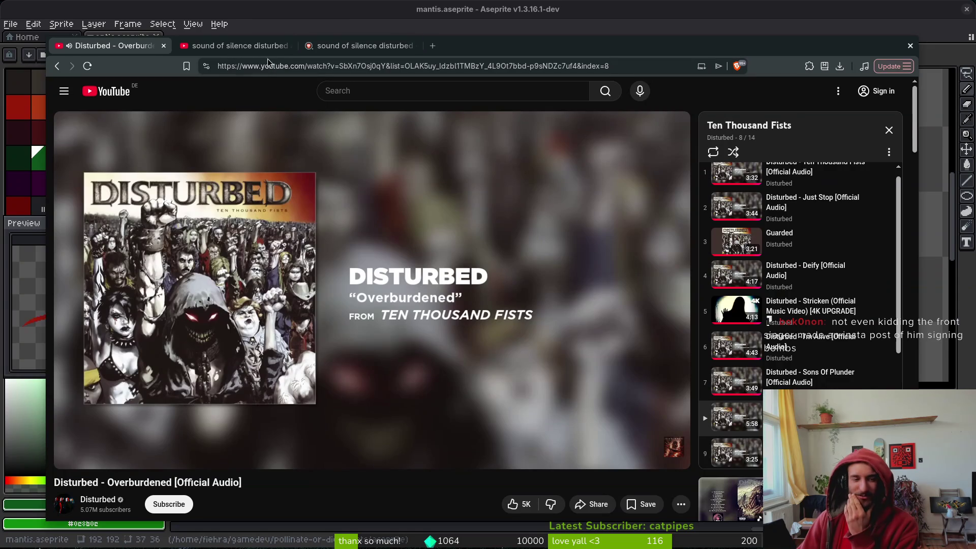
- Browse the Sound of Silence web results and Wikipedia article, then close both search tabs
click(359, 47)
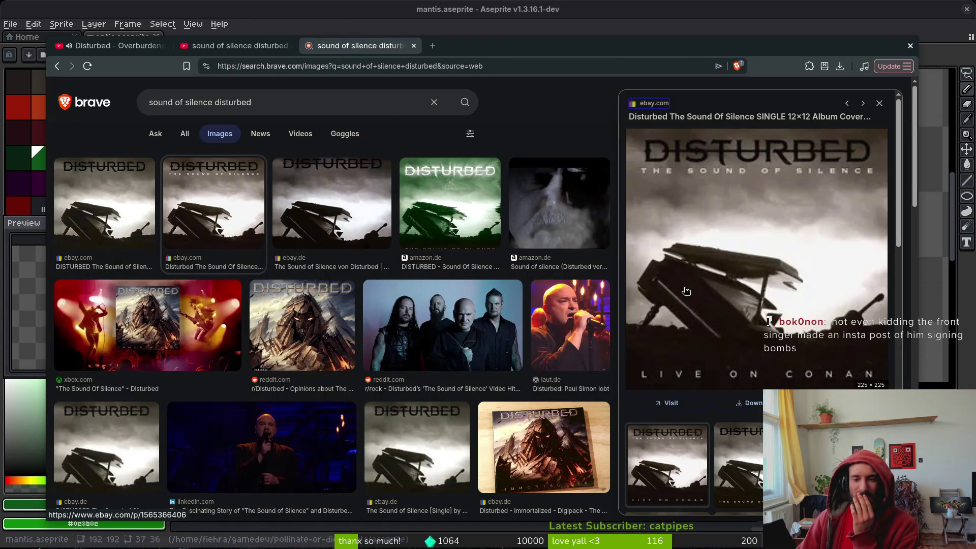
click(184, 134)
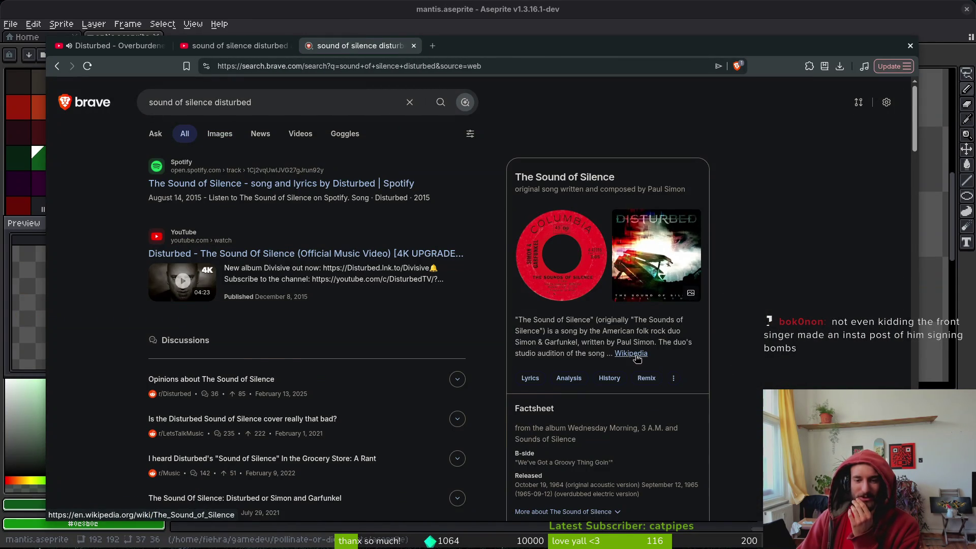
click(631, 354)
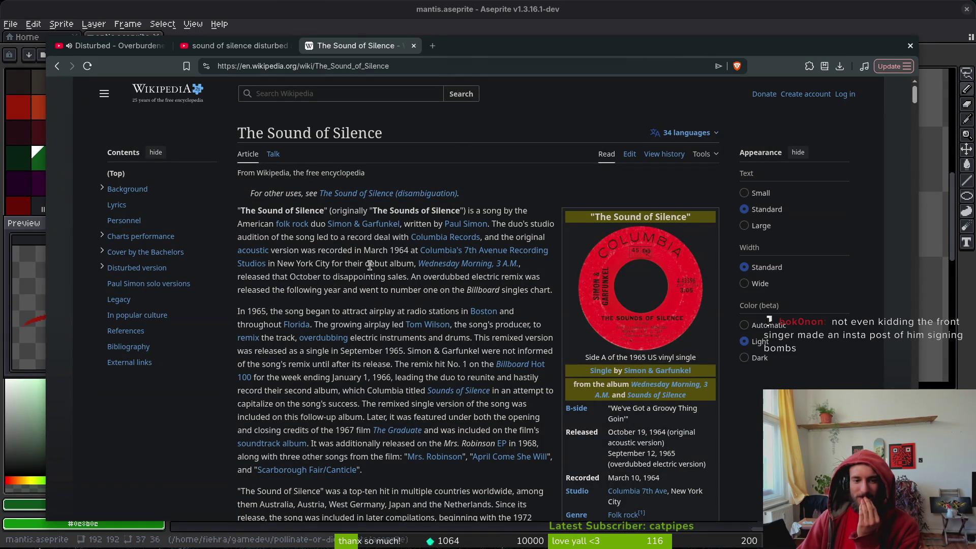
key(alt+Left)
key(alt+Left)
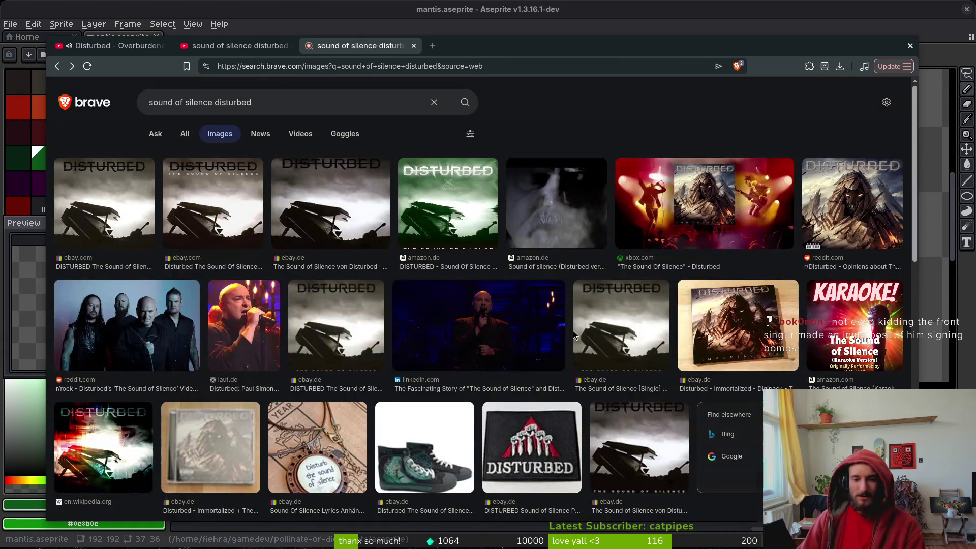
click(414, 46)
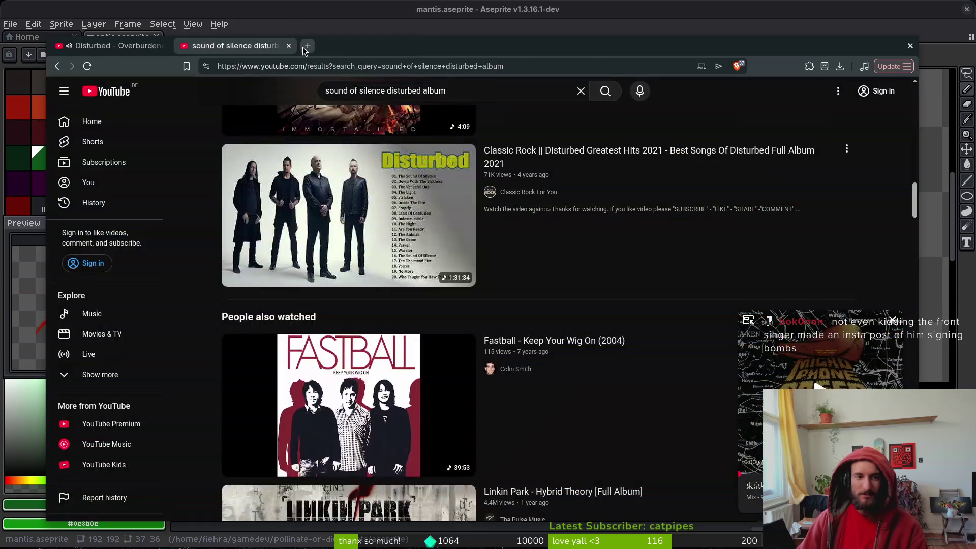
click(289, 46)
scroll(360, 295, down, 5)
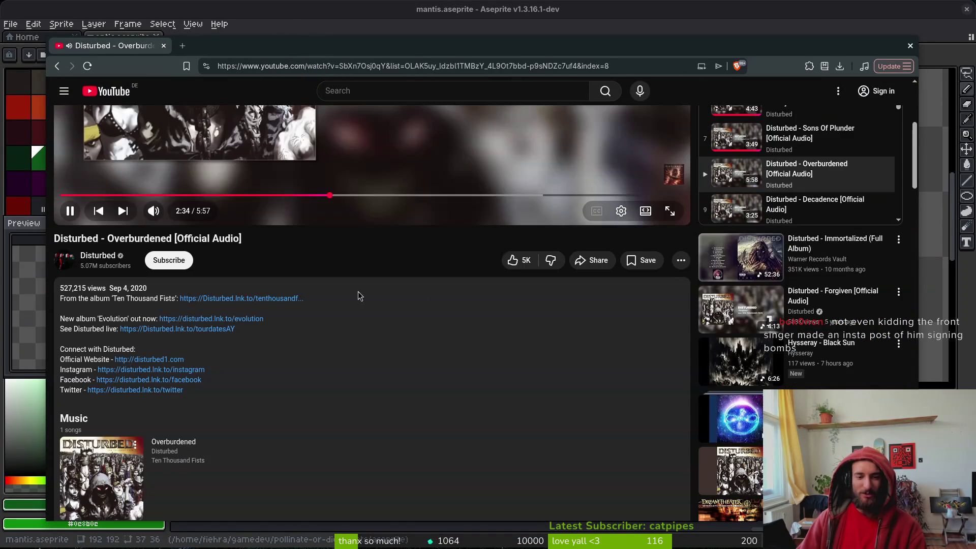
scroll(169, 346, down, 12)
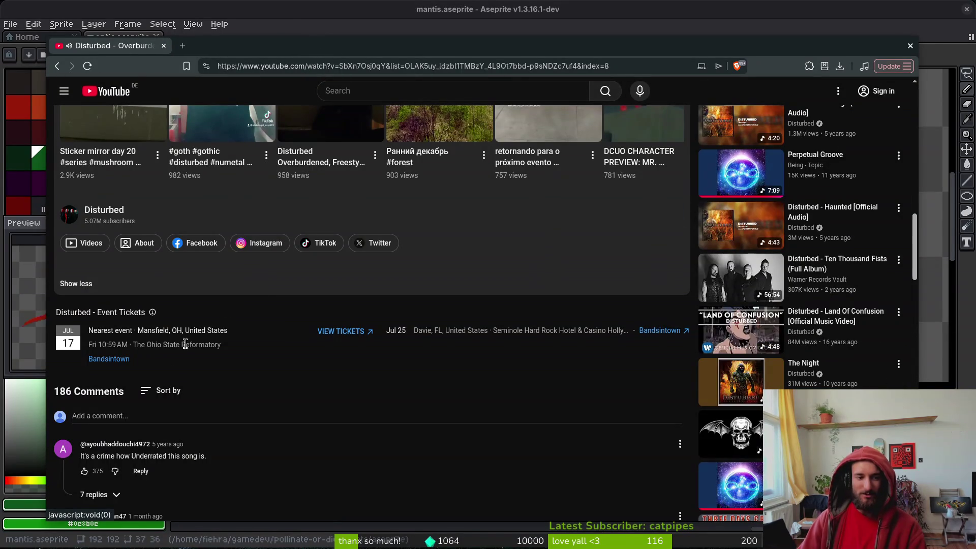
scroll(255, 468, down, 3)
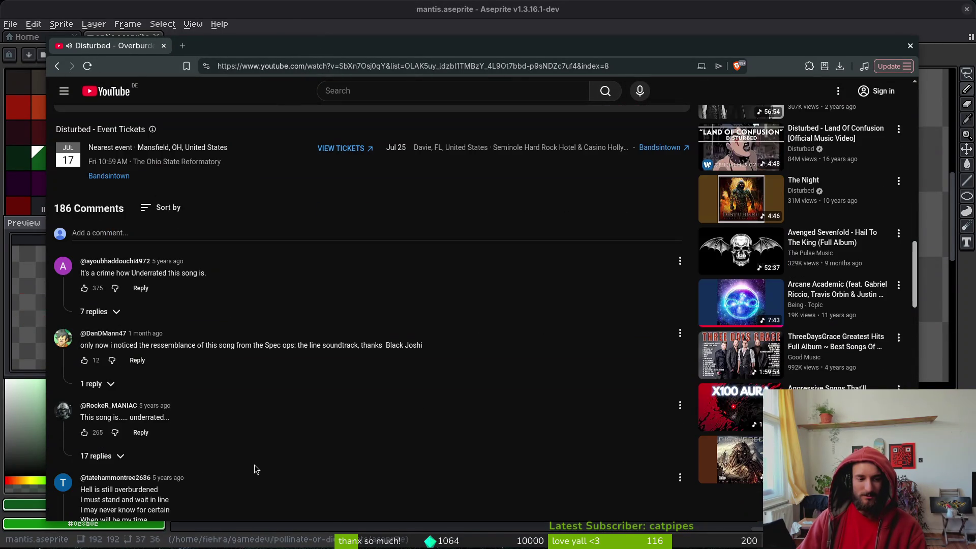
scroll(207, 459, down, 2)
- Search the web for 'overburdened song' in a new tab
key(ctrl+t)
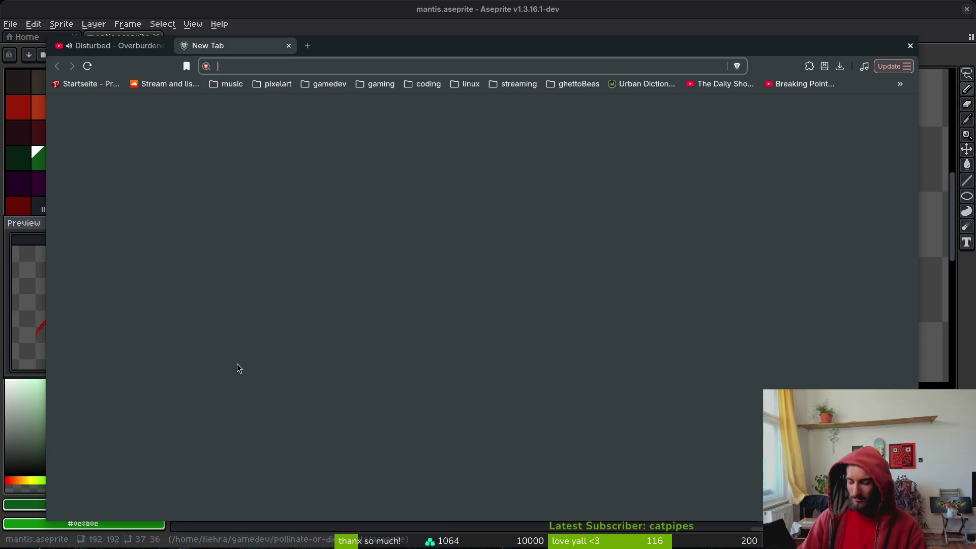
text(overburdehne)
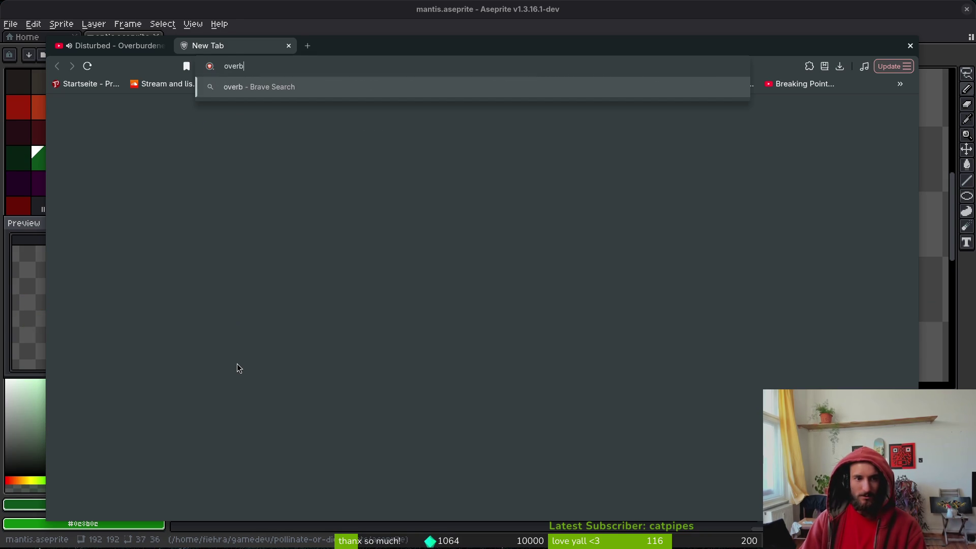
key(BackSpace)
key(BackSpace)
key(BackSpace)
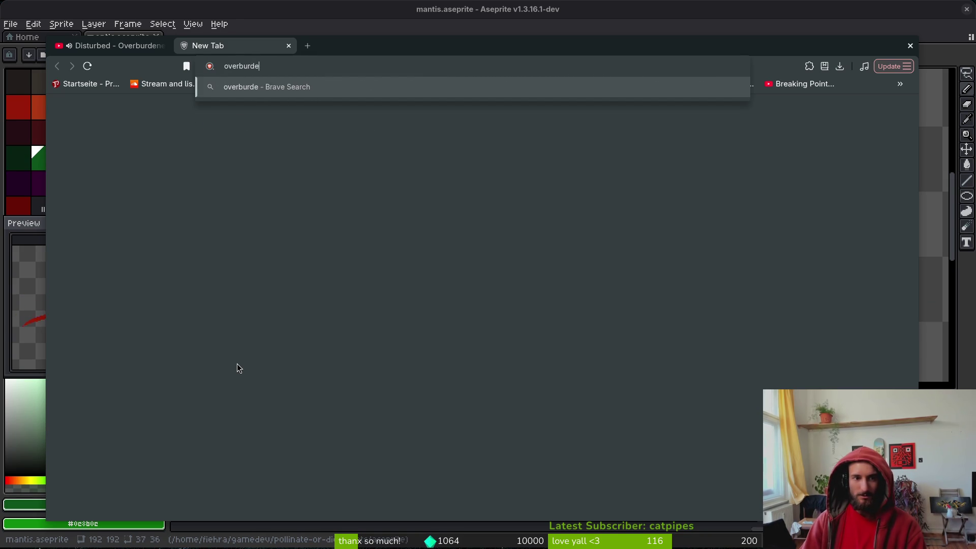
text(ned song)
key(Return)
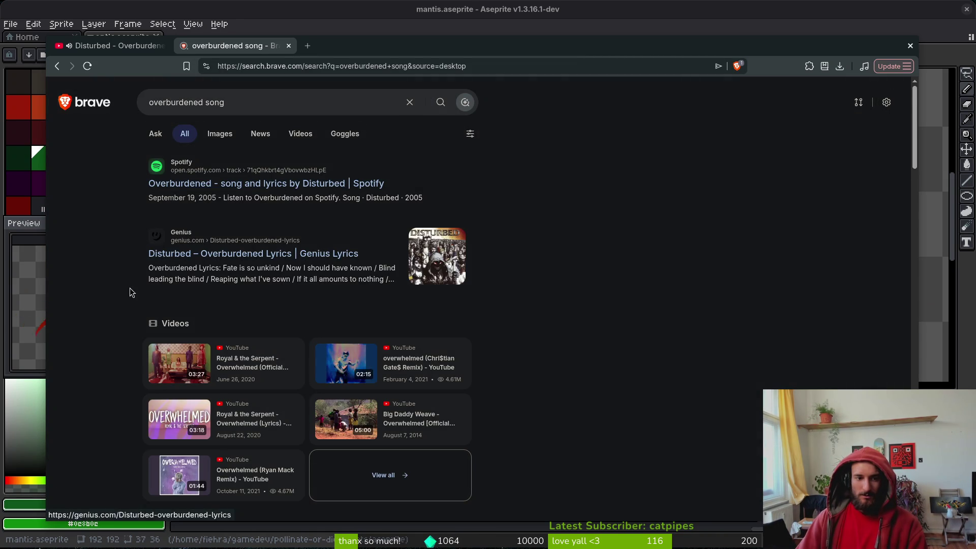
- Scroll through the Overburdened song results and close that tab
scroll(127, 302, down, 5)
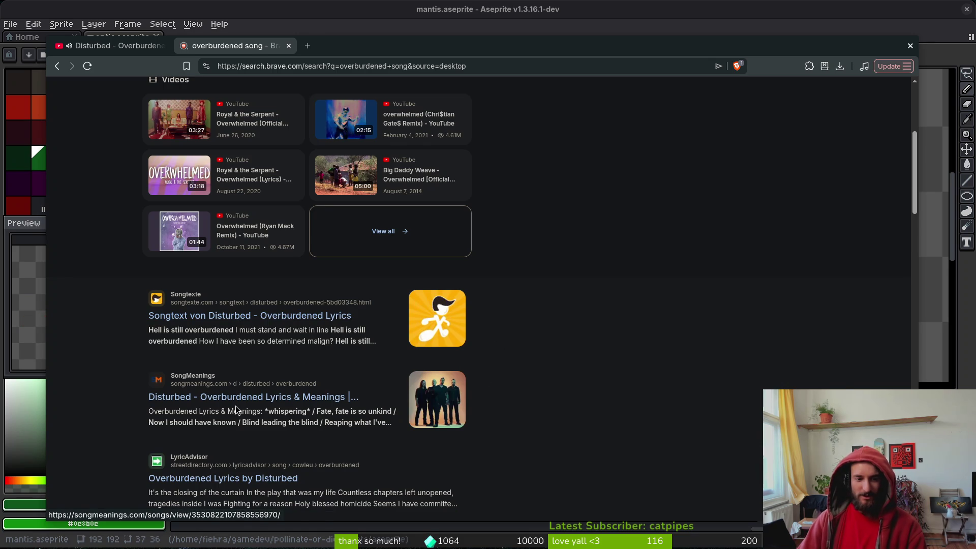
scroll(257, 355, down, 4)
scroll(117, 336, down, 2)
scroll(116, 334, down, 10)
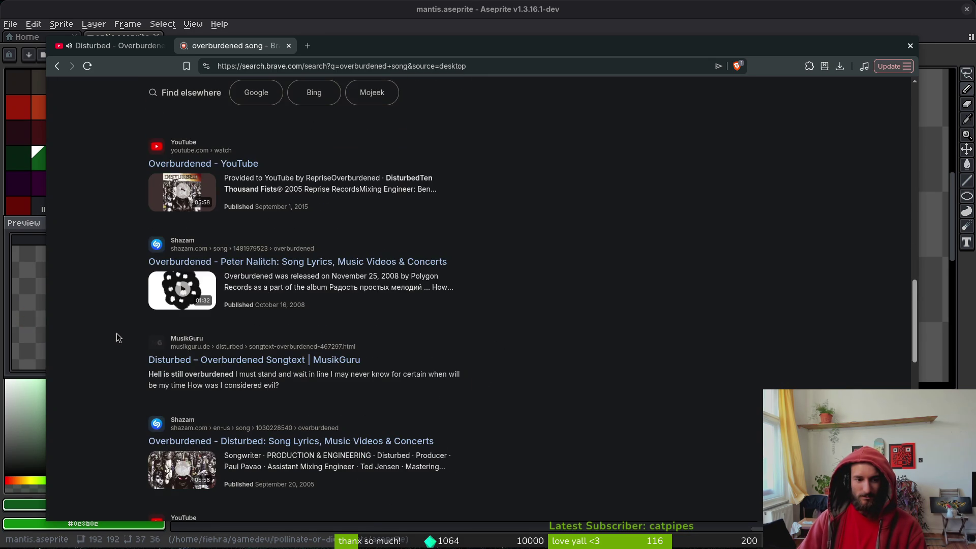
scroll(117, 334, down, 2)
scroll(117, 334, down, 4)
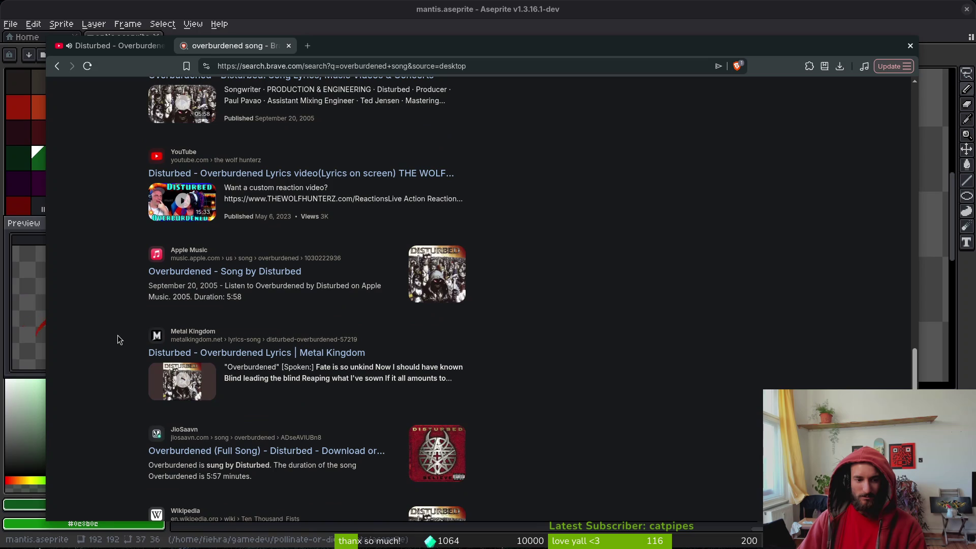
scroll(117, 334, down, 3)
scroll(118, 334, down, 5)
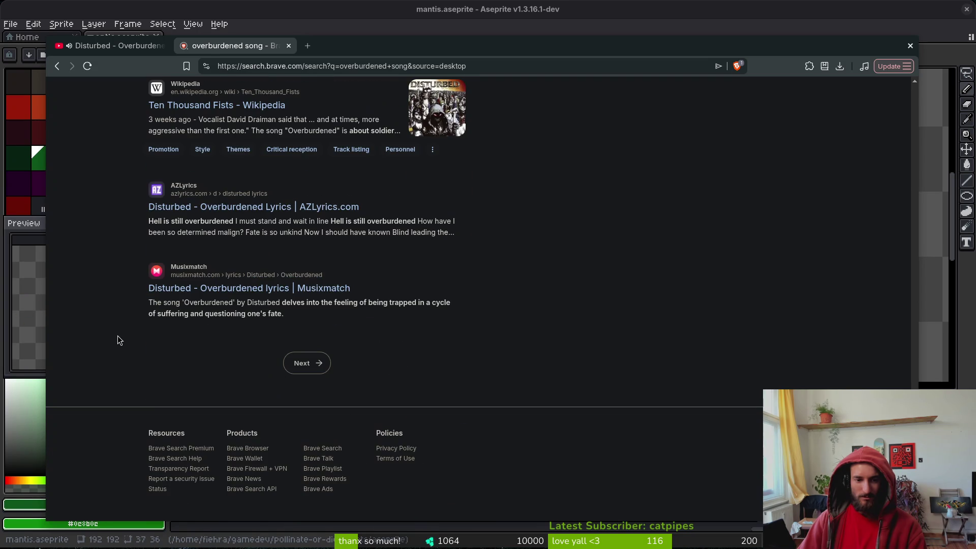
key(ctrl+w)
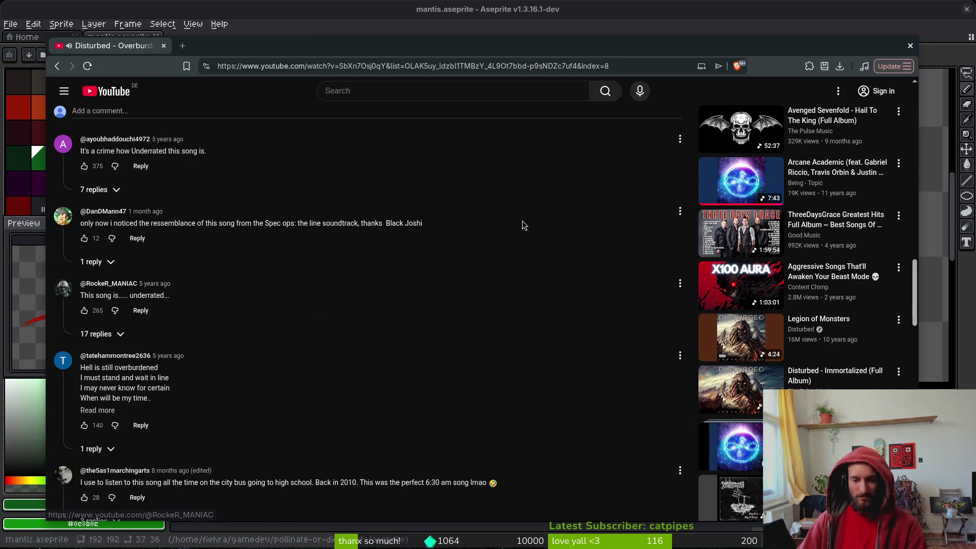
- Play Drowning Pool's 'Tear Away' from the sidebar and expand its description
scroll(545, 251, down, 5)
scroll(476, 287, down, 8)
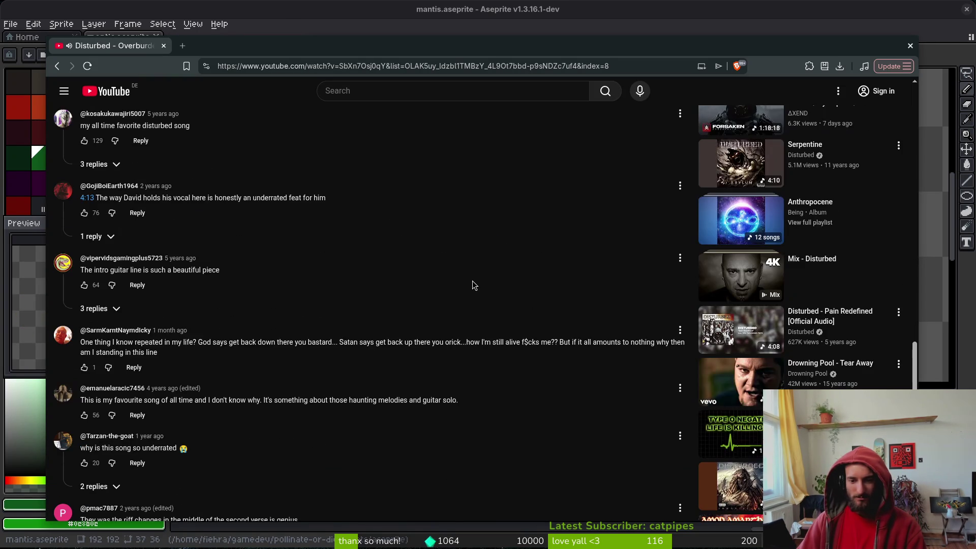
scroll(476, 284, up, 1)
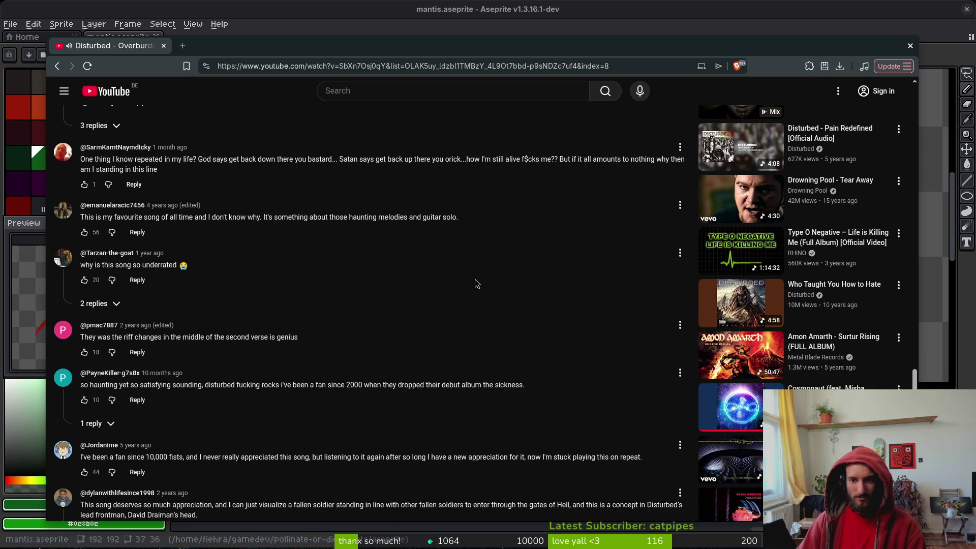
mouse_move(772, 206)
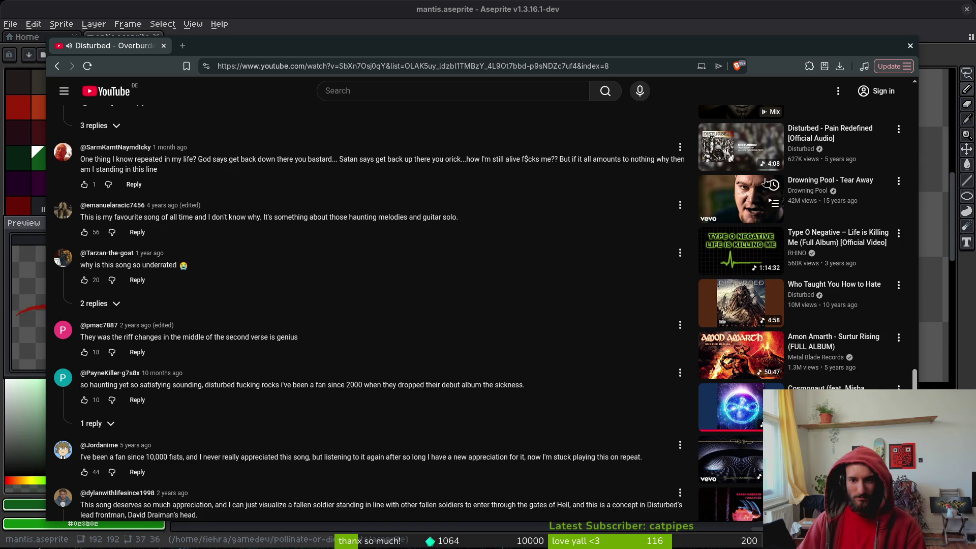
click(731, 208)
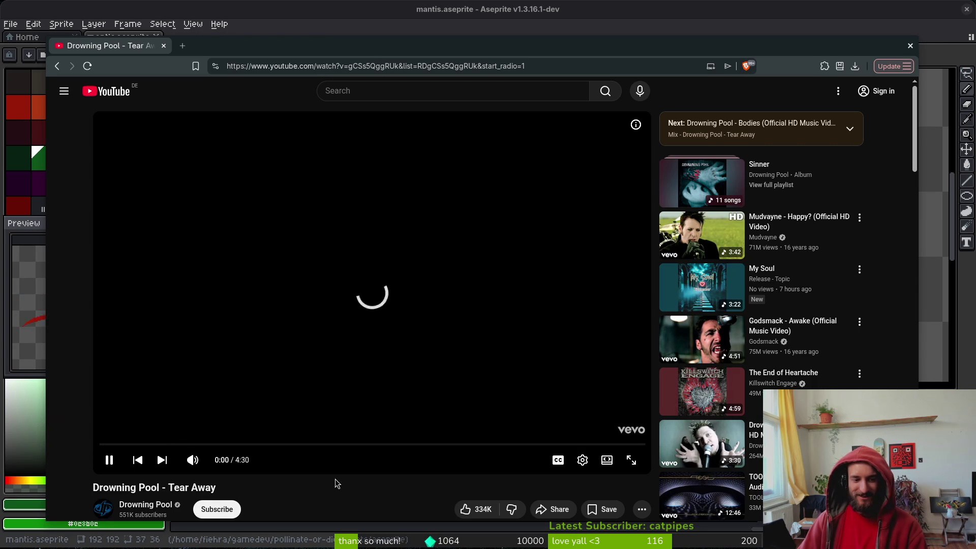
scroll(333, 483, down, 5)
click(311, 305)
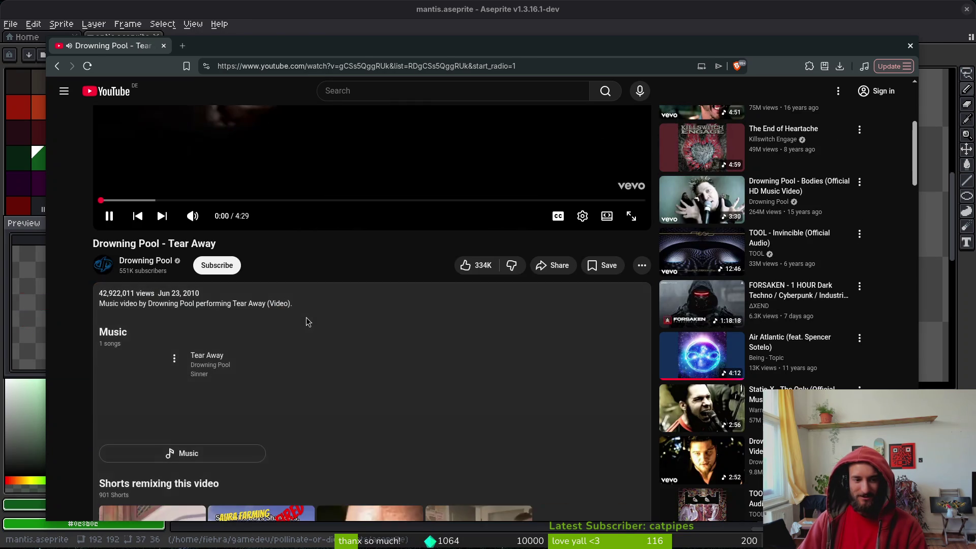
scroll(306, 317, up, 5)
- Search 'bam margera', read the Wikipedia article, and close the tab to return to YouTube
key(ctrl+t)
text(bam)
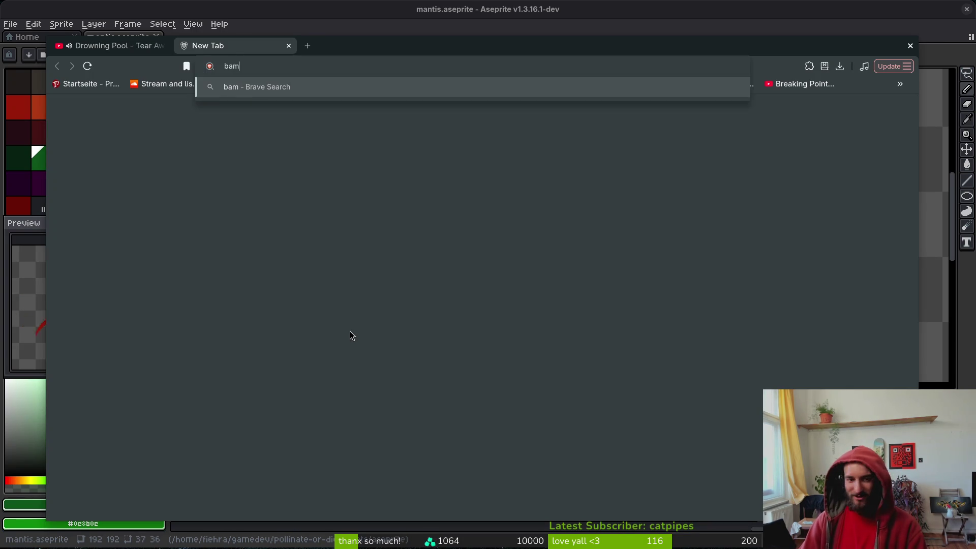
text( margera)
key(Return)
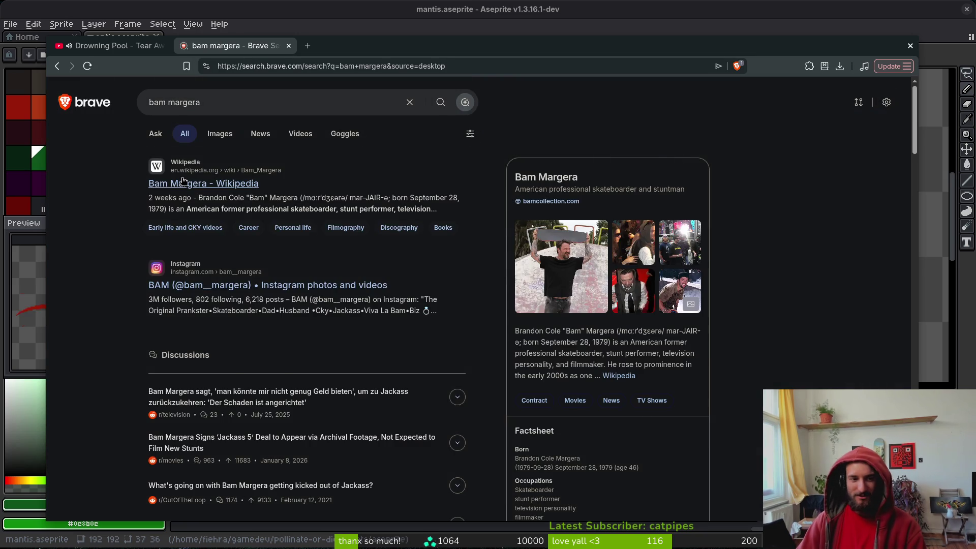
click(184, 182)
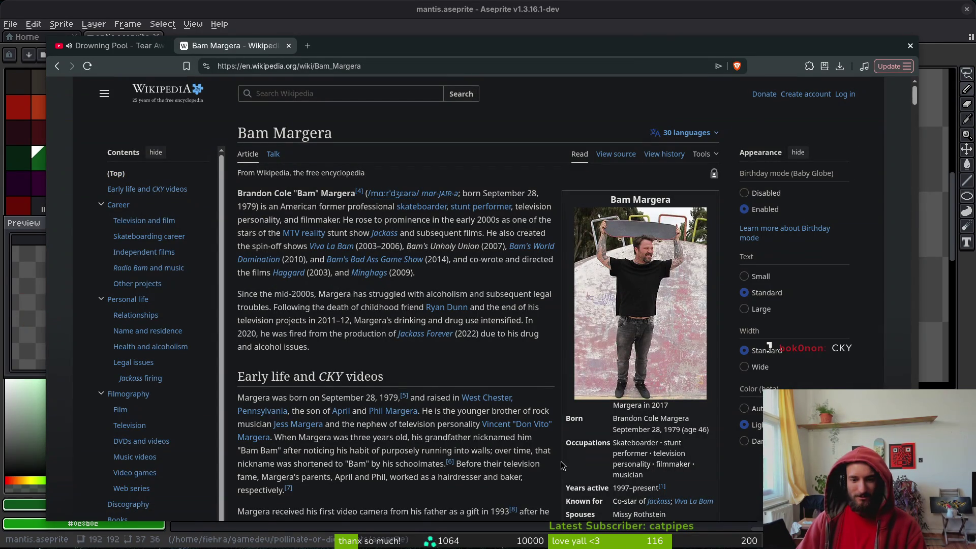
scroll(562, 465, down, 2)
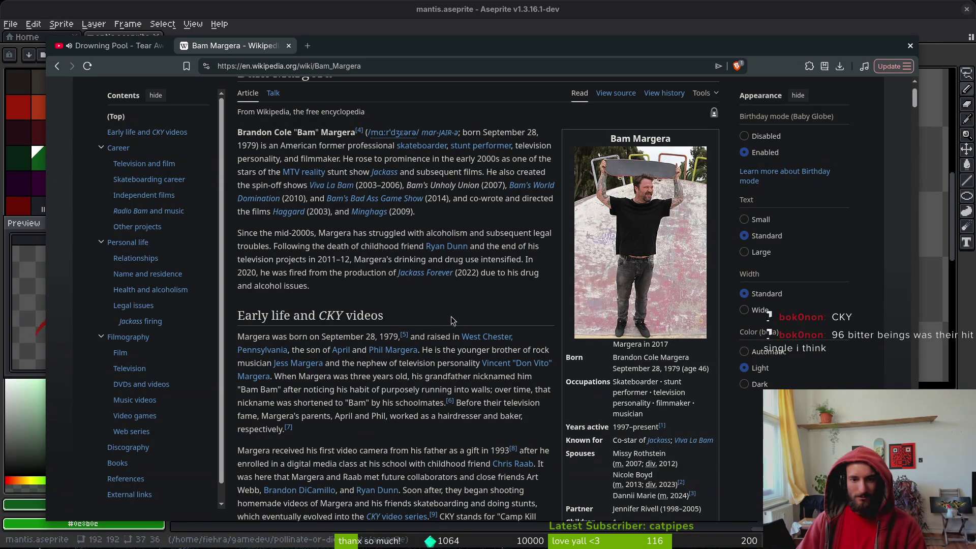
scroll(529, 298, down, 3)
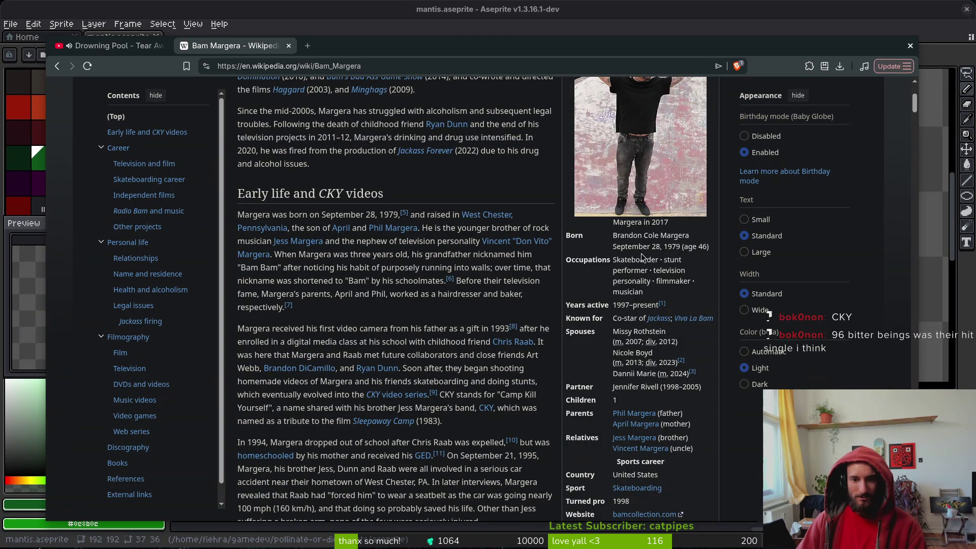
scroll(407, 199, up, 1)
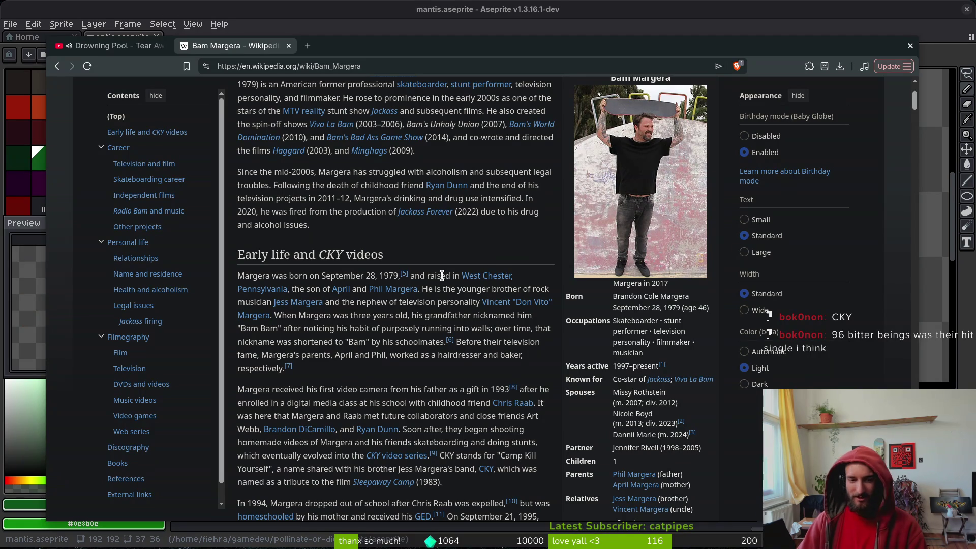
scroll(435, 319, down, 2)
scroll(434, 318, down, 1)
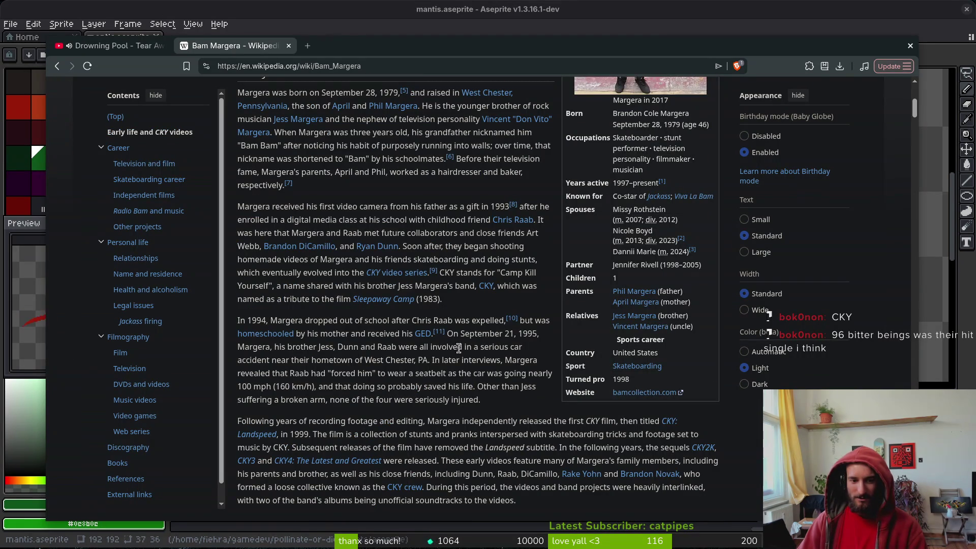
mouse_move(374, 281)
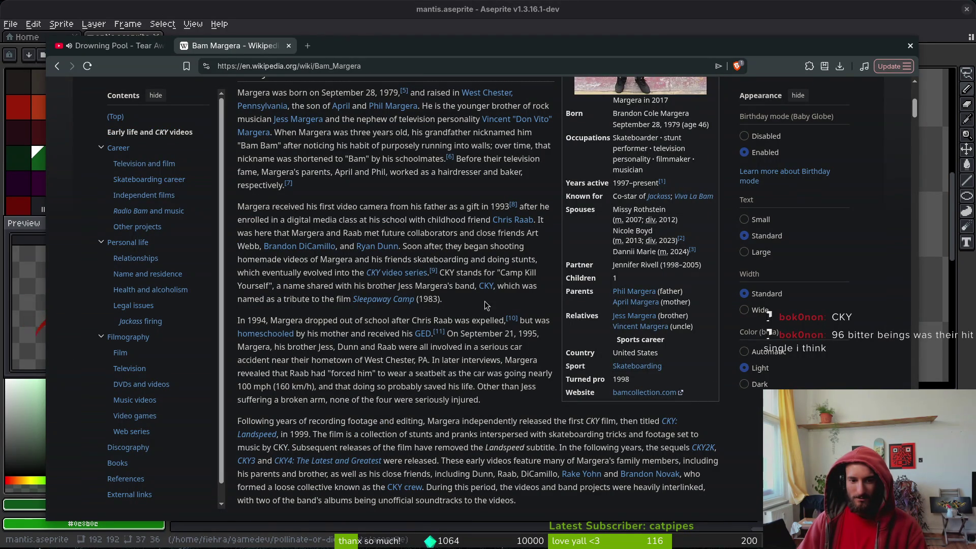
mouse_move(488, 287)
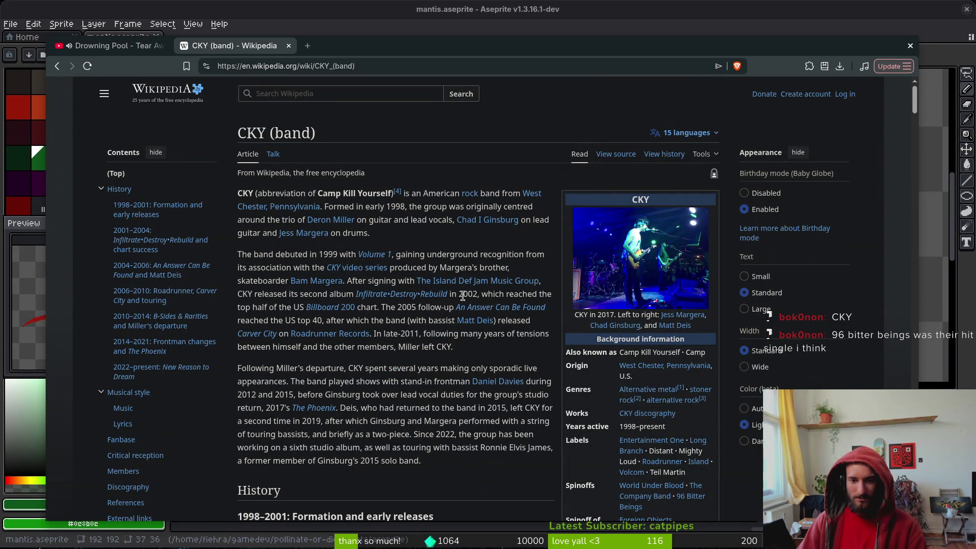
key(ctrl+w)
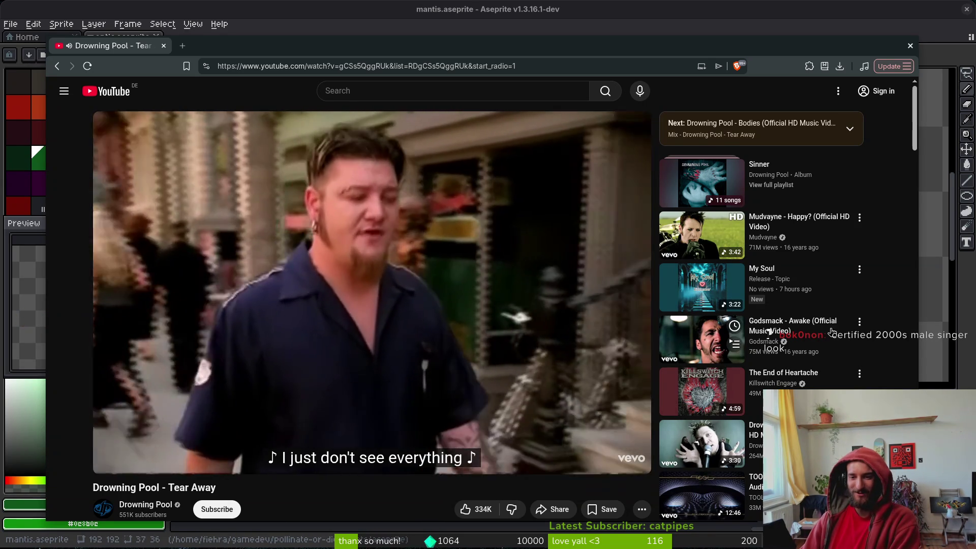
- Start the Static-X 'The Only' video, then switch back to the Aseprite mantis sprite
scroll(797, 220, down, 5)
scroll(788, 193, up, 5)
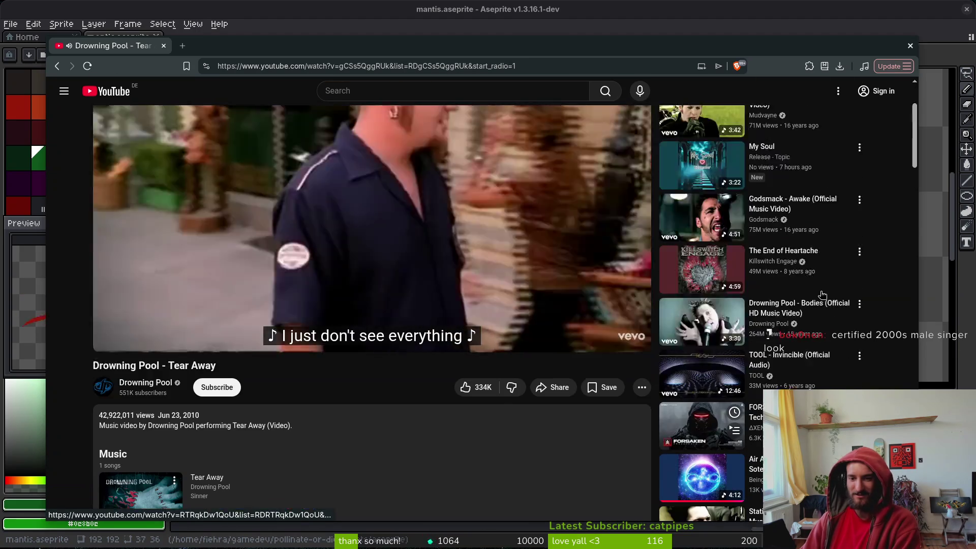
scroll(785, 178, down, 7)
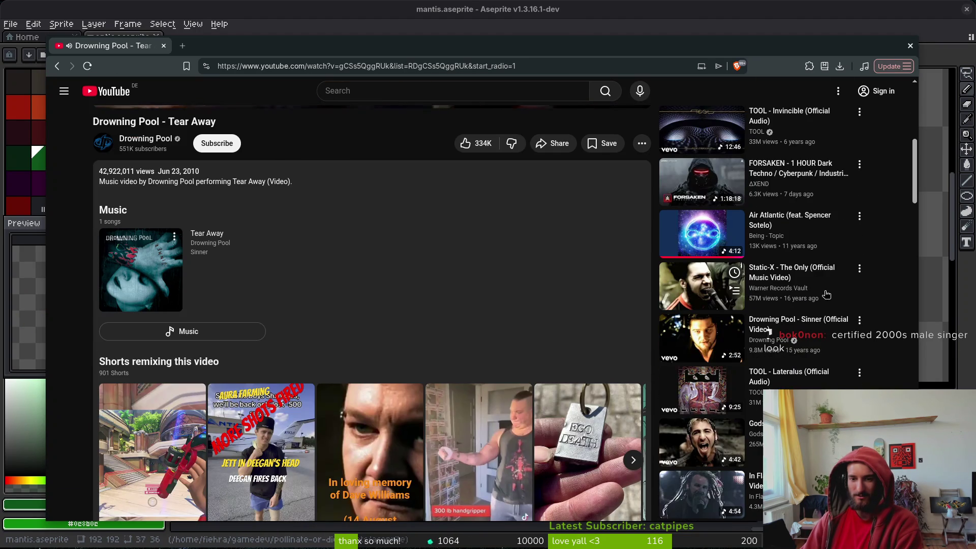
click(826, 294)
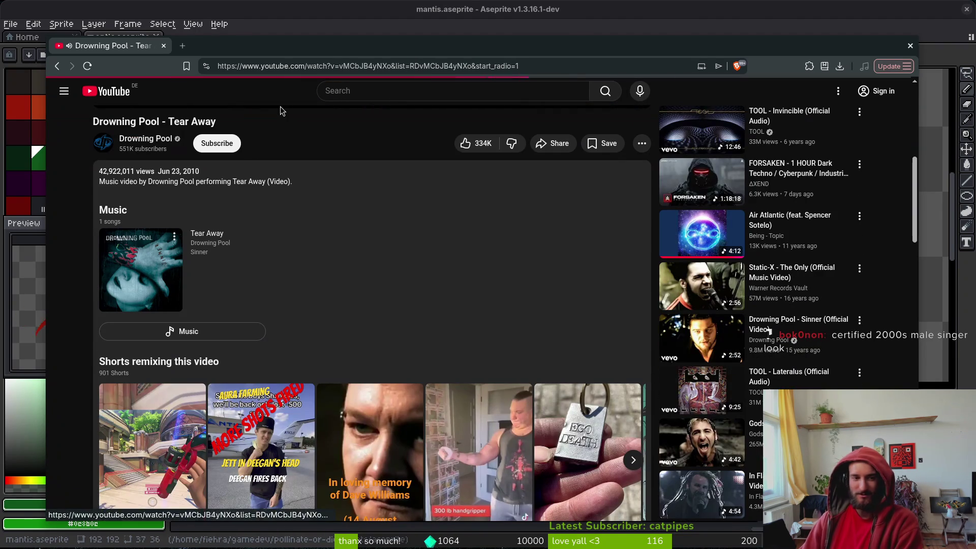
key(alt+Tab)
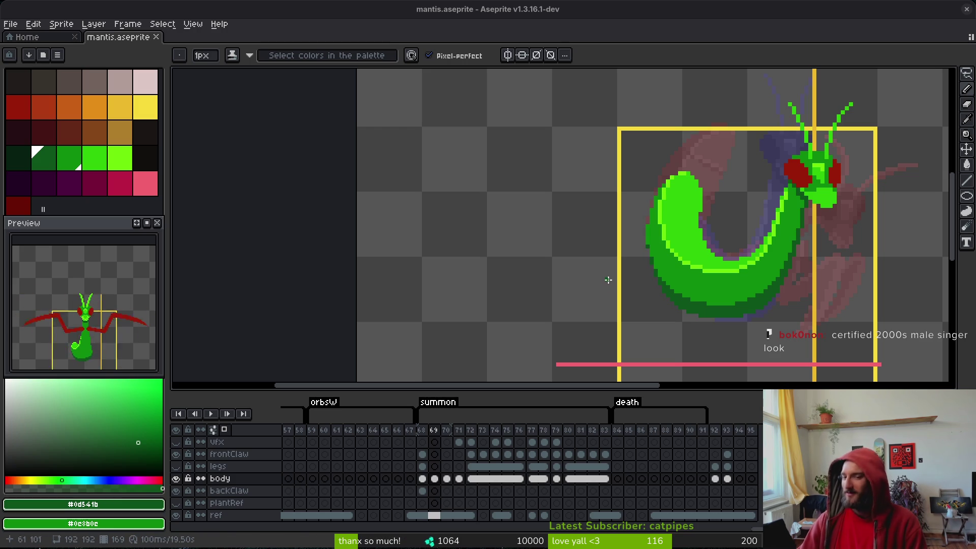
- Save, move to frame 70, pick dark green, and place edge pixels on the body
mouse_move(726, 297)
mouse_down()
mouse_move(686, 305)
mouse_move(680, 285)
mouse_up()
key(ctrl+s)
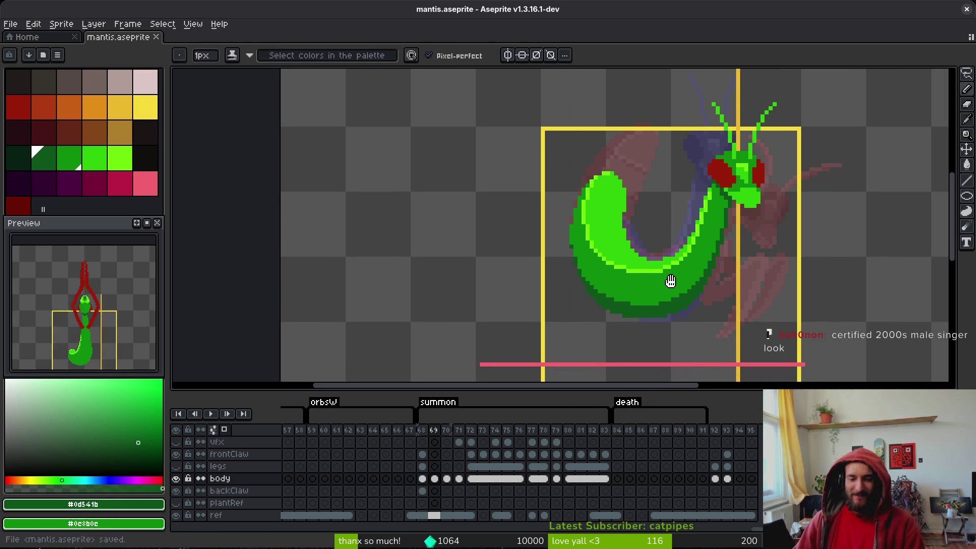
key(Right)
key(i)
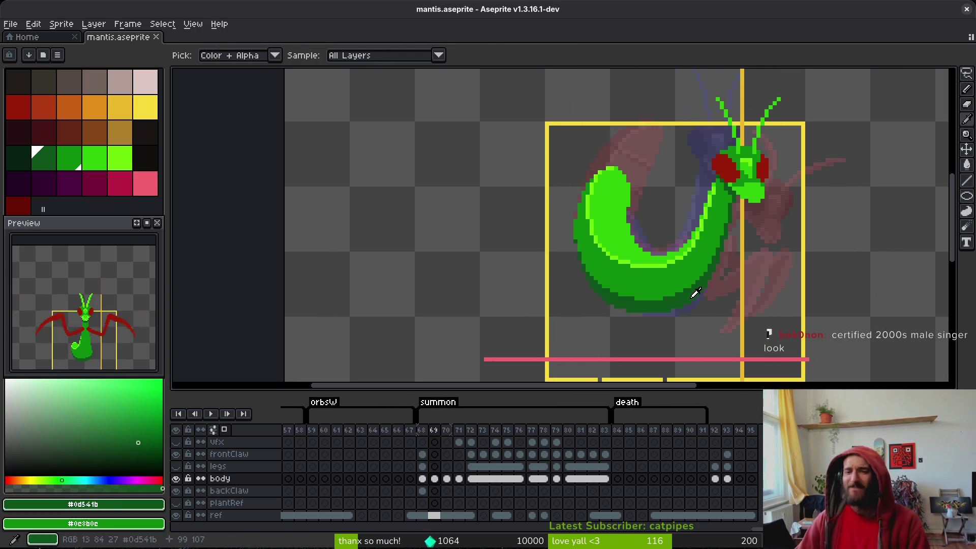
key(b)
scroll(722, 207, up, 2)
click(723, 208)
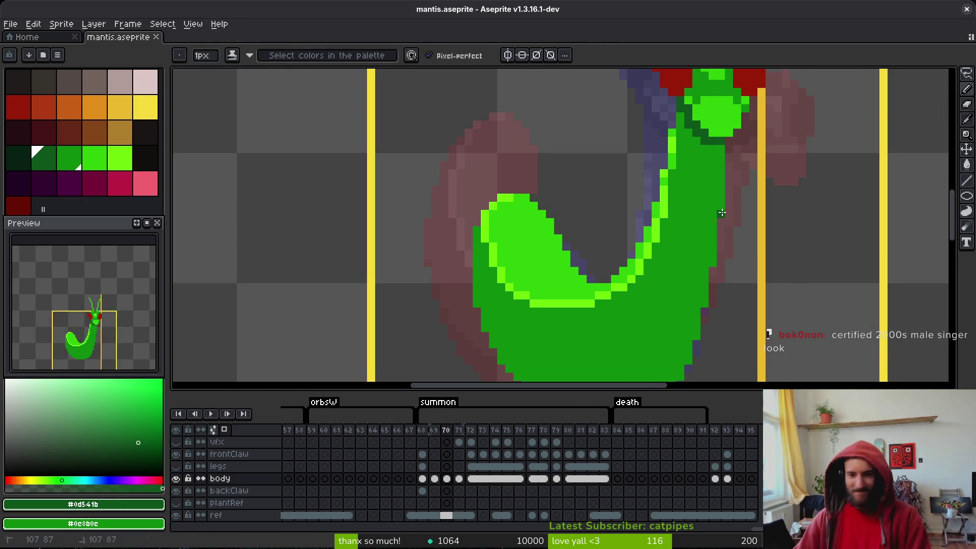
scroll(719, 245, down, 1)
click(715, 254)
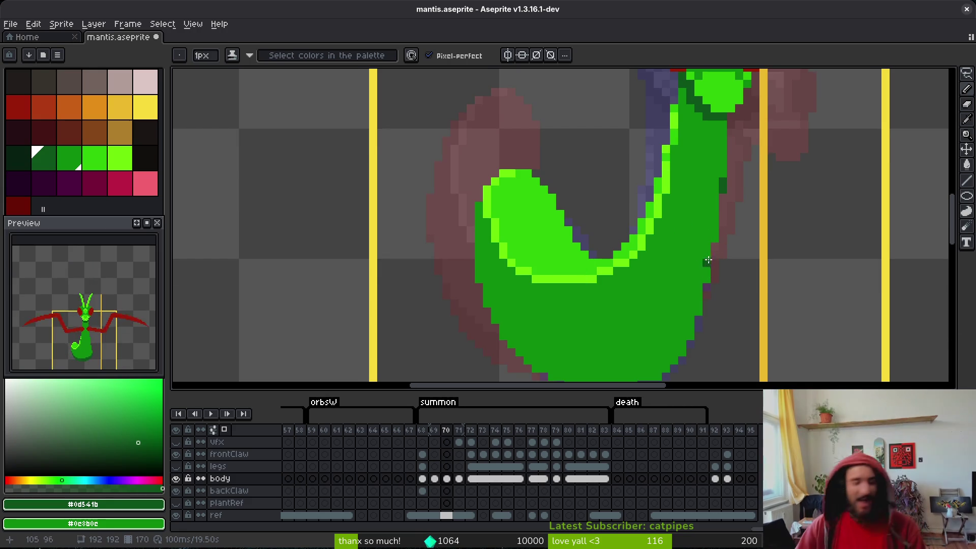
scroll(717, 253, up, 1)
click(720, 212)
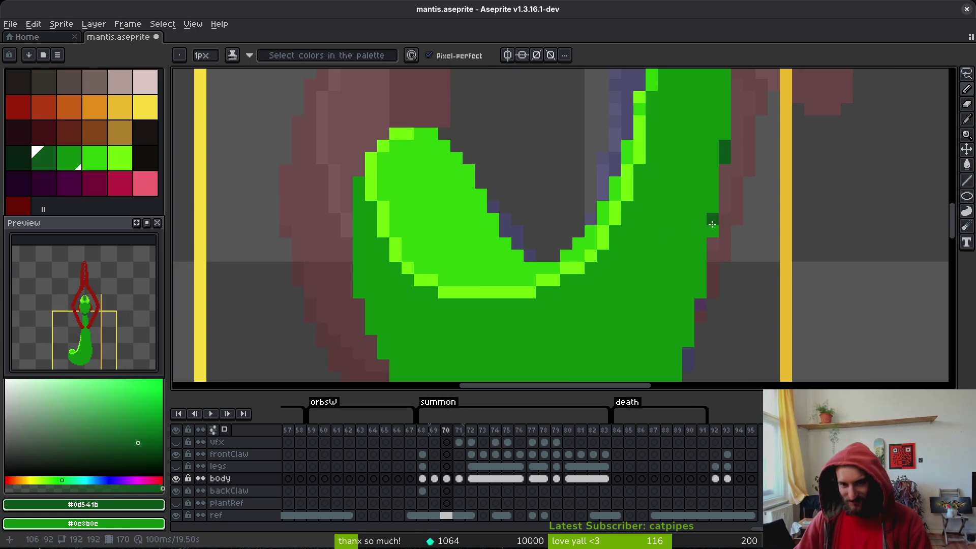
- Draw a dark green outline down the body's right side and along its lower edge
drag(700, 277, 700, 295)
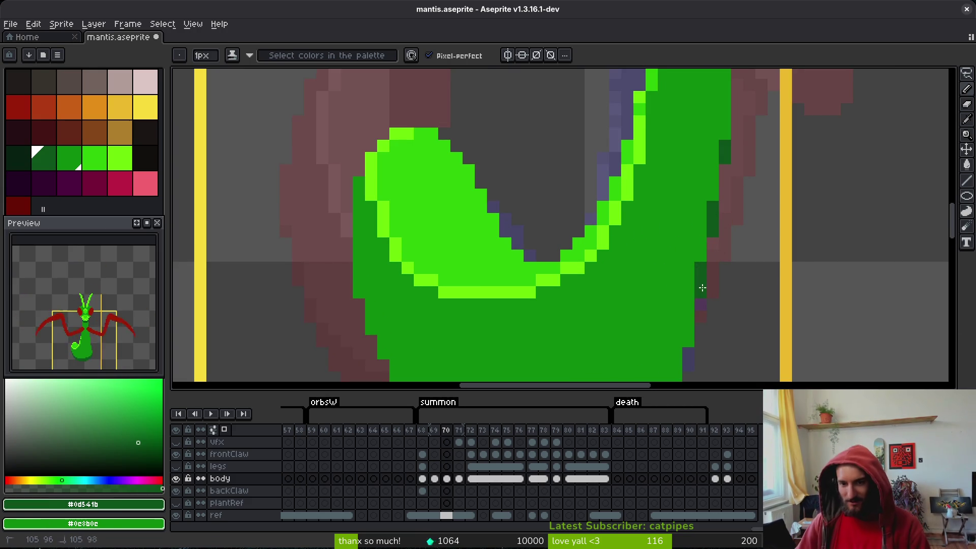
mouse_move(701, 259)
mouse_down()
mouse_move(700, 242)
mouse_move(699, 284)
mouse_up()
scroll(700, 240, down, 2)
scroll(702, 231, down, 2)
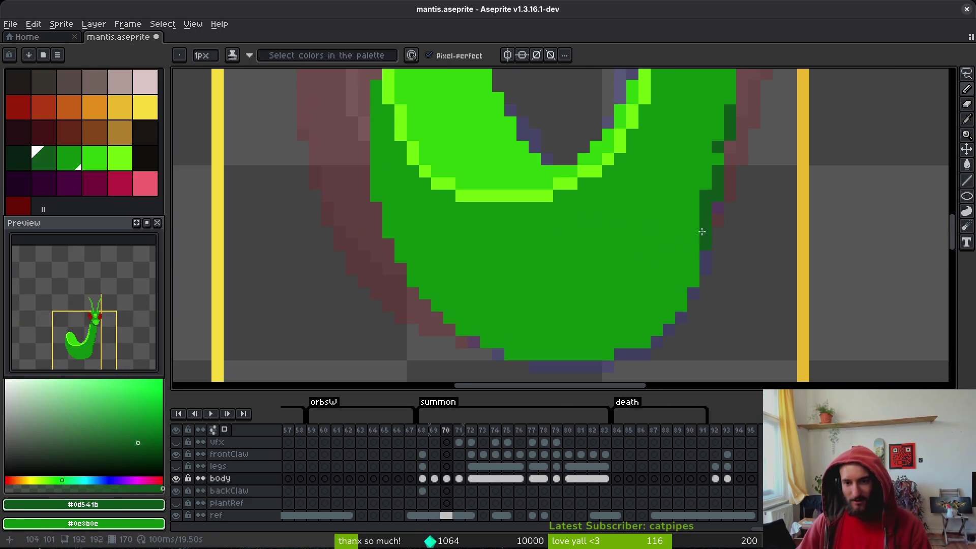
mouse_move(700, 240)
mouse_down()
mouse_move(663, 285)
mouse_move(603, 328)
mouse_move(490, 320)
mouse_move(407, 261)
mouse_move(373, 192)
mouse_up()
click(400, 245)
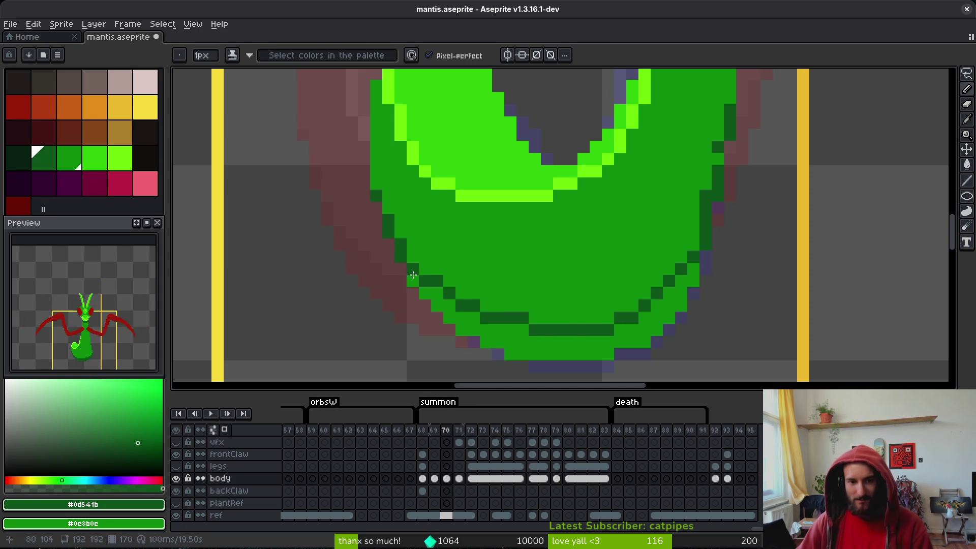
drag(412, 275, 498, 336)
- Fill the band below the outline dark green, undoing one stray pixel
key(g)
click(503, 348)
click(445, 304)
key(b)
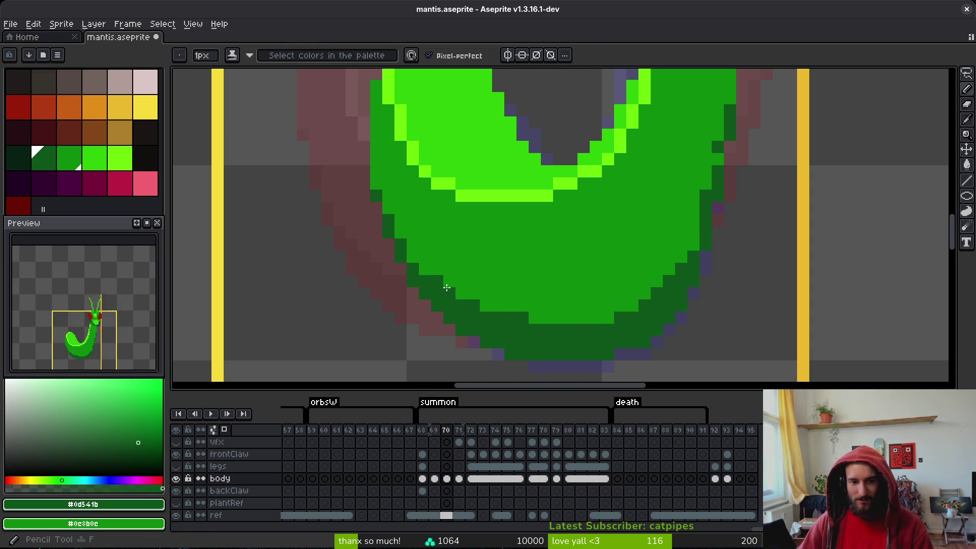
click(544, 318)
key(ctrl+z)
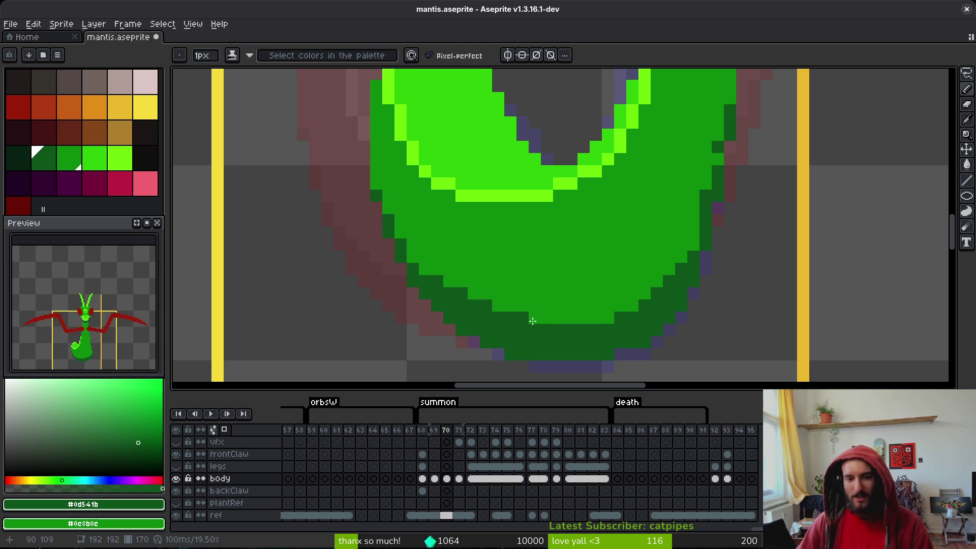
- Complete the dark outline along the bottom and lower-right edges, then save mantis.aseprite
drag(532, 321, 612, 317)
click(498, 305)
click(533, 307)
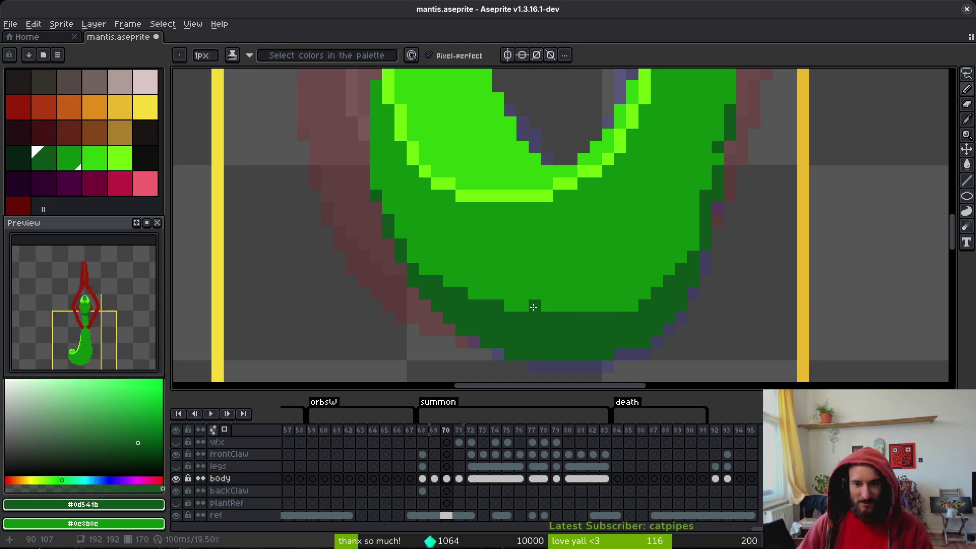
click(627, 305)
click(645, 293)
click(693, 232)
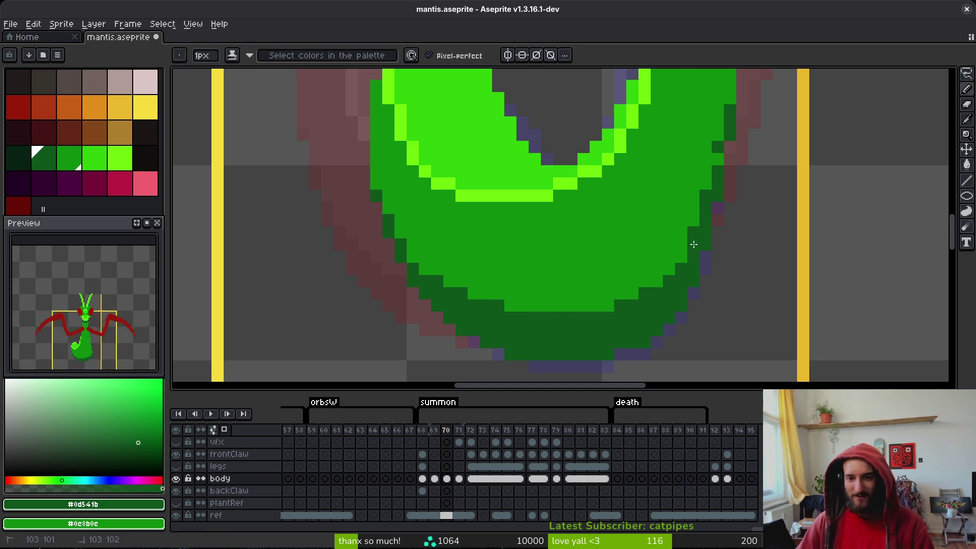
scroll(687, 254, up, 1)
click(683, 262)
key(ctrl+s)
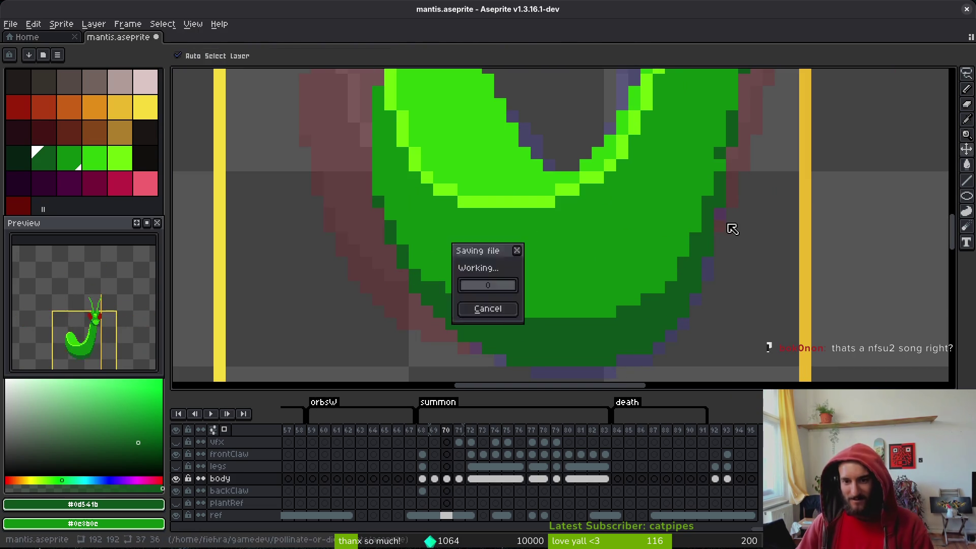
scroll(730, 227, down, 8)
- Repaint three right-edge outline pixels mid-green on frame 70 and save the sprite
key(ctrl+s)
drag(738, 272, 728, 254)
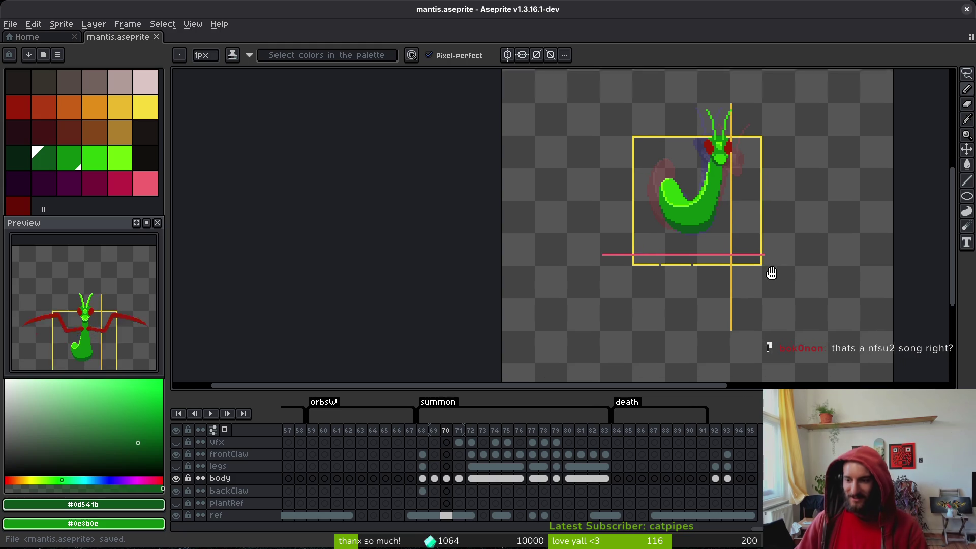
key(v)
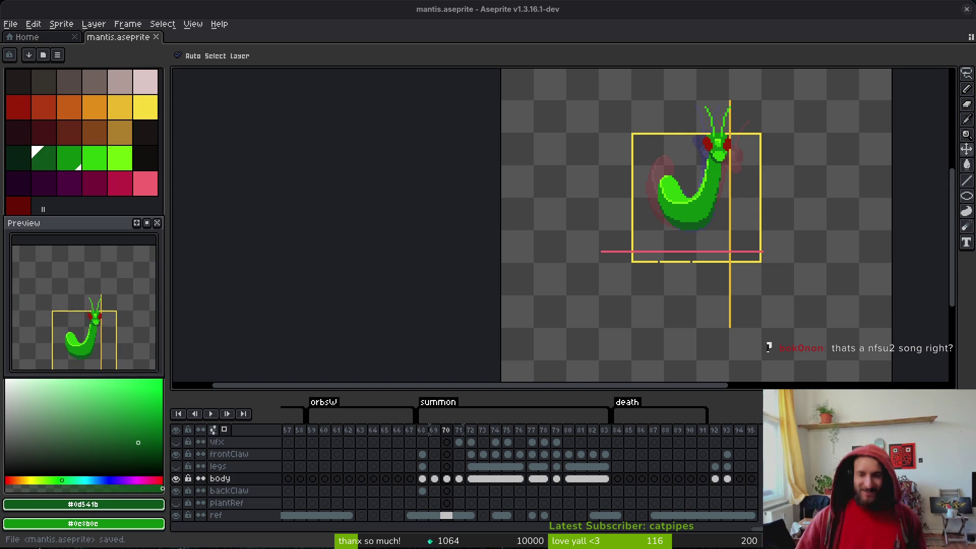
key(b)
scroll(747, 222, up, 5)
key(ctrl+s)
scroll(806, 222, up, 3)
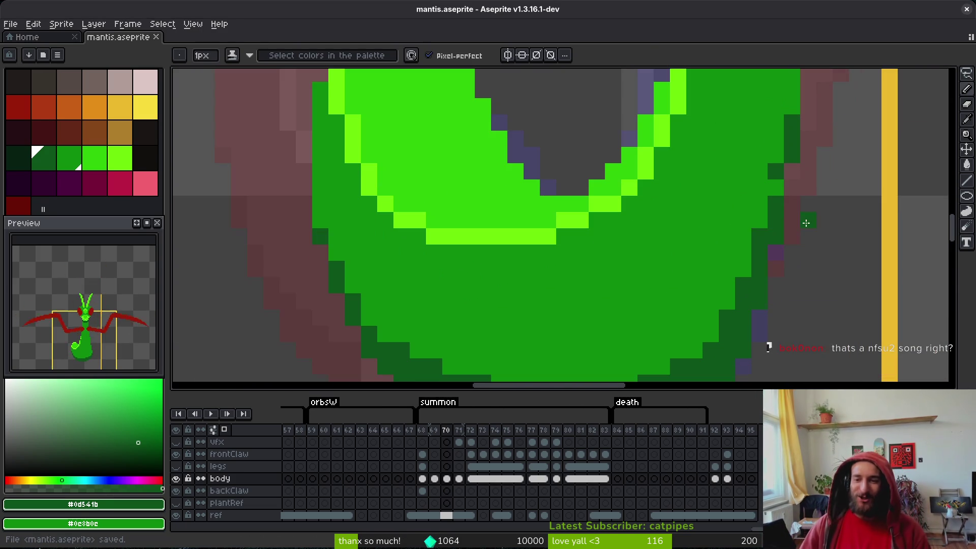
right_click(776, 203)
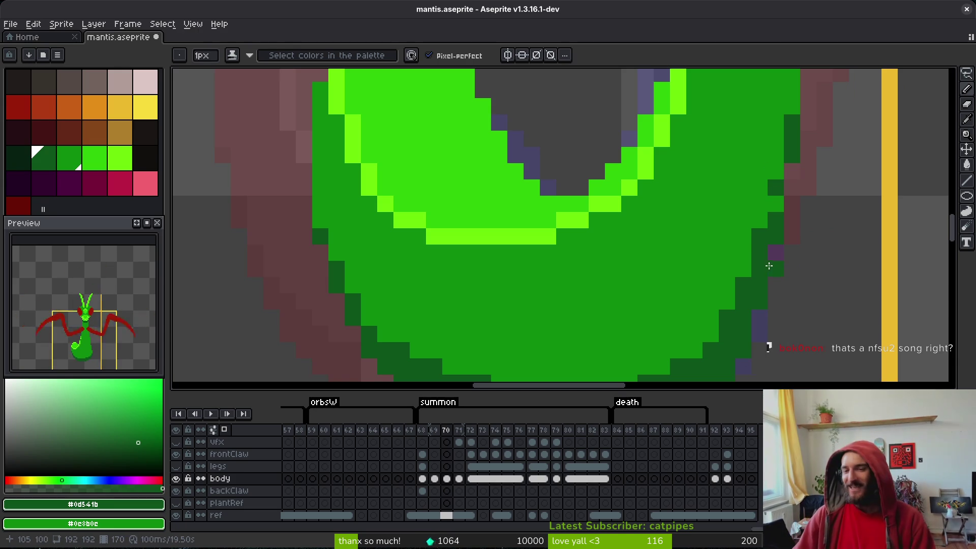
drag(743, 276, 747, 210)
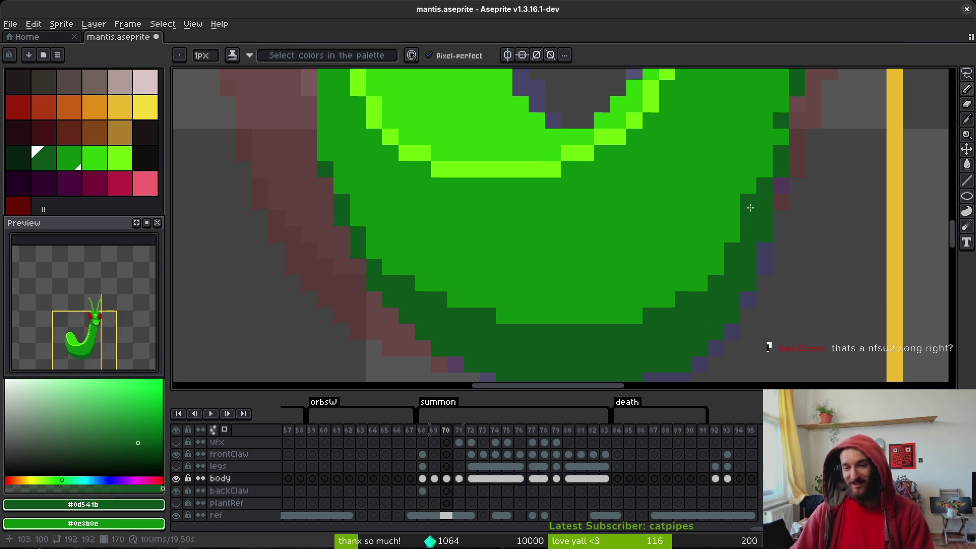
right_click(735, 250)
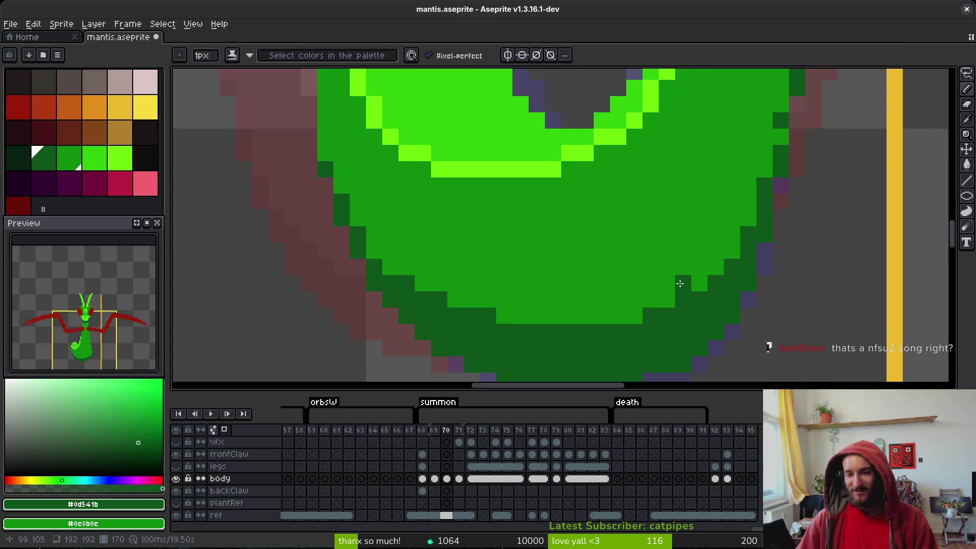
right_click(680, 283)
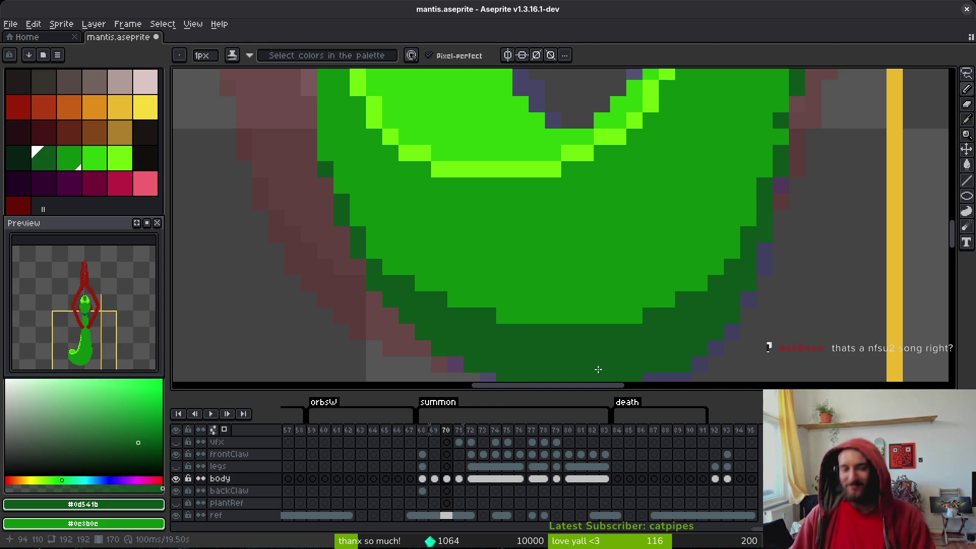
key(ctrl+s)
- Flip between frames 69 and 70 to compare the shading
drag(546, 295, 500, 308)
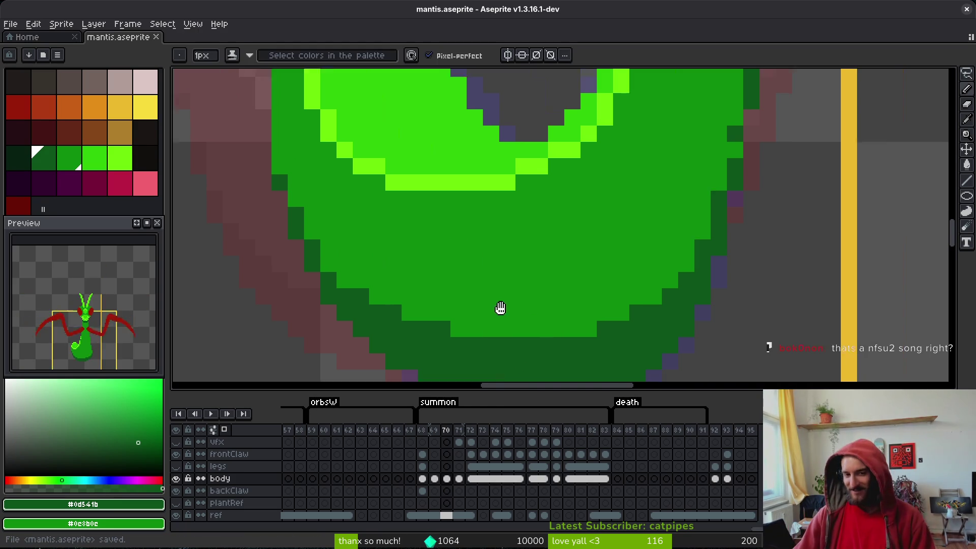
scroll(527, 338, down, 4)
key(i)
key(comma)
- Flip back and forth between frames 69 and 70, settling on frame 70 with the pencil
key(period)
key(comma)
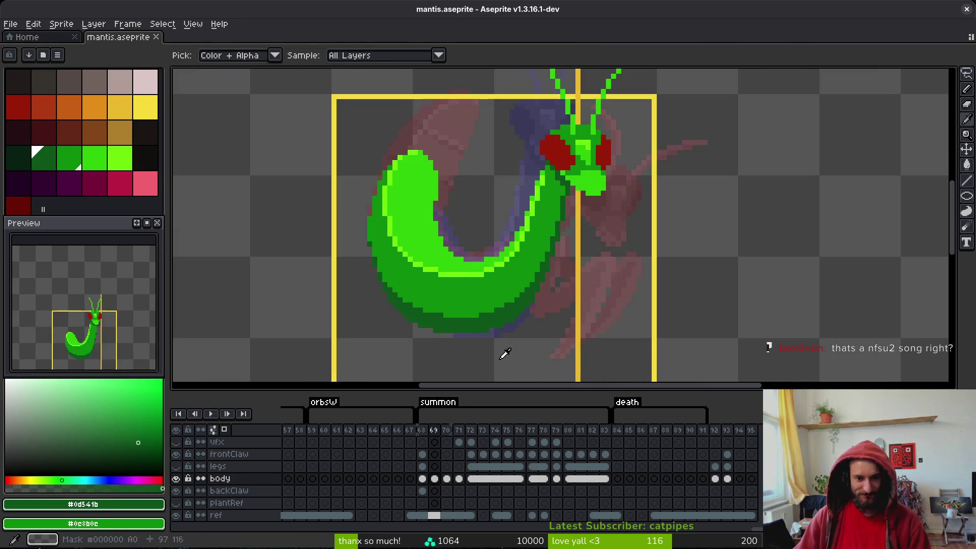
key(period)
key(comma)
key(period)
key(comma)
key(period)
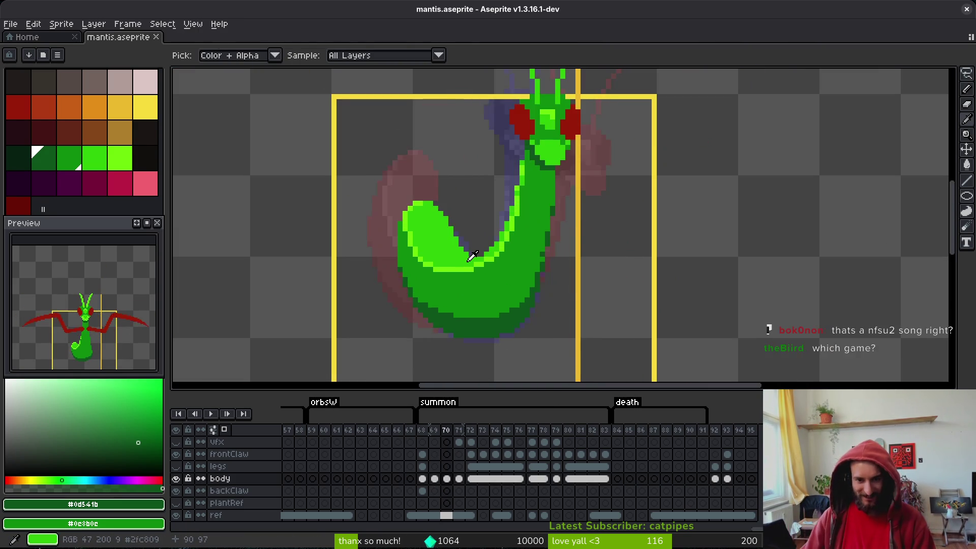
key(comma)
key(period)
key(b)
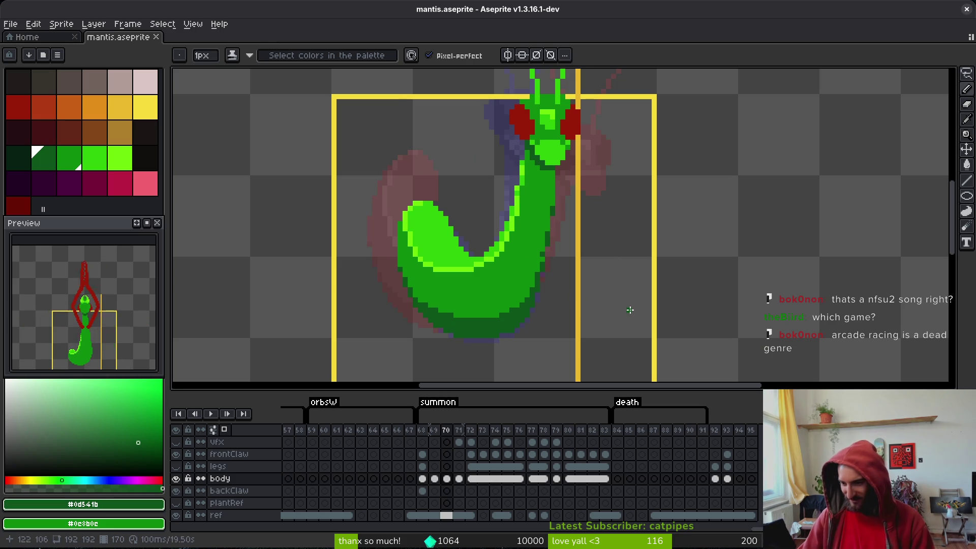
- Save mantis.aseprite, zoom and pan over the sprite, then advance to frame 71
key(ctrl+s)
scroll(678, 295, right, 2)
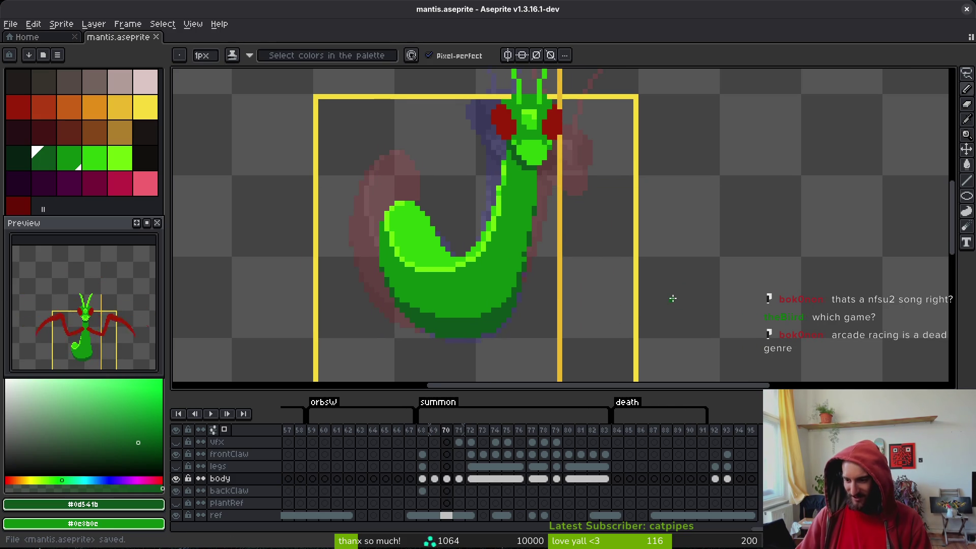
key(ctrl+s)
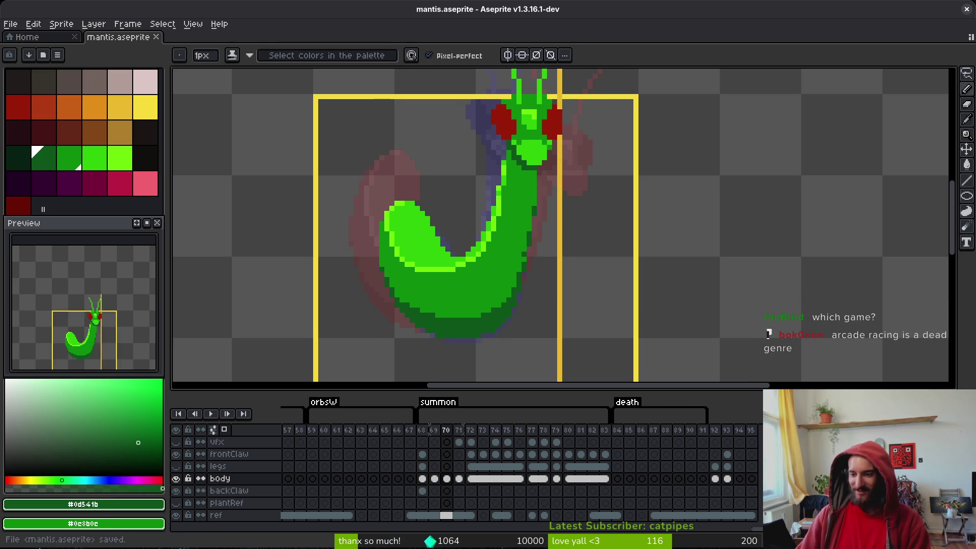
scroll(529, 227, up, 1)
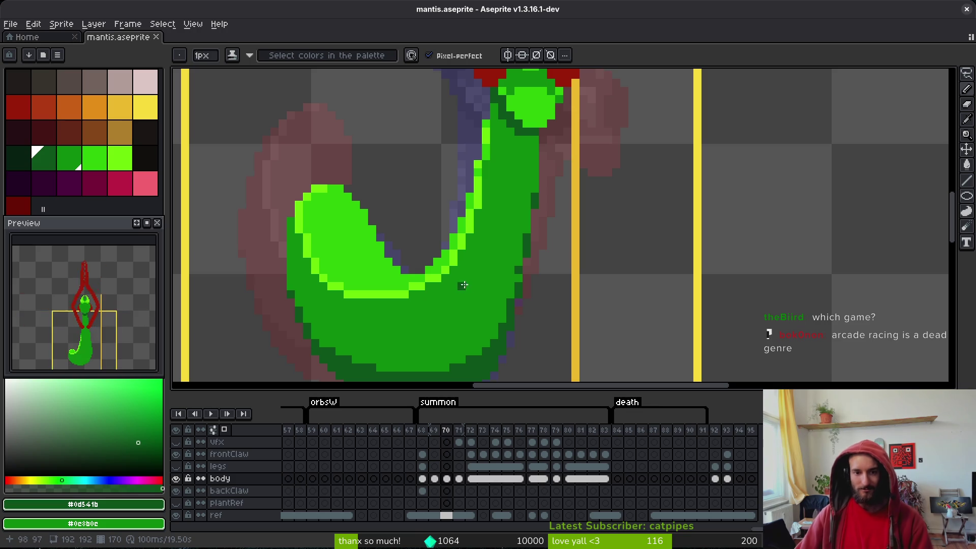
drag(418, 310, 482, 232)
key(ctrl+s)
scroll(486, 231, down, 2)
scroll(503, 229, up, 2)
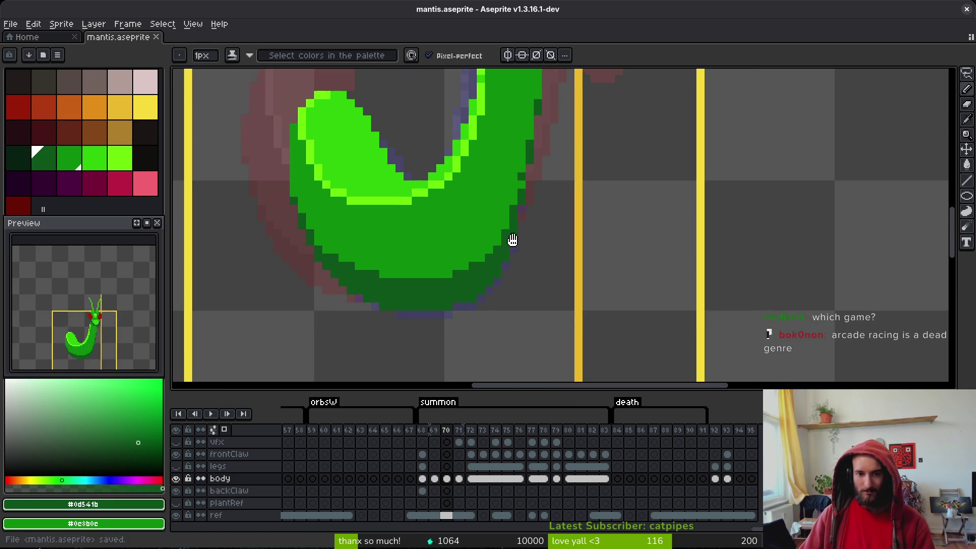
scroll(529, 256, down, 2)
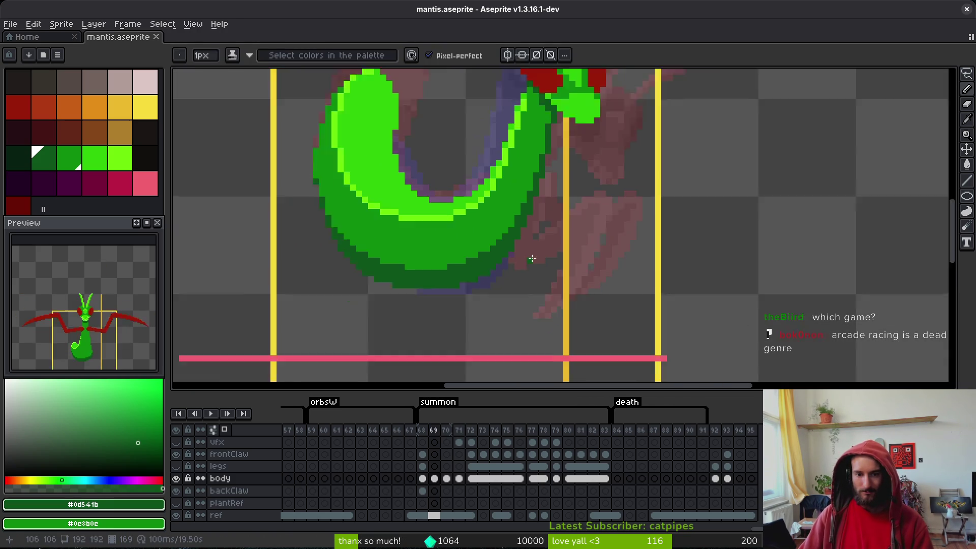
key(comma)
key(period)
key(period)
- Pencil a dark-green outline down frame 71's left body edge and along its bottom
key(b)
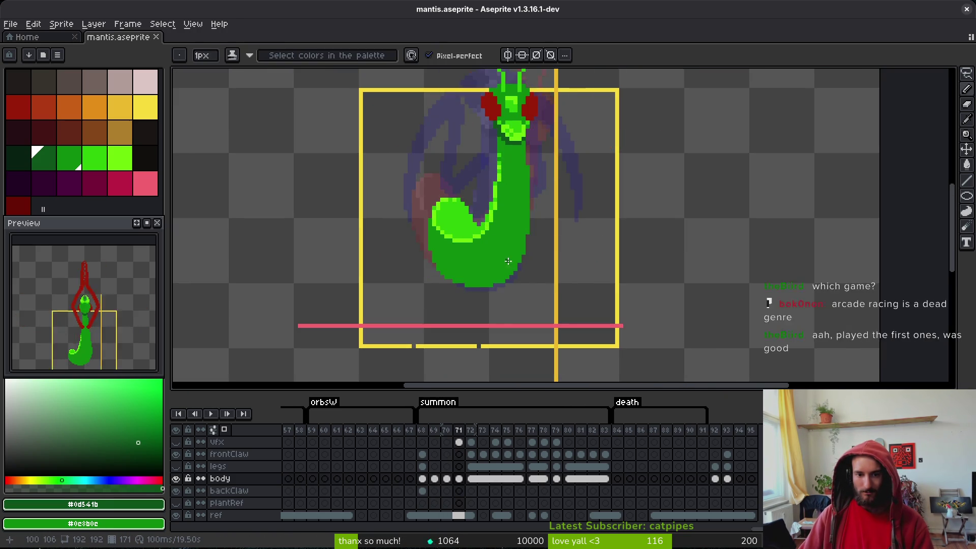
scroll(550, 226, up, 3)
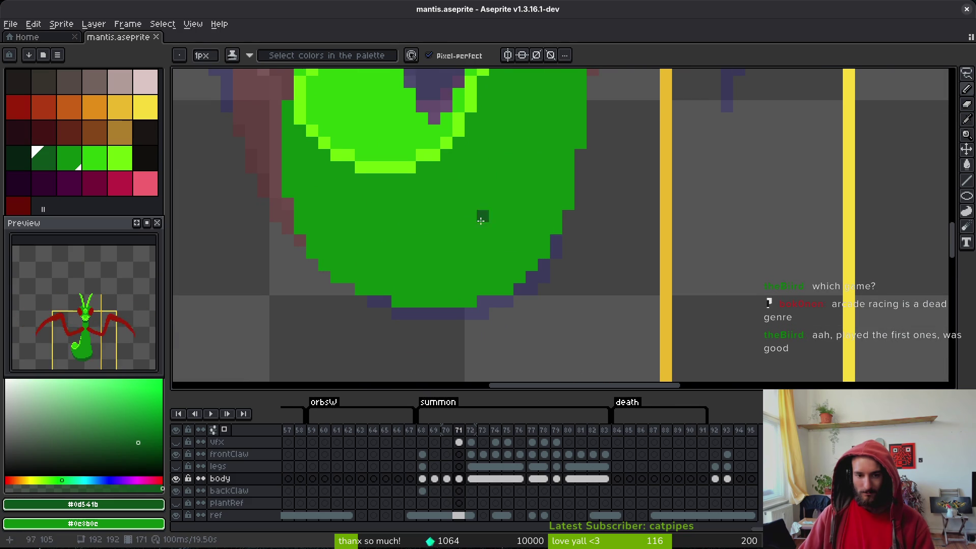
click(288, 192)
click(302, 220)
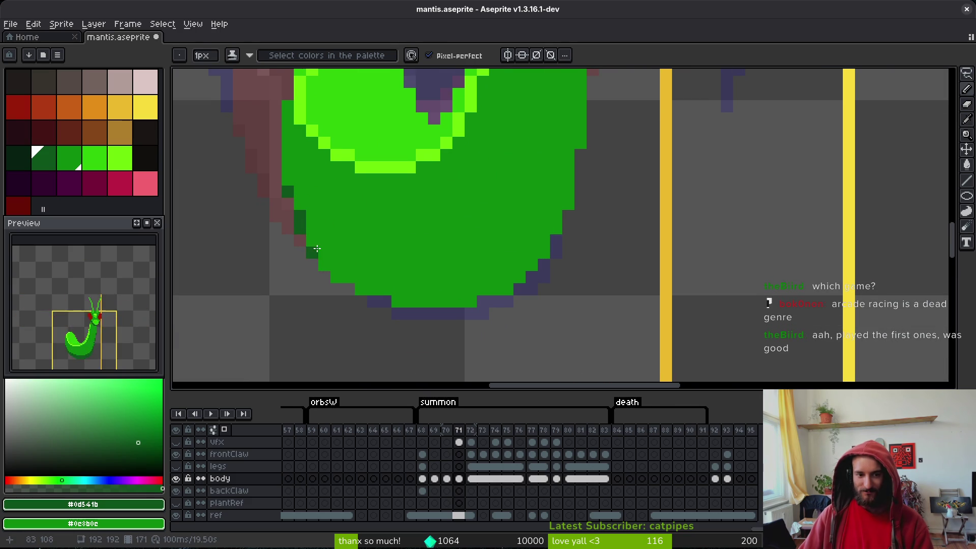
click(312, 241)
click(324, 265)
mouse_move(328, 265)
mouse_down()
mouse_move(427, 290)
mouse_move(498, 275)
mouse_move(541, 240)
mouse_move(567, 196)
mouse_move(580, 129)
mouse_move(510, 324)
mouse_up()
- Bucket-fill two right-edge pixels dark green and darken two more left-edge pixels
mouse_move(526, 275)
mouse_down()
mouse_move(499, 200)
mouse_move(541, 206)
mouse_up()
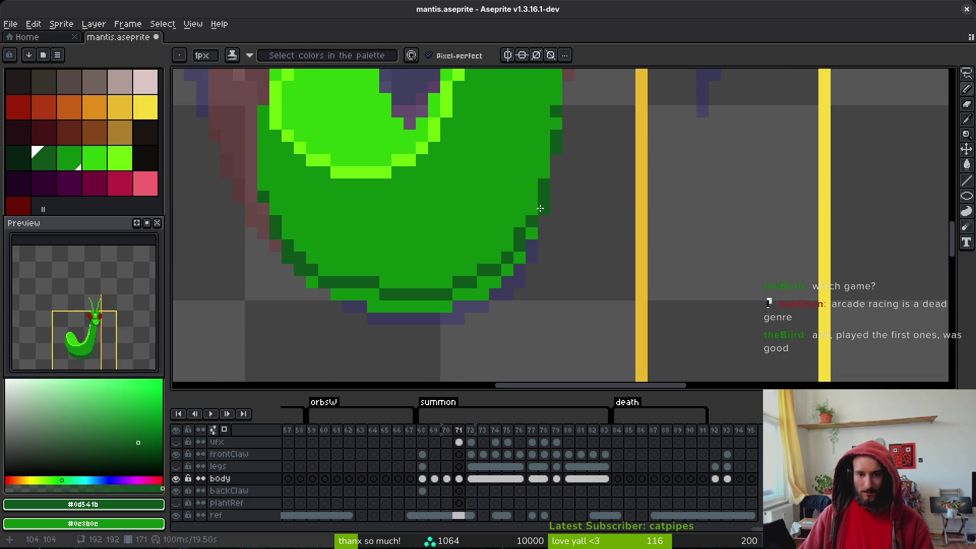
drag(503, 258, 576, 212)
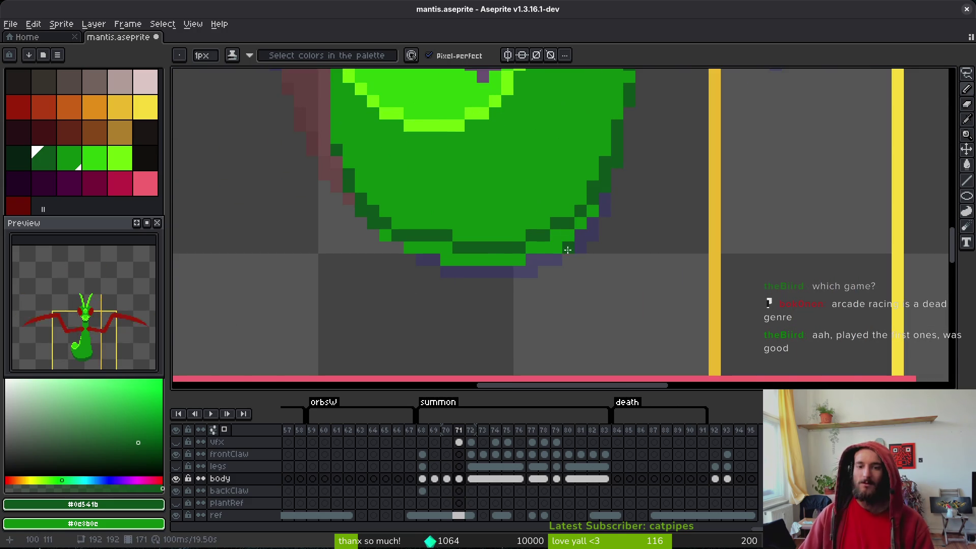
key(g)
click(574, 223)
click(592, 211)
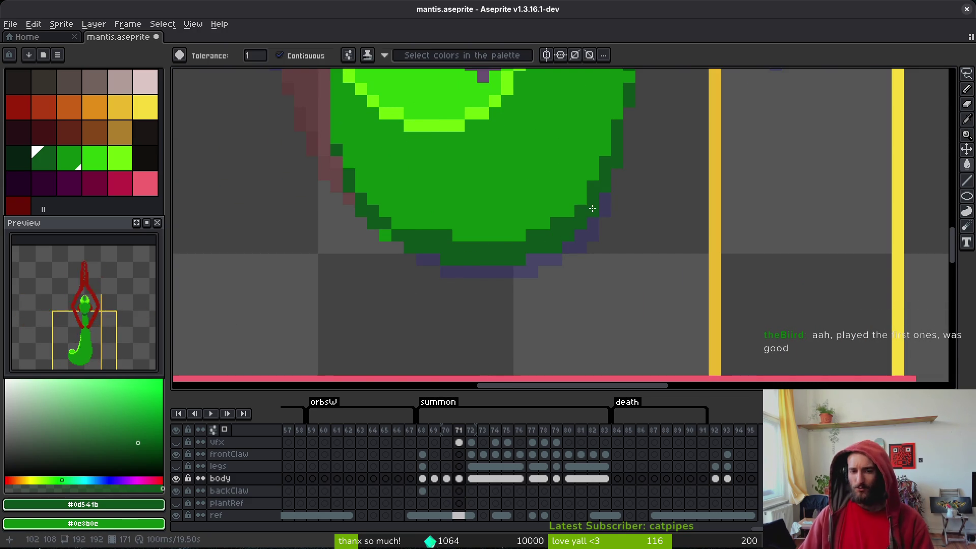
key(b)
click(385, 235)
click(397, 223)
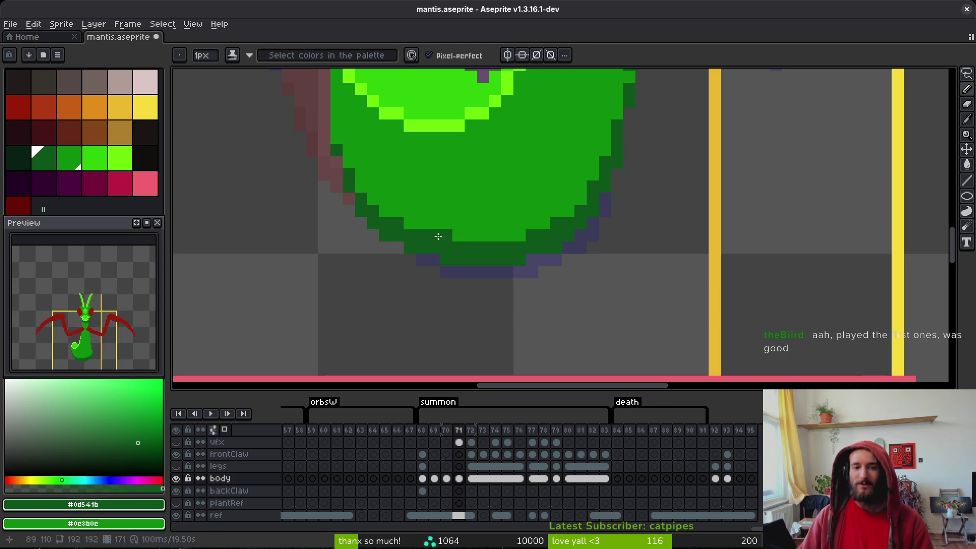
- Compare frames 70 and 71 by flipping between them and toggling the onion skin
scroll(491, 198, down, 5)
key(comma)
key(i)
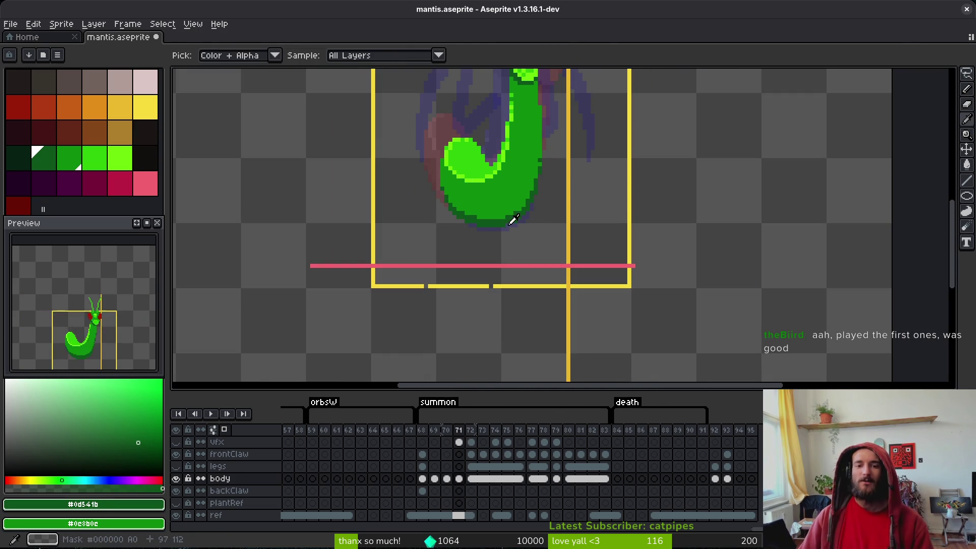
key(b)
key(i)
key(period)
key(period)
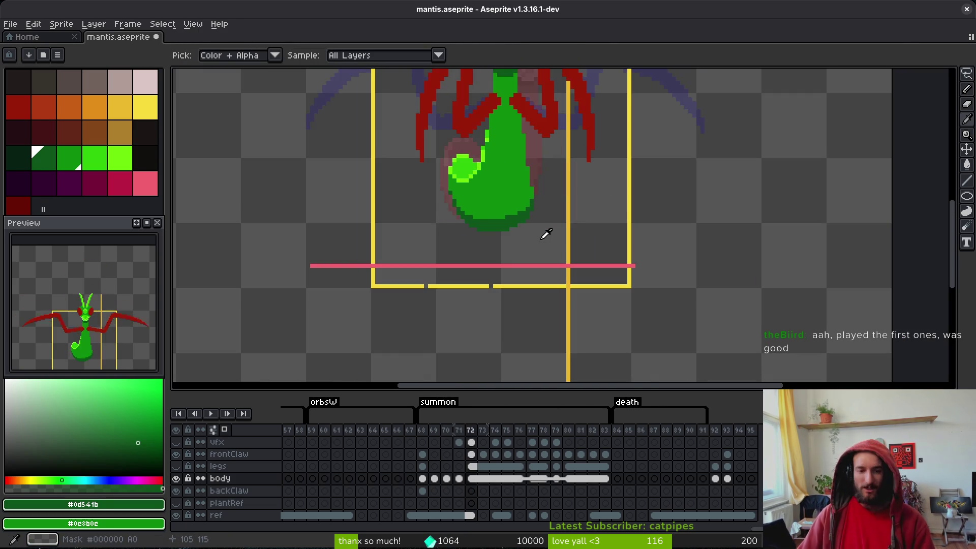
key(comma)
key(period)
key(comma)
key(comma)
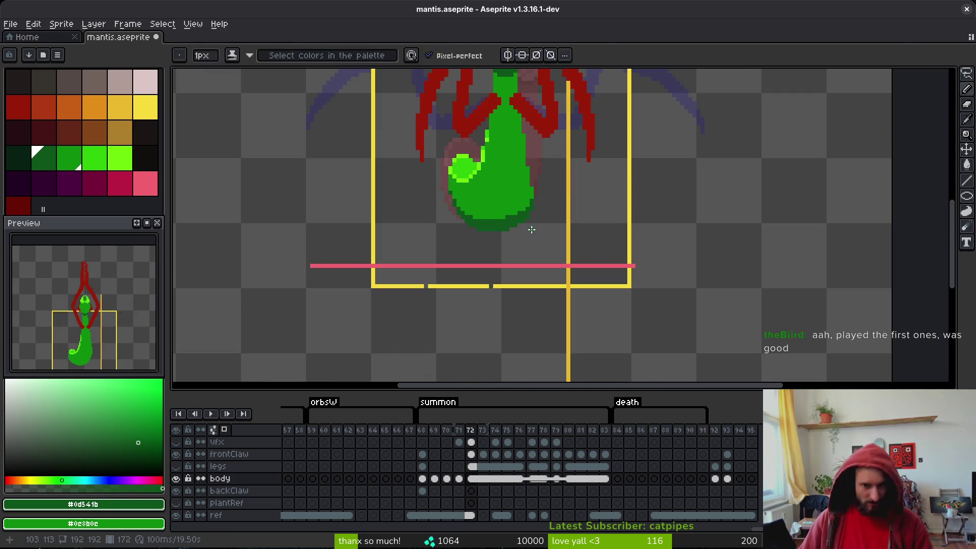
key(period)
key(comma)
scroll(554, 188, up, 1)
key(period)
key(period)
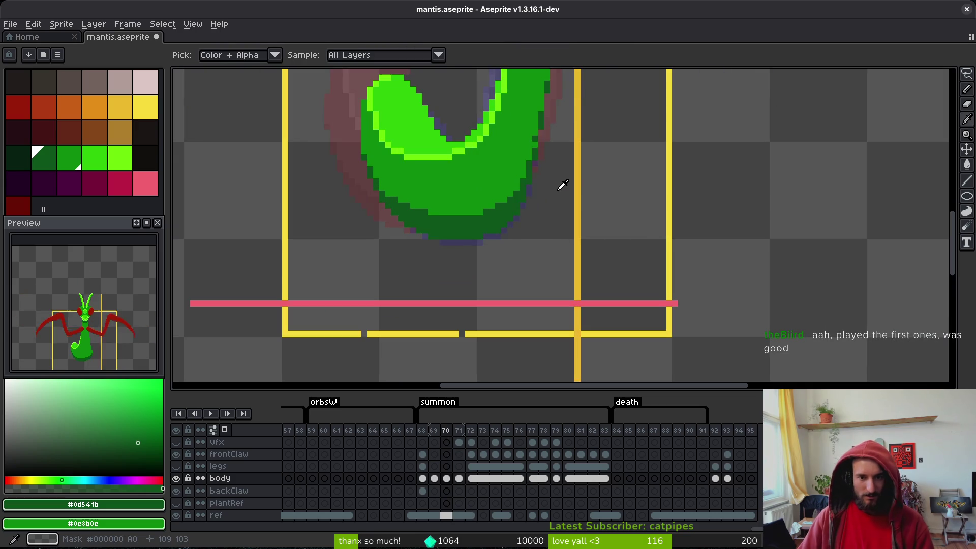
- Jump to frame 73 with G73, then return to frame 71 with the pencil
key(comma)
text(g73)
key(Return)
key(comma)
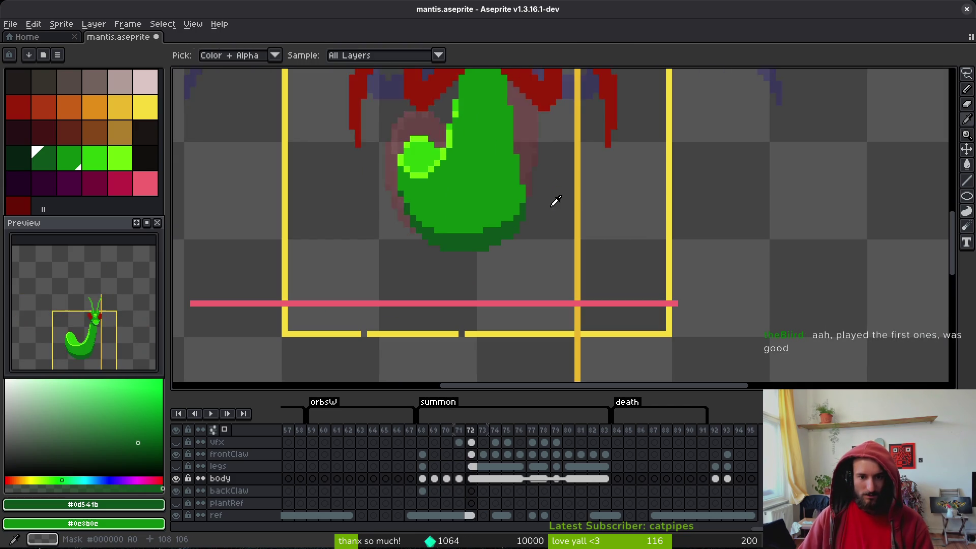
key(comma)
key(b)
- Repaint the stray dark pixels on frame 71's right body edge mid-green
scroll(558, 157, up, 2)
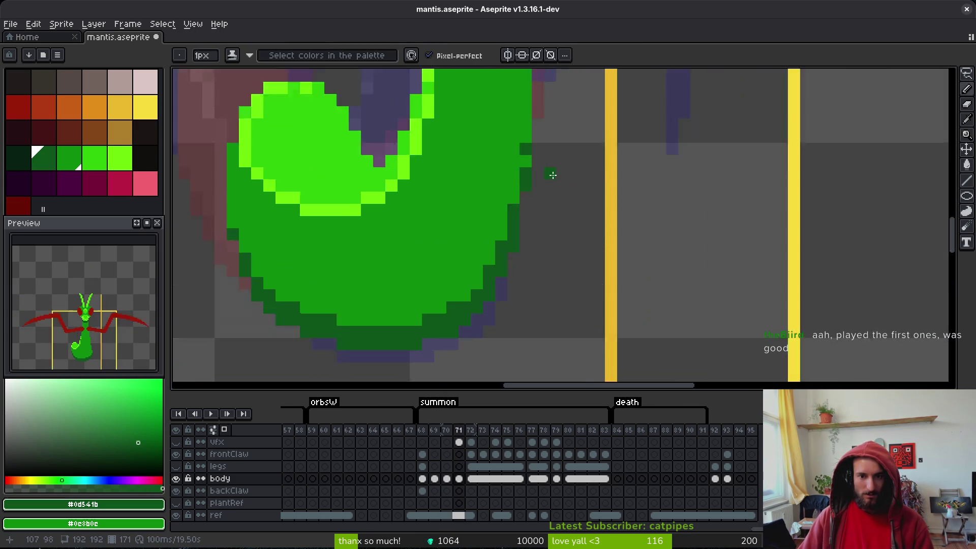
scroll(503, 206, up, 2)
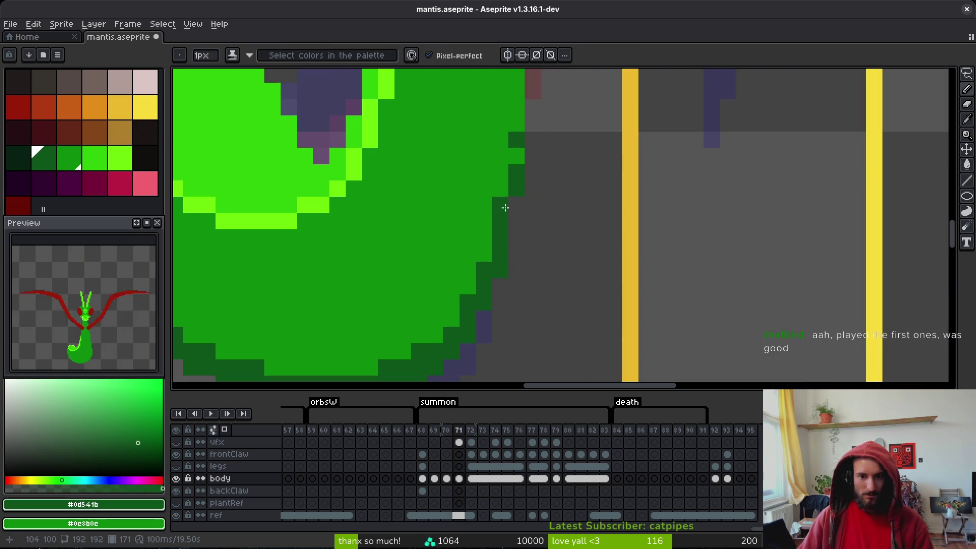
right_click(515, 172)
click(517, 156)
right_click(517, 139)
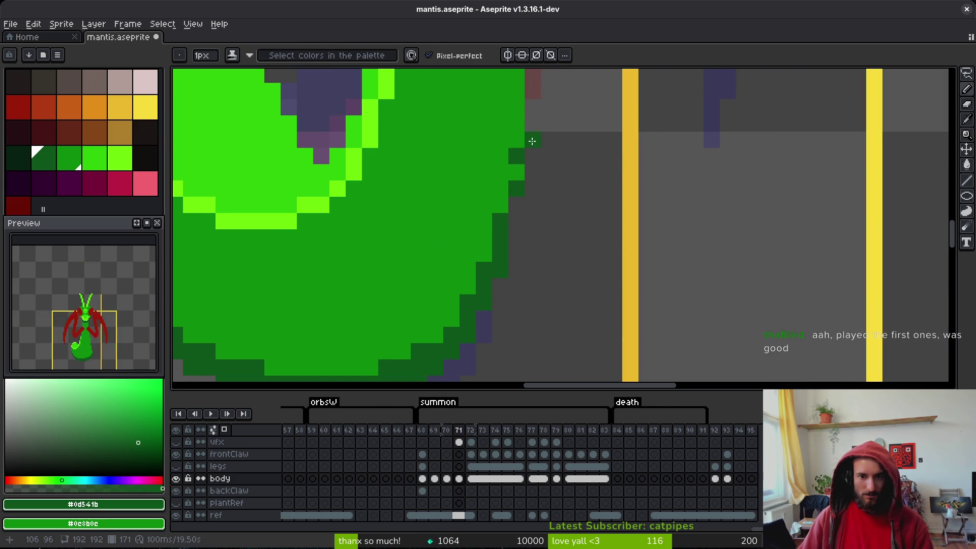
right_click(502, 230)
scroll(523, 233, down, 3)
scroll(589, 219, up, 1)
scroll(593, 218, up, 1)
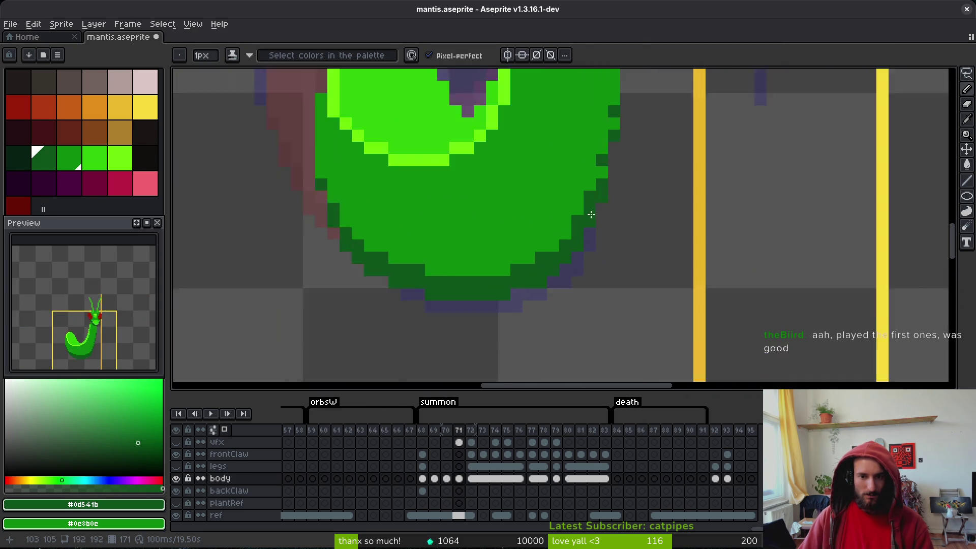
scroll(591, 214, up, 1)
scroll(633, 248, down, 5)
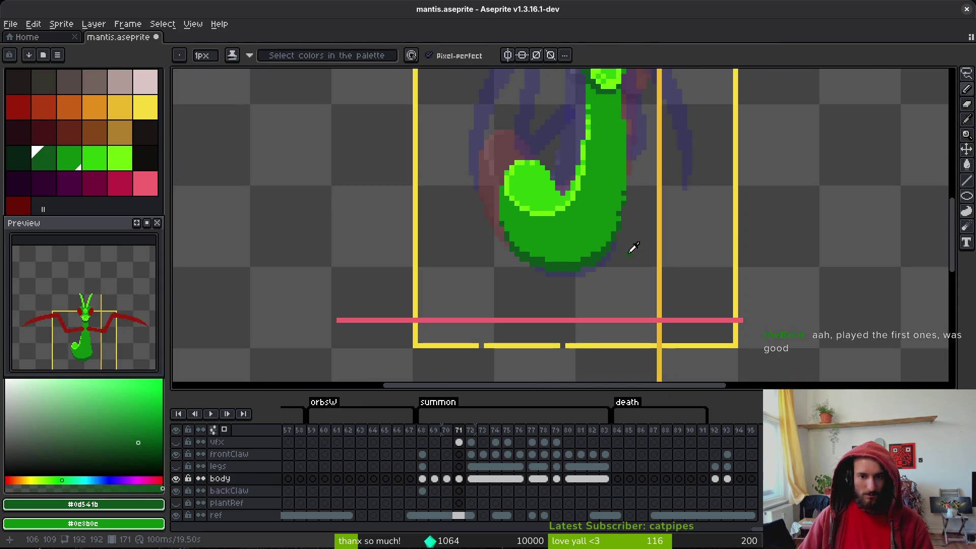
key(Left)
key(Left)
key(Right)
key(Right)
- On frame 70, repaint the body's bottom edge with a pencil stroke and save
key(Left)
key(Left)
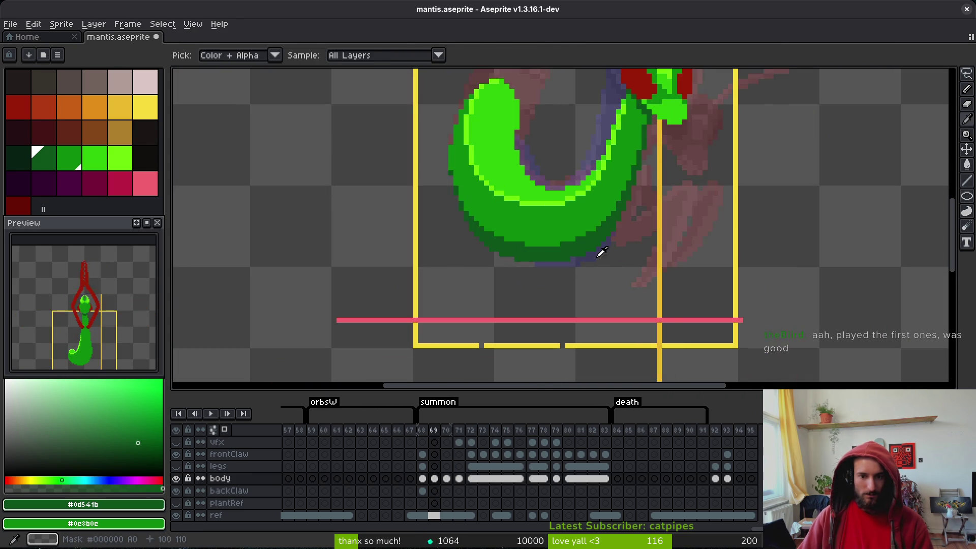
key(Right)
scroll(584, 249, up, 3)
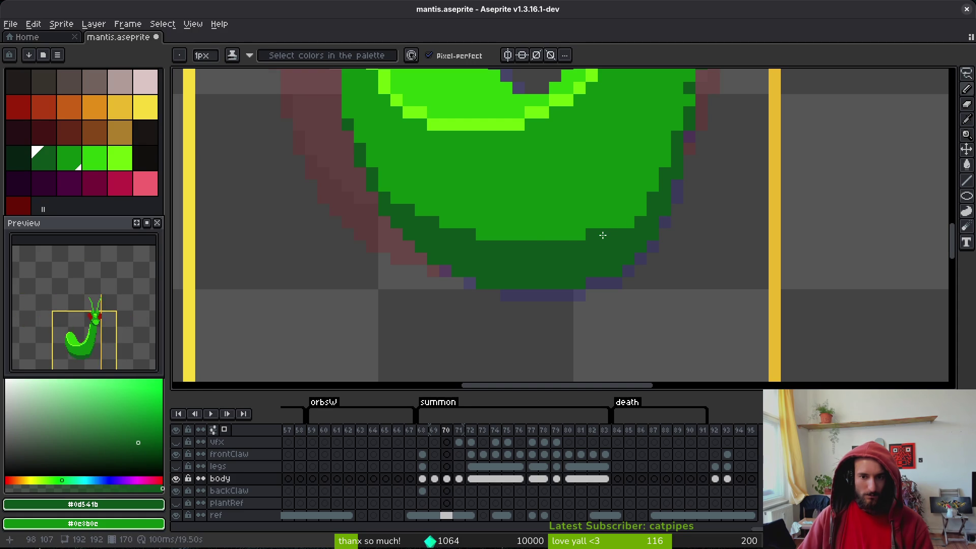
mouse_move(547, 238)
mouse_down()
mouse_move(566, 245)
mouse_move(501, 246)
mouse_move(464, 233)
mouse_up()
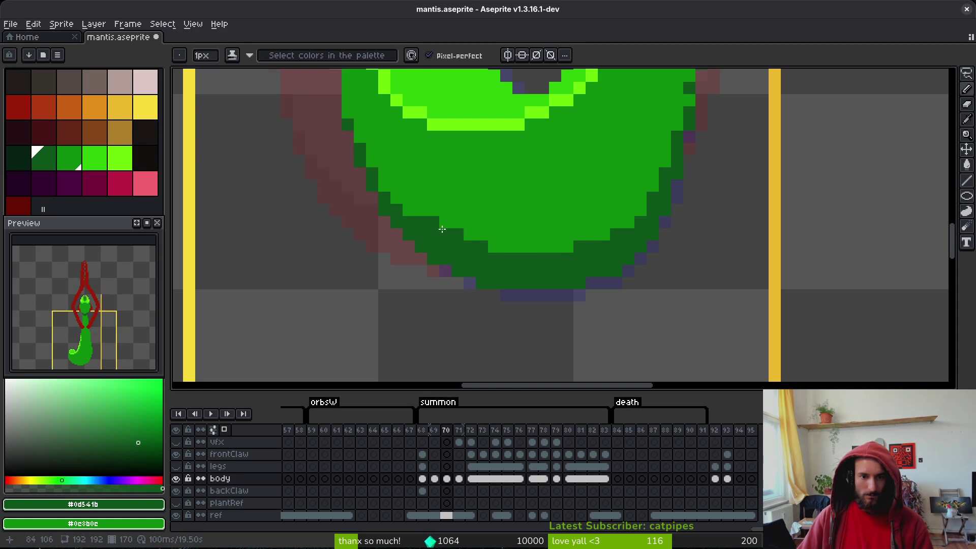
scroll(570, 239, down, 3)
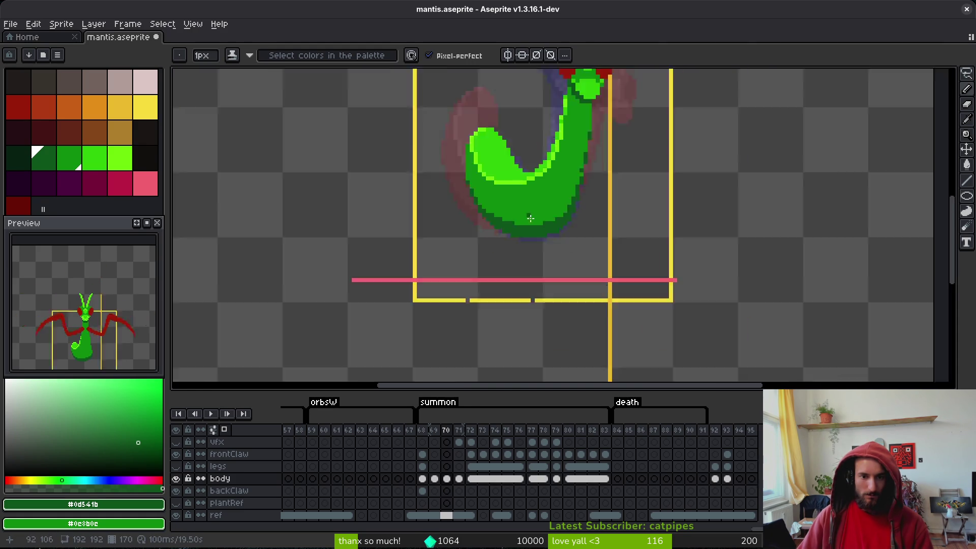
key(ctrl+s)
- Darken three stray light-green pixels on frame 70's lower edge, save, and move to frame 71
scroll(570, 239, up, 4)
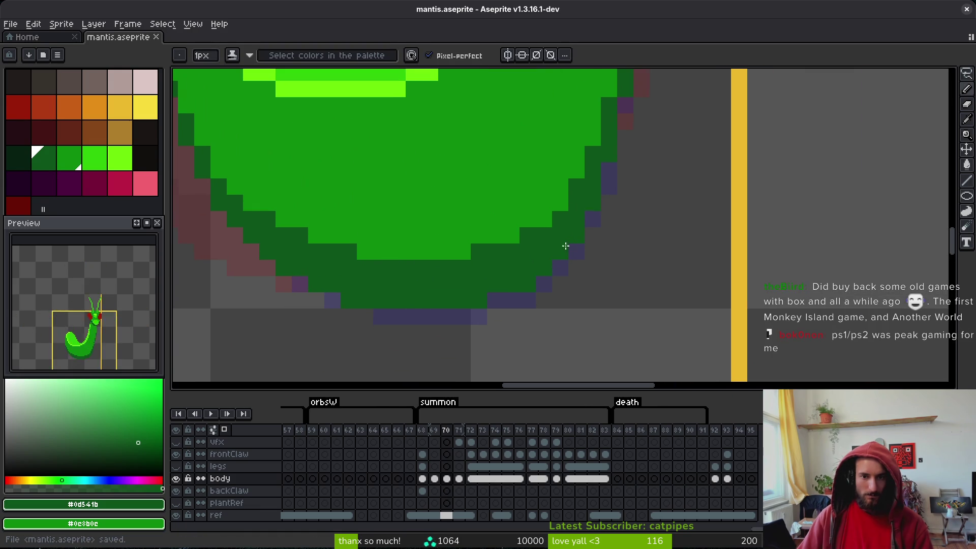
scroll(632, 235, down, 3)
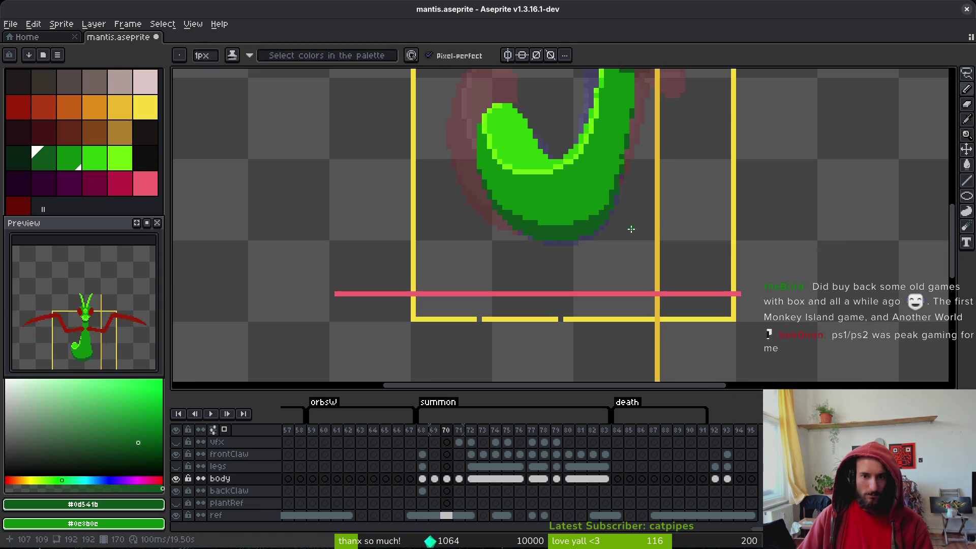
scroll(630, 226, up, 3)
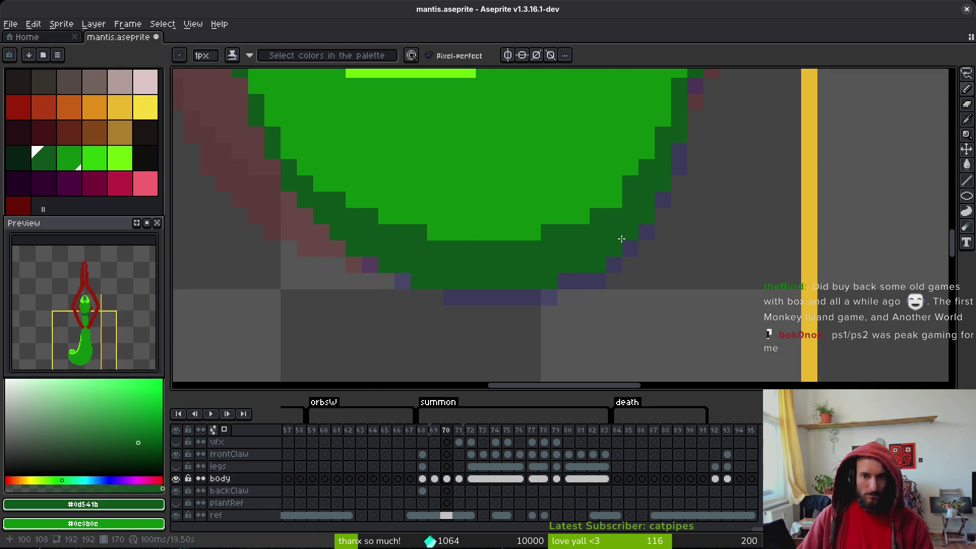
click(614, 200)
click(582, 217)
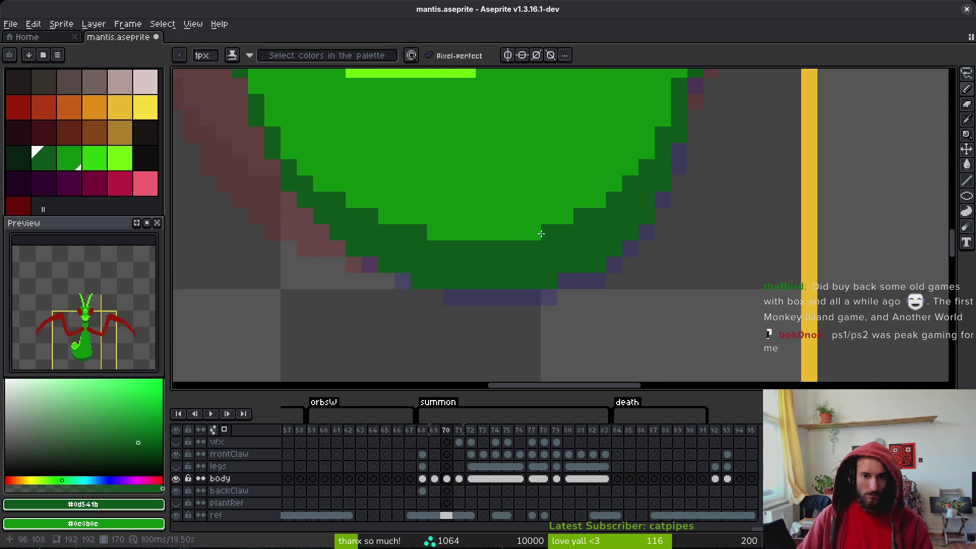
click(538, 233)
scroll(588, 239, down, 3)
key(ctrl+s)
scroll(615, 204, up, 3)
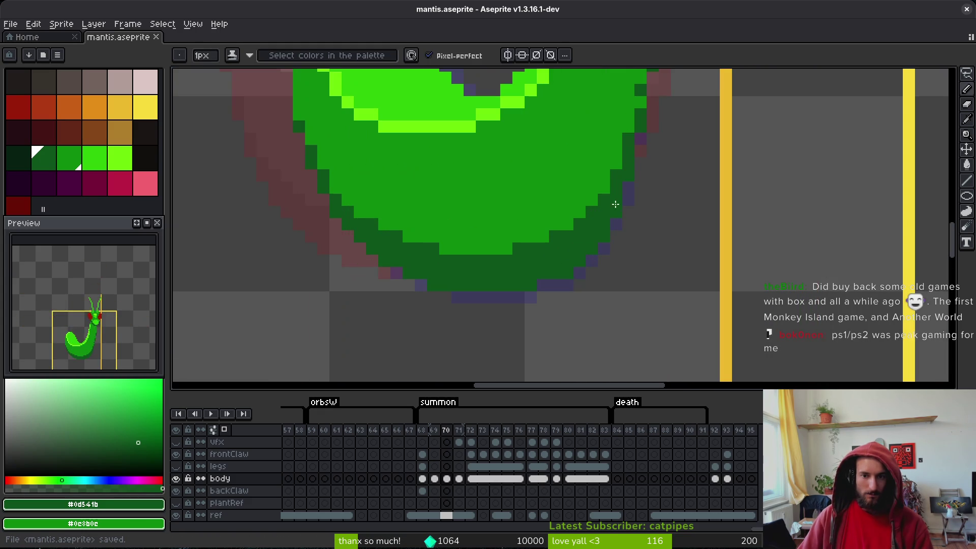
scroll(636, 218, up, 2)
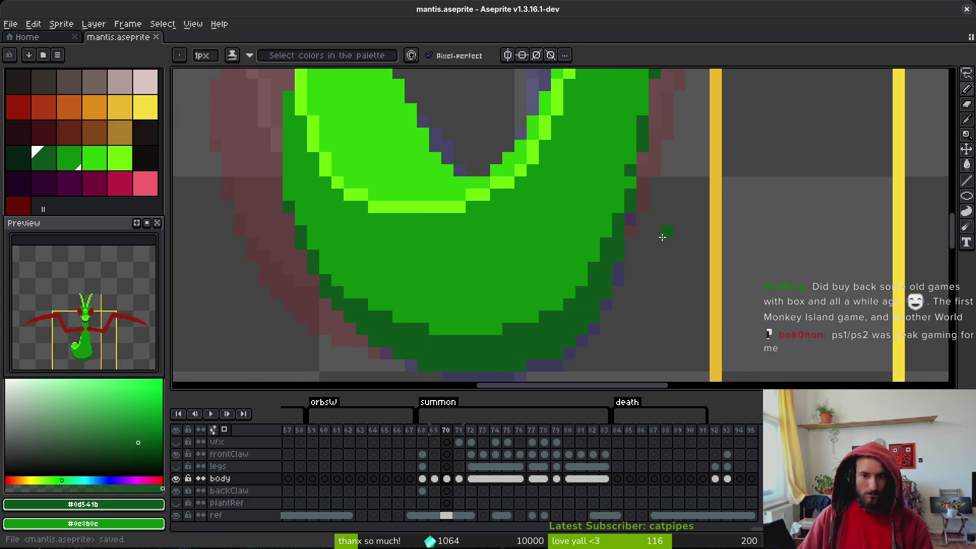
scroll(662, 238, down, 3)
key(period)
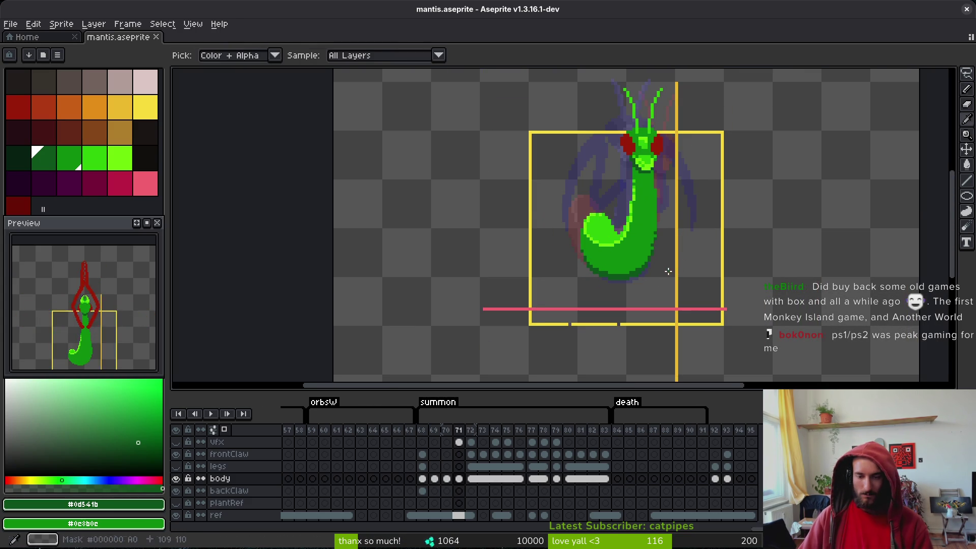
- Stroke a dark-green outline along frame 71's lower-right body edge, add one pixel, and save
scroll(666, 264, up, 2)
scroll(630, 275, up, 2)
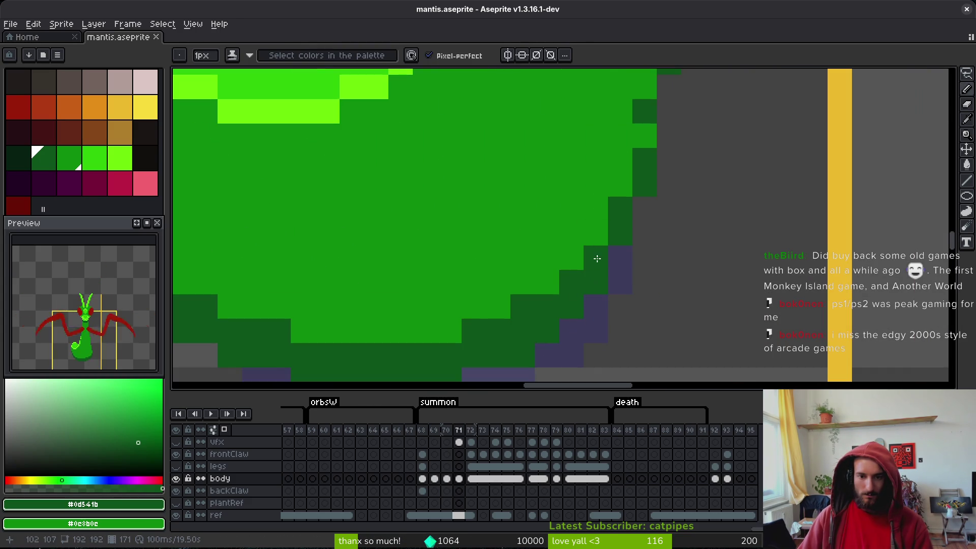
drag(548, 282, 647, 154)
scroll(646, 183, up, 2)
click(642, 219)
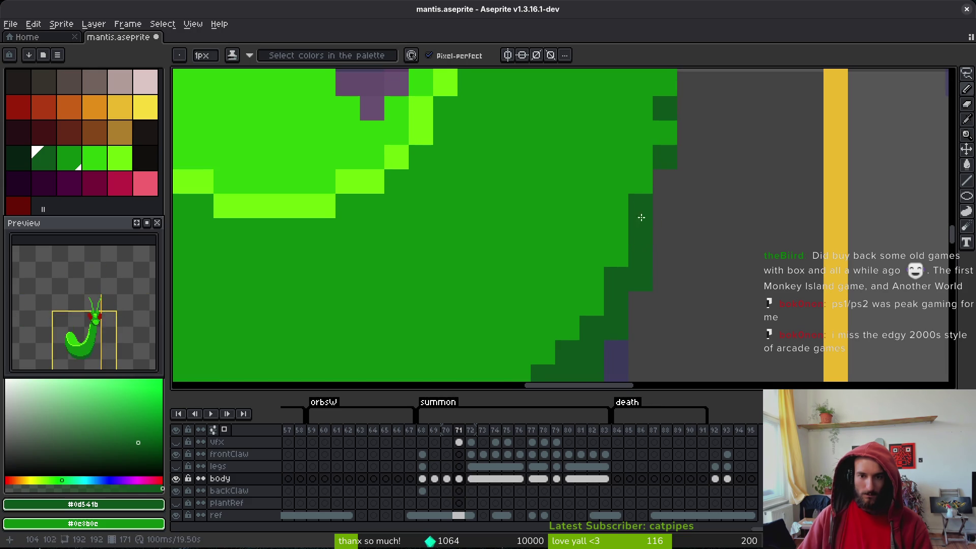
scroll(661, 221, down, 4)
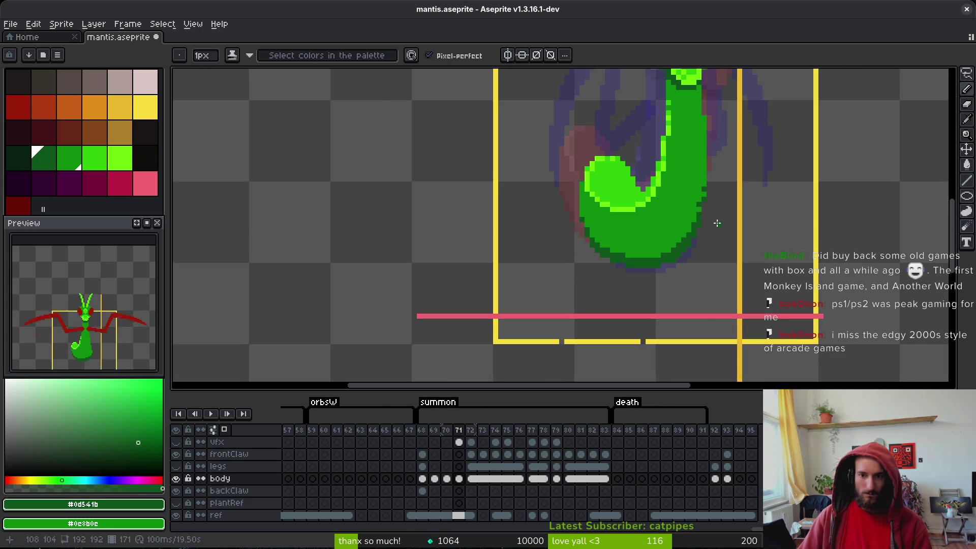
key(ctrl+s)
scroll(716, 223, up, 2)
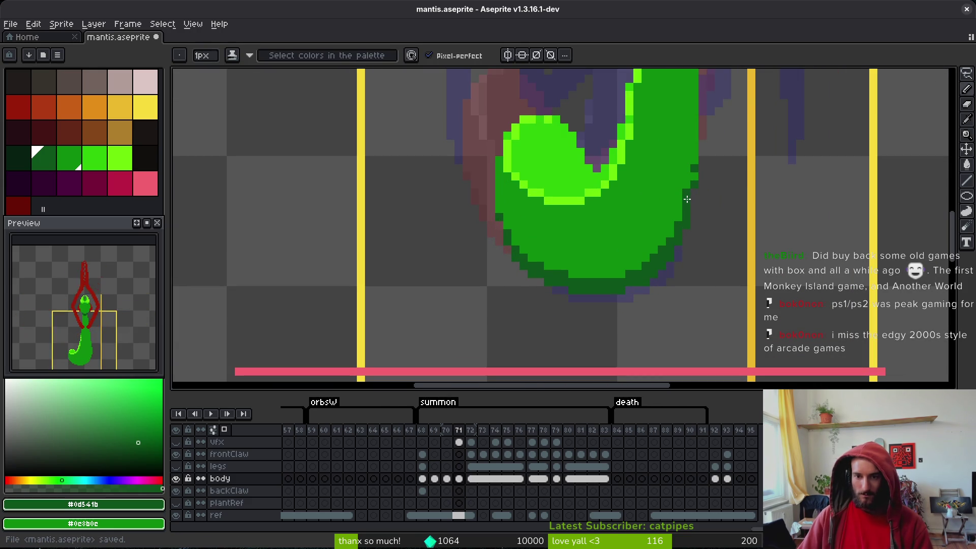
scroll(727, 213, down, 3)
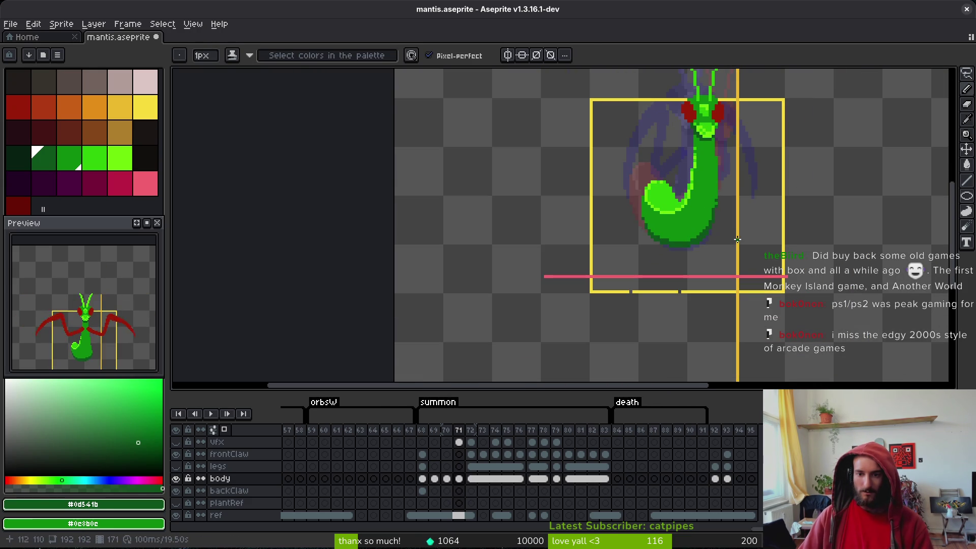
scroll(722, 218, up, 3)
scroll(718, 212, down, 3)
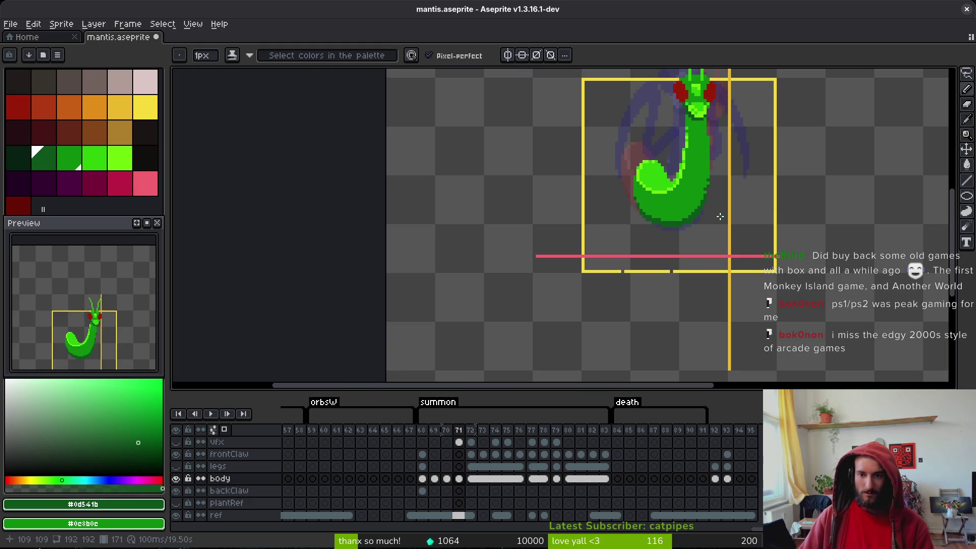
scroll(721, 217, up, 3)
scroll(726, 223, down, 3)
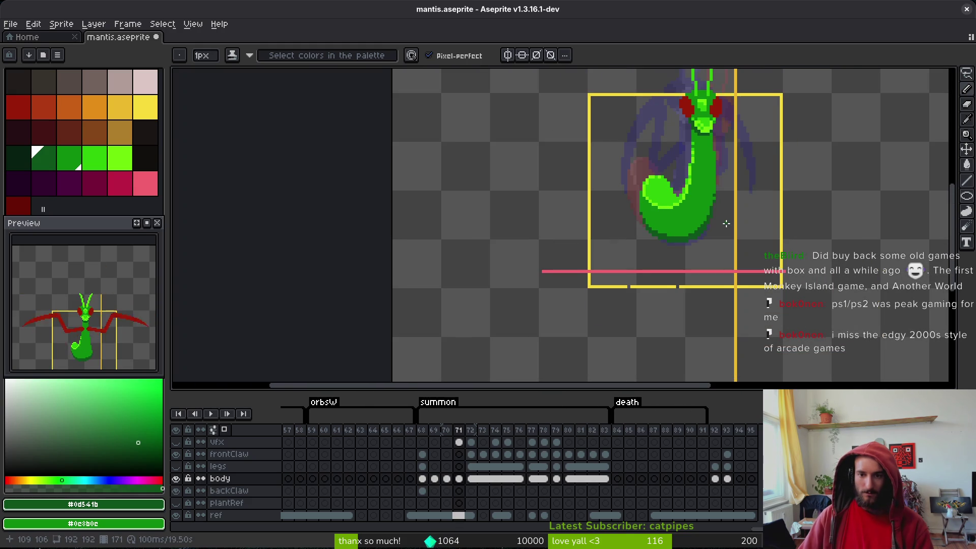
- Save mantis.aseprite, briefly toggle the eyedropper with Alt, and return to the pencil
key(ctrl+s)
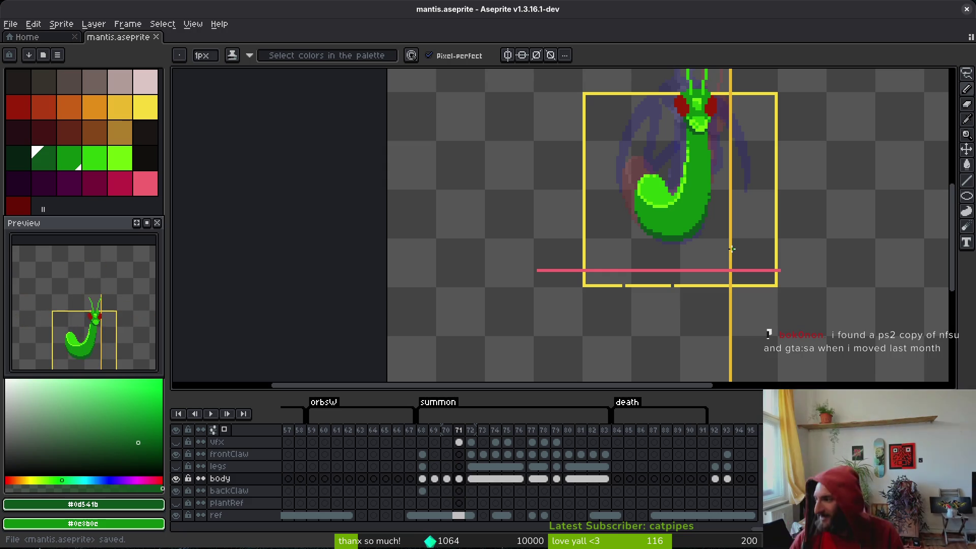
key(alt)
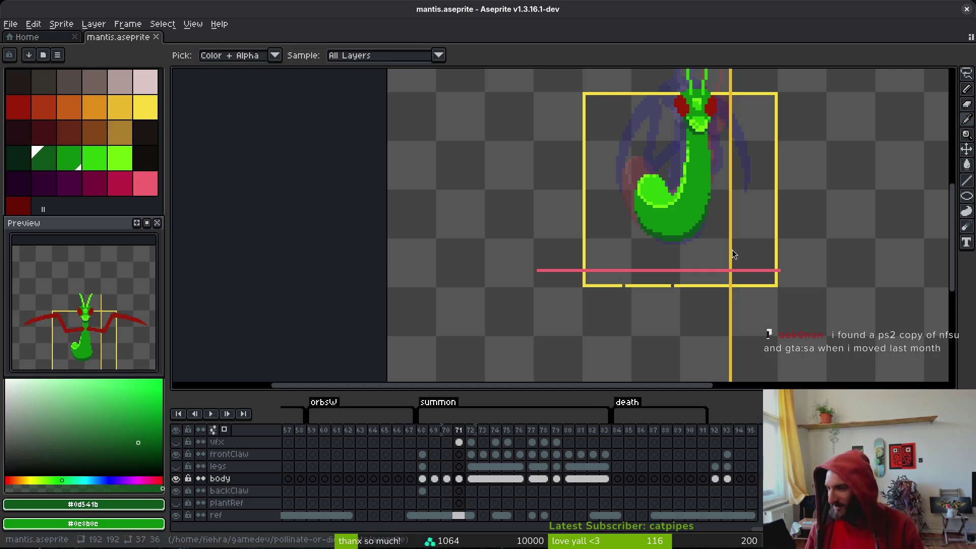
key(alt+Tab)
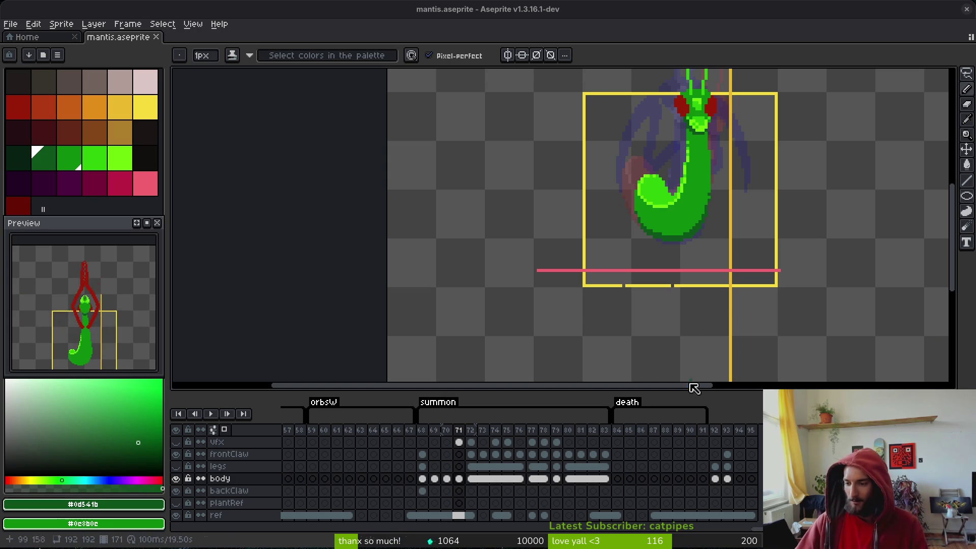
- Compare neighbouring frames around 70–71 and sample the body's dark green #0d541b
scroll(639, 250, right, 1)
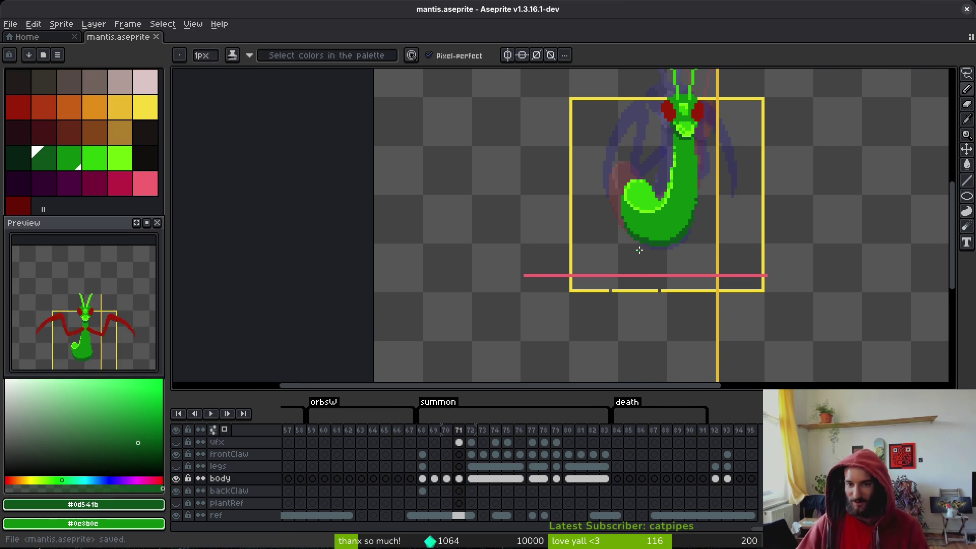
scroll(638, 250, right, 4)
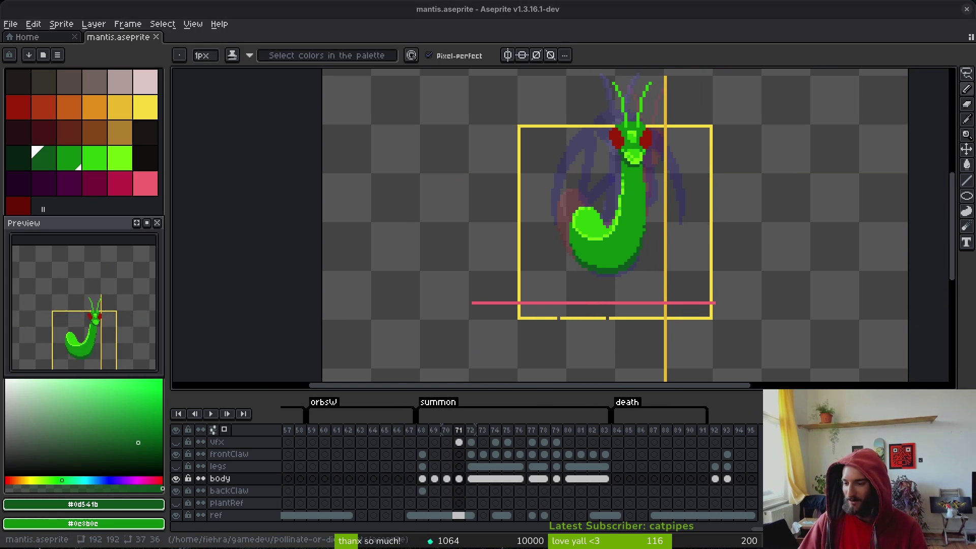
scroll(589, 305, right, 4)
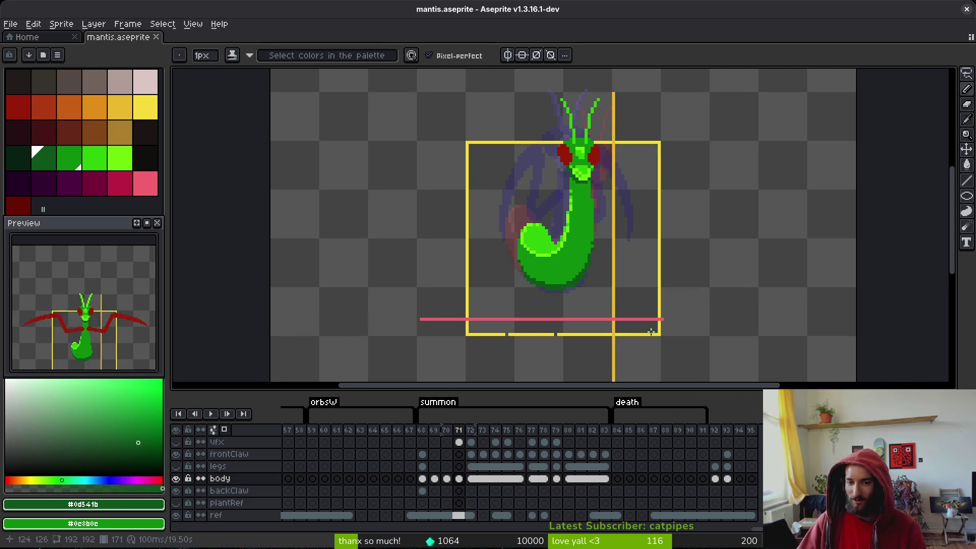
key(Left)
key(Right)
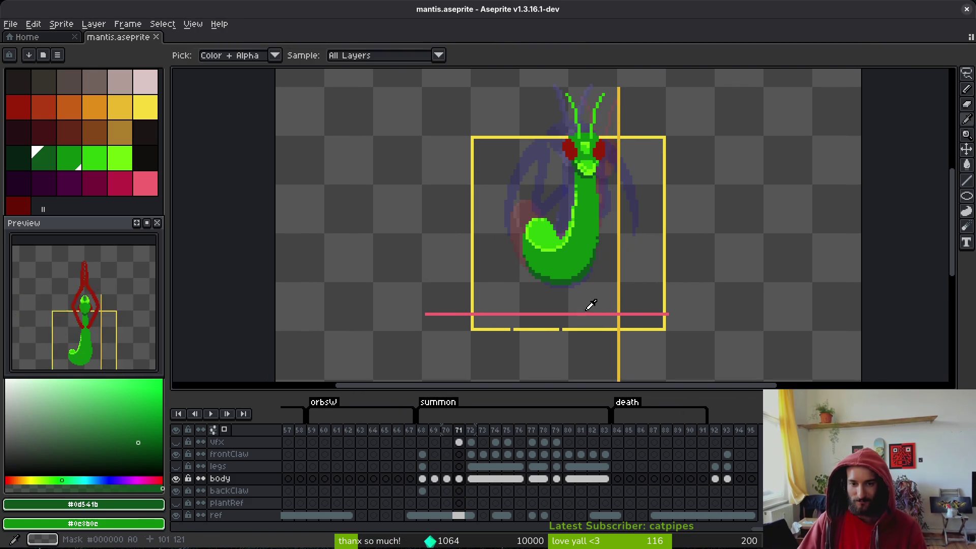
key(Right)
key(Left)
key(Left)
key(Right)
key(Right)
key(Left)
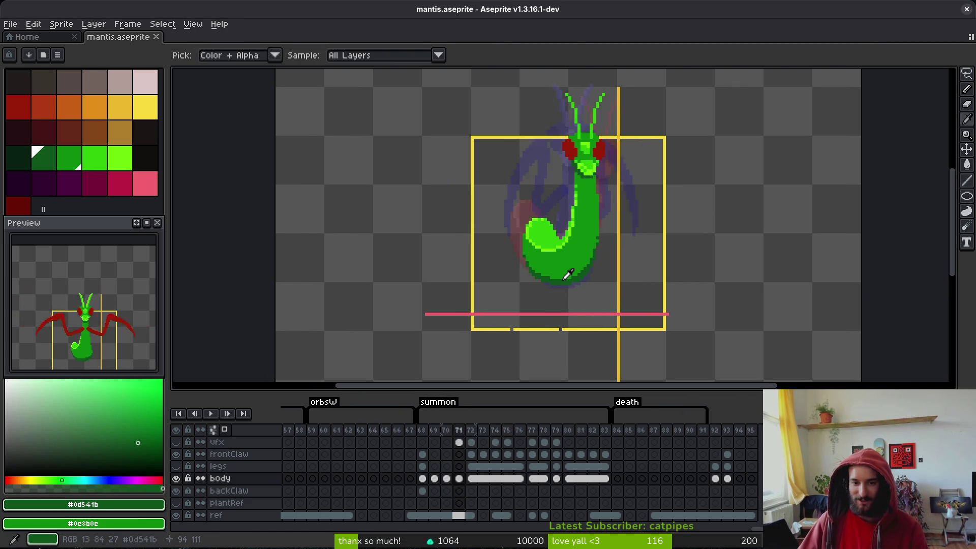
scroll(545, 230, up, 2)
scroll(545, 230, up, 1)
alt+click(545, 302)
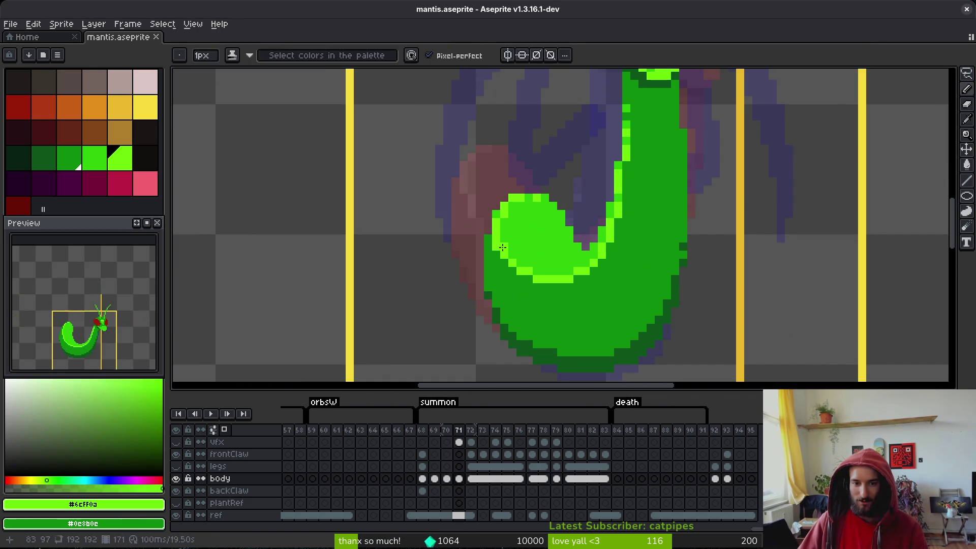
- Save the sprite and step through the summon frames to frame 76 with outstretched red claws
key(ctrl+s)
scroll(545, 301, down, 3)
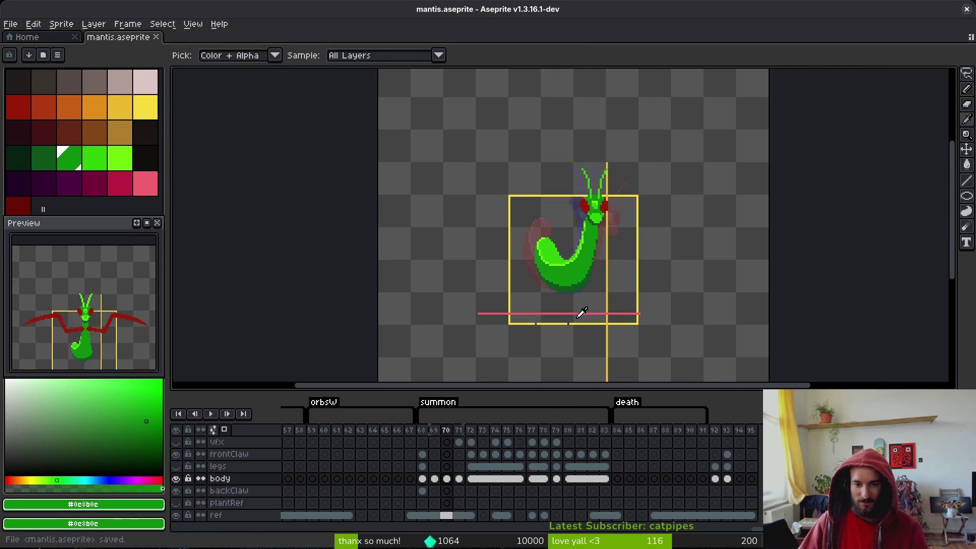
key(Left)
key(Left)
key(Left)
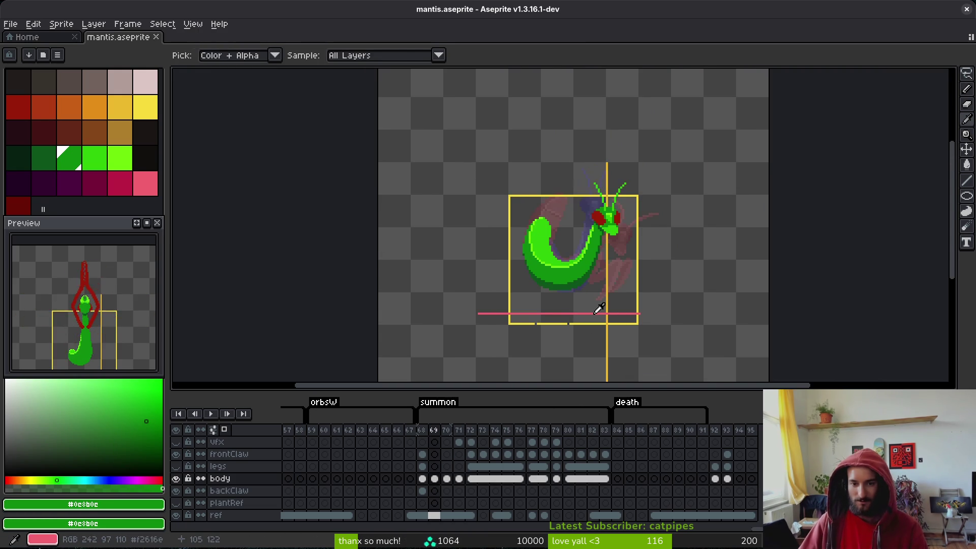
key(Right)
key(Right)
key(Right)
key(Right)
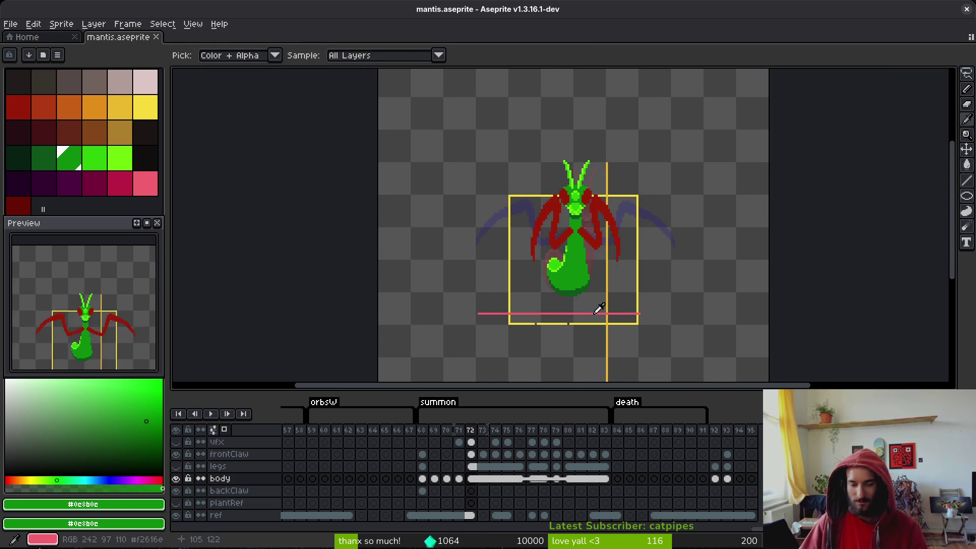
key(Left)
key(Left)
key(Left)
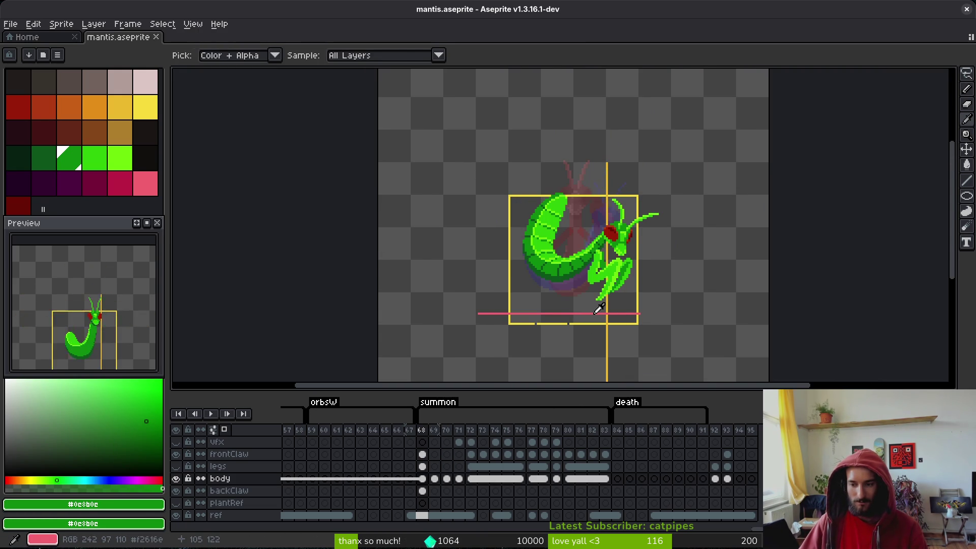
key(Right)
key(Right)
key(Right)
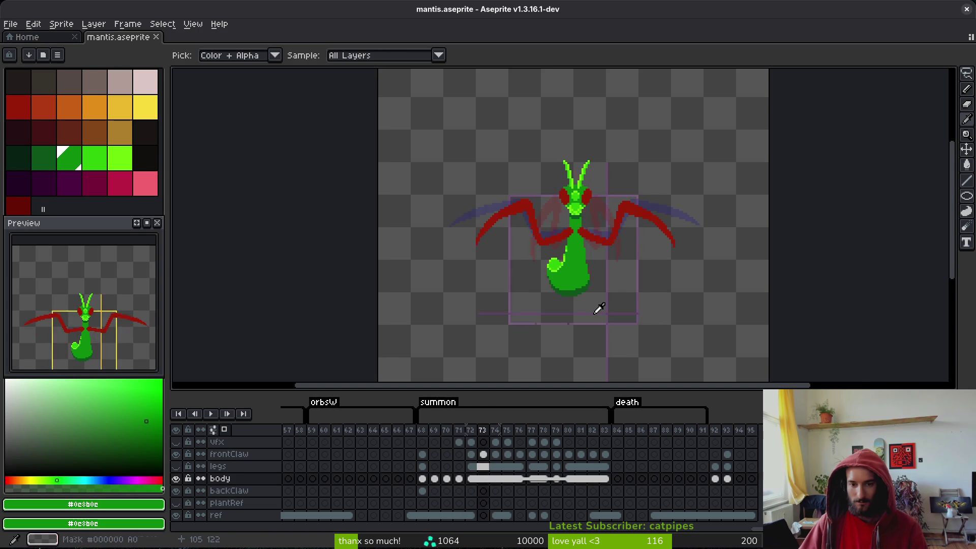
key(Right)
key(Right)
key(Left)
key(Left)
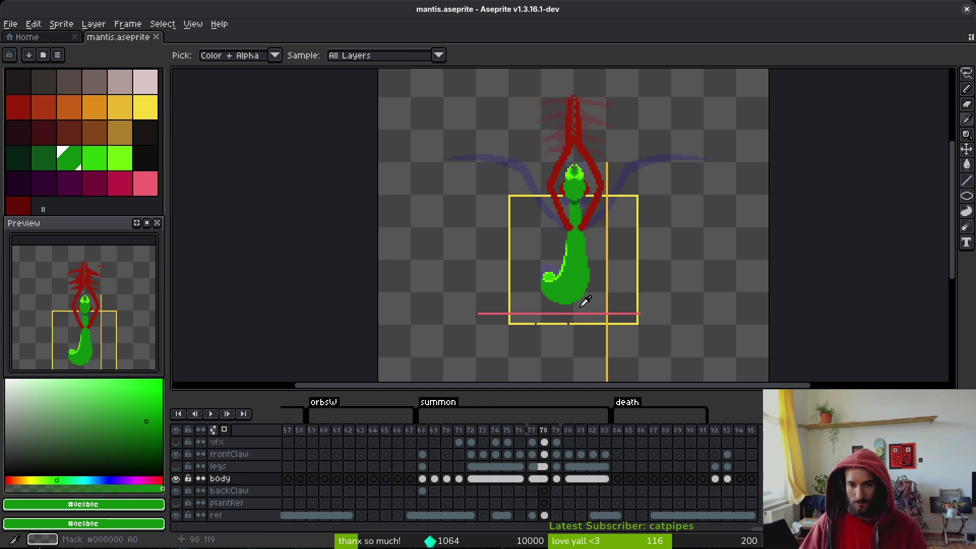
key(Right)
key(Right)
key(Right)
key(Right)
key(Left)
- Sample the #0d541b dark green and pencil an outline along the body's lower-left curve and bottom edge
alt+click(582, 285)
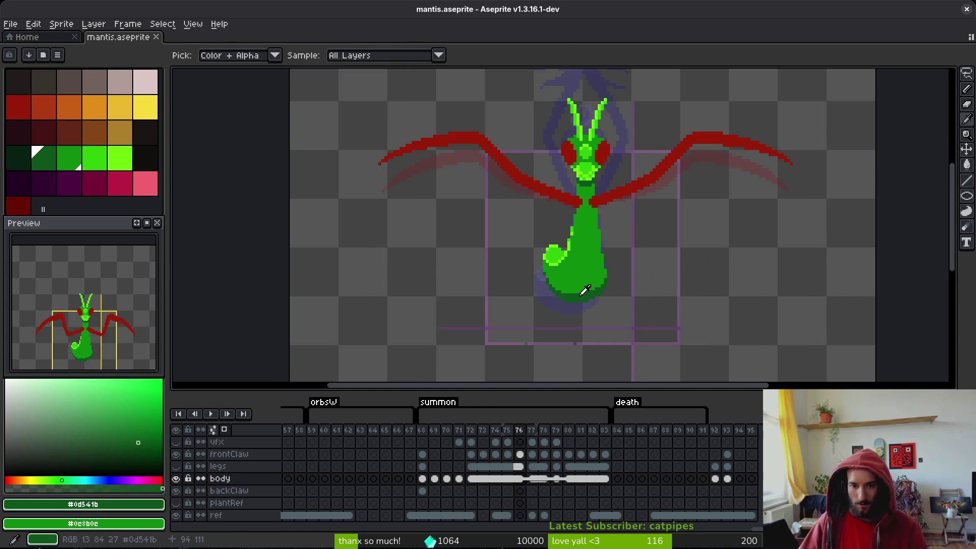
key(Right)
scroll(559, 297, up, 2)
scroll(559, 297, up, 3)
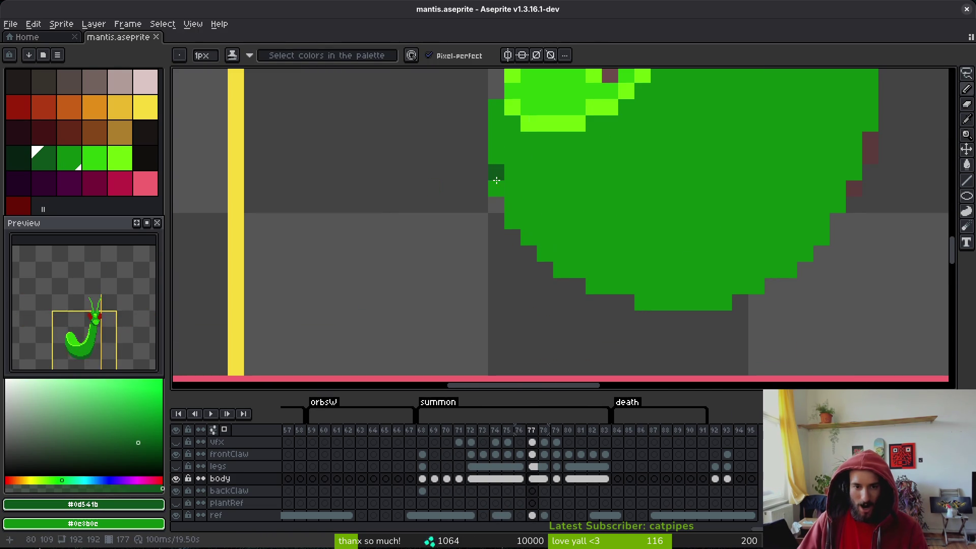
click(497, 182)
drag(497, 182, 525, 230)
drag(658, 237, 481, 218)
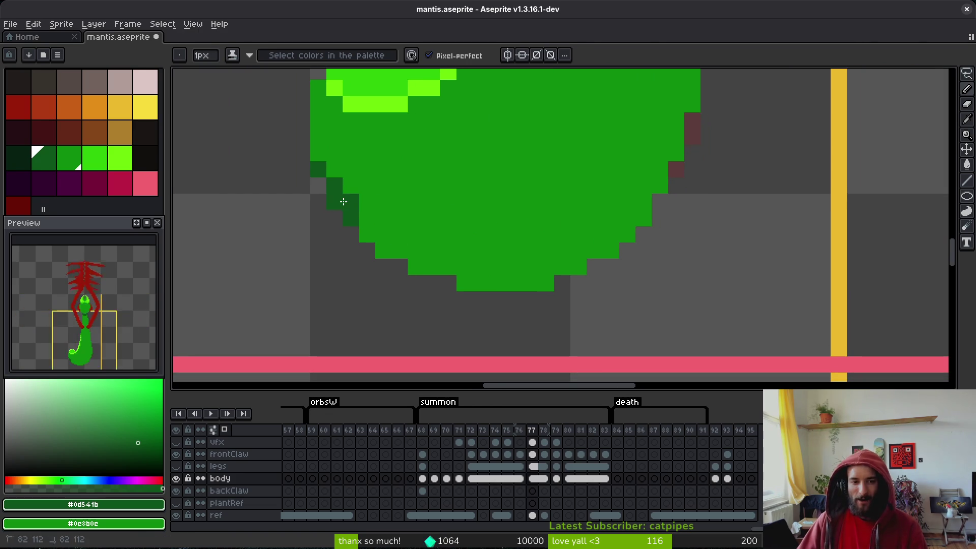
mouse_move(342, 201)
mouse_down()
mouse_move(364, 233)
mouse_move(400, 235)
mouse_move(381, 224)
mouse_move(455, 252)
mouse_move(615, 232)
mouse_move(644, 203)
mouse_move(562, 239)
mouse_up()
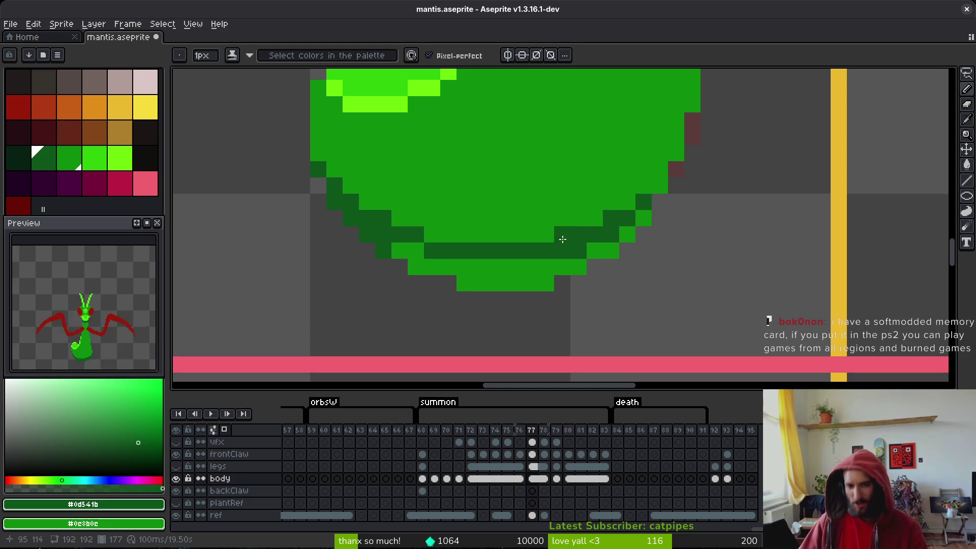
mouse_move(610, 217)
mouse_down()
mouse_move(679, 135)
mouse_move(644, 196)
mouse_up()
- Add dark green outline pixels up the body's right edge, moving one misplaced pixel lower
click(639, 215)
click(656, 151)
click(655, 134)
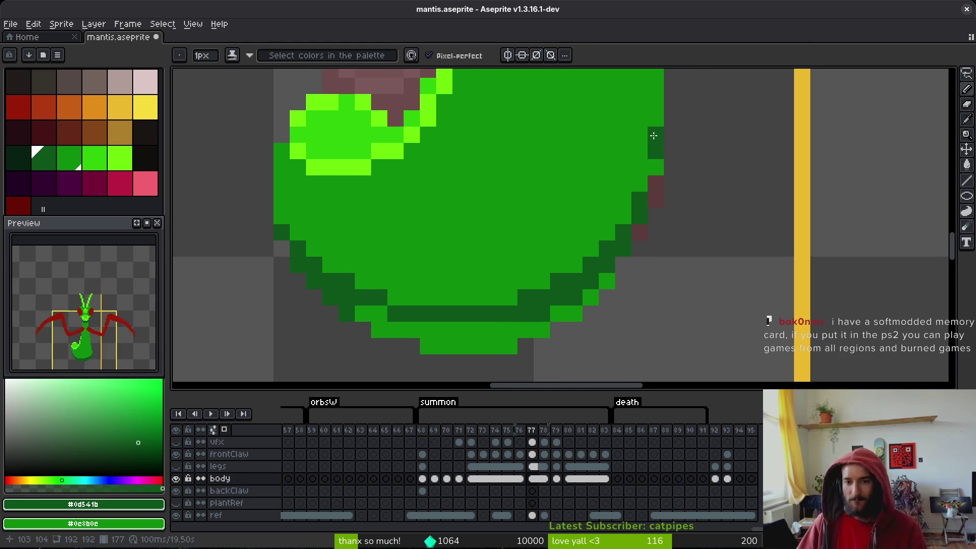
scroll(664, 234, up, 5)
right_click(644, 268)
click(644, 301)
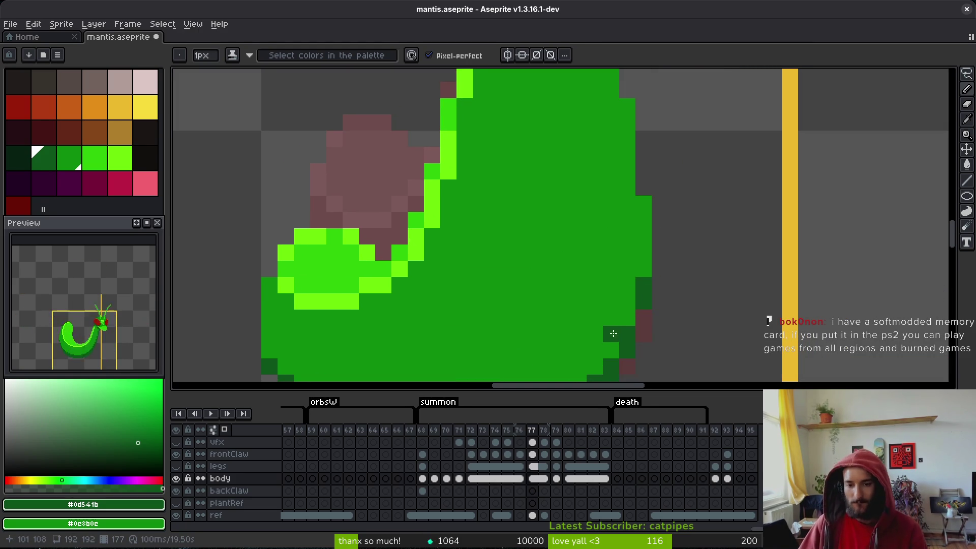
drag(605, 298, 602, 278)
scroll(602, 278, down, 3)
scroll(617, 203, up, 3)
- Bucket-fill the gaps in the bottom outline and a light pixel beside it dark green
key(g)
click(462, 234)
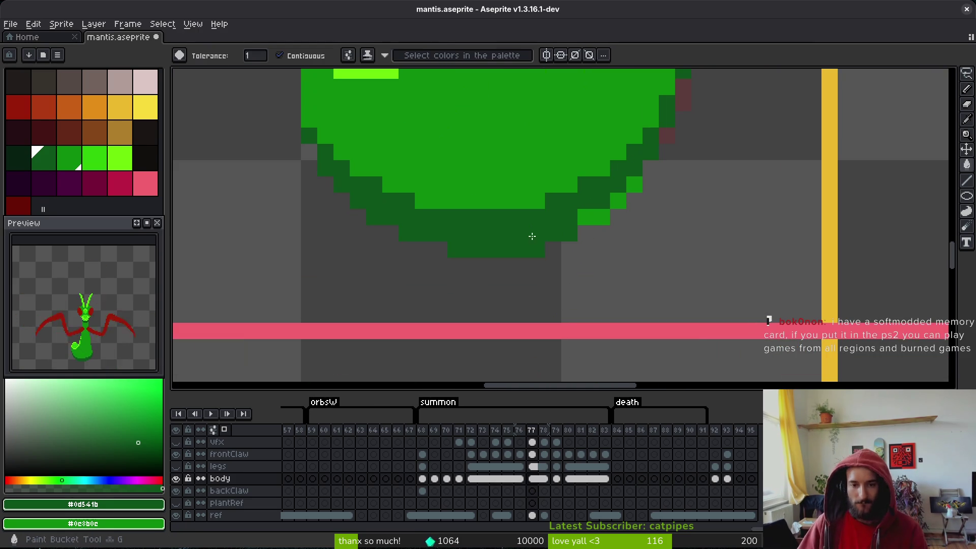
click(589, 218)
click(617, 201)
click(634, 184)
key(b)
scroll(620, 223, down, 3)
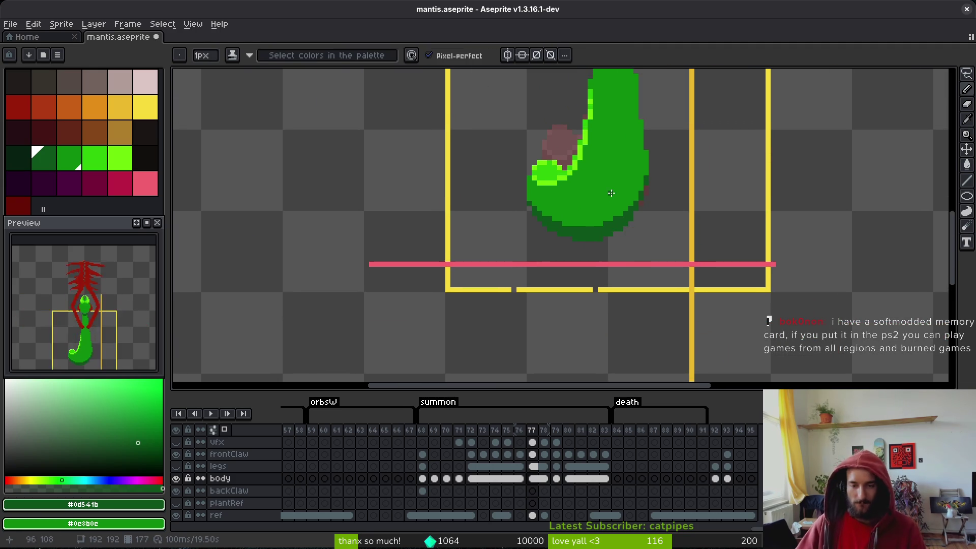
scroll(648, 201, up, 2)
scroll(648, 200, up, 2)
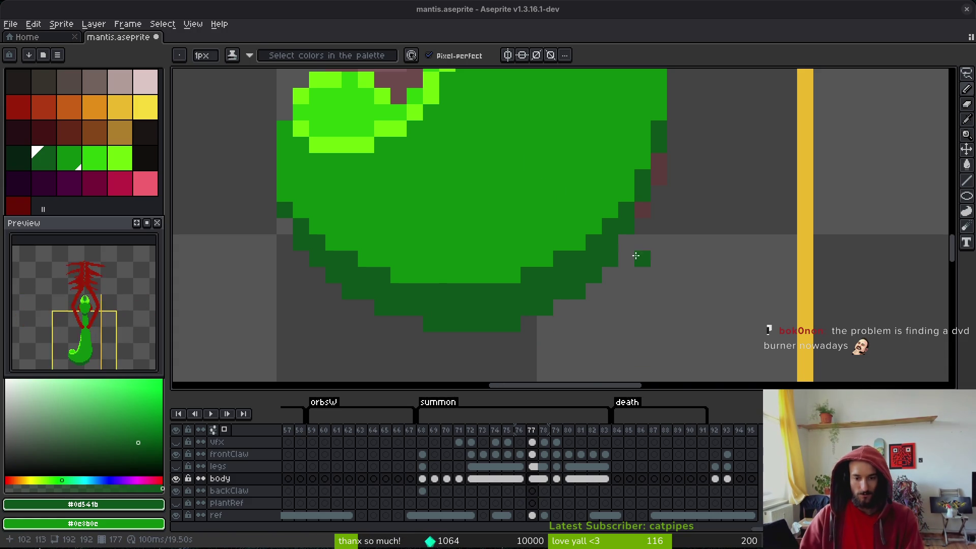
- On frame 79, pencil a dark green outline along the body's left side and bottom
key(i)
key(Right)
key(Right)
scroll(582, 277, down, 2)
key(b)
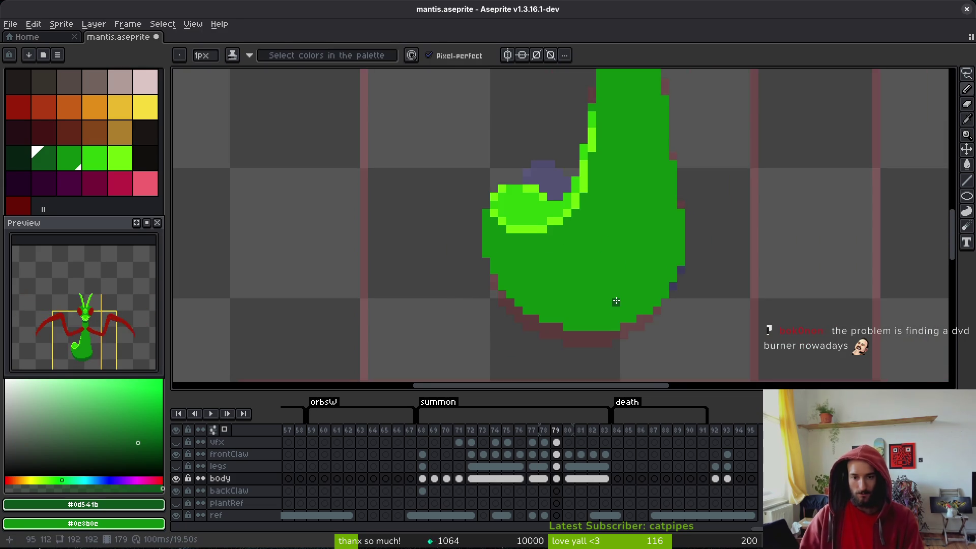
scroll(613, 305, up, 2)
click(364, 198)
click(380, 230)
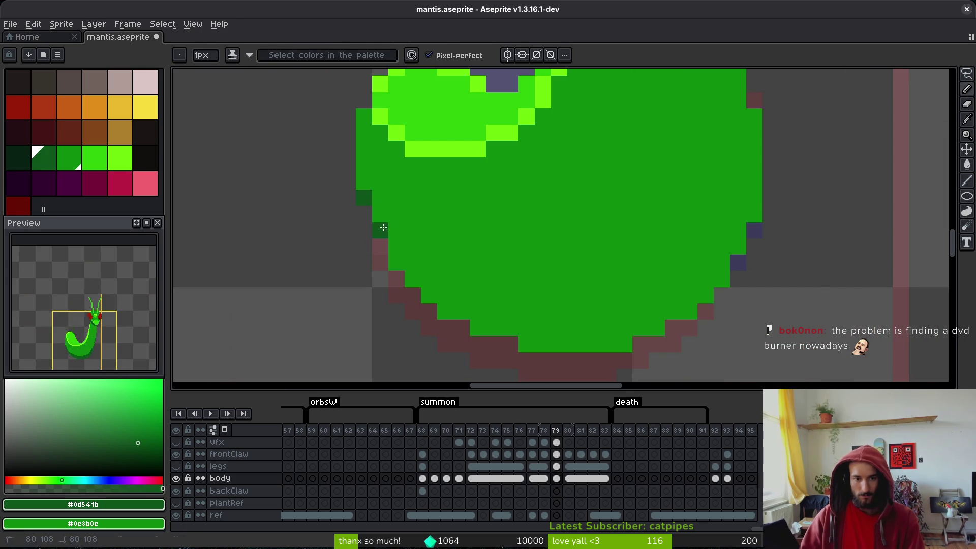
mouse_move(424, 277)
mouse_down()
mouse_move(412, 263)
mouse_move(429, 294)
mouse_move(495, 313)
mouse_move(632, 316)
mouse_move(721, 266)
mouse_move(750, 205)
mouse_up()
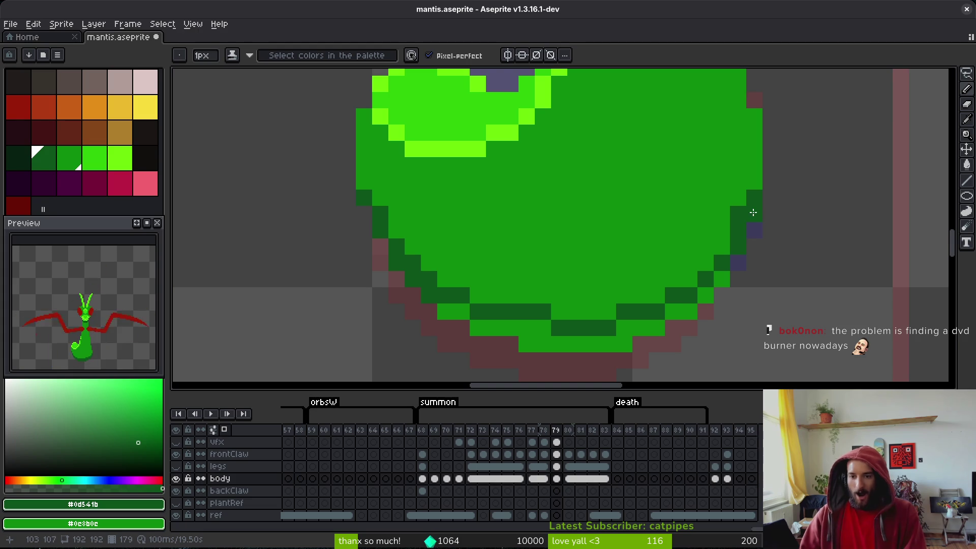
key(ctrl+z)
mouse_move(706, 261)
mouse_down()
mouse_move(681, 280)
mouse_move(554, 317)
mouse_move(472, 289)
mouse_up()
- Draw a dark green band across the neck on frame 79
click(681, 239)
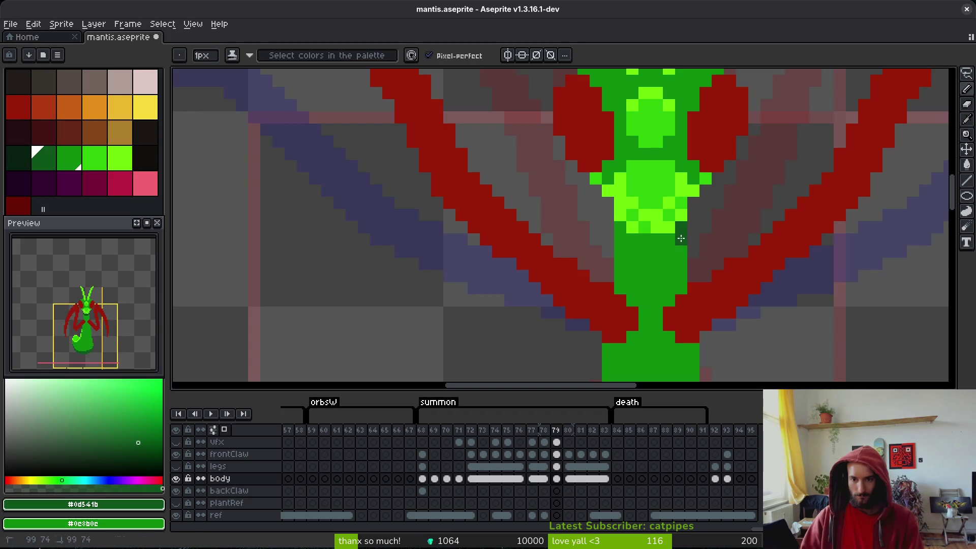
click(632, 239)
click(620, 227)
click(633, 249)
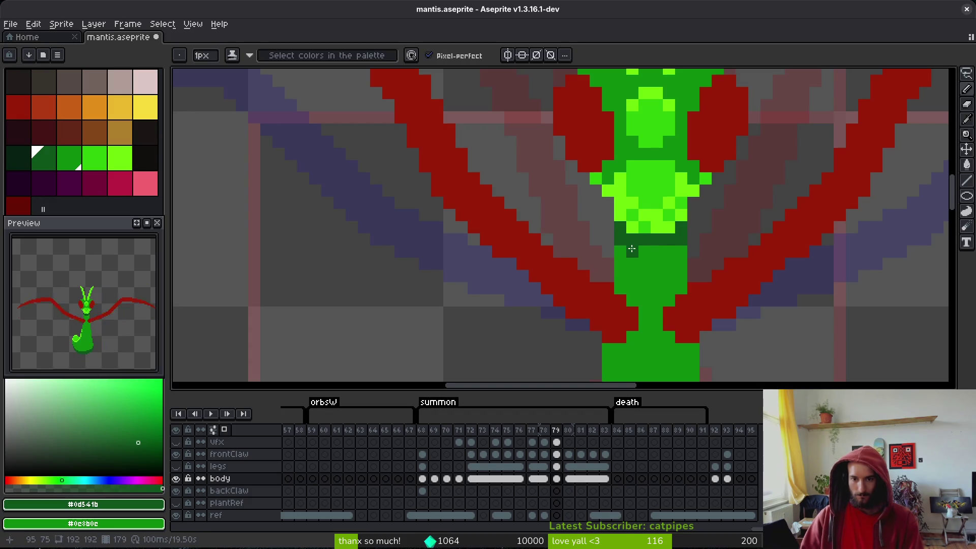
drag(632, 248, 669, 252)
- Paint the same neck band on frame 78, then undo the last stroke
key(Left)
scroll(722, 283, down, 4)
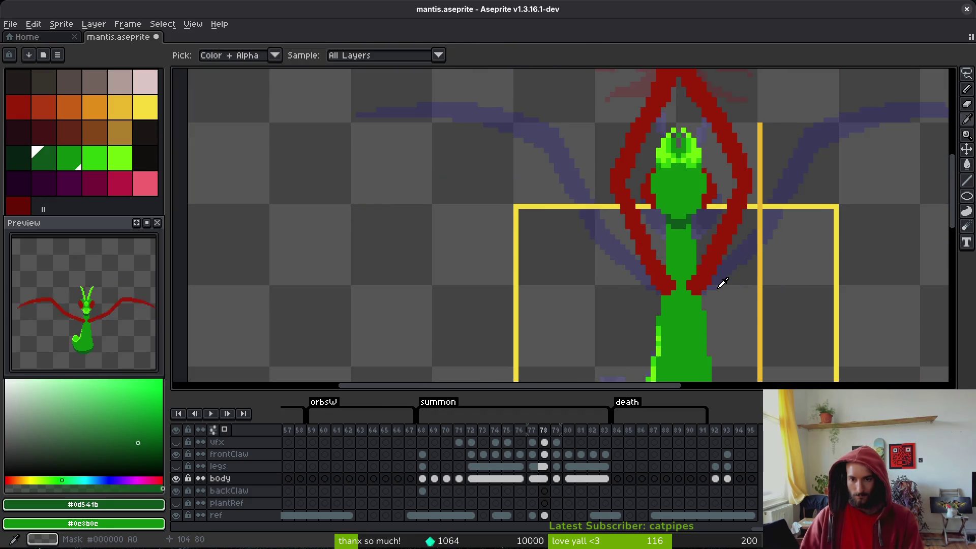
scroll(686, 234, up, 4)
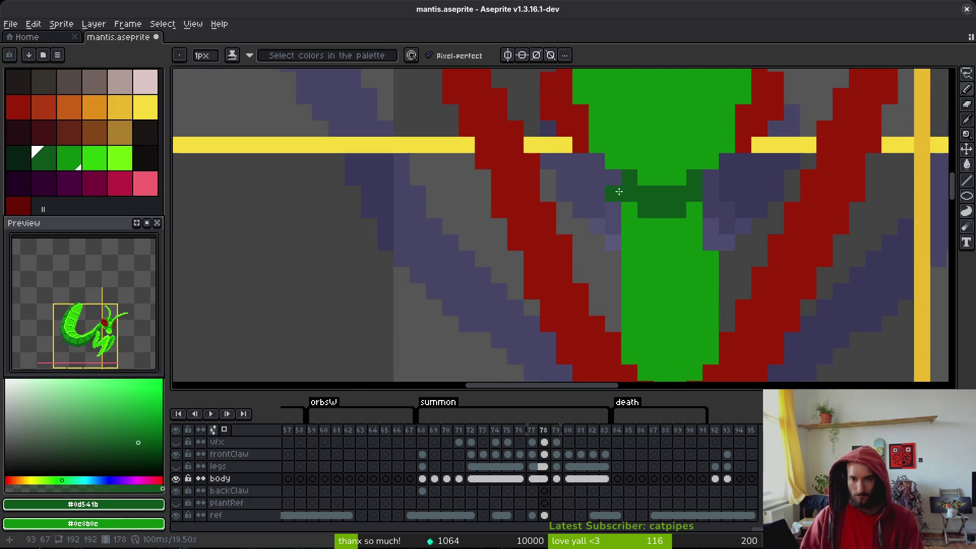
drag(619, 191, 704, 213)
scroll(726, 258, down, 3)
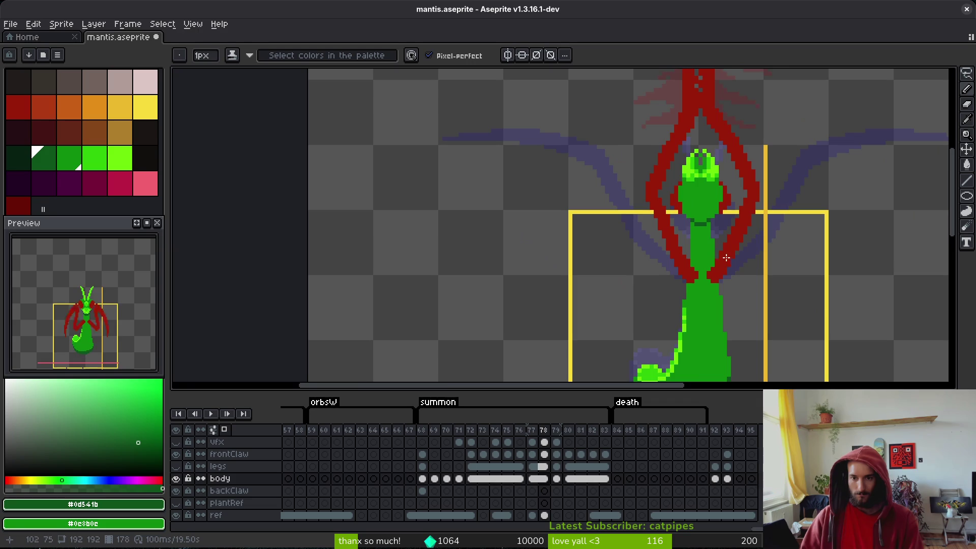
scroll(723, 252, down, 2)
key(ctrl+z)
key(ctrl+z)
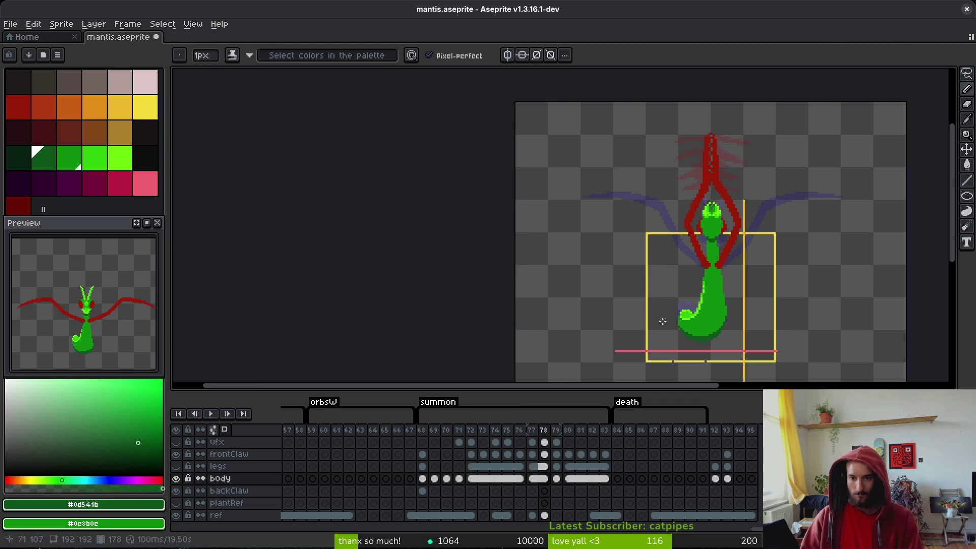
- Save the sprite and flip between frames 78 and 79 to compare the poses
key(ctrl+z)
key(ctrl+s)
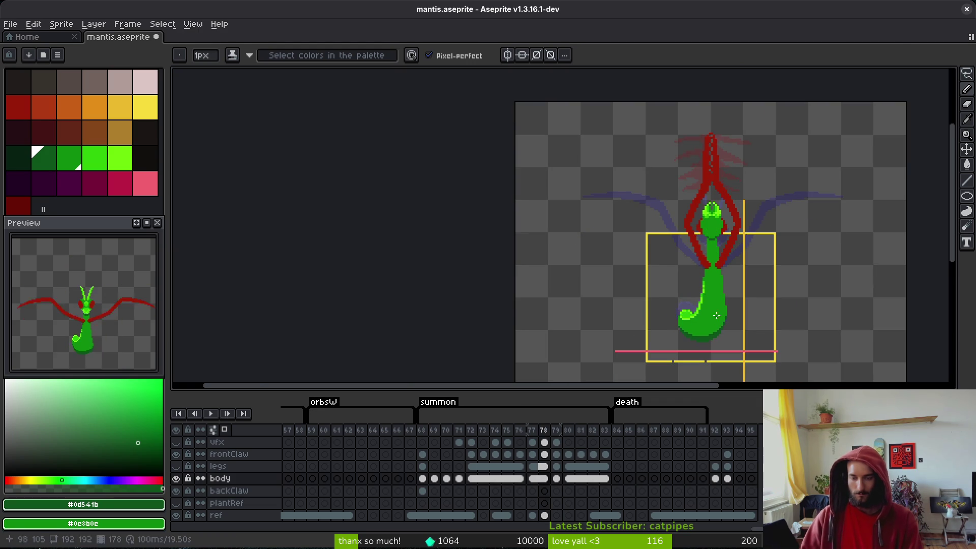
key(Right)
key(Left)
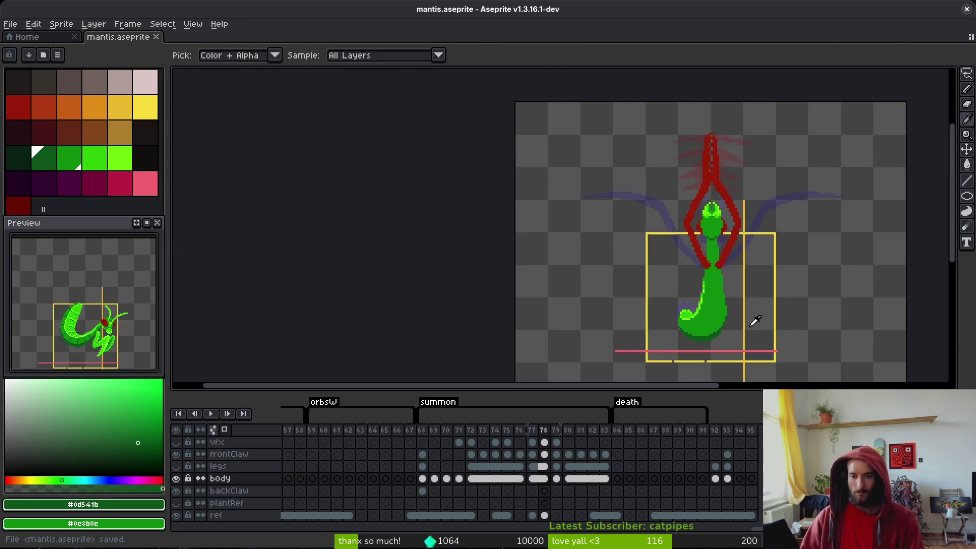
key(Right)
key(Right)
key(Left)
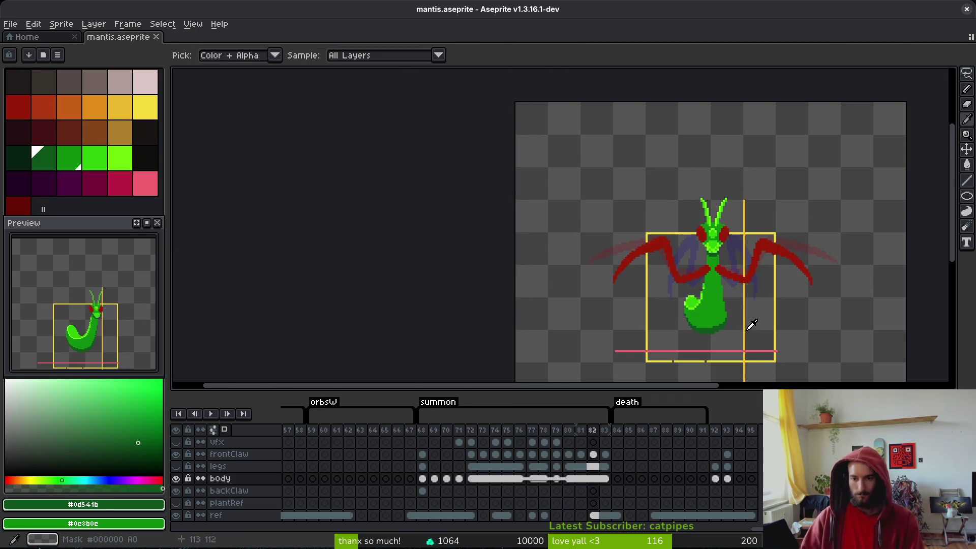
key(Left)
key(Right)
key(Right)
key(Left)
key(Left)
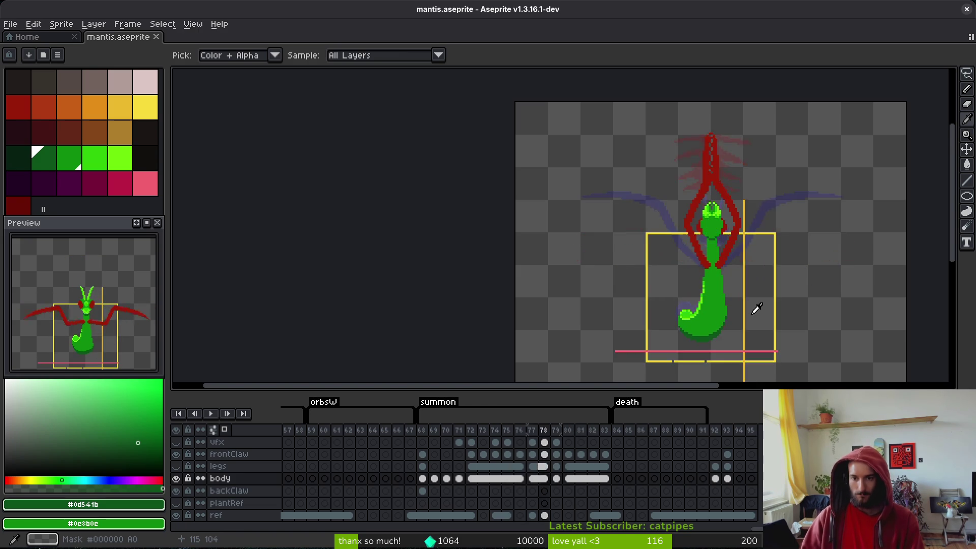
key(Right)
key(Left)
scroll(747, 302, up, 5)
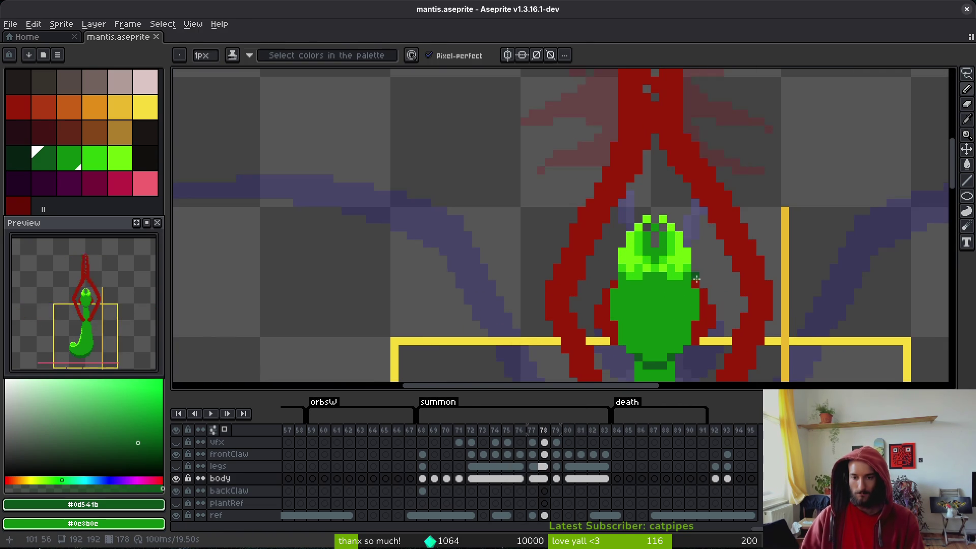
key(Right)
key(Left)
key(Right)
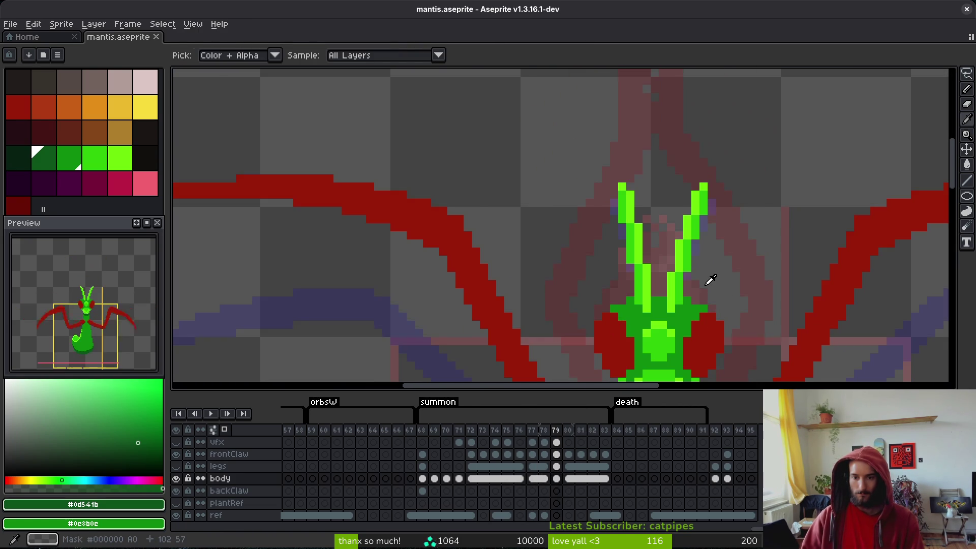
key(Left)
- Pick the #6cff0a bright green and draw a light-green claw beside the head
alt+click(693, 258)
key(Right)
key(Left)
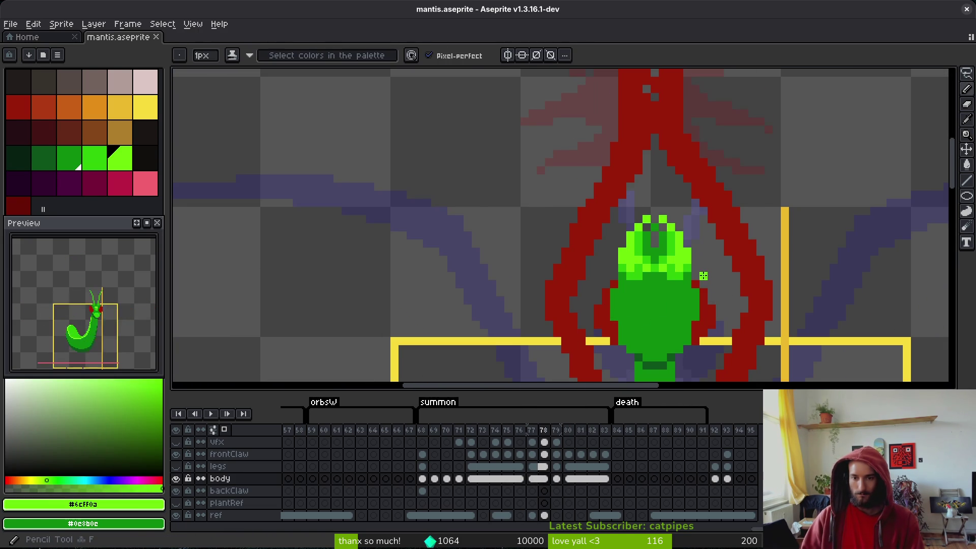
drag(703, 275, 728, 261)
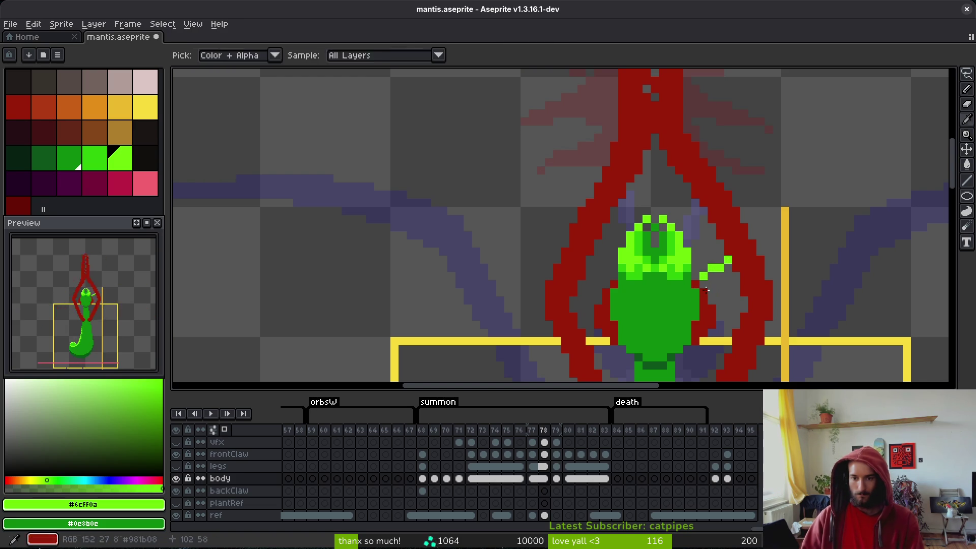
alt+right_click(695, 283)
scroll(695, 283, up, 3)
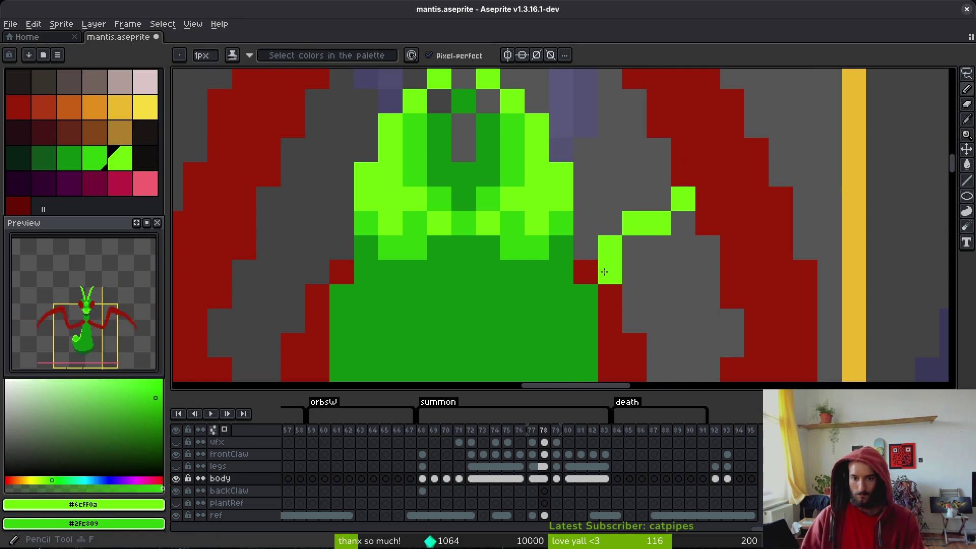
scroll(763, 294, down, 4)
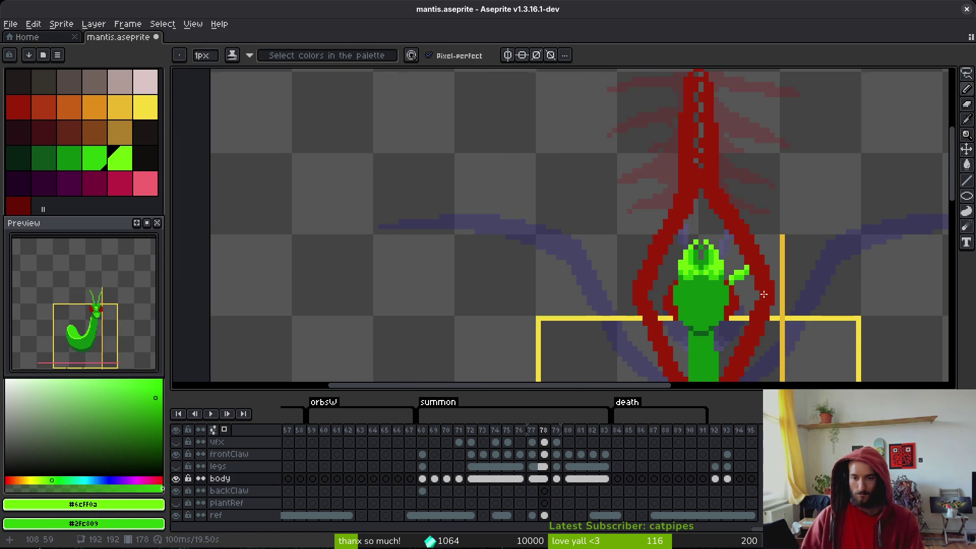
scroll(640, 263, up, 2)
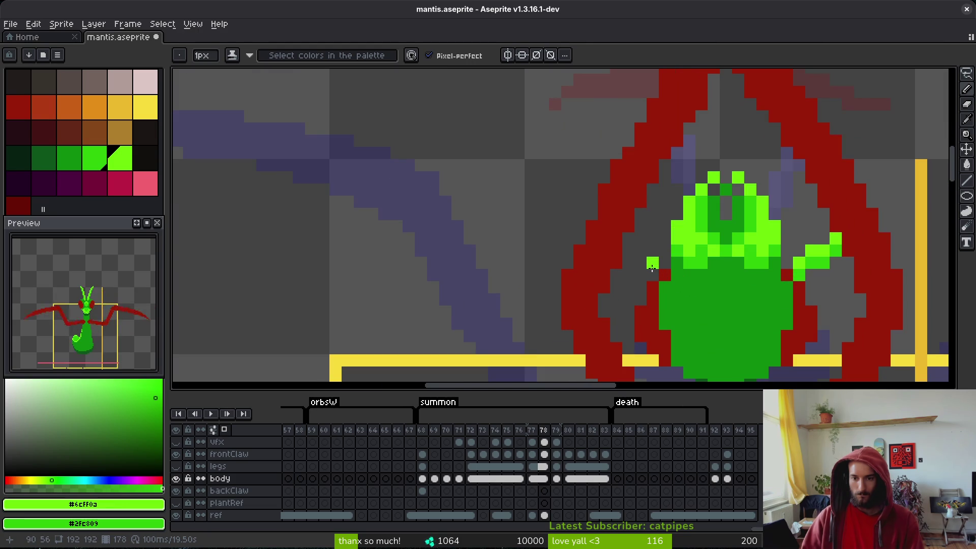
click(643, 259)
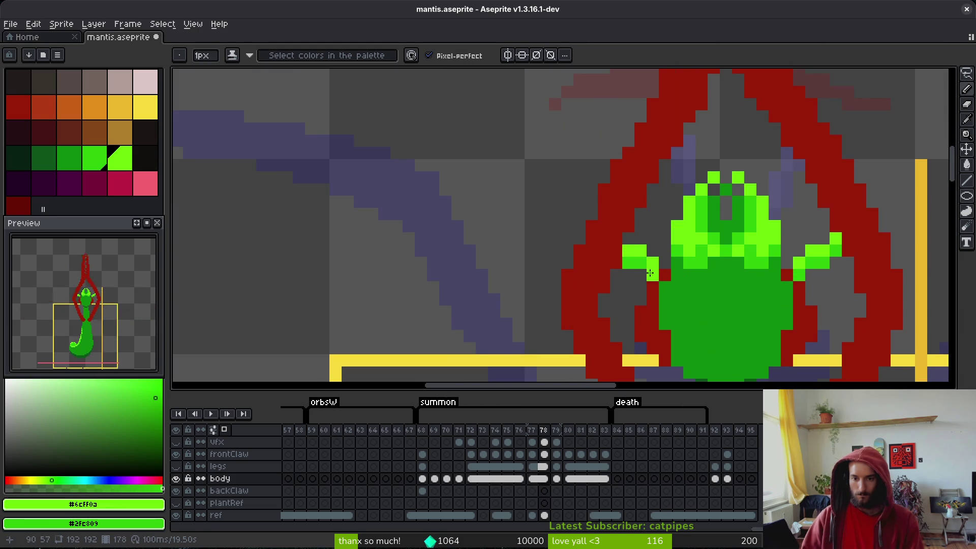
scroll(763, 328, down, 5)
- On frame 77, recolour the claw pixels darker green and erase the stray ones
key(alt+comma)
key(alt+comma)
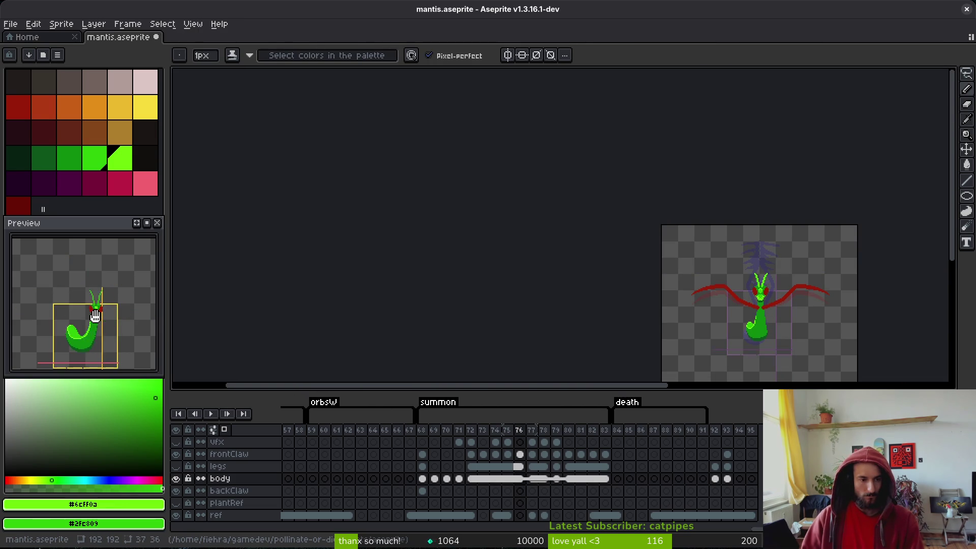
scroll(758, 295, up, 5)
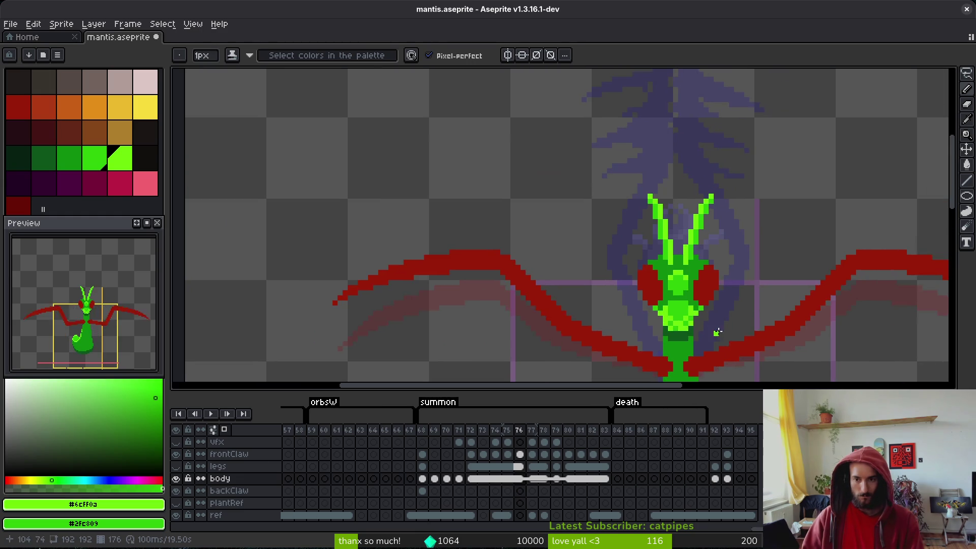
key(alt+period)
scroll(641, 260, up, 2)
scroll(642, 259, up, 3)
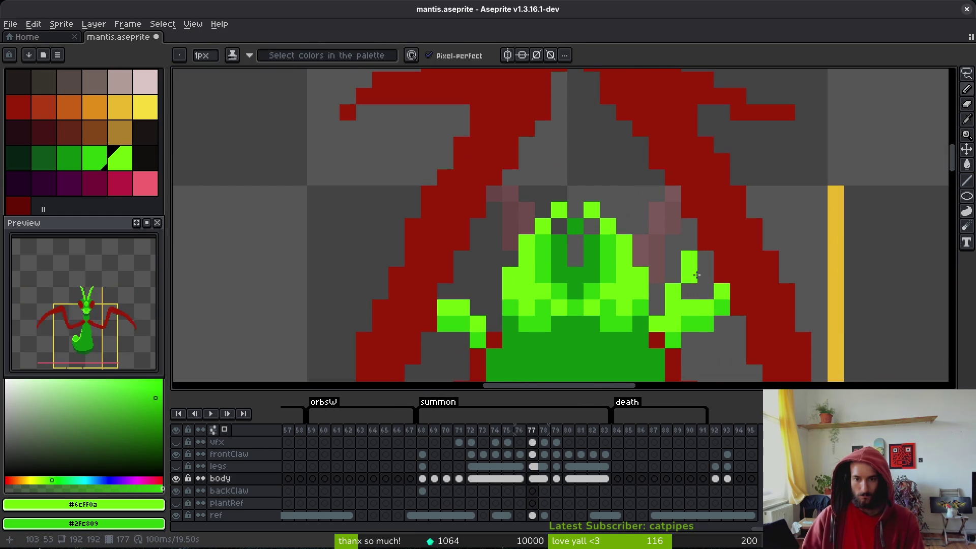
right_click(700, 273)
right_click(677, 311)
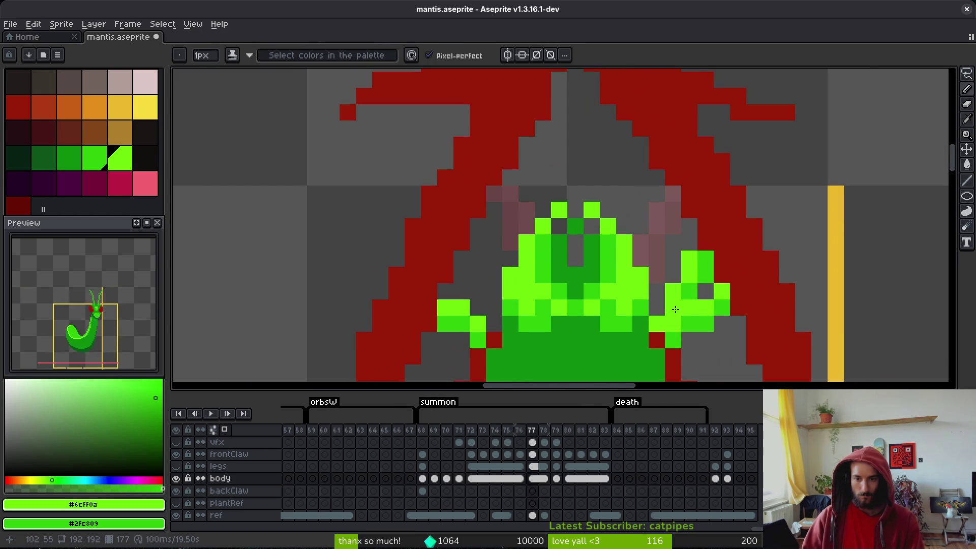
right_click(686, 309)
key(e)
click(673, 324)
drag(689, 324, 706, 324)
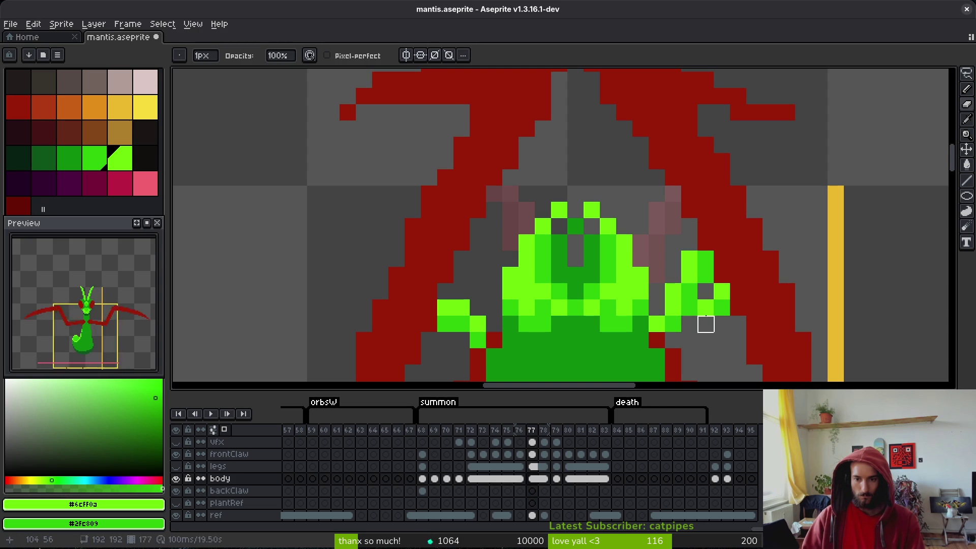
key(b)
- Add bright-green pixels near the claws, undo the left-claw extension, and save
click(709, 323)
scroll(710, 322, down, 4)
scroll(711, 320, up, 3)
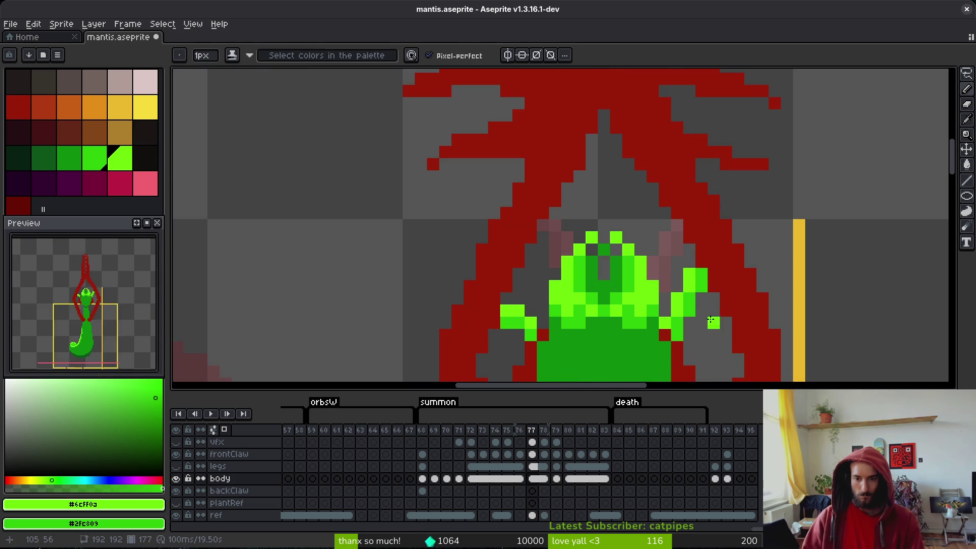
scroll(715, 326, down, 3)
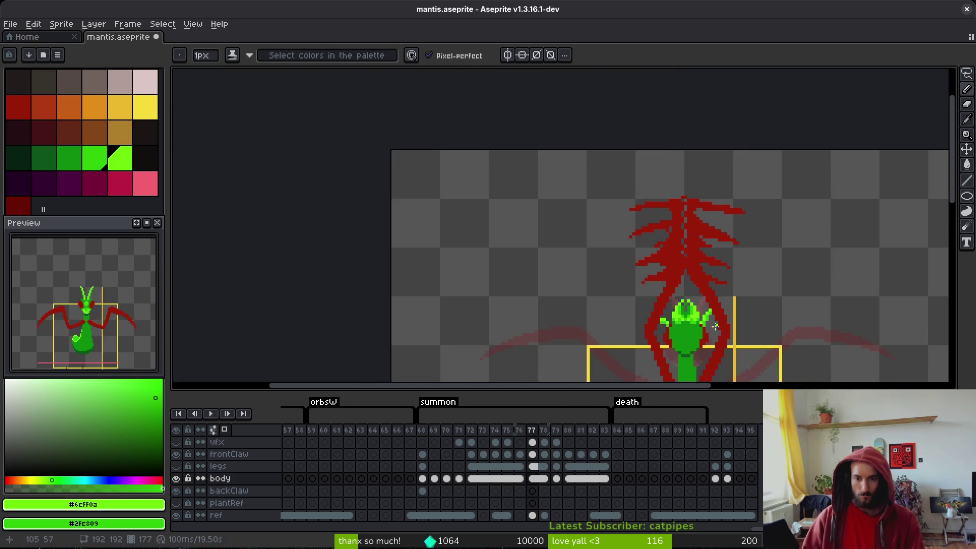
scroll(718, 320, up, 3)
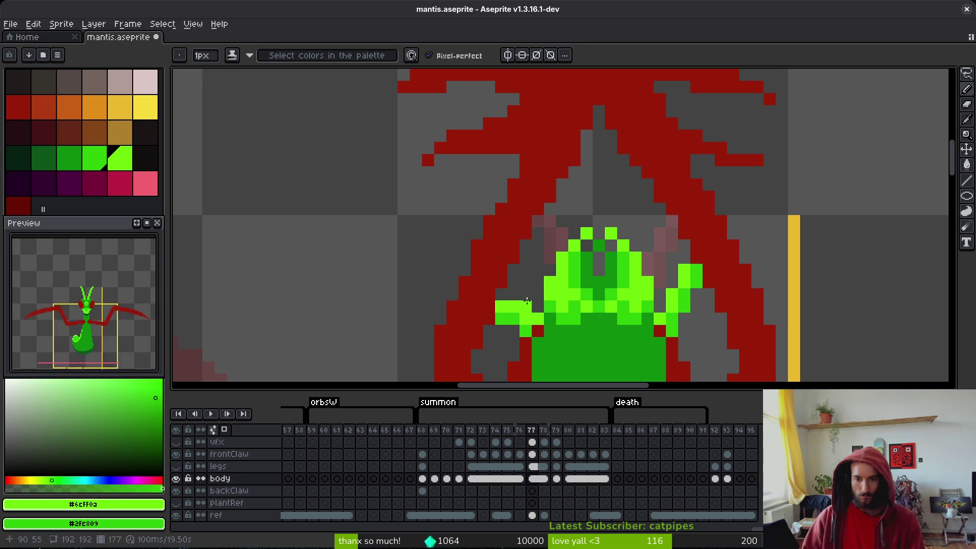
mouse_move(527, 300)
mouse_down()
mouse_move(514, 277)
mouse_move(525, 319)
mouse_move(501, 306)
mouse_up()
key(ctrl+z)
key(e)
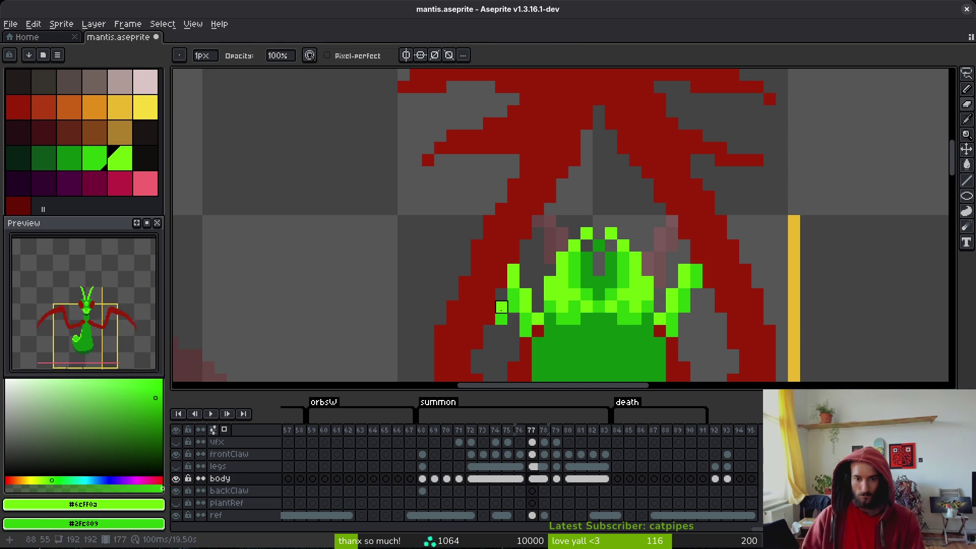
key(ctrl+s)
- Add a bright-green pixel to the right claw and save the sprite
scroll(633, 353, down, 3)
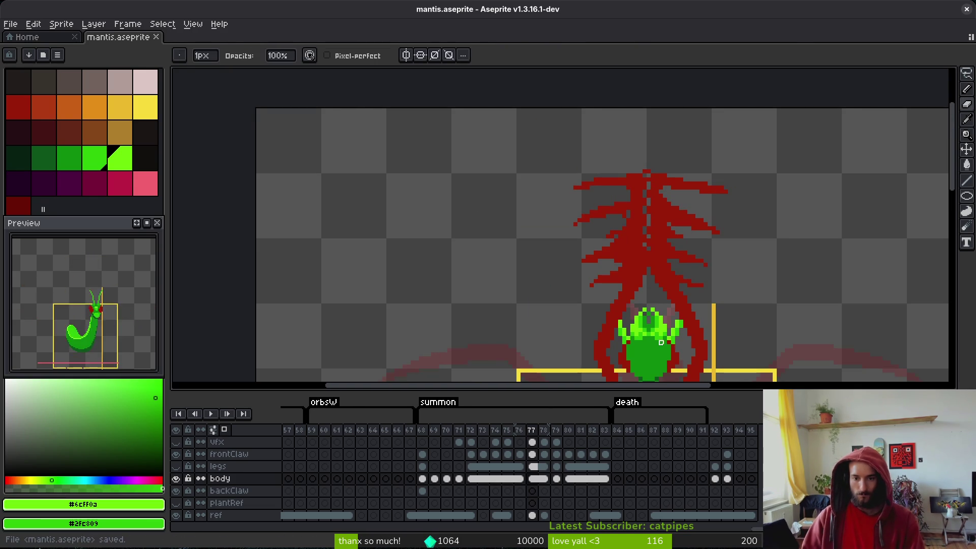
scroll(634, 263, up, 1)
scroll(634, 263, down, 1)
key(b)
scroll(656, 255, up, 5)
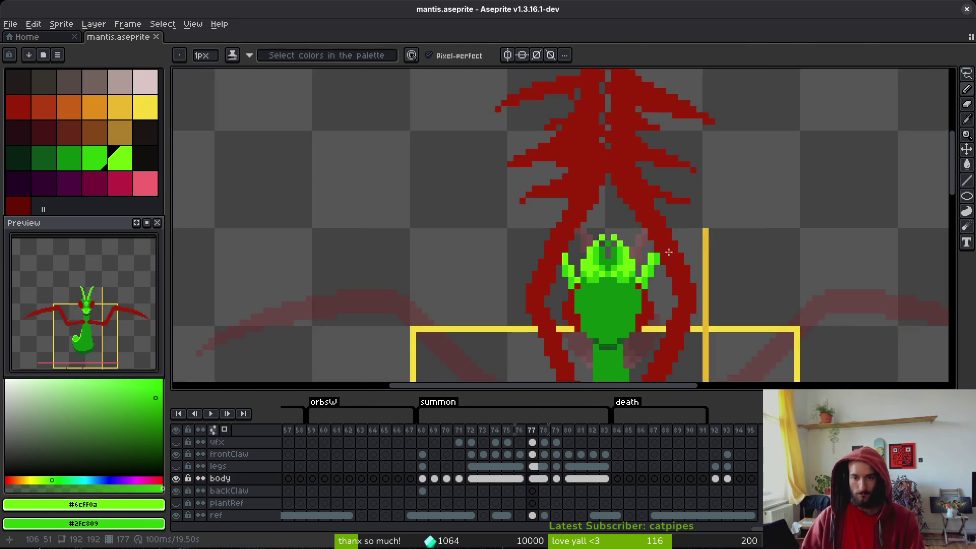
click(620, 232)
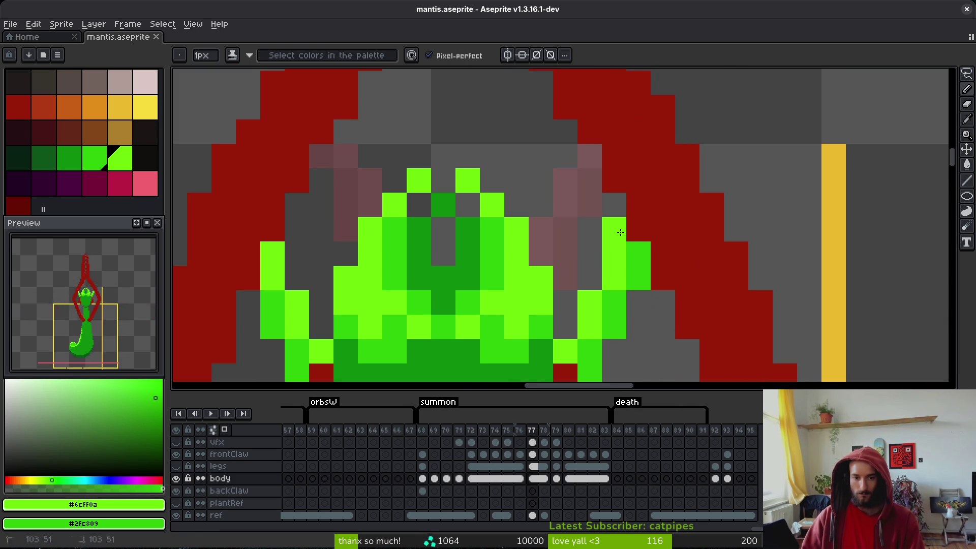
scroll(620, 233, down, 5)
key(ctrl+s)
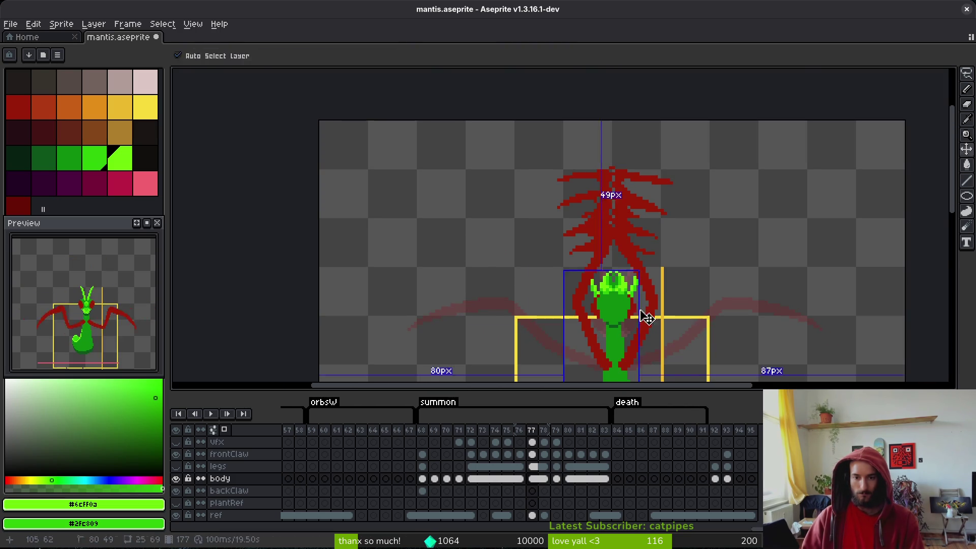
- Erase the green claw pixels beside the head and body, then save mantis.aseprite
scroll(644, 308, down, 3)
scroll(642, 305, up, 4)
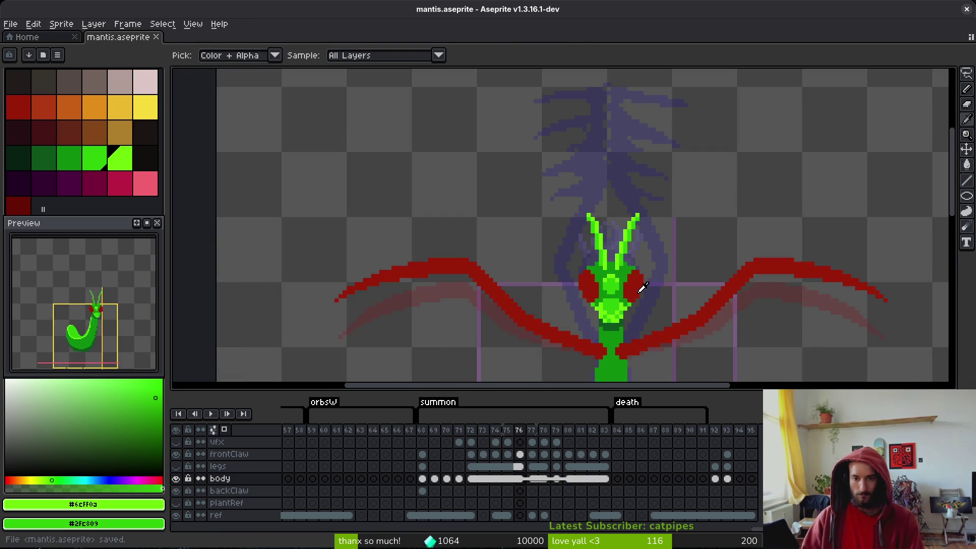
scroll(637, 293, up, 3)
click(641, 263)
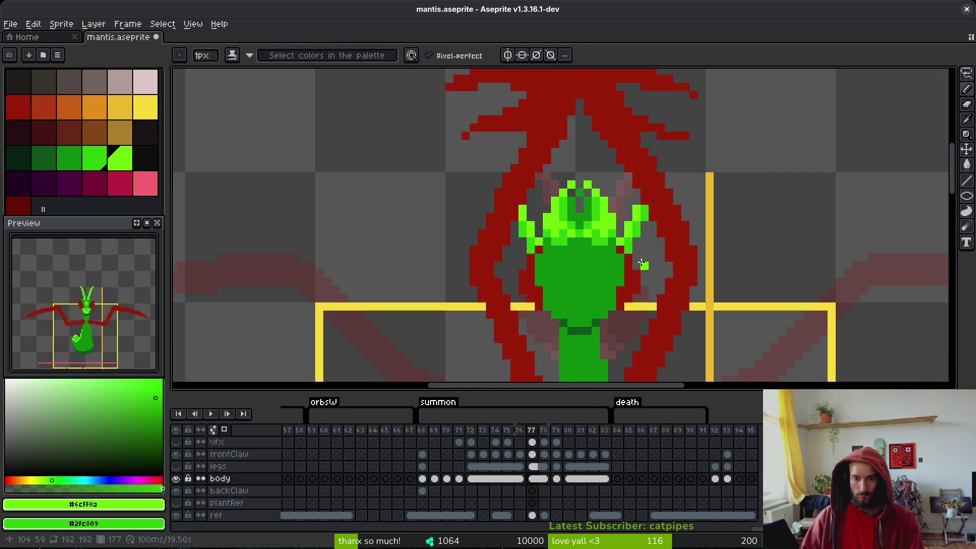
key(e)
mouse_move(651, 249)
mouse_down()
mouse_move(623, 234)
mouse_move(636, 210)
mouse_move(637, 230)
mouse_up()
click(531, 250)
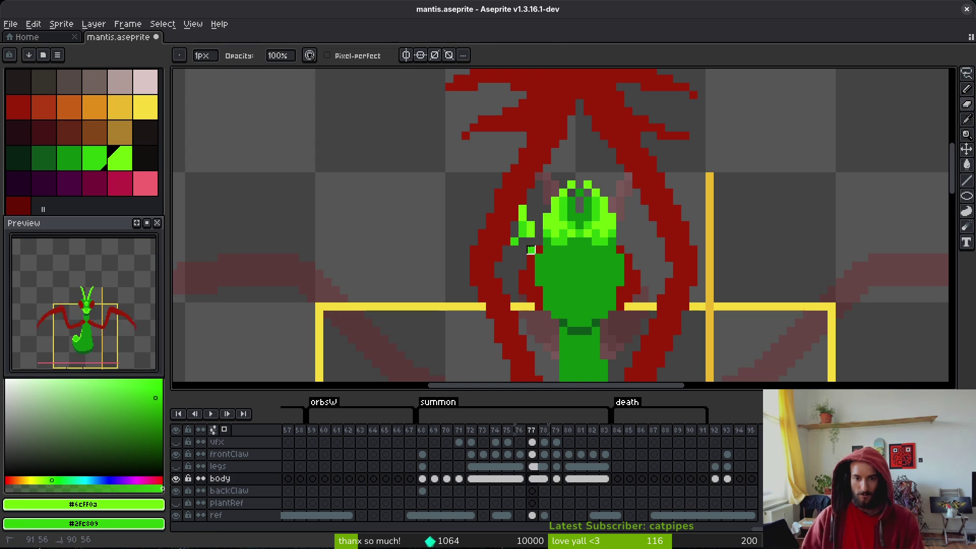
key(ctrl+s)
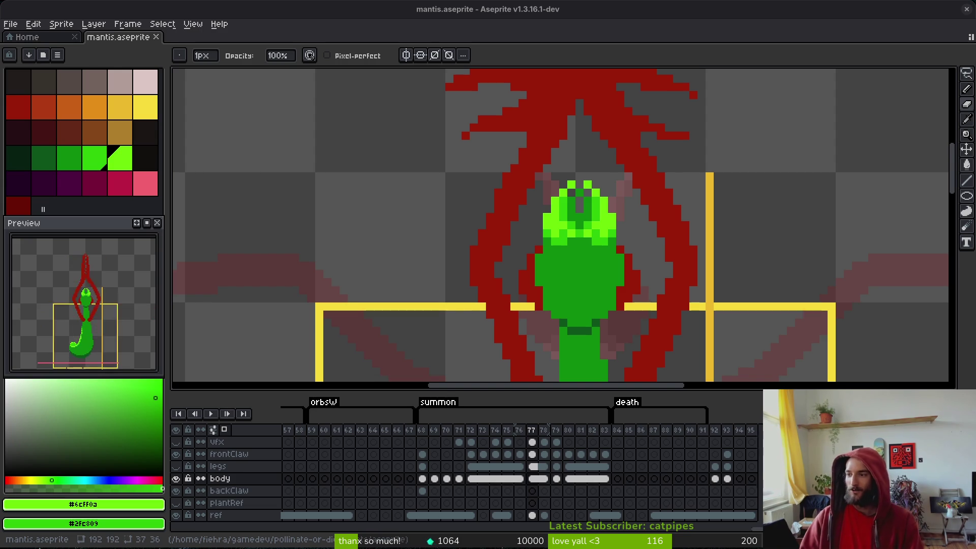
- Save, set the darker body green as second colour, and compare neighbouring frames before returning to 77
key(ctrl+s)
scroll(638, 262, down, 3)
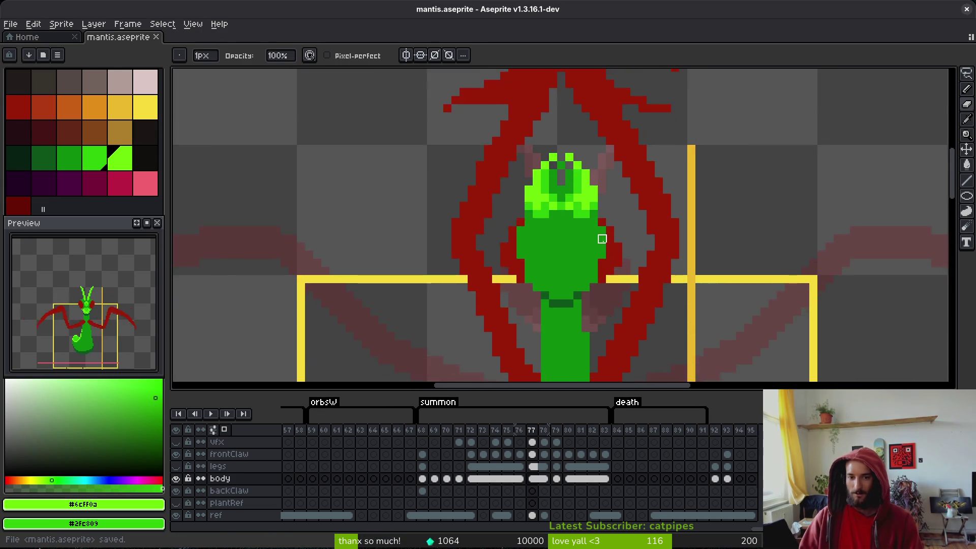
scroll(594, 229, up, 1)
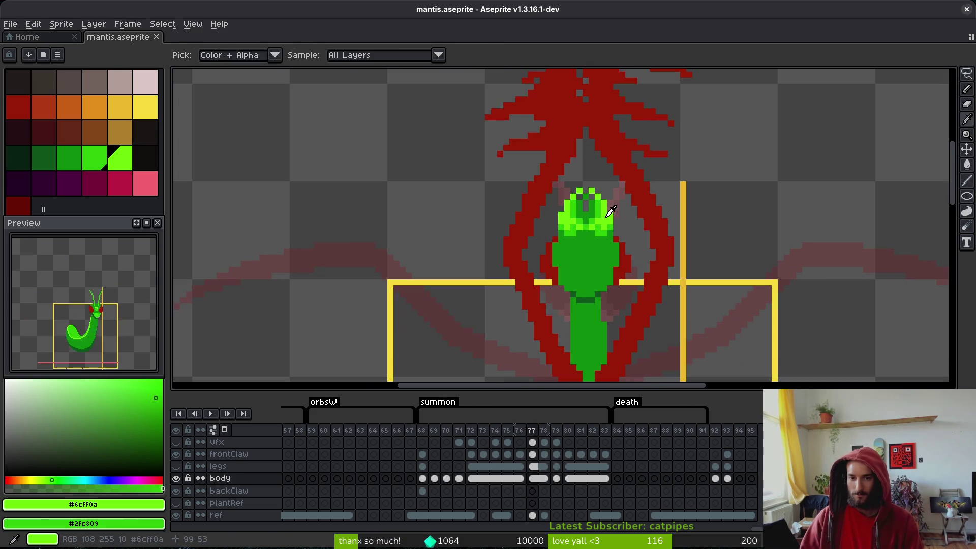
alt+right_click(610, 213)
drag(693, 264, 663, 250)
key(Right)
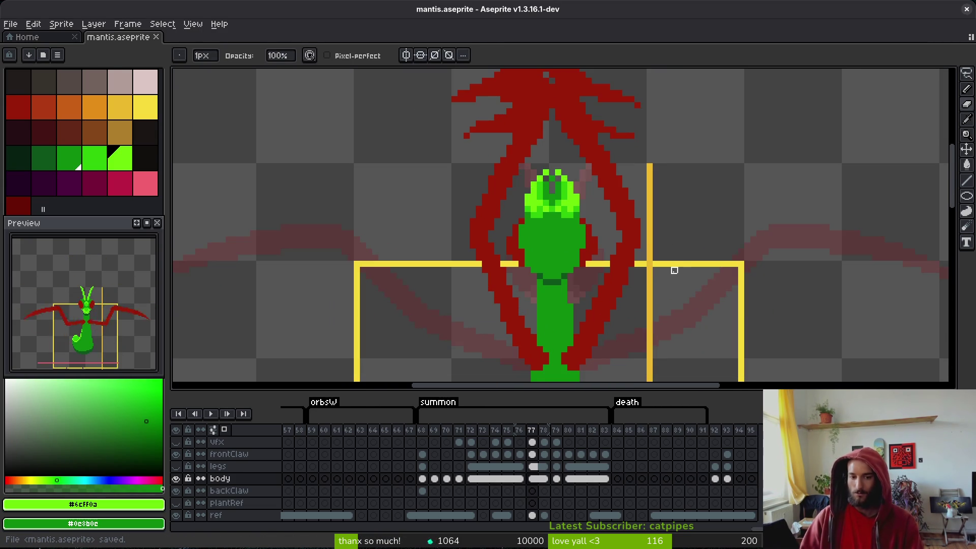
key(i)
key(Right)
key(Left)
key(Right)
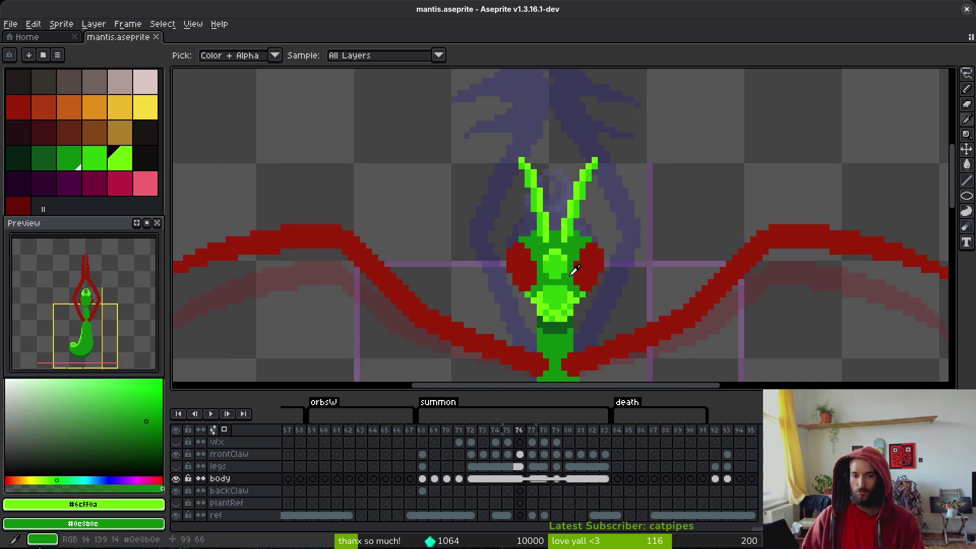
key(Left)
key(Right)
key(Left)
key(Left)
key(b)
scroll(570, 234, up, 1)
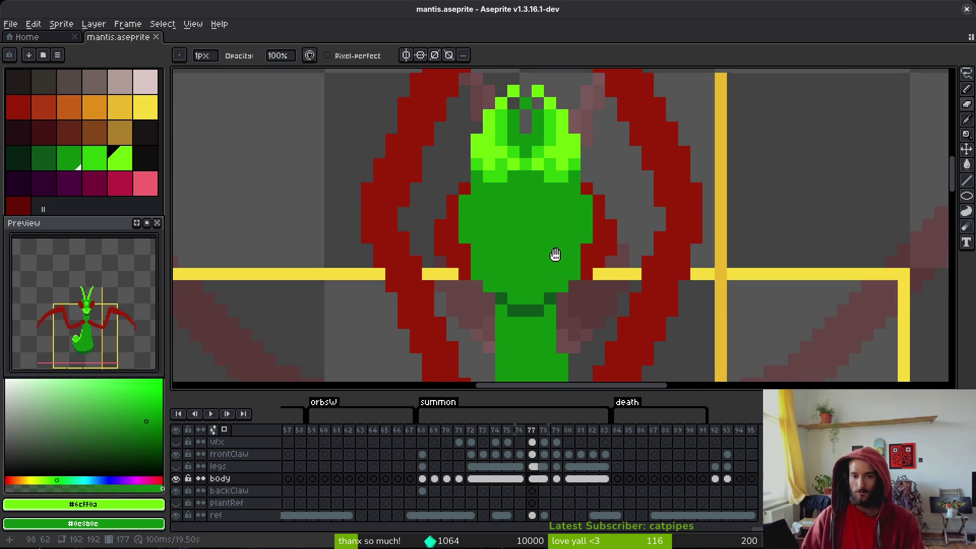
scroll(508, 213, down, 2)
scroll(524, 254, up, 2)
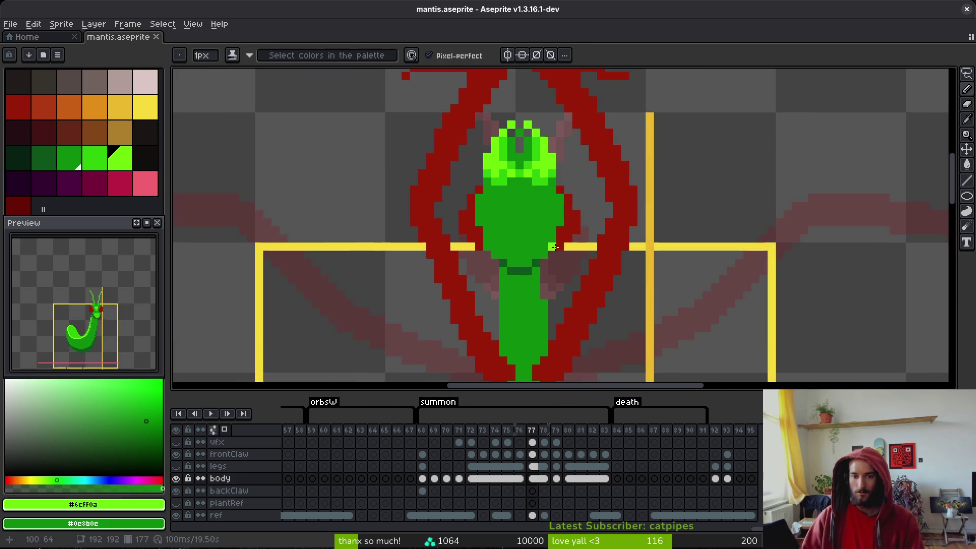
- Pick #0d541b and complete the dark outline across the lower body, then save
key(i)
alt+click(527, 265)
scroll(489, 225, up, 1)
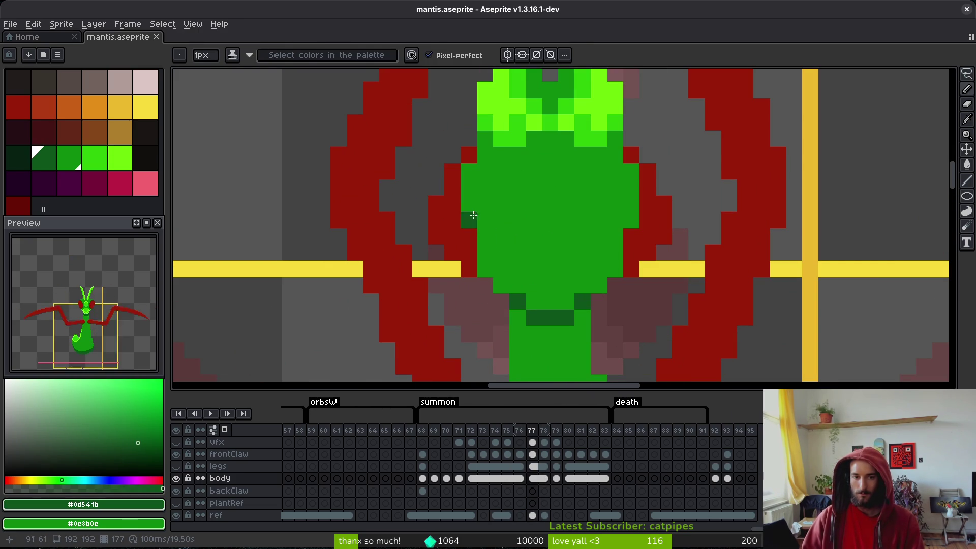
mouse_move(469, 203)
mouse_down()
mouse_move(554, 254)
mouse_move(616, 234)
mouse_move(631, 219)
mouse_up()
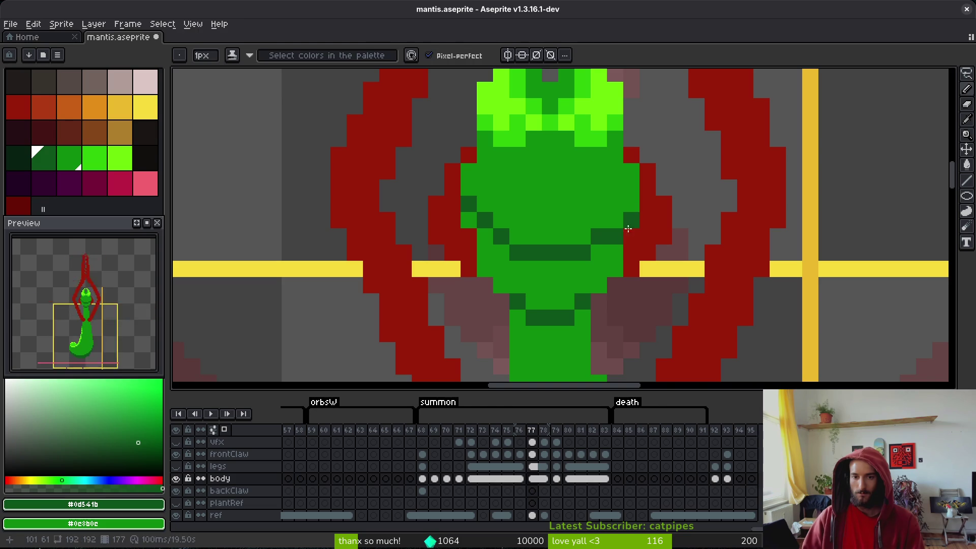
key(g)
click(556, 276)
scroll(556, 276, down, 3)
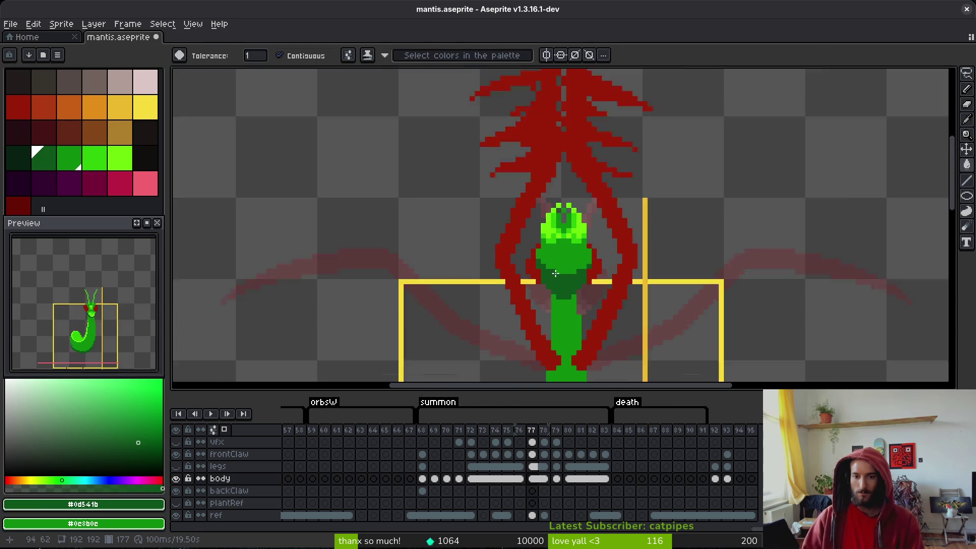
scroll(555, 273, up, 3)
key(b)
click(626, 258)
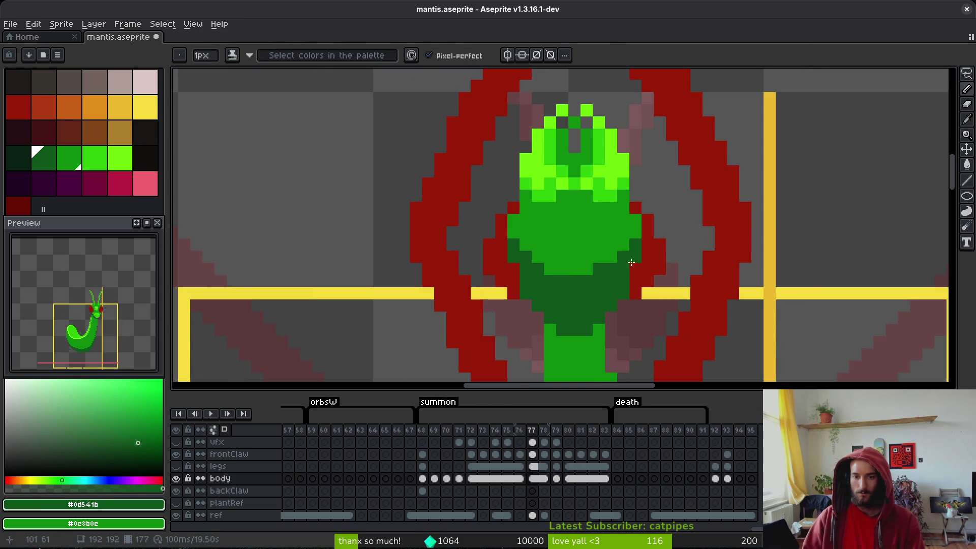
key(ctrl+s)
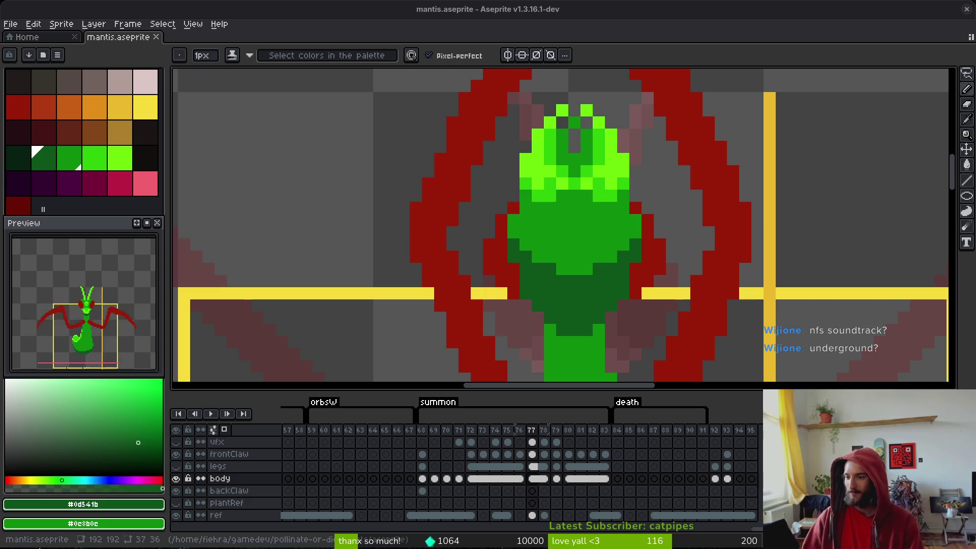
- Recentre the mantis, accidentally clear frame 77's body, and save from frame 76
scroll(671, 357, down, 5)
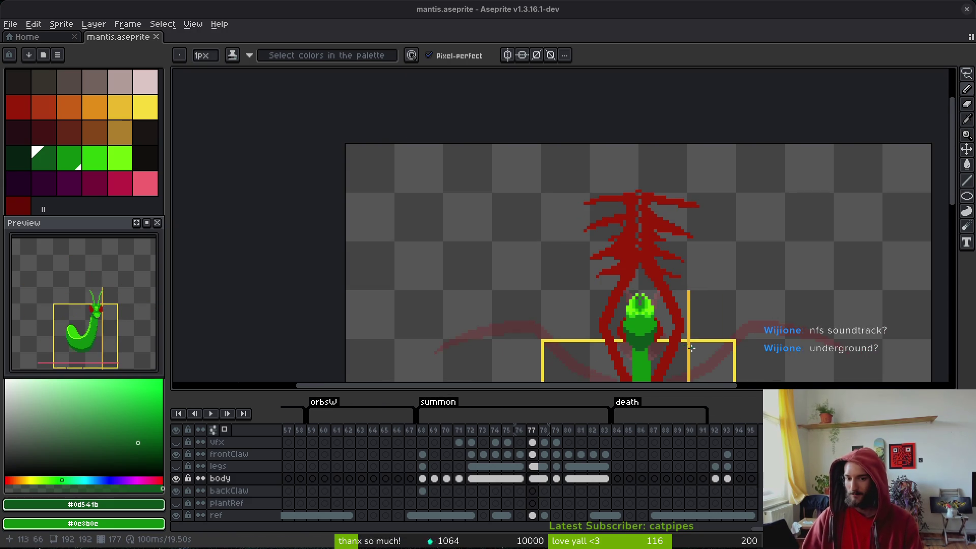
drag(691, 347, 660, 322)
key(Delete)
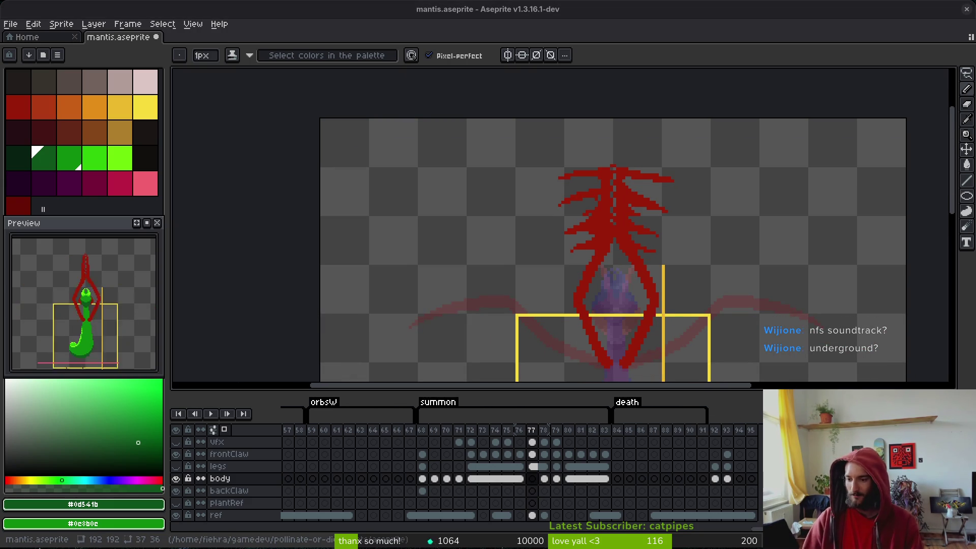
key(Left)
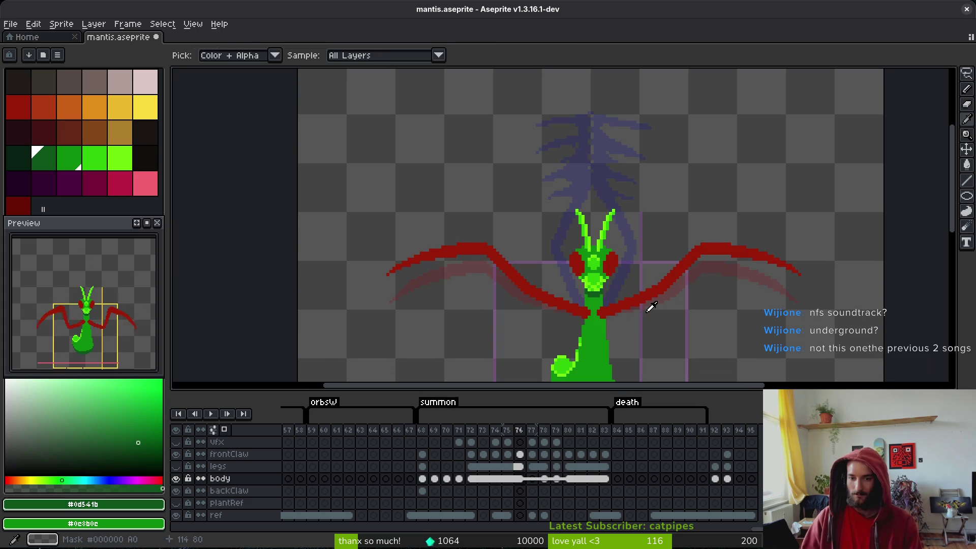
key(ctrl+s)
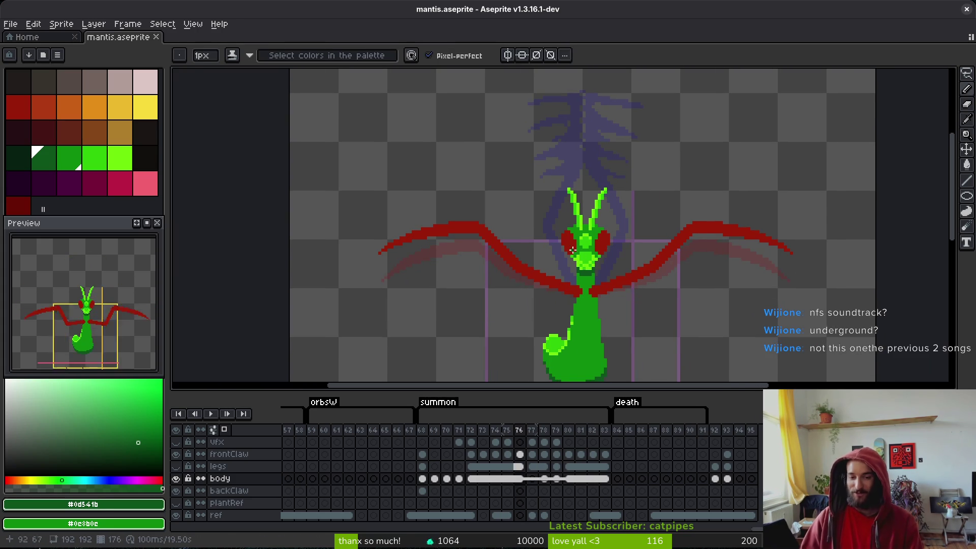
- Return to frame 77, undo twice to restore the body and curled tail, and save
scroll(635, 269, up, 2)
key(Right)
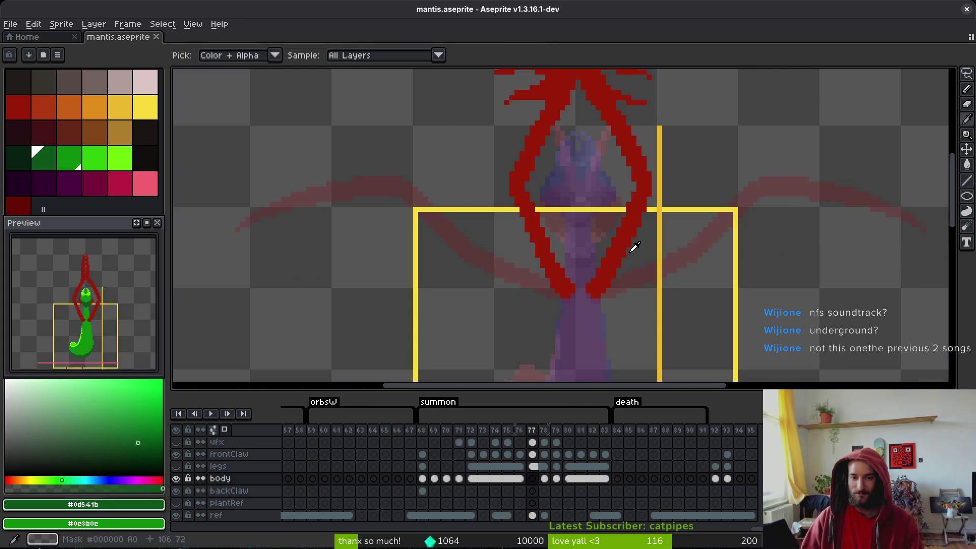
key(ctrl+z)
scroll(632, 269, down, 2)
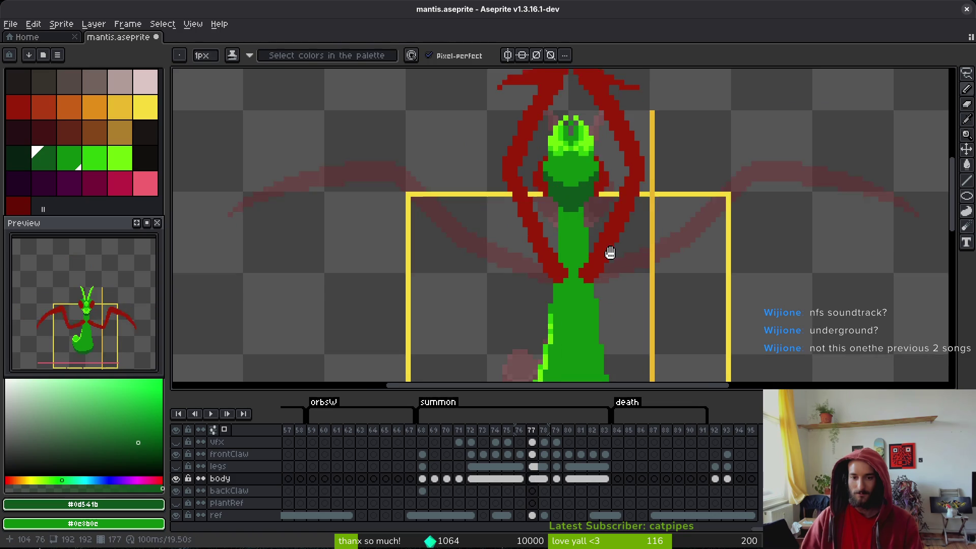
key(ctrl+z)
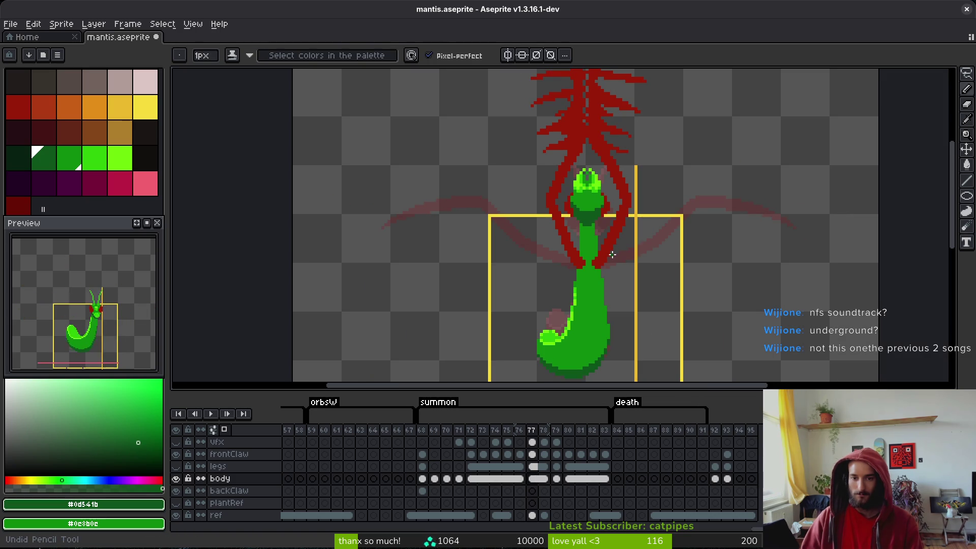
scroll(612, 254, down, 1)
key(ctrl+s)
scroll(593, 220, up, 5)
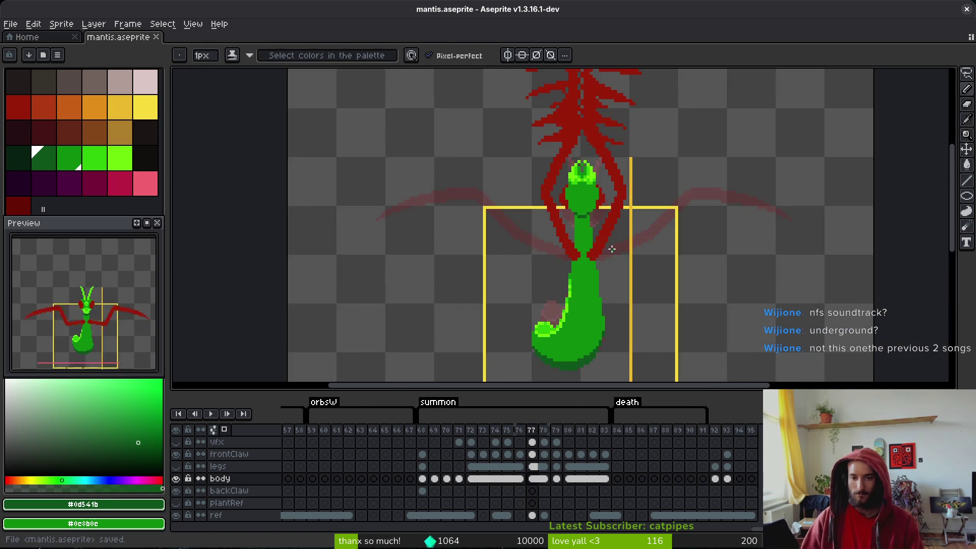
- Marquee-select the mantis head, nudge it down one pixel, and deselect
key(m)
scroll(592, 220, down, 3)
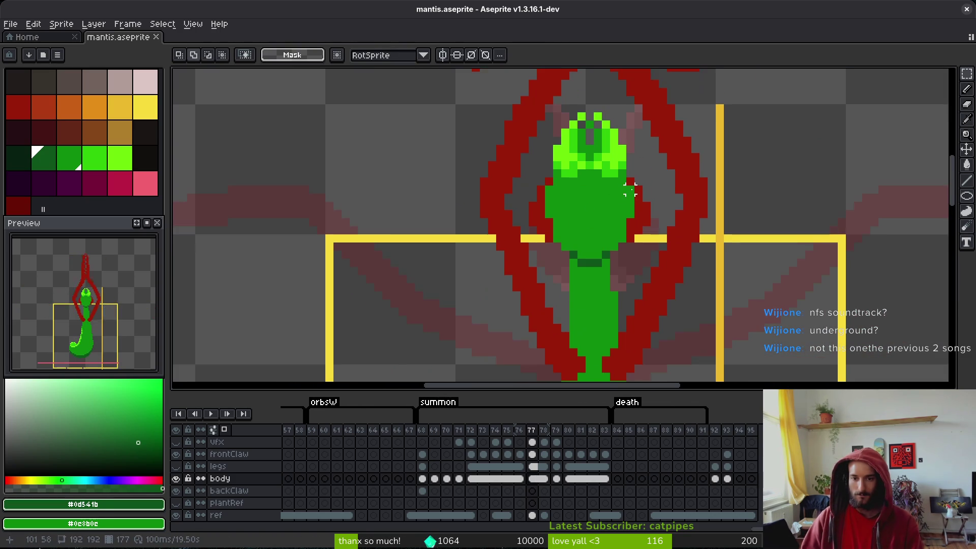
scroll(638, 155, up, 2)
mouse_move(638, 155)
mouse_down()
mouse_move(491, 207)
mouse_move(501, 222)
mouse_move(494, 228)
mouse_up()
key(Down)
key(ctrl+d)
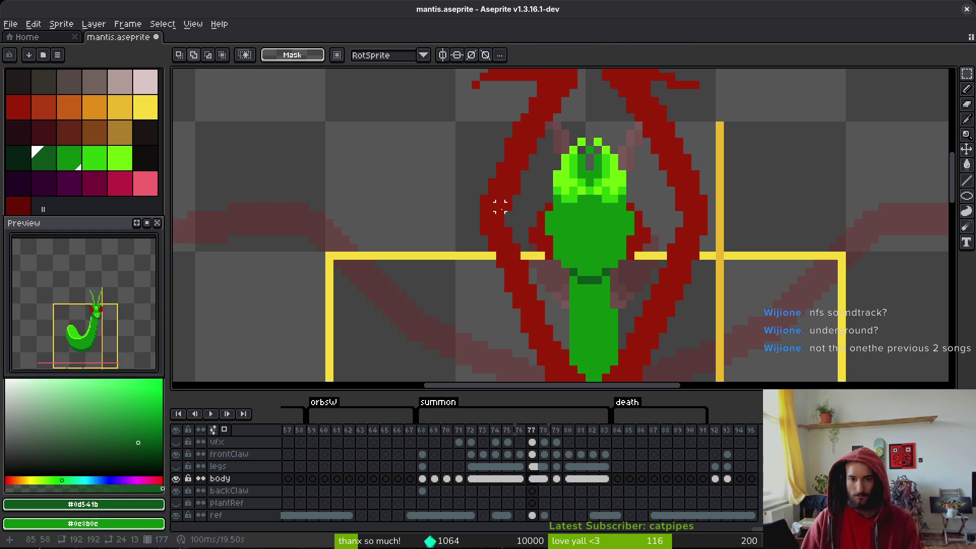
- Pick the red claw colour from the canvas and pencil red pixels along the claws
scroll(646, 256, up, 3)
key(b)
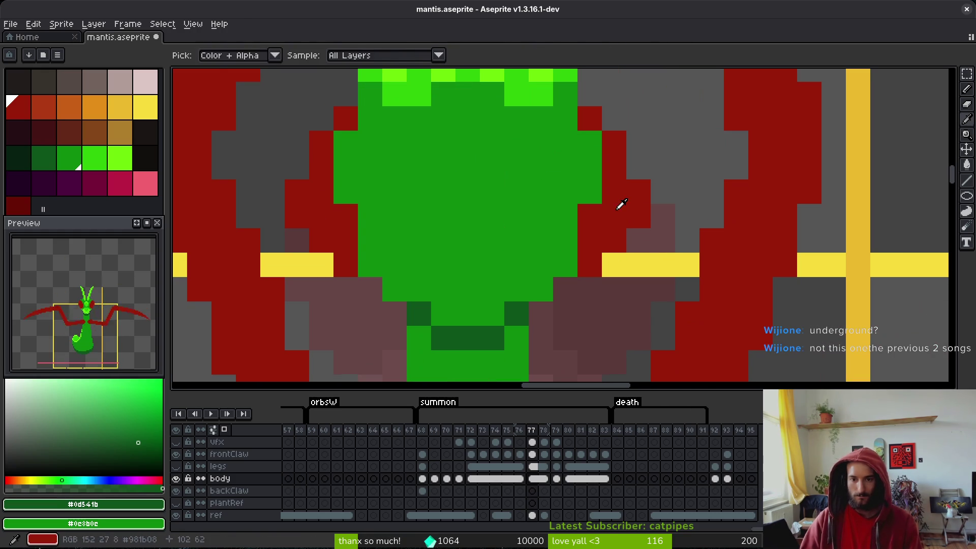
alt+click(619, 207)
click(574, 292)
click(312, 267)
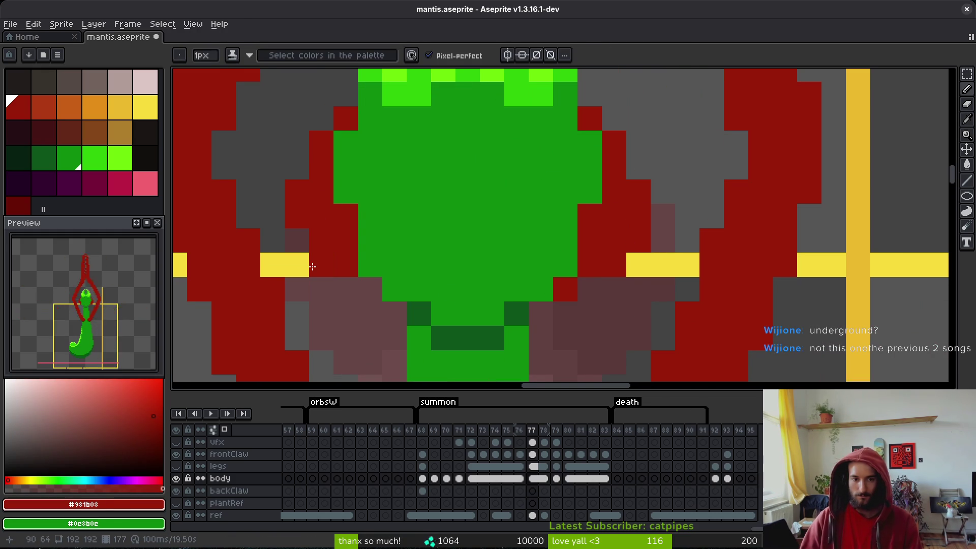
drag(345, 288, 370, 289)
scroll(583, 303, down, 3)
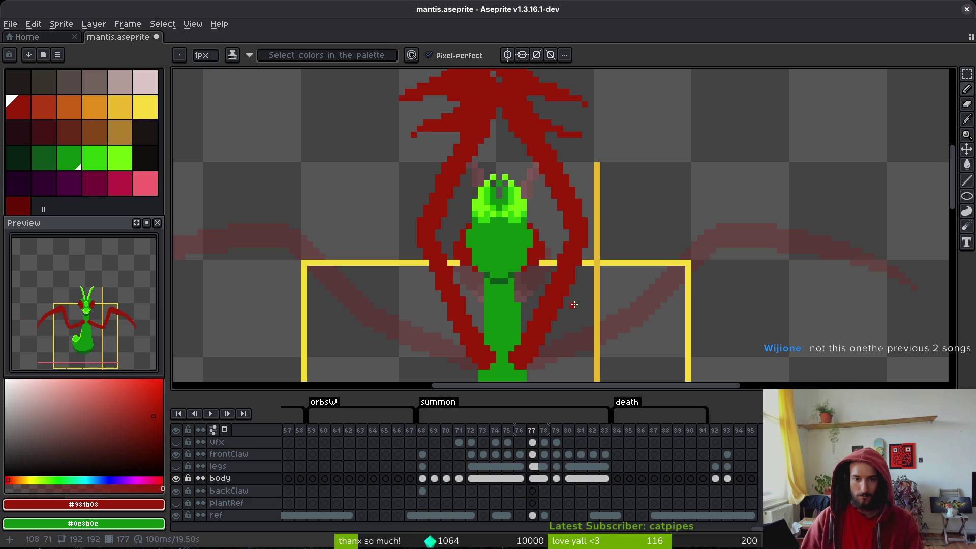
scroll(574, 304, up, 3)
click(422, 241)
click(713, 240)
click(666, 241)
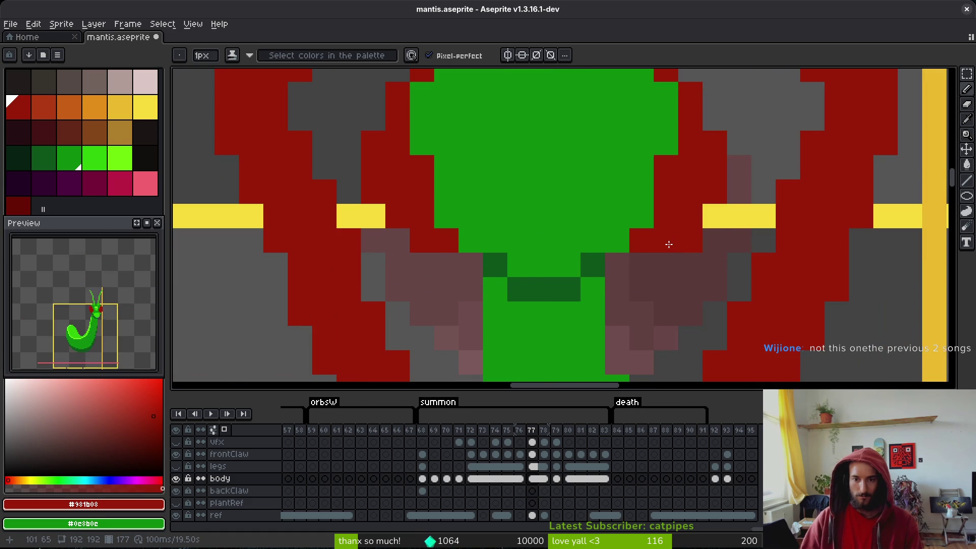
scroll(717, 260, down, 3)
scroll(718, 260, down, 2)
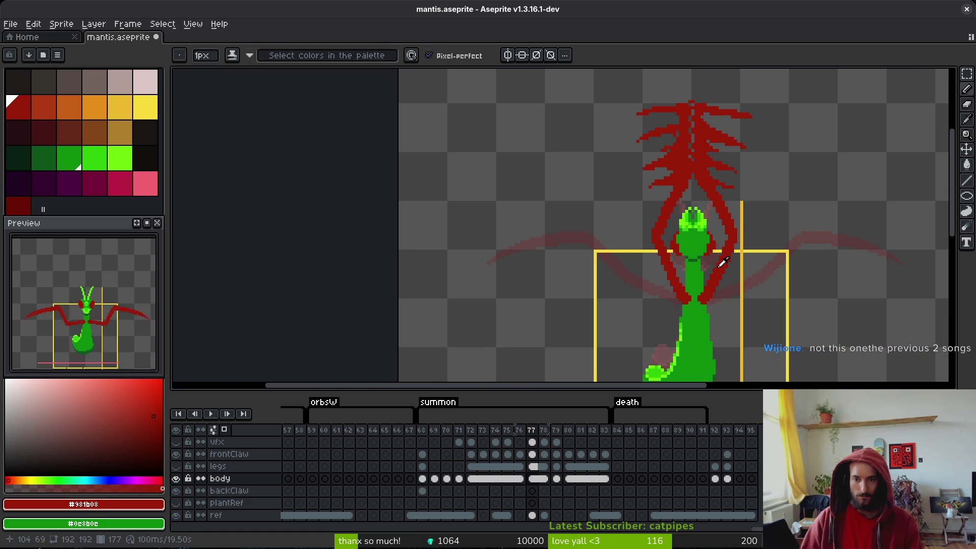
- Flip between frames 76 and 77 to compare the raised claws
key(comma)
key(period)
key(comma)
key(period)
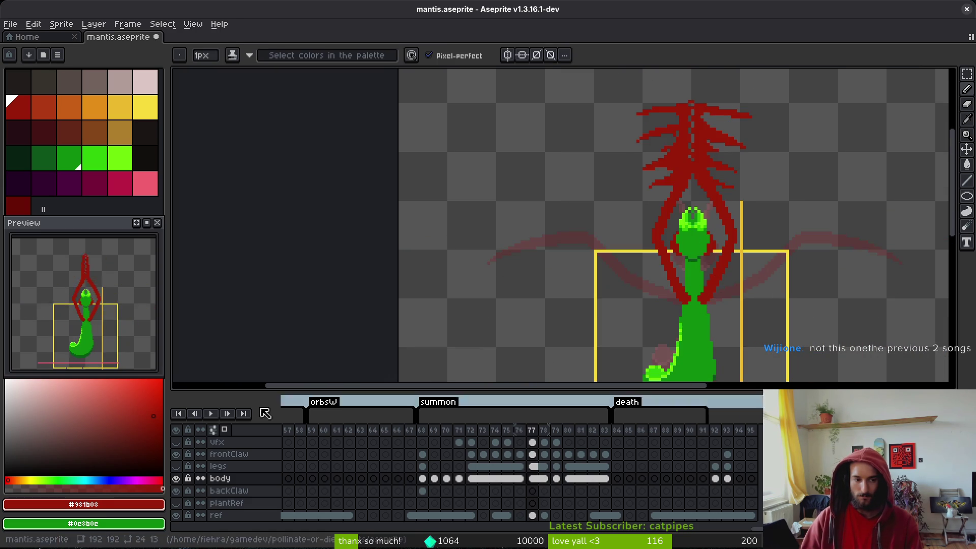
scroll(101, 321, up, 2)
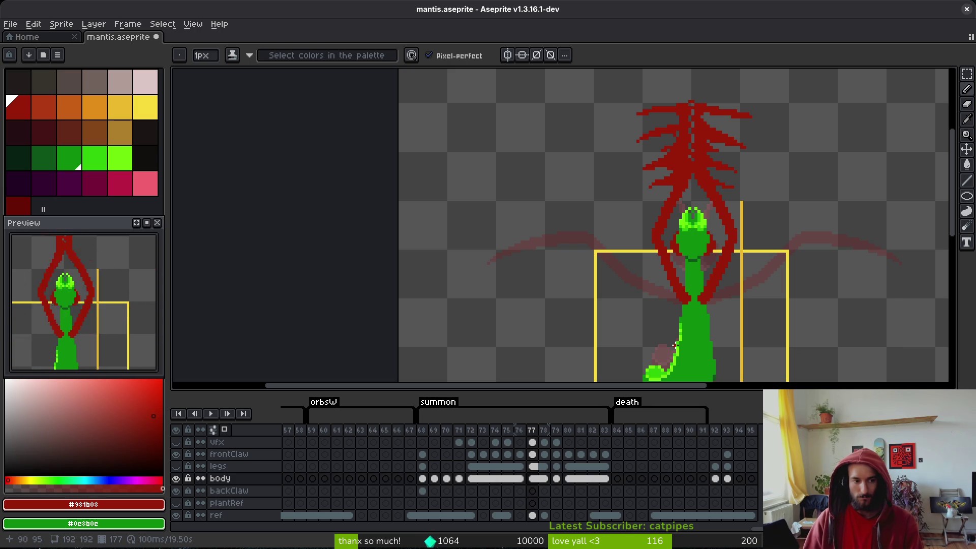
scroll(675, 346, up, 5)
scroll(721, 320, down, 2)
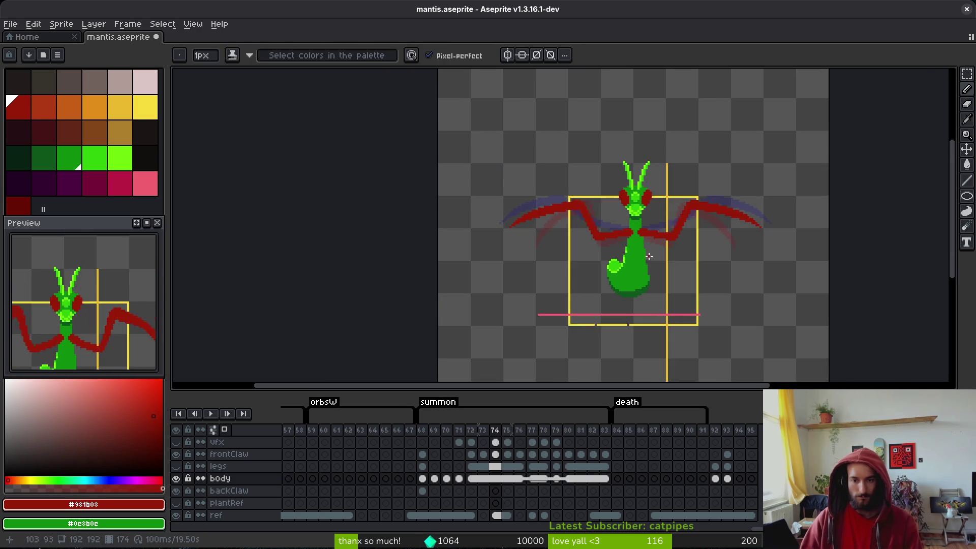
- Step through summon frames 74 to 81 and play back the animation
key(Right)
key(Right)
key(Right)
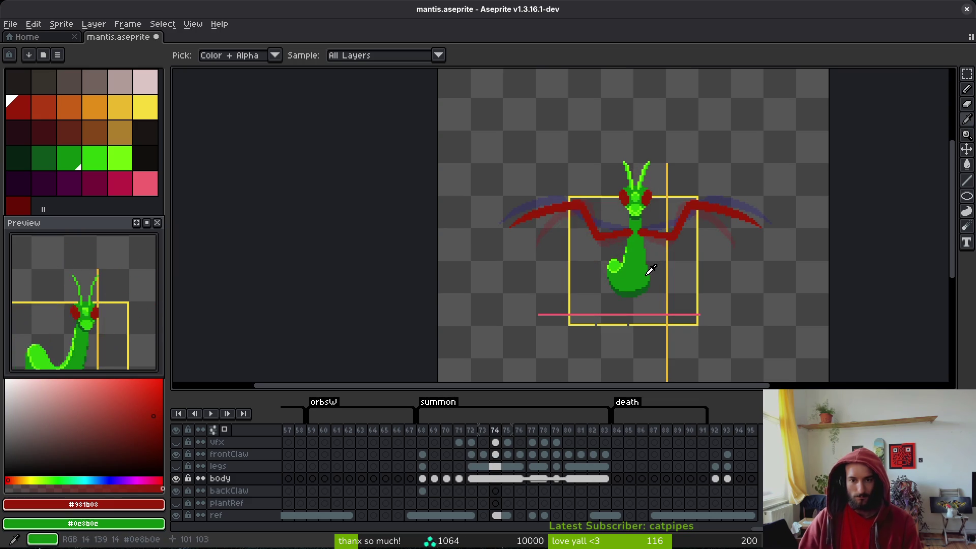
key(Left)
key(Left)
key(Left)
key(Left)
key(Right)
key(Right)
key(Right)
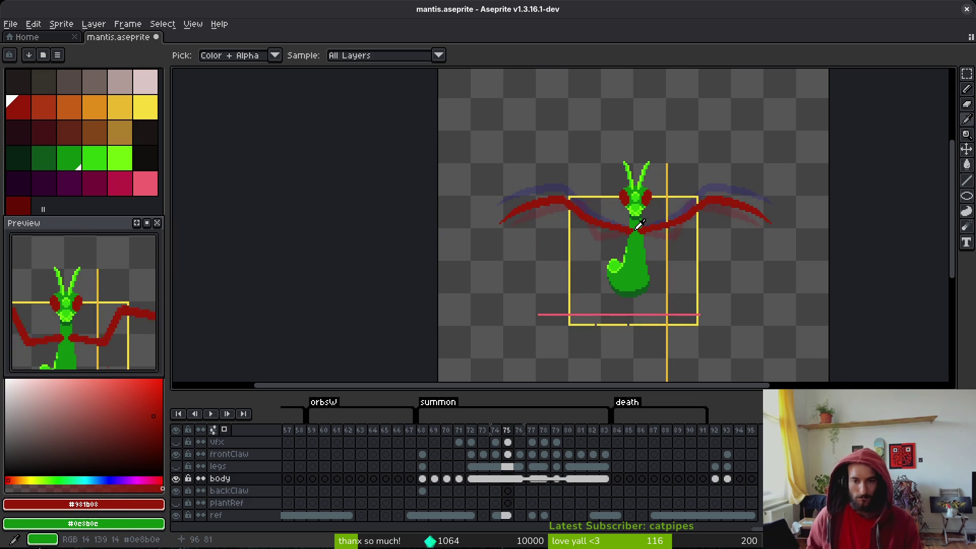
key(Left)
key(Right)
key(Right)
key(Right)
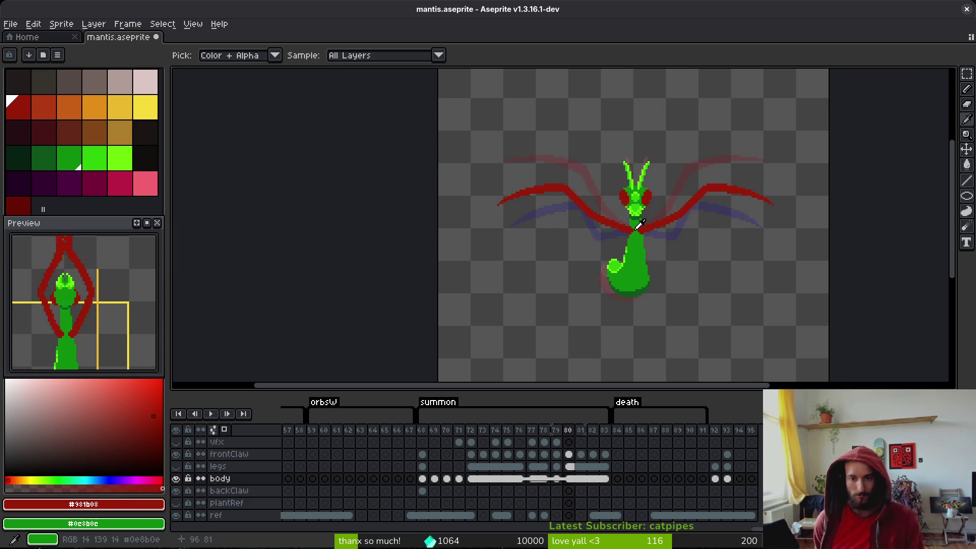
key(Right)
key(Right)
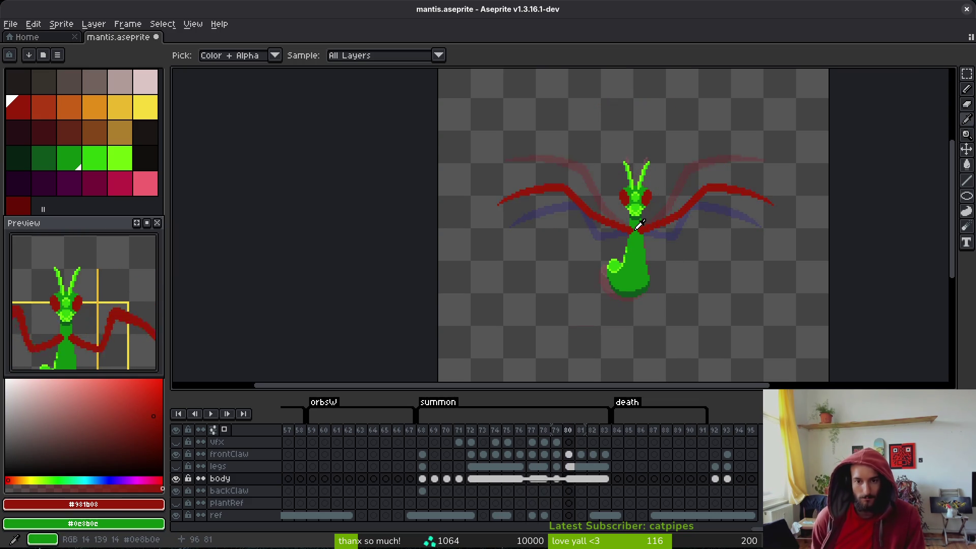
key(Left)
key(Right)
key(Right)
key(Right)
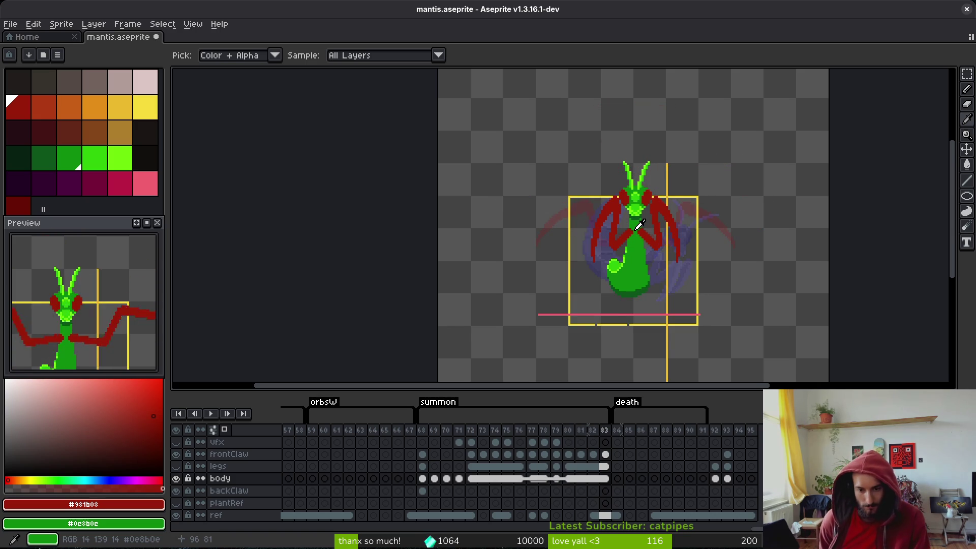
key(Left)
key(Left)
key(Left)
key(Return)
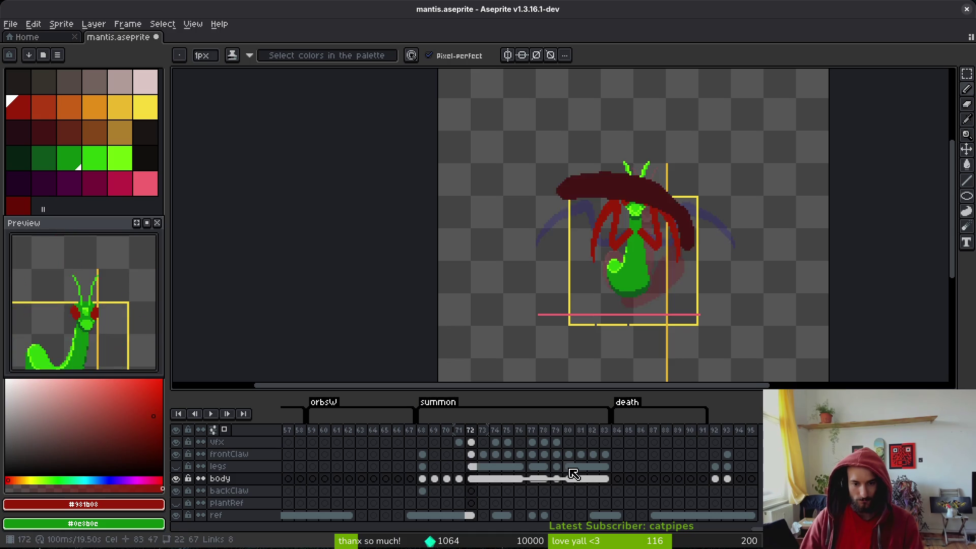
- Shift the vfx cel on frame 72 one frame later in the timeline
click(467, 443)
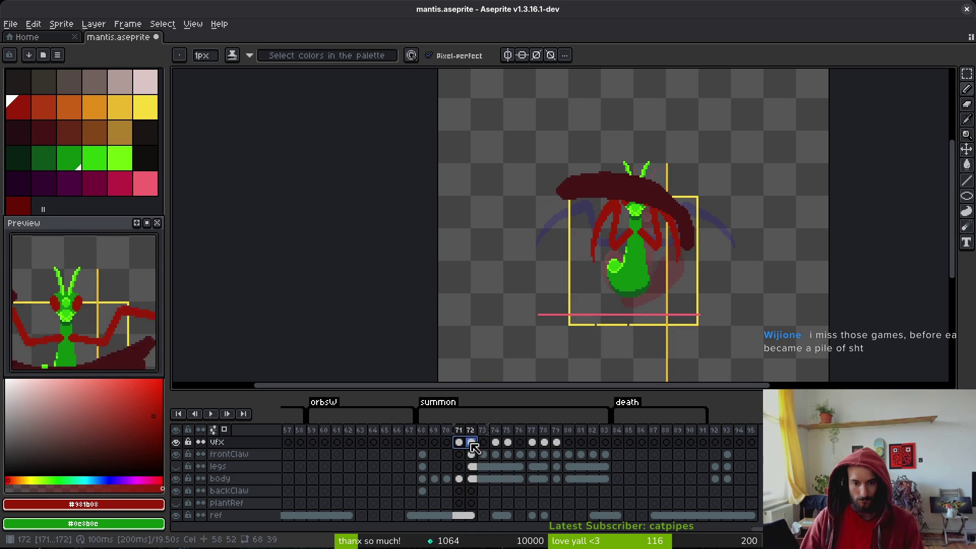
drag(477, 450, 490, 450)
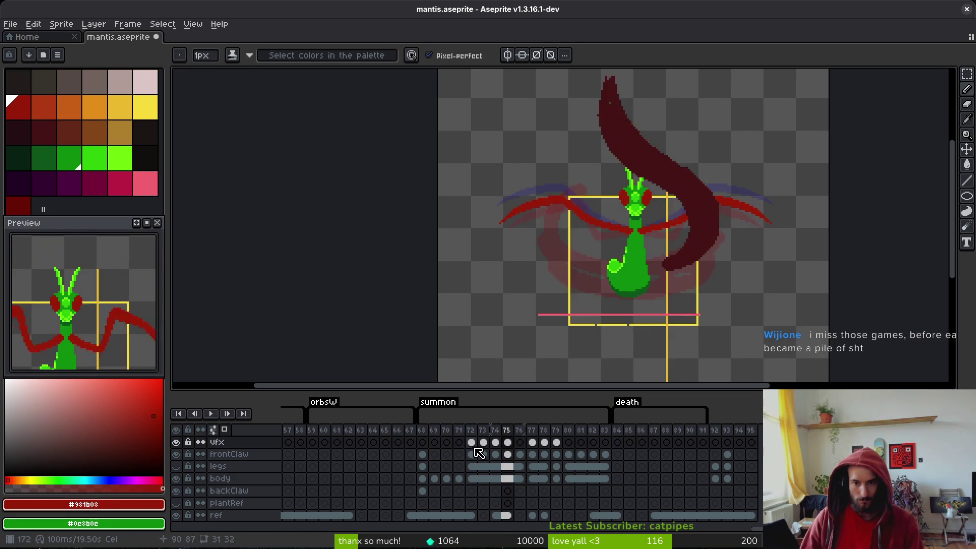
click(489, 468)
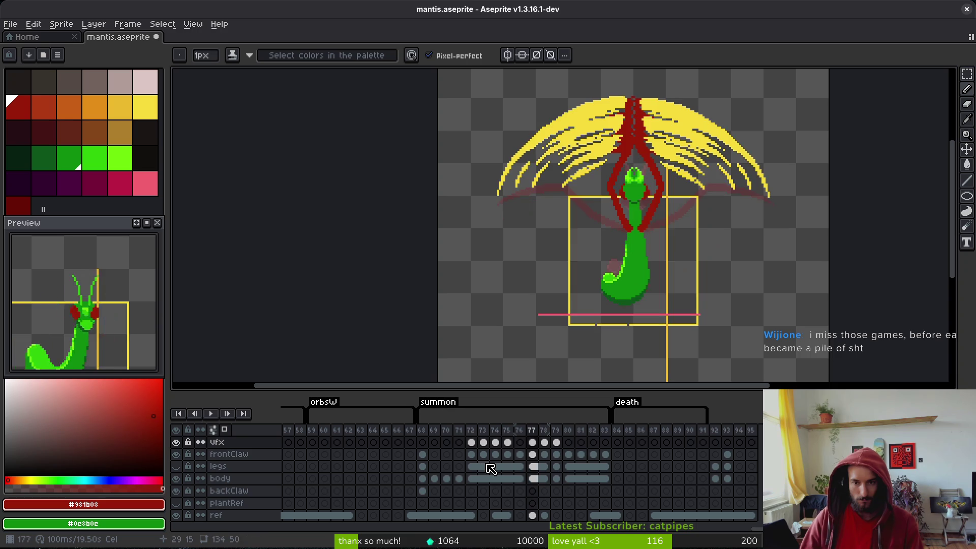
key(Right)
key(Right)
key(Left)
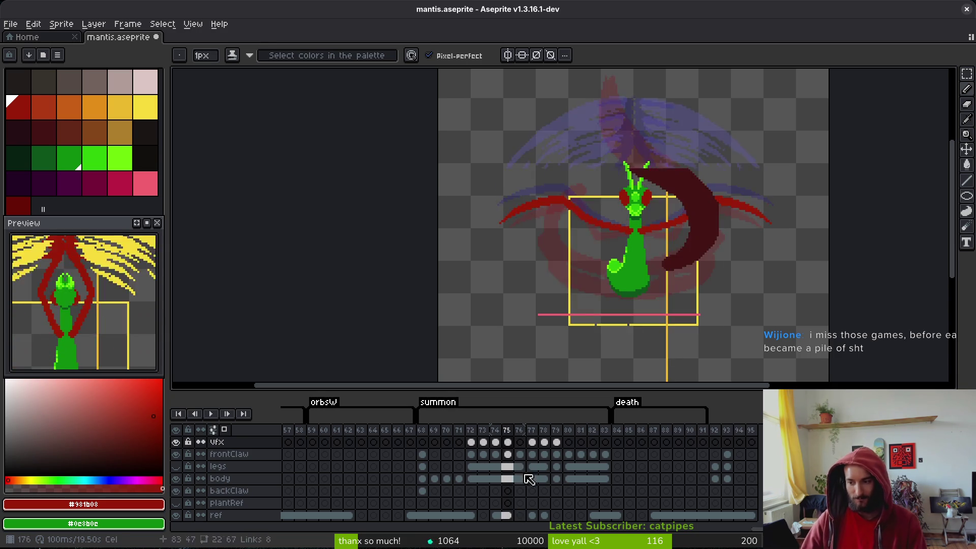
- Advance to frame 81 and save mantis.aseprite
key(i)
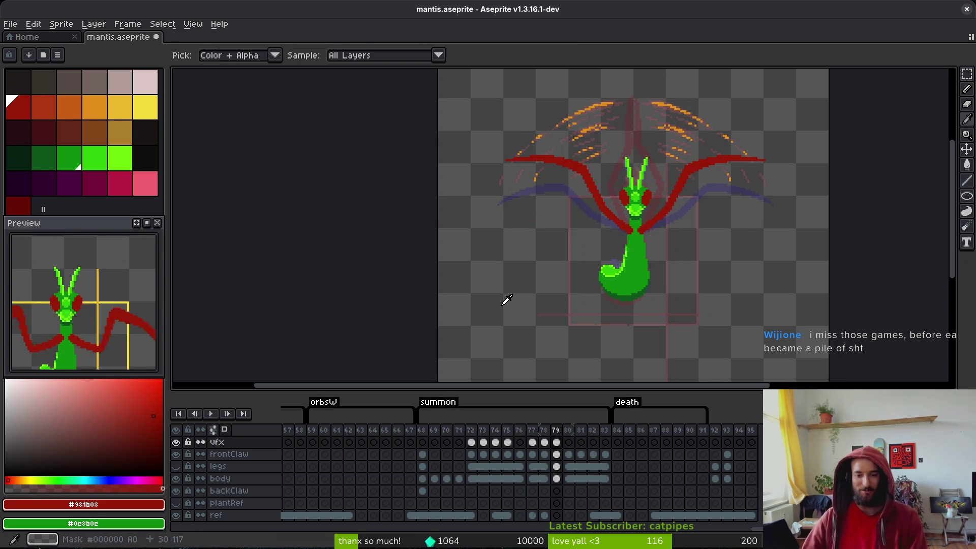
key(Right)
key(Right)
key(b)
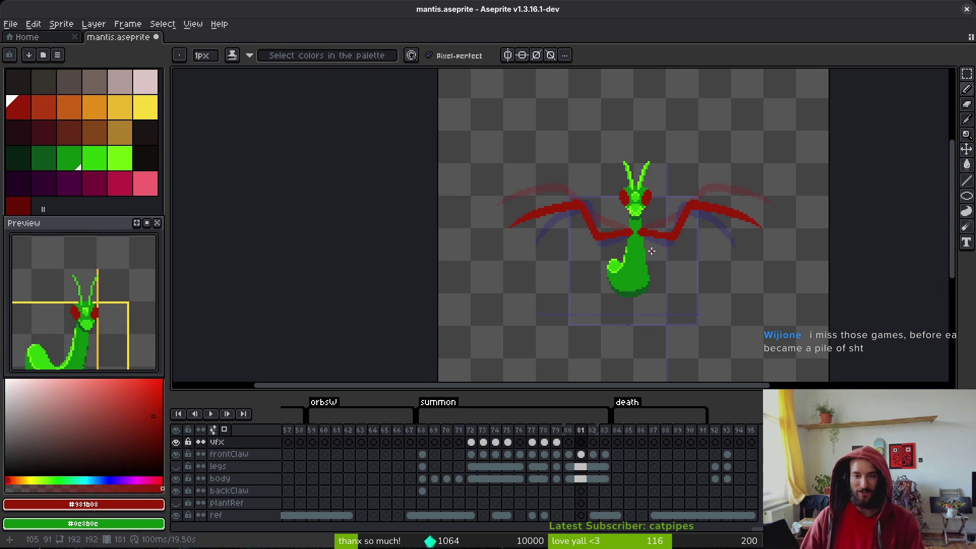
key(ctrl+s)
- Mark the ref layer cels spanning frames 72 through 90 in the timeline
scroll(643, 279, down, 1)
scroll(632, 274, up, 3)
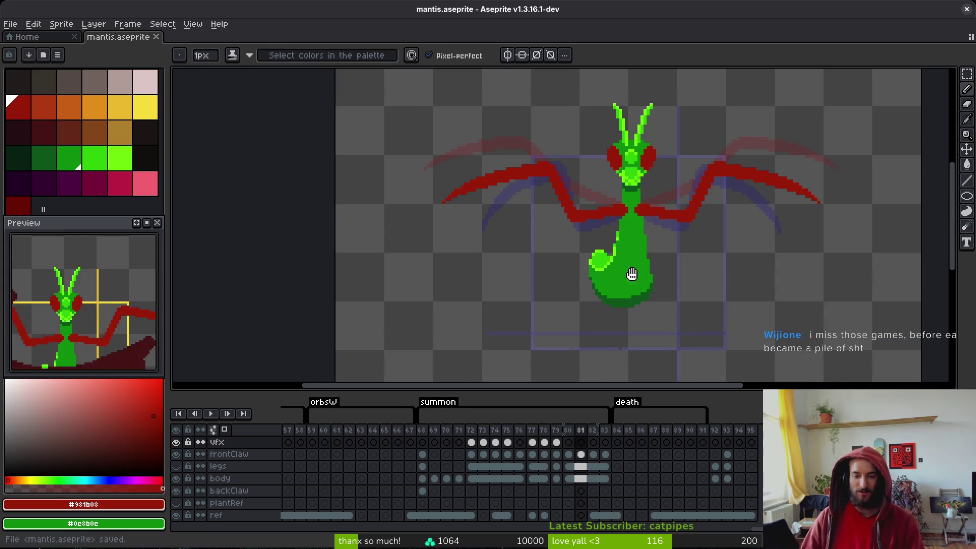
drag(631, 273, 603, 265)
drag(470, 515, 697, 525)
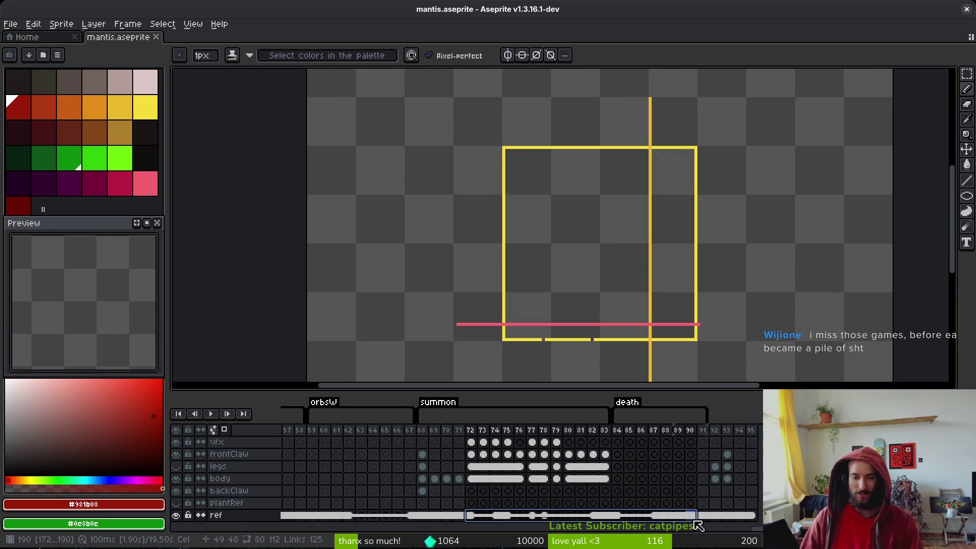
- Link the marked ref cels across frames 72–90 and save
right_click(475, 515)
click(503, 513)
key(ctrl+s)
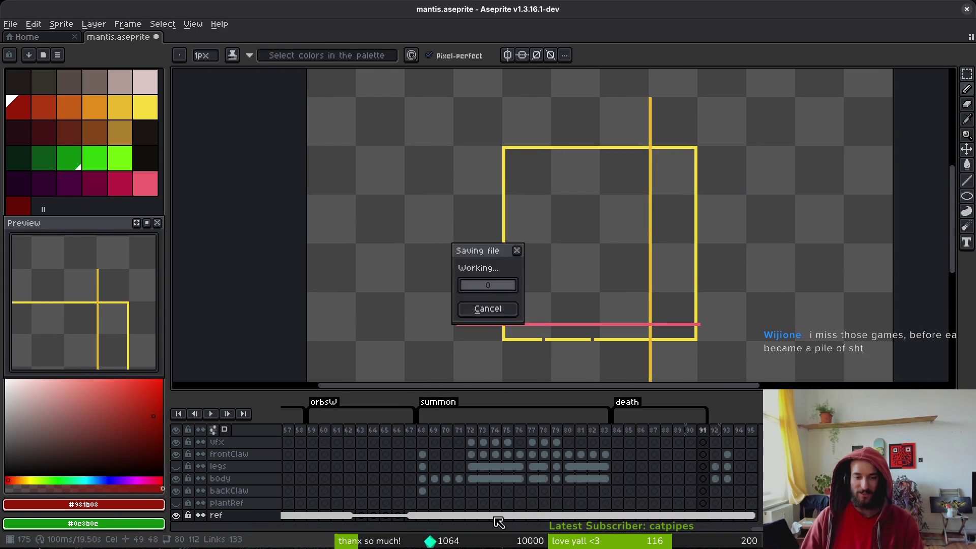
- Go to frame 69 on the legs layer and make the legs layer visible again
click(435, 466)
key(i)
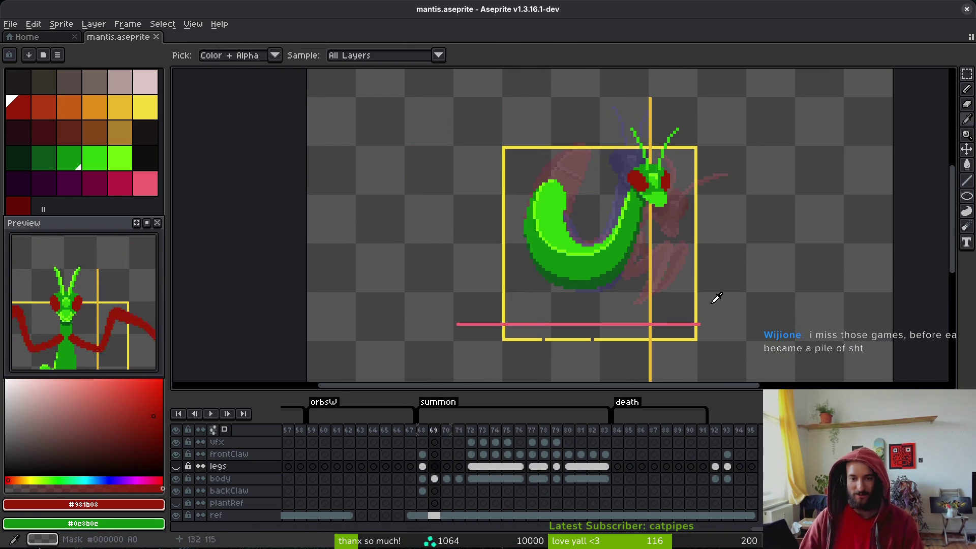
drag(607, 279, 621, 265)
scroll(628, 253, down, 1)
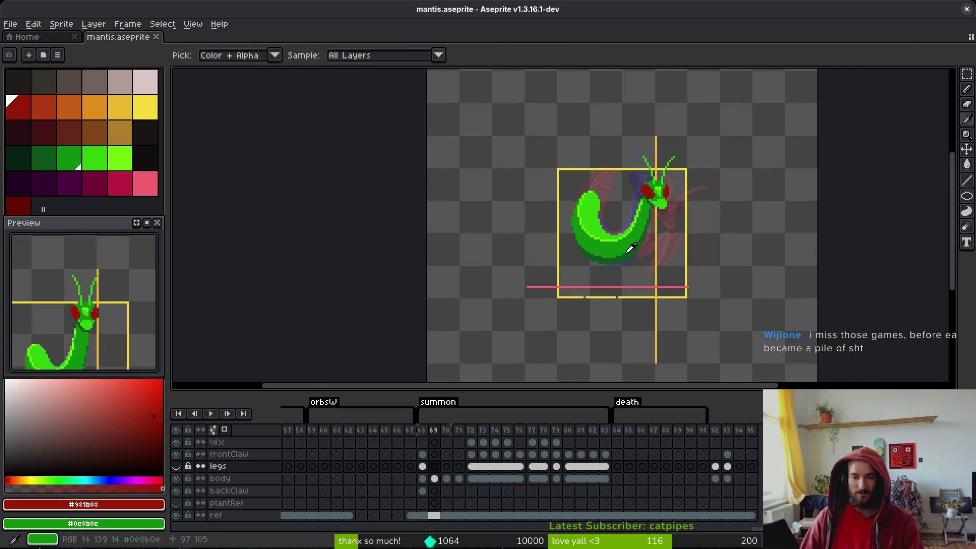
key(b)
scroll(655, 214, up, 3)
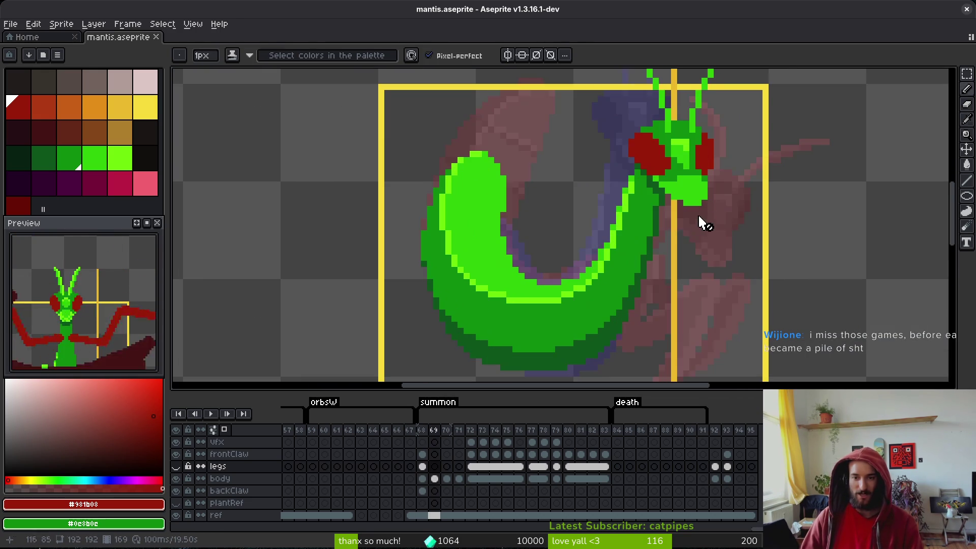
scroll(673, 255, down, 3)
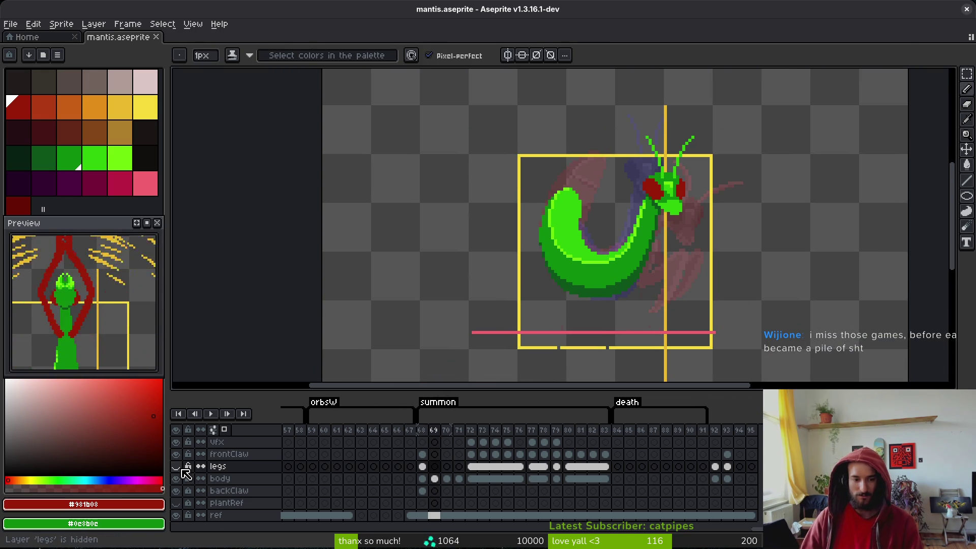
click(176, 467)
key(i)
key(Left)
scroll(559, 348, up, 2)
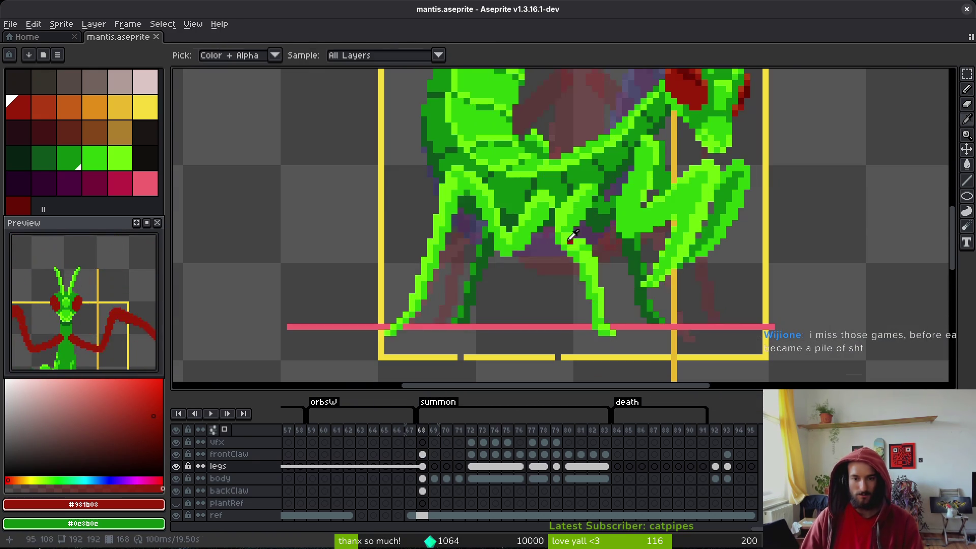
- Compare frames 68 and 69, move on to frame 72, and hide the vfx layer
key(Right)
key(Left)
key(Right)
key(Left)
scroll(569, 231, down, 1)
key(Right)
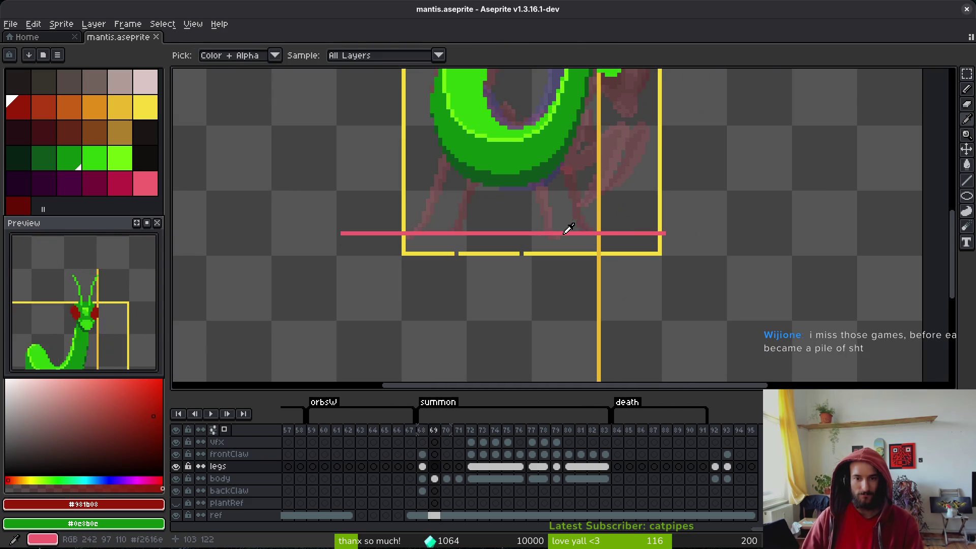
key(Right)
key(Right)
key(Right)
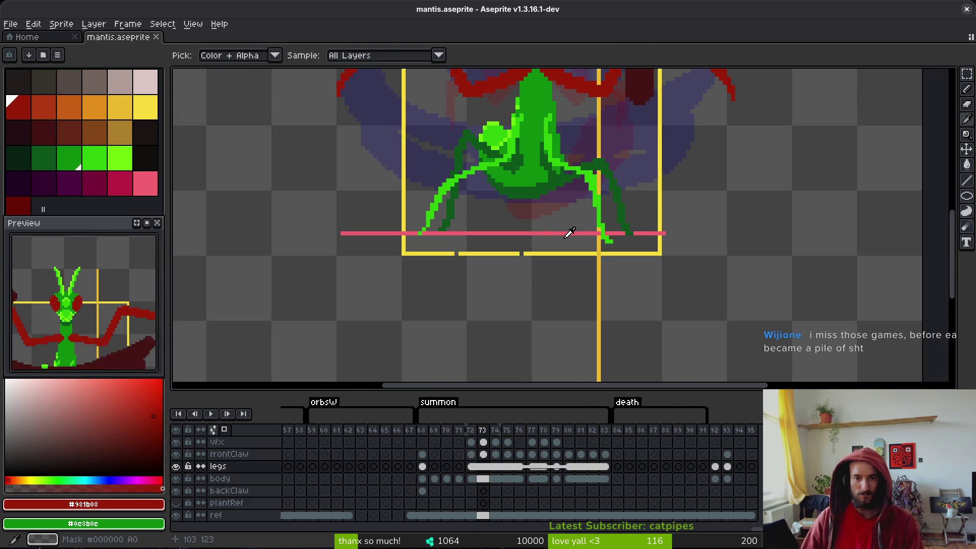
key(Right)
key(Left)
key(Left)
key(b)
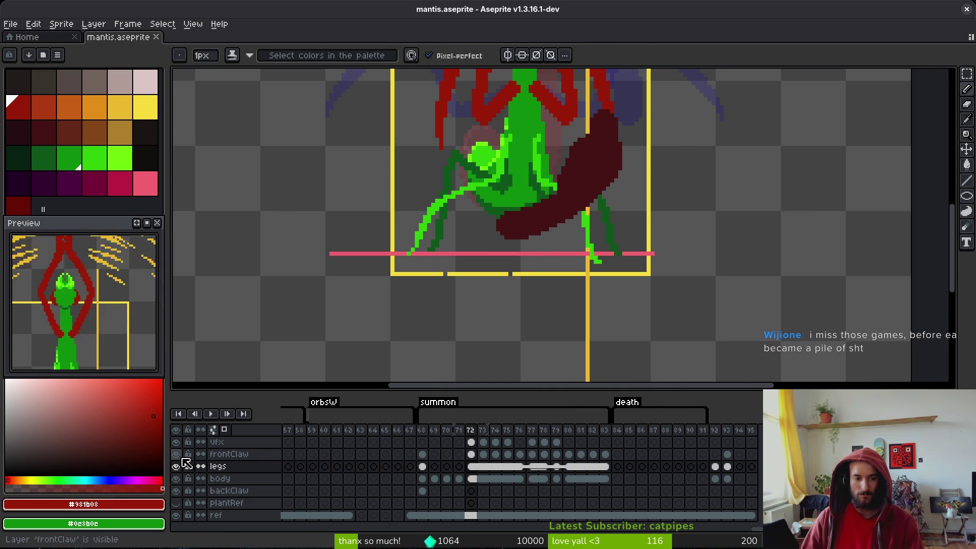
click(176, 441)
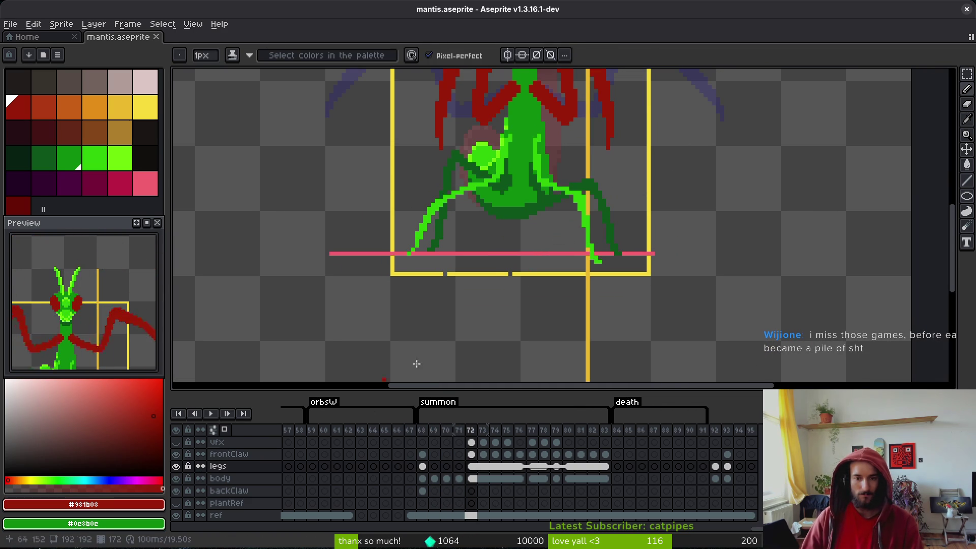
scroll(417, 364, down, 1)
- Toggle the body layer off and back on, then save the file
click(175, 478)
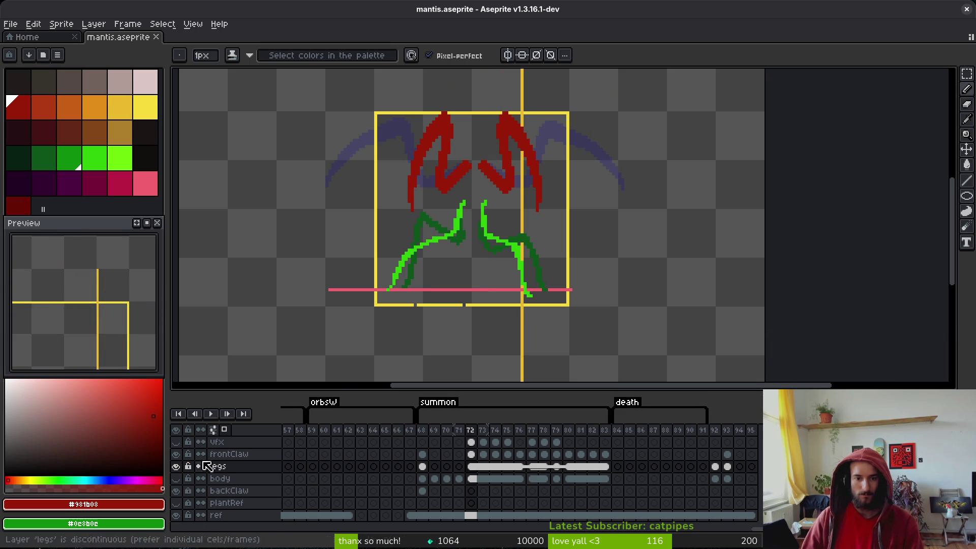
click(175, 478)
key(ctrl+s)
scroll(526, 260, up, 2)
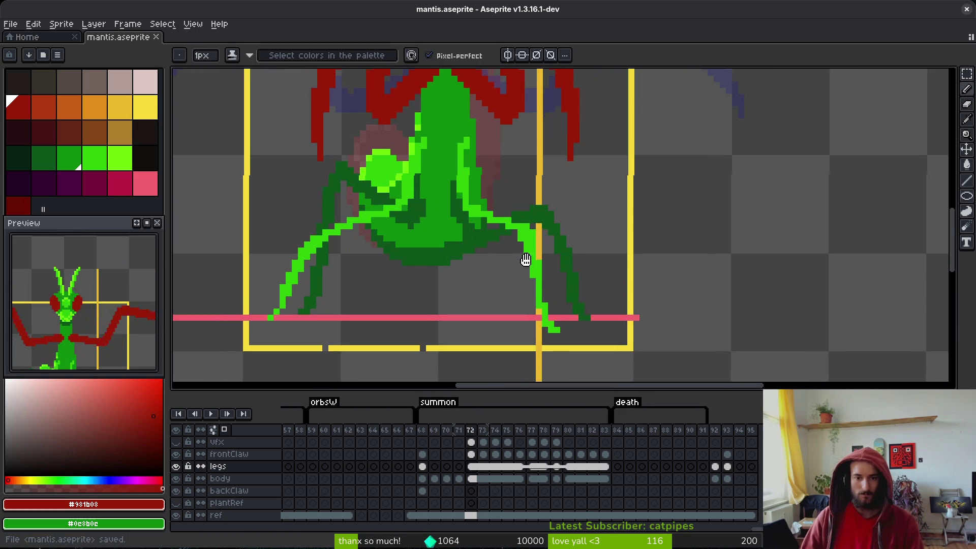
scroll(525, 260, up, 2)
- Sample the legs' green #2fc809 from the canvas and switch to the Paint Bucket
key(i)
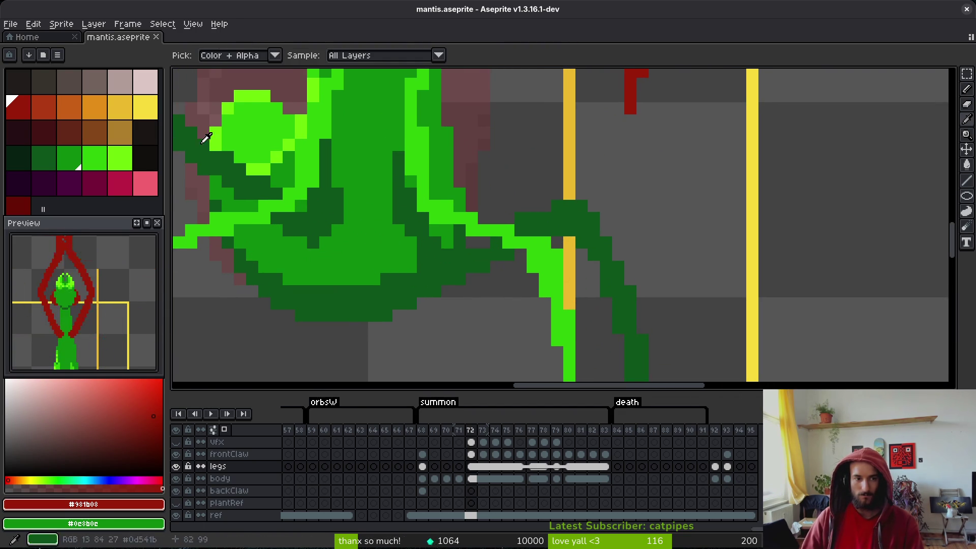
key(b)
scroll(487, 281, down, 2)
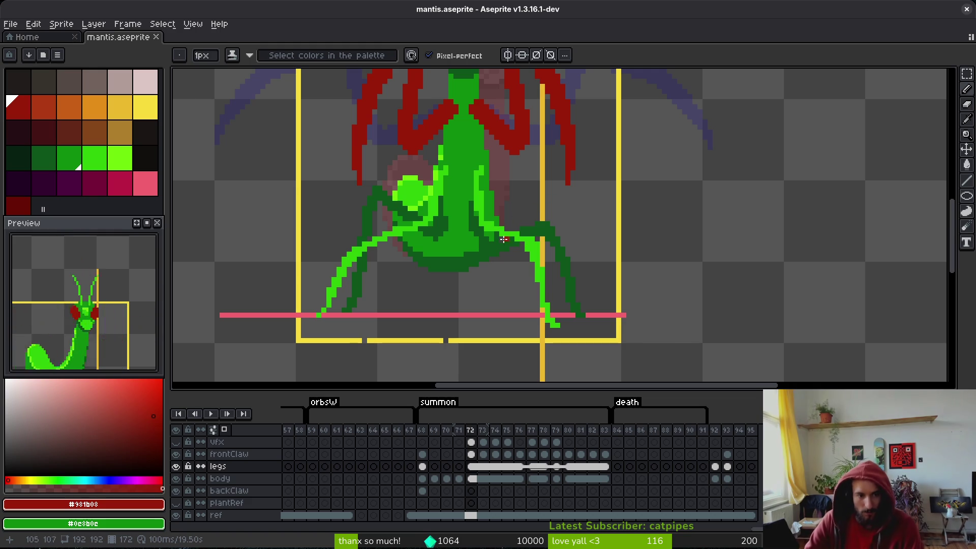
scroll(492, 219, down, 1)
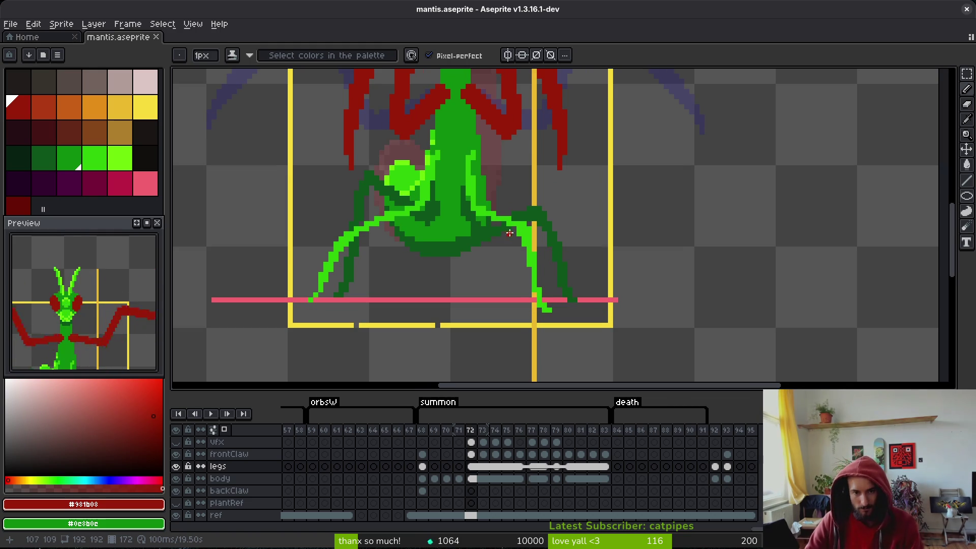
scroll(492, 219, right, 1)
scroll(495, 249, up, 1)
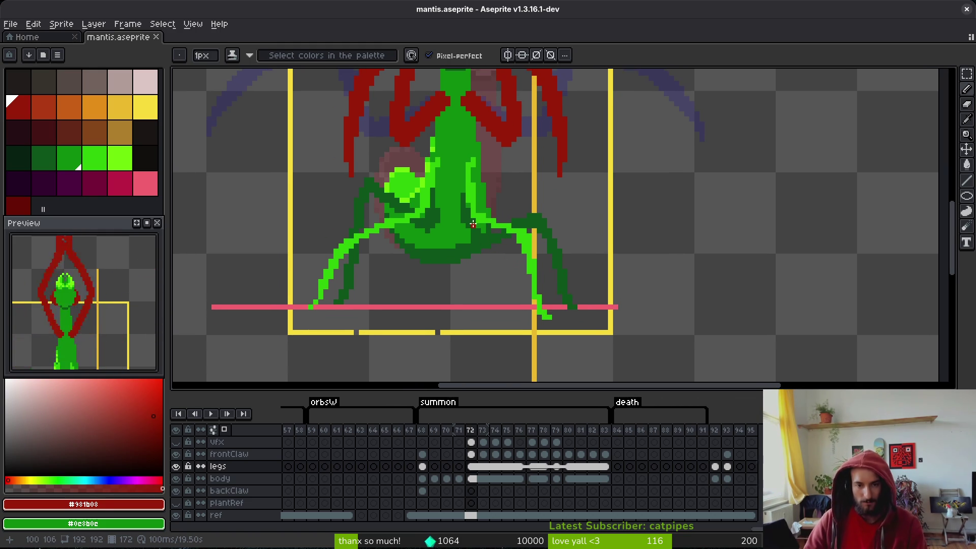
alt+click(485, 235)
key(g)
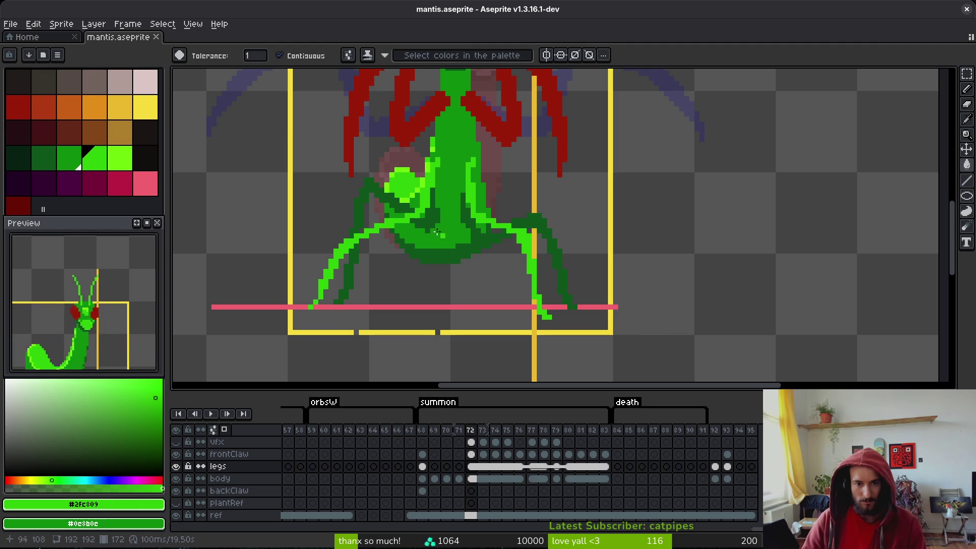
- Pick #6cff0a, fill the thin front leg and right leg's upper segment, and save
key(i)
click(426, 184)
key(g)
click(426, 184)
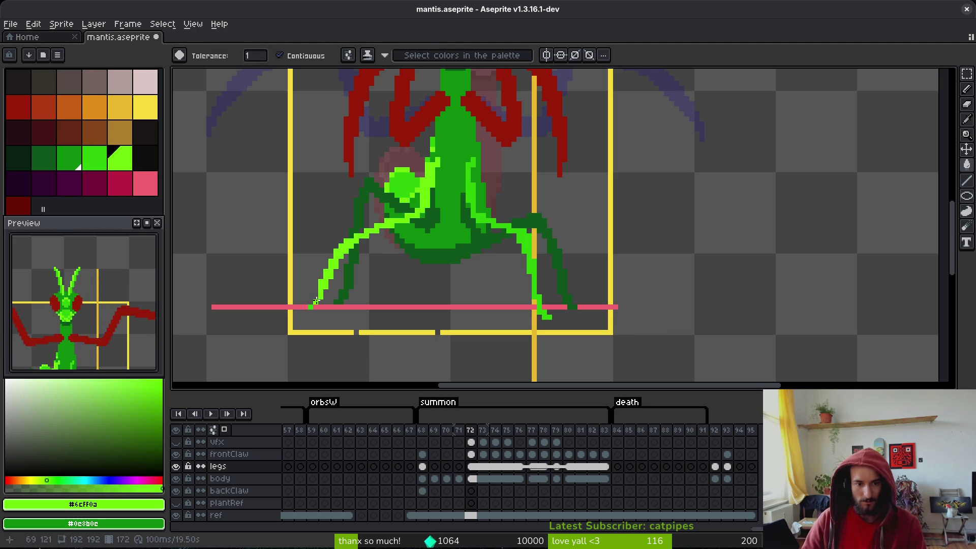
click(539, 303)
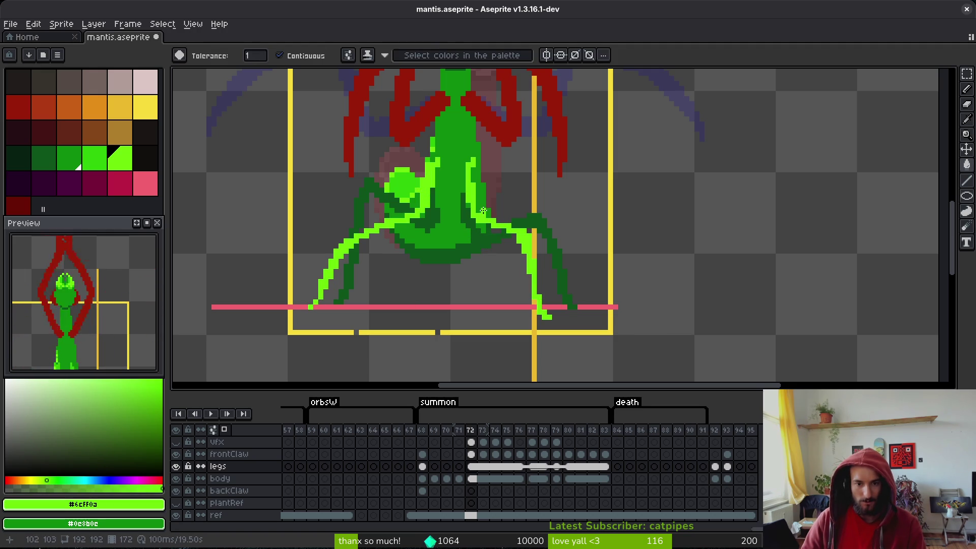
key(ctrl+s)
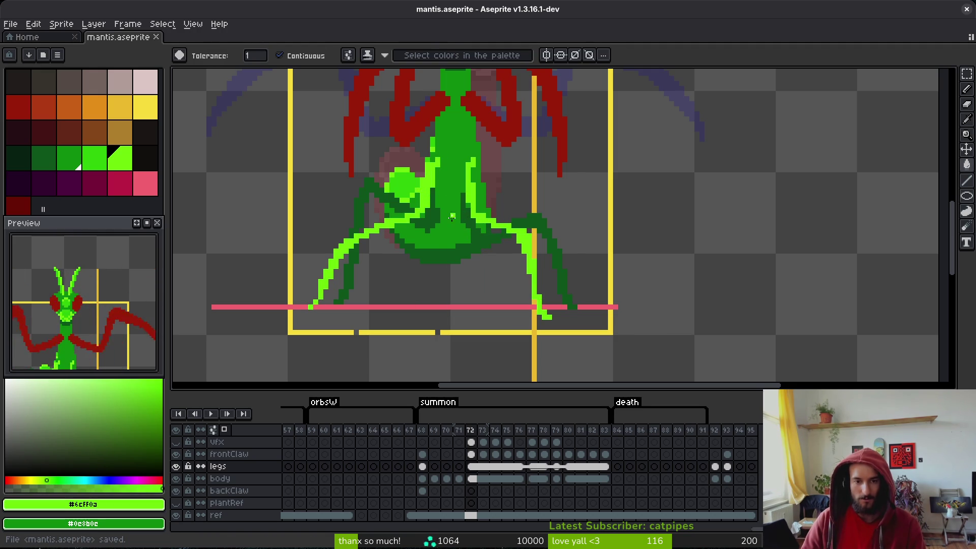
- Fill the body joint, lower right leg, and both left-leg parts in #6cff0a, then save
alt+right_click(477, 227)
click(476, 229)
click(476, 230)
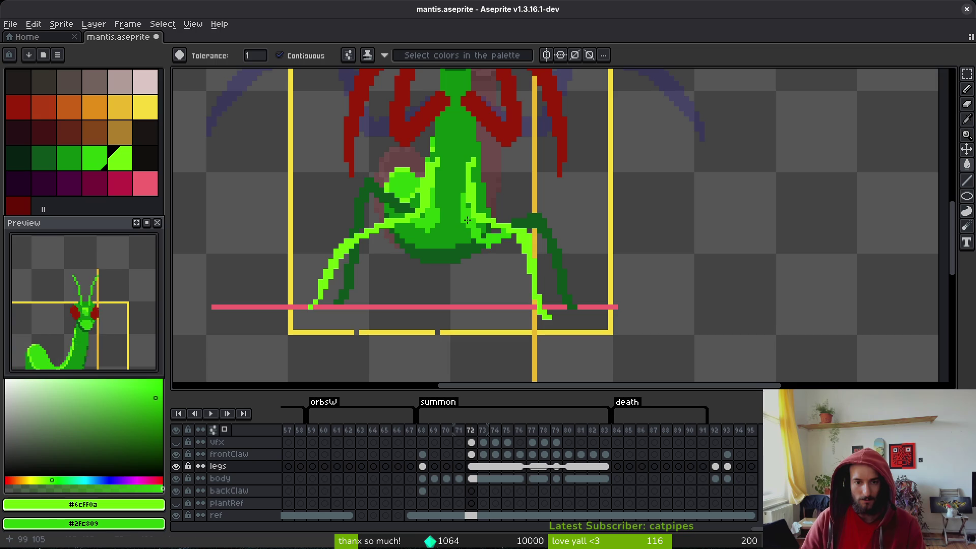
click(372, 201)
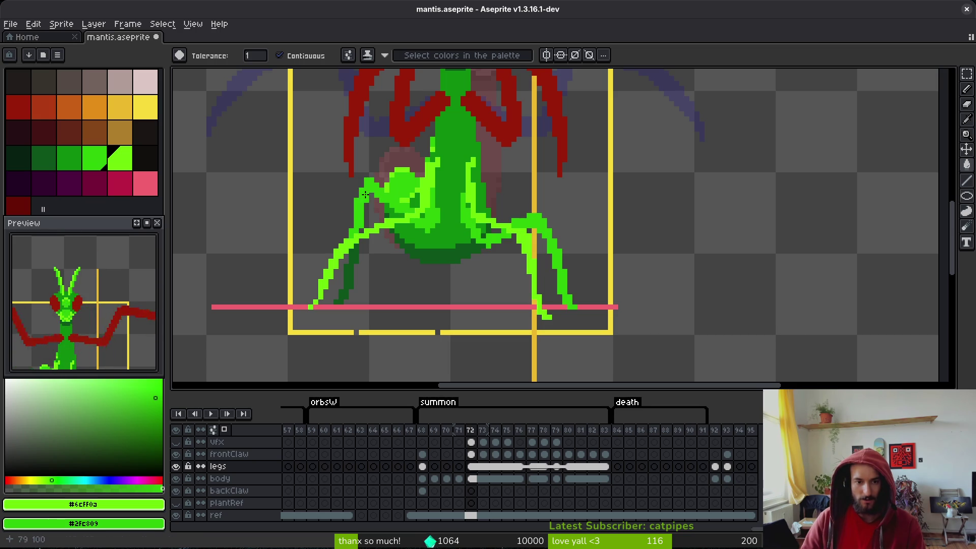
click(350, 260)
key(ctrl+s)
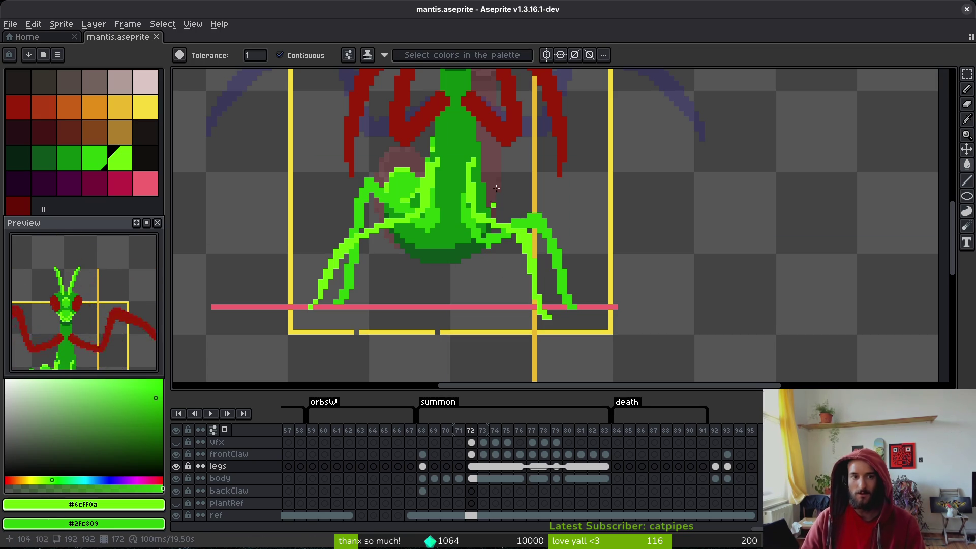
- Turn off Contiguous, recolour the remaining left leg light green, and save
click(311, 57)
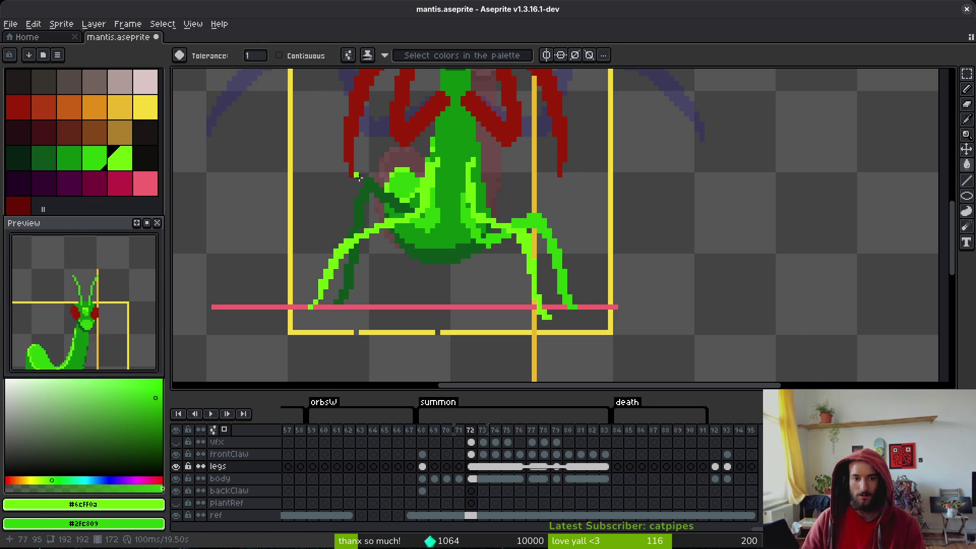
click(372, 201)
scroll(372, 201, down, 6)
key(ctrl+s)
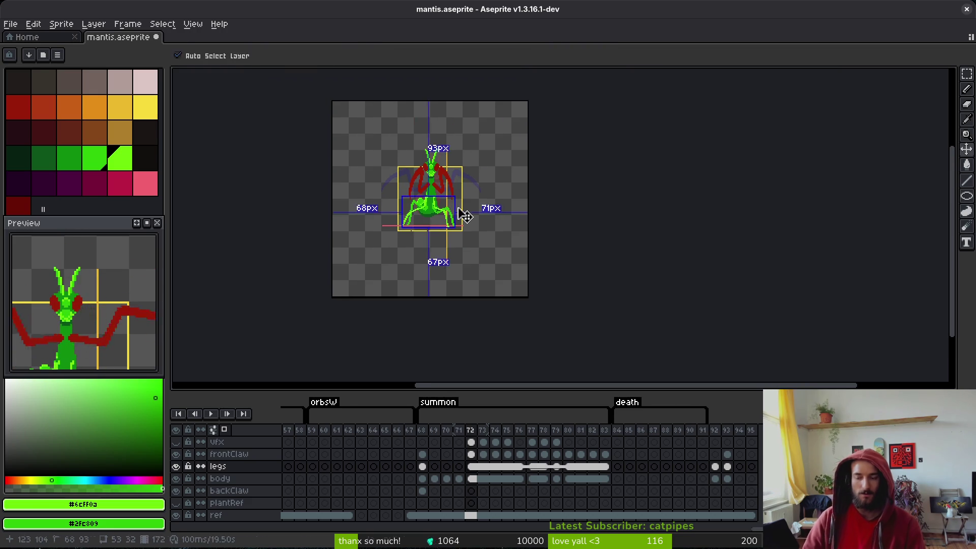
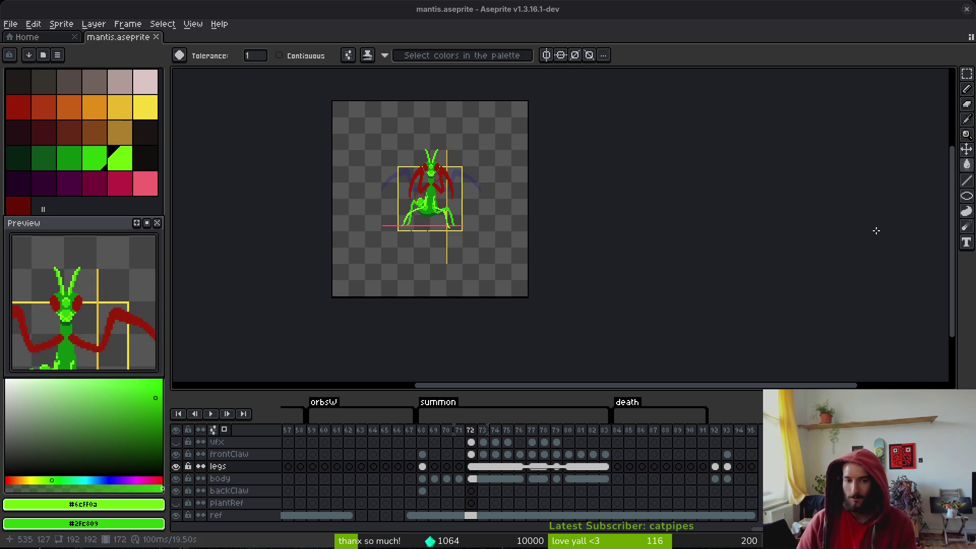
- Zoom into frame 72 and pencil green pixels where the right leg meets the body
scroll(536, 195, up, 5)
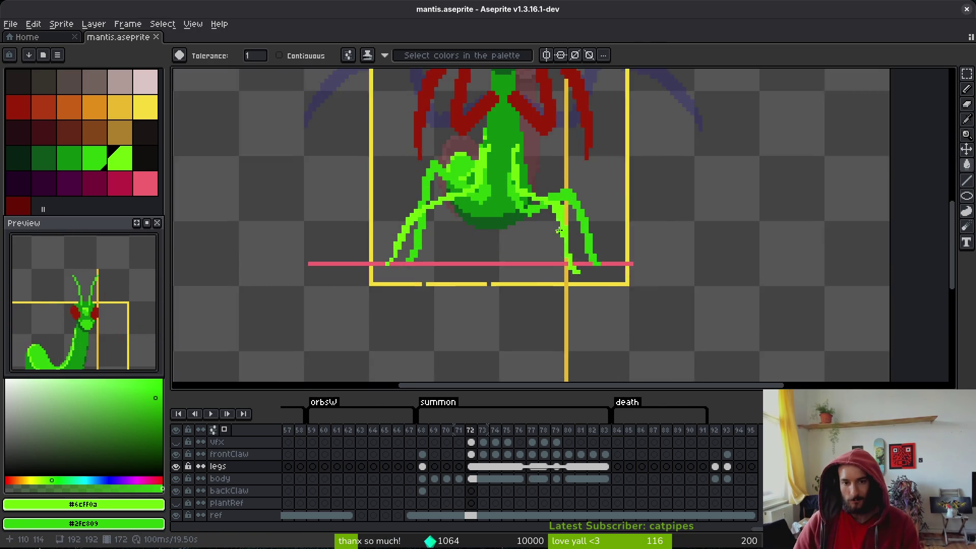
scroll(661, 174, up, 2)
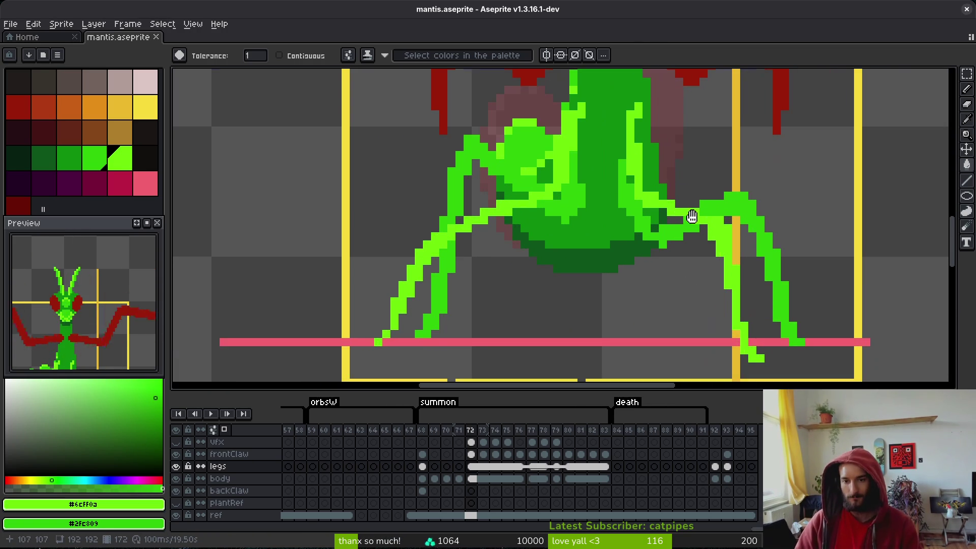
scroll(660, 173, down, 2)
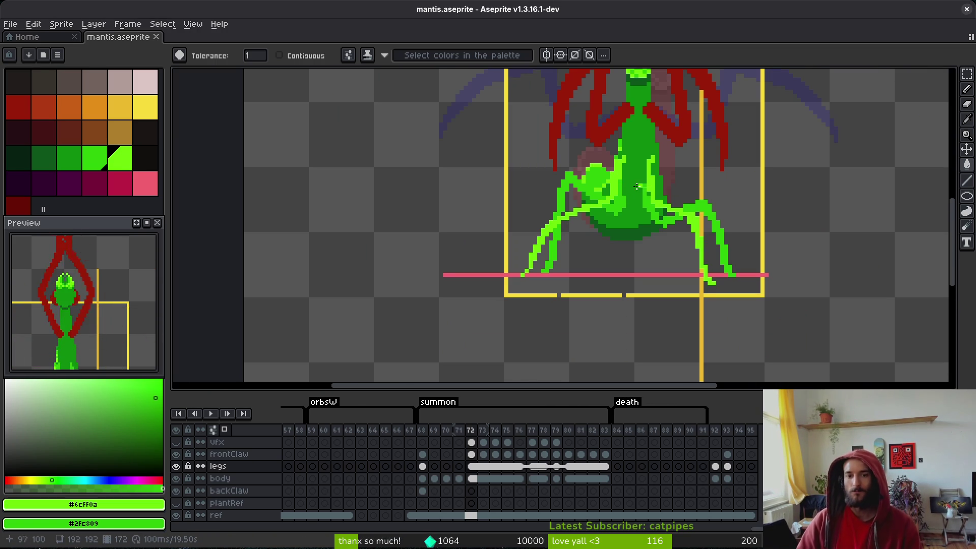
scroll(660, 219, up, 1)
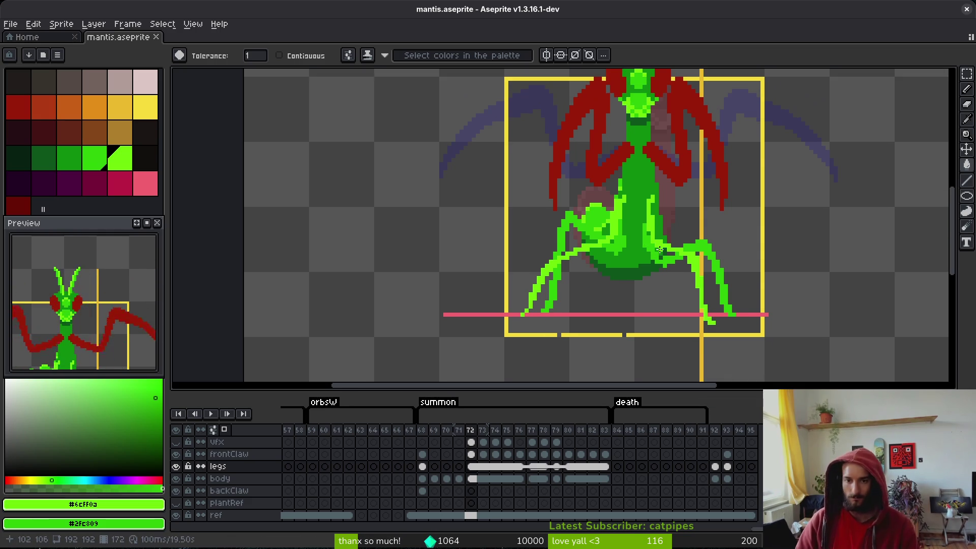
scroll(655, 218, up, 1)
key(i)
key(b)
scroll(638, 188, up, 2)
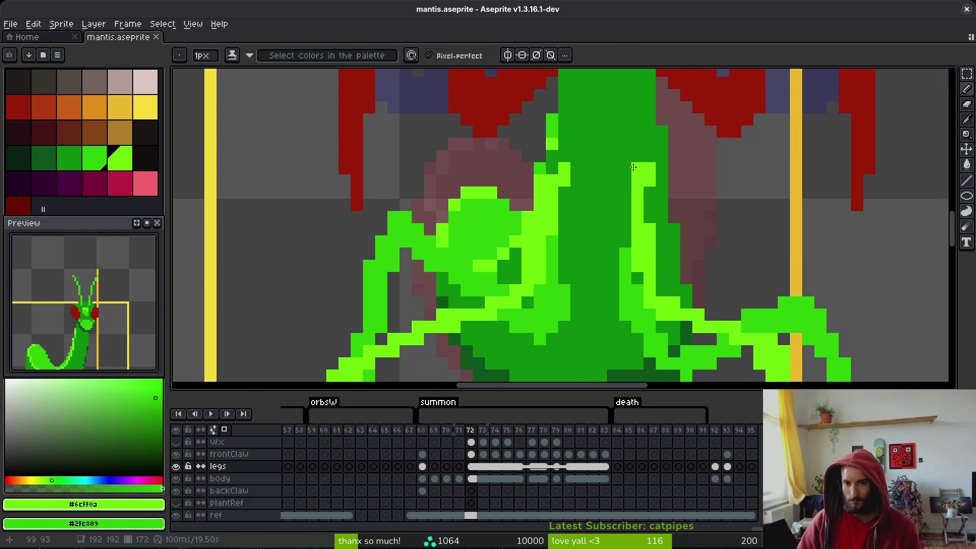
mouse_move(623, 174)
mouse_down()
mouse_move(636, 178)
mouse_move(661, 245)
mouse_move(659, 295)
mouse_move(627, 243)
mouse_up()
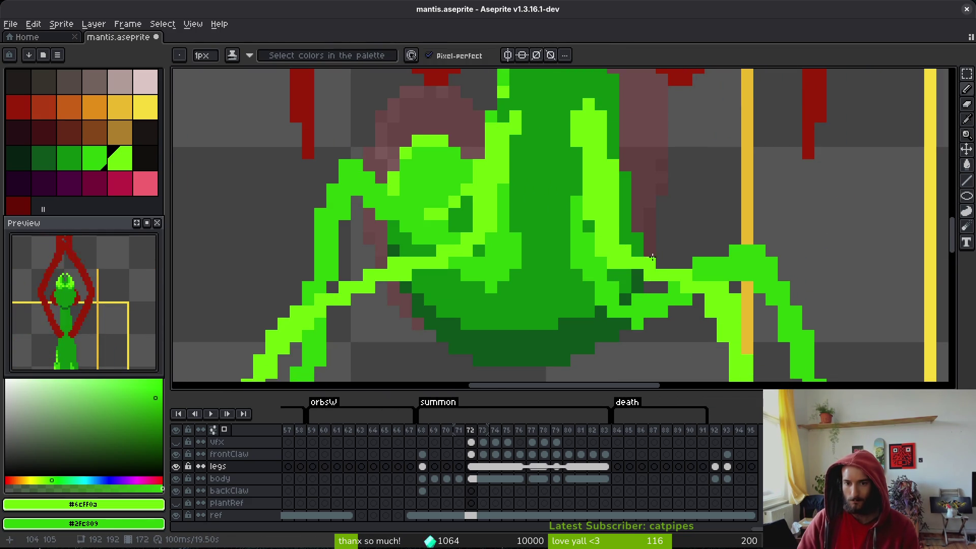
- Undo the stray pixels drawn at the right foot
scroll(648, 254, down, 2)
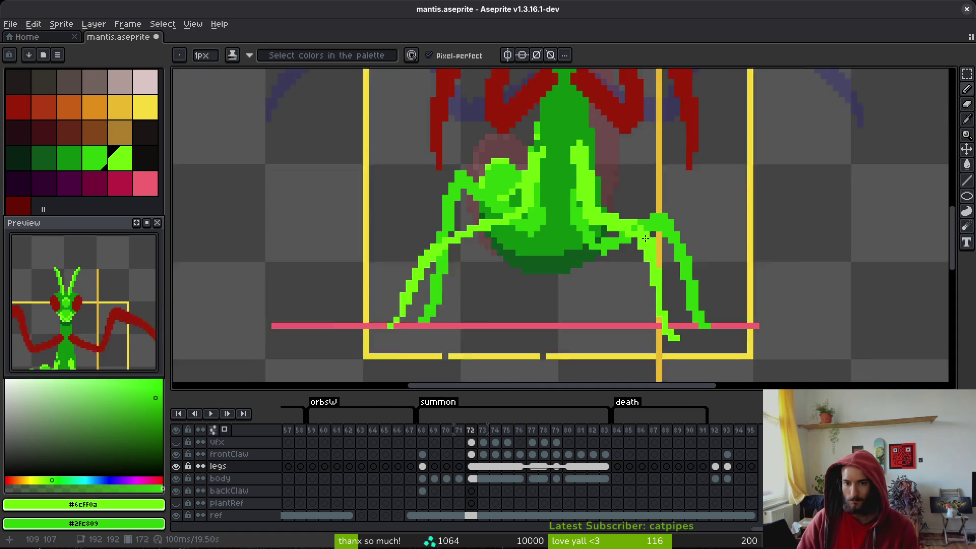
scroll(646, 259, up, 1)
scroll(646, 259, down, 1)
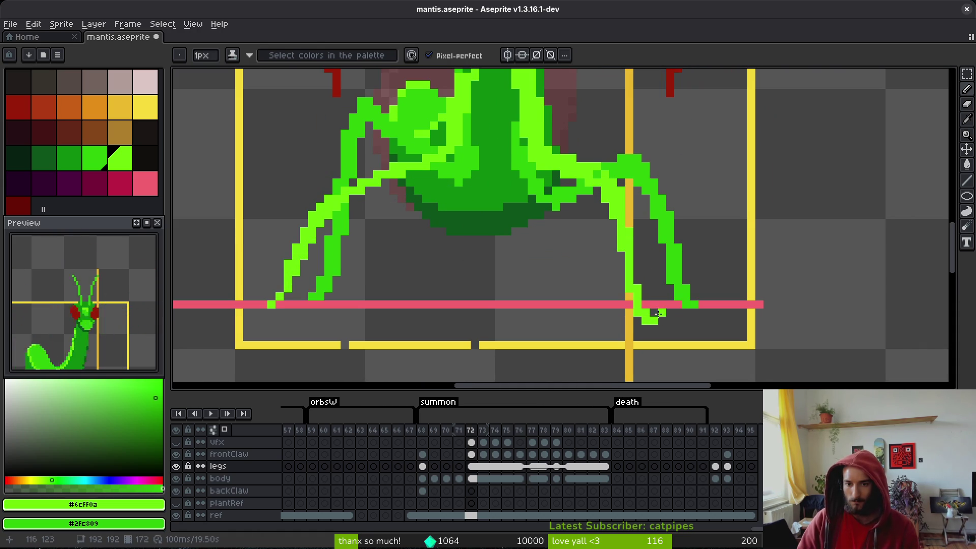
key(ctrl+z)
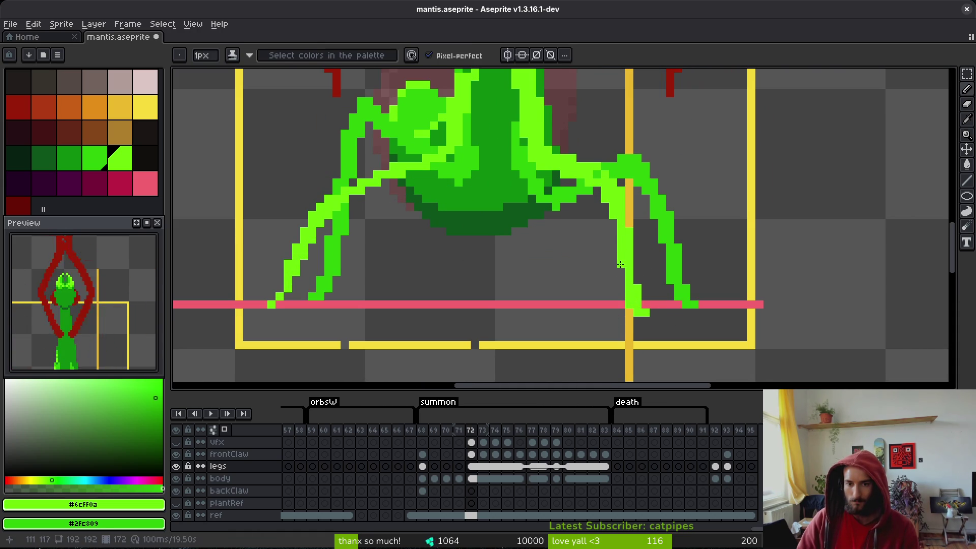
- Add light-green pixels to the right leg joint and save mantis.aseprite
scroll(614, 228, up, 2)
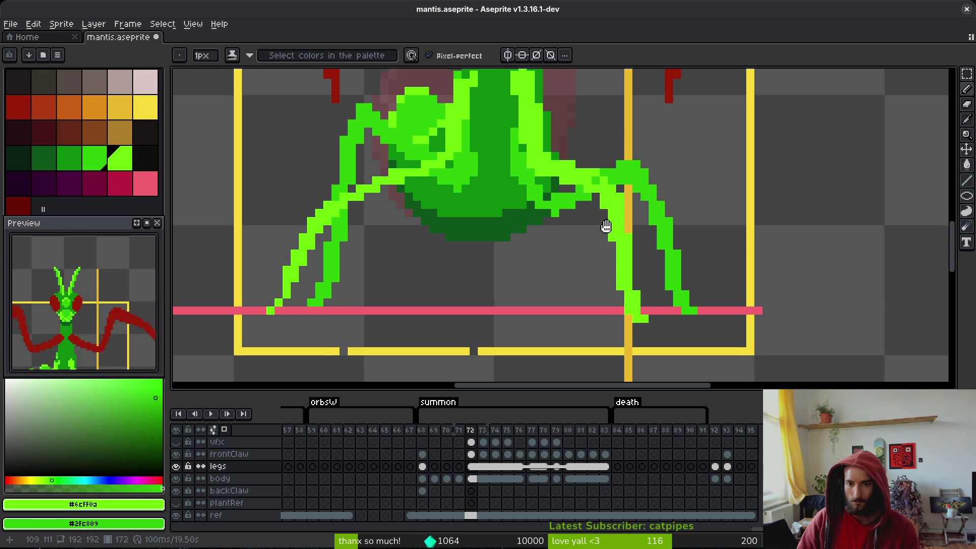
drag(615, 209, 591, 205)
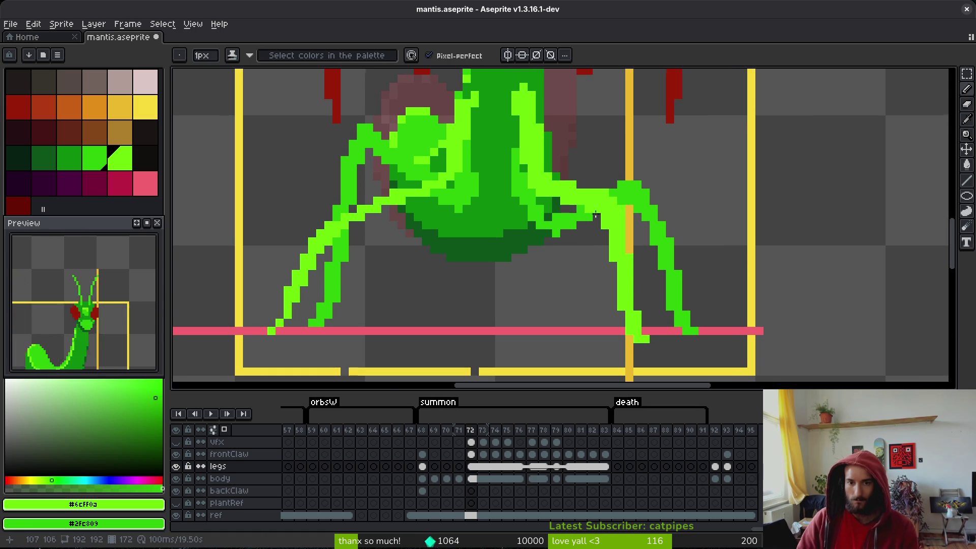
scroll(596, 215, down, 4)
key(ctrl+s)
scroll(592, 217, up, 4)
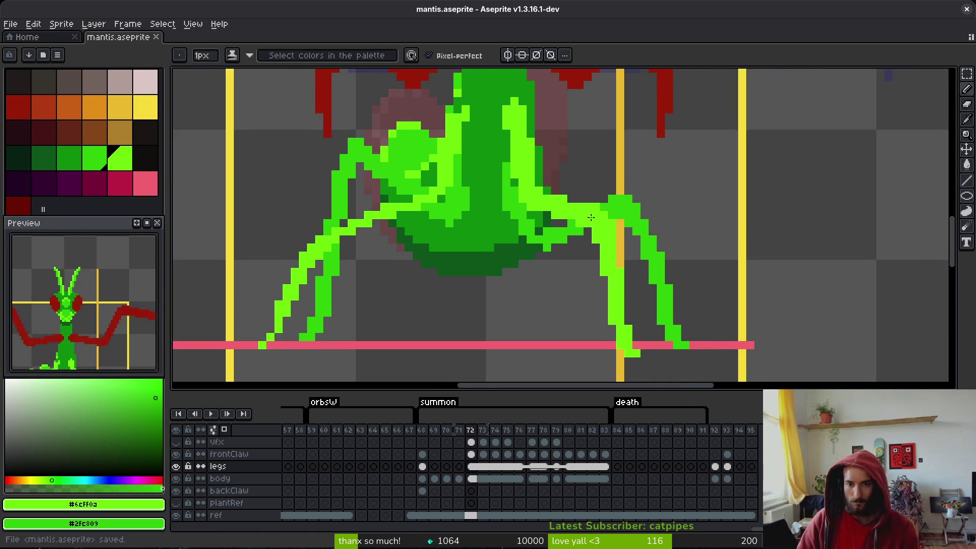
scroll(591, 218, up, 2)
scroll(531, 236, down, 3)
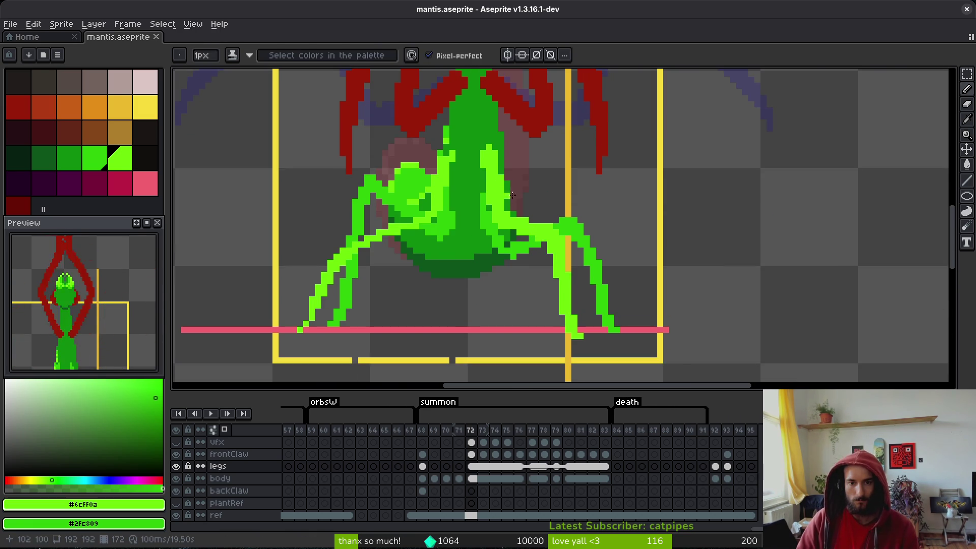
scroll(512, 195, down, 1)
- Flip back and forth between frames 68 and 72 to compare, ending on frame 72
scroll(519, 218, down, 2)
key(Left)
key(Left)
key(Left)
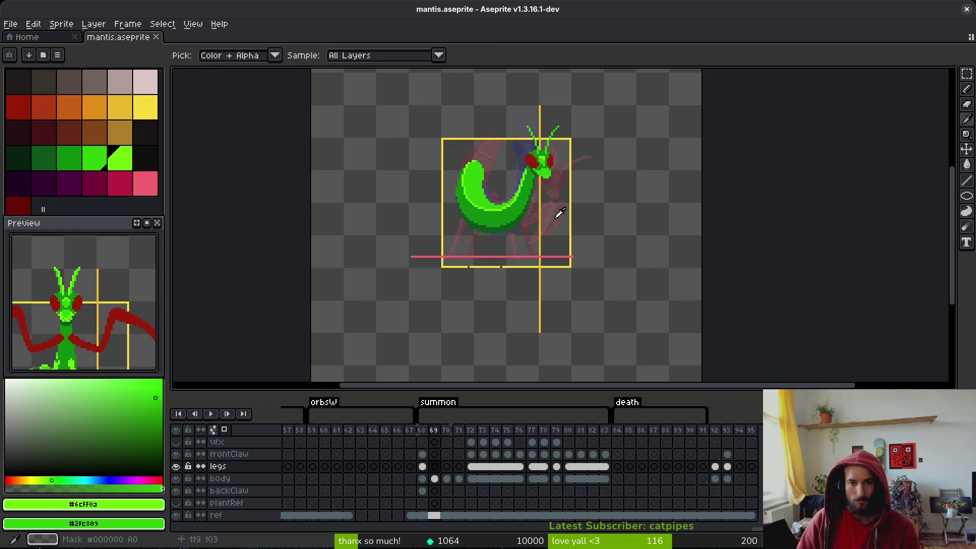
key(Right)
key(Right)
key(Right)
key(Left)
key(Left)
key(Left)
key(Right)
key(Right)
key(Right)
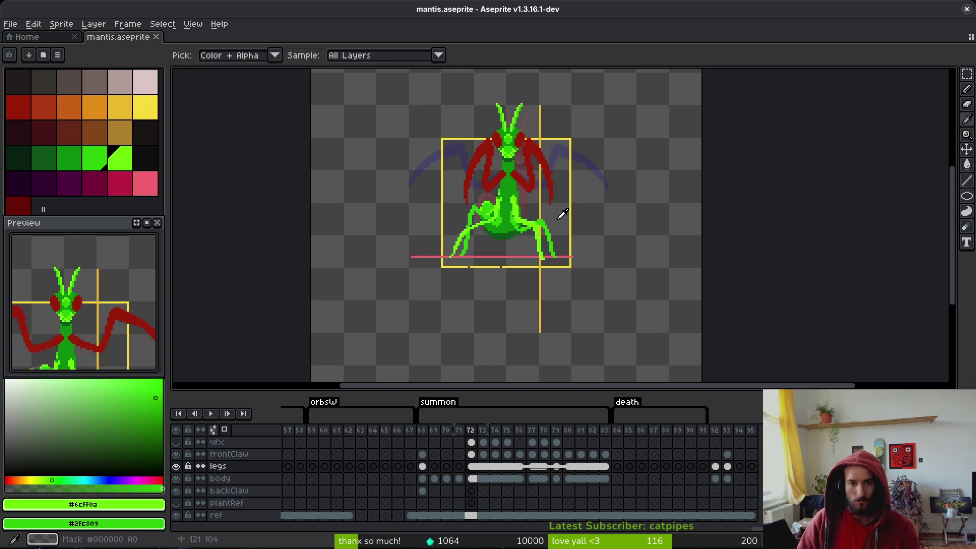
key(Left)
key(Left)
key(Left)
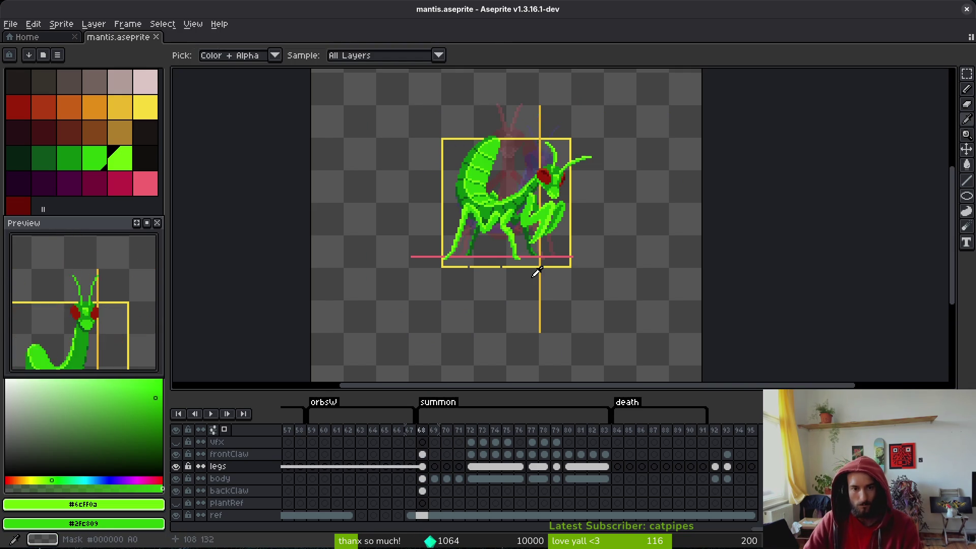
key(Right)
key(Right)
key(Right)
key(b)
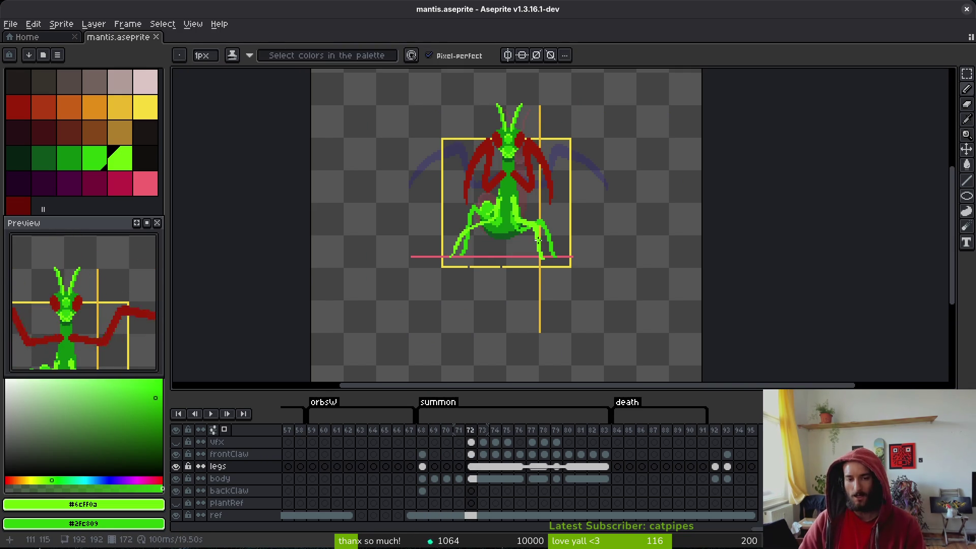
- Draw light-green pixels on the right leg, erase the stray ones, and save
scroll(537, 239, up, 5)
drag(491, 178, 556, 195)
key(e)
drag(483, 214, 532, 226)
click(532, 226)
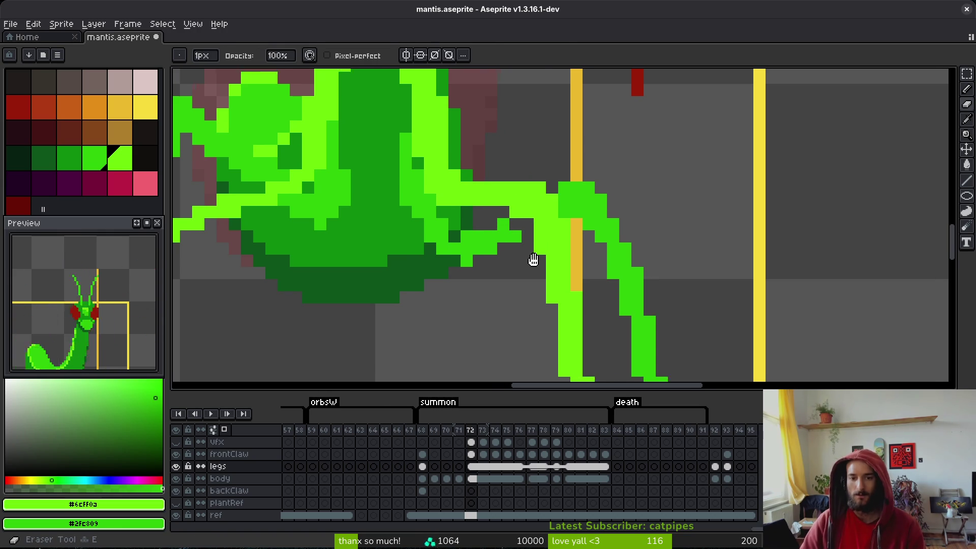
drag(533, 261, 508, 250)
key(b)
key(ctrl+s)
- Fill the leg notch and extend the light-green edge at the body-leg junction
click(506, 215)
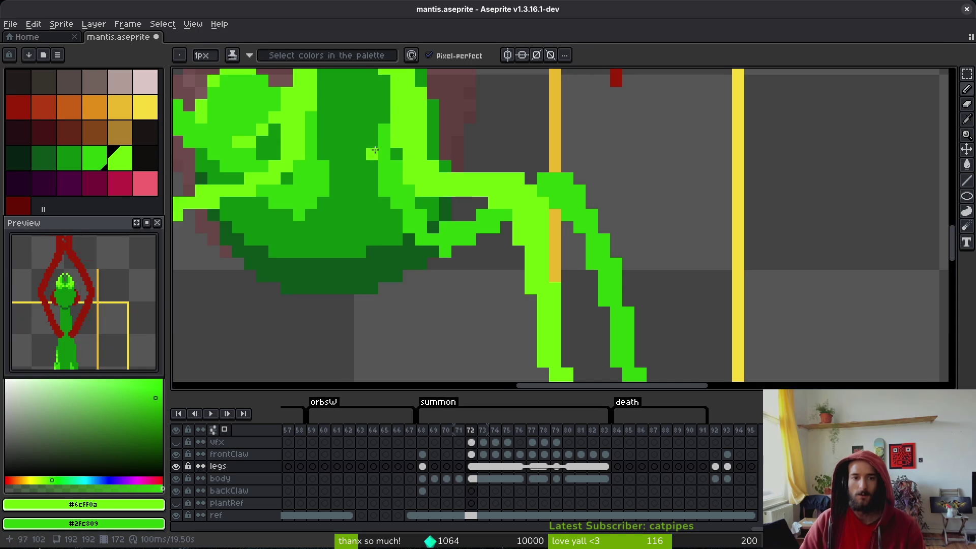
drag(379, 150, 370, 214)
click(366, 207)
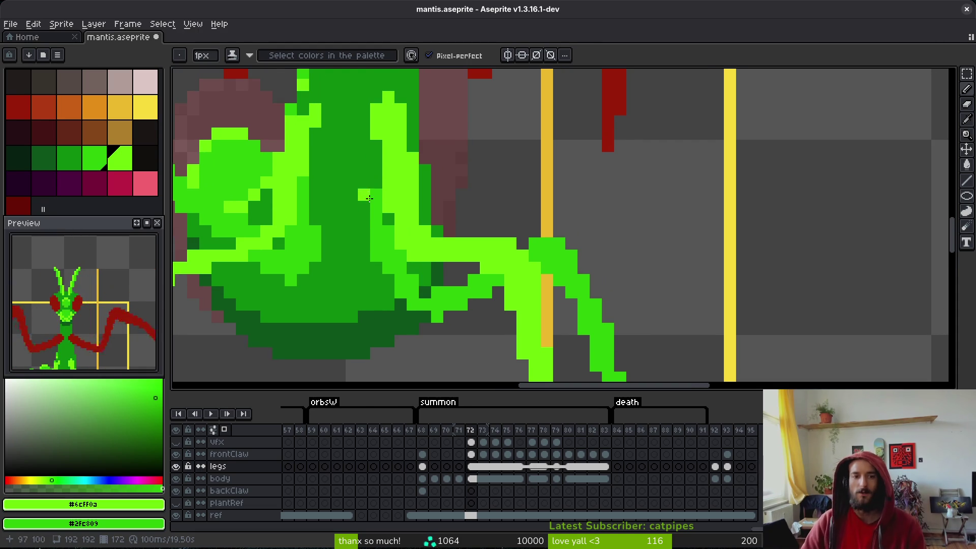
mouse_move(366, 208)
mouse_down()
mouse_move(392, 282)
mouse_move(419, 295)
mouse_move(414, 318)
mouse_move(404, 304)
mouse_move(447, 312)
mouse_move(452, 280)
mouse_move(485, 277)
mouse_up()
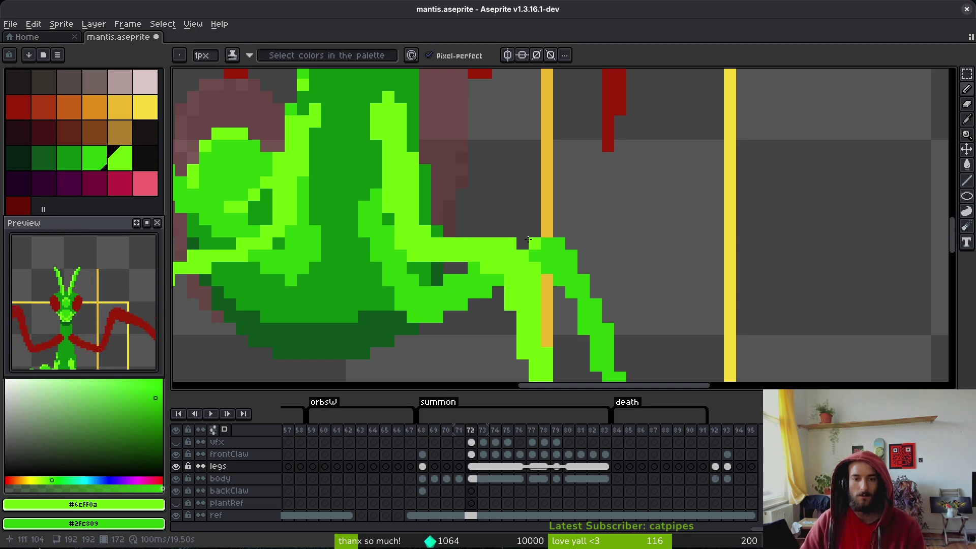
scroll(580, 197, down, 3)
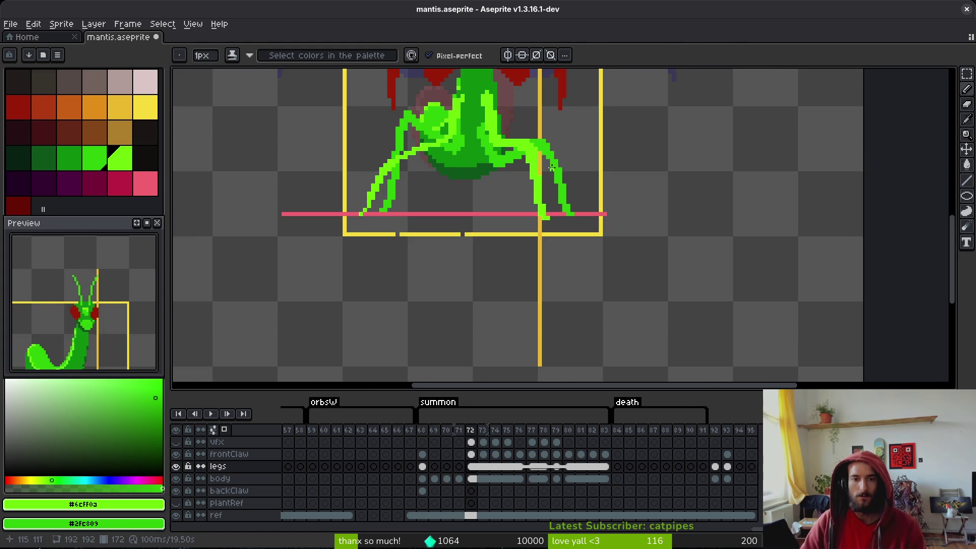
scroll(514, 138, up, 5)
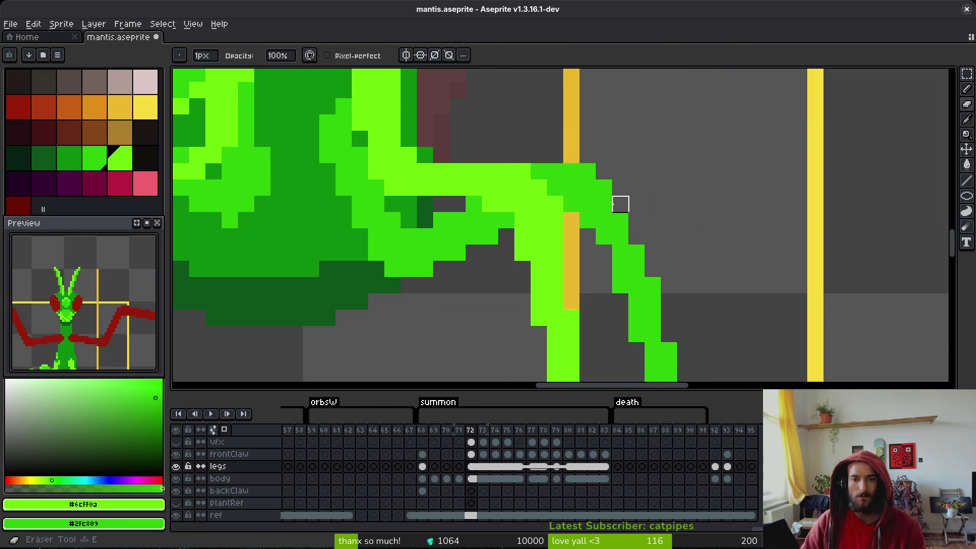
- Add pixels along the leg's inner edge, erase one stray pixel, and save
drag(555, 157, 588, 268)
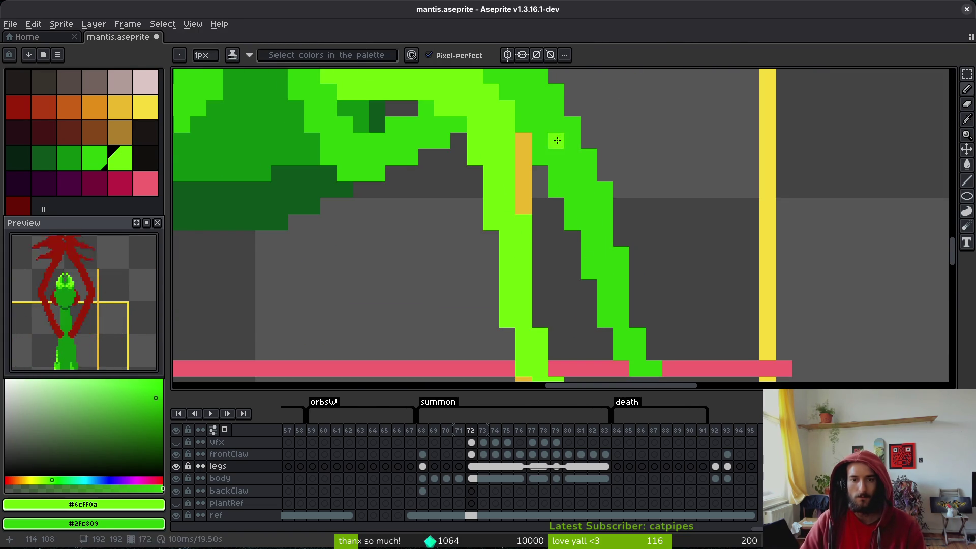
scroll(556, 141, down, 1)
scroll(643, 258, up, 1)
scroll(615, 274, up, 1)
key(e)
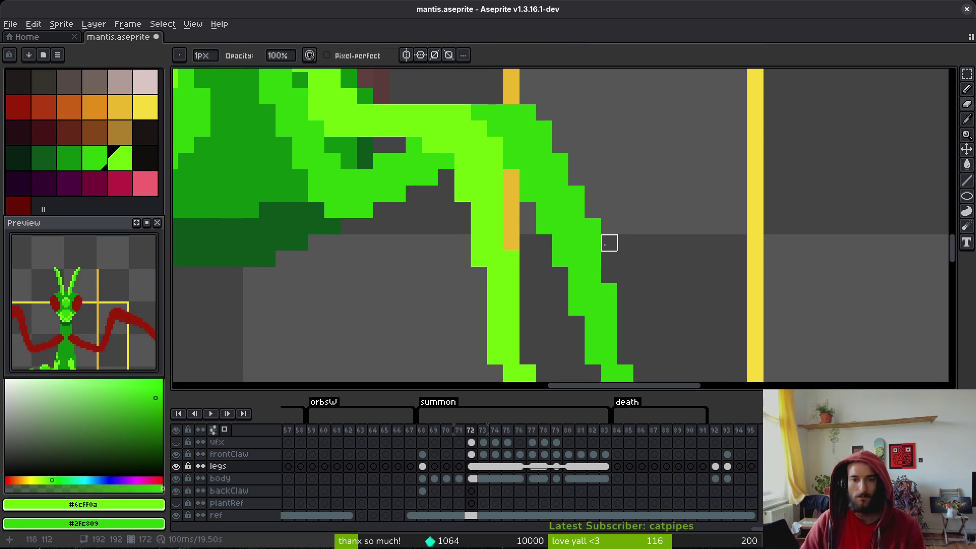
click(609, 290)
key(ctrl+s)
scroll(631, 249, down, 1)
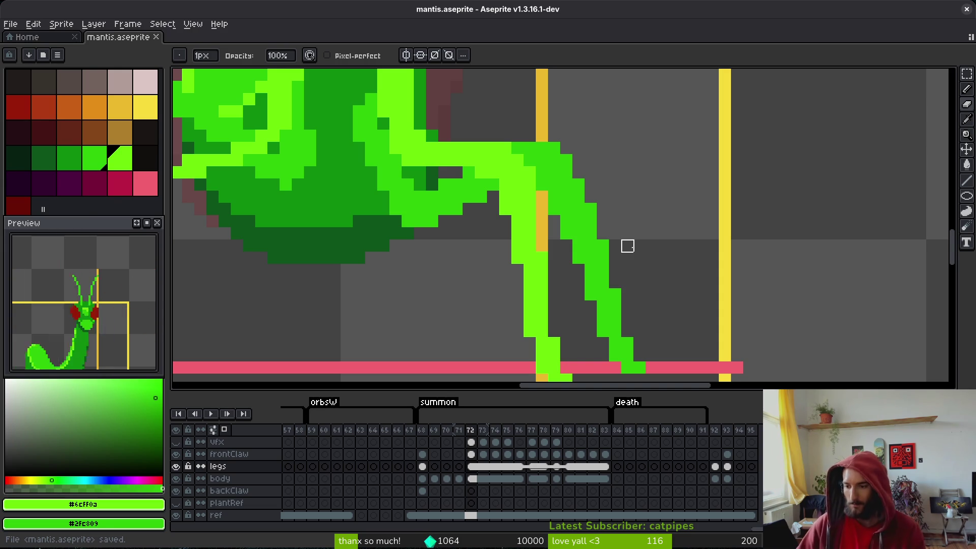
- Frame the legs and baseline, then lasso-select down the right leg
drag(542, 257, 579, 138)
scroll(664, 233, down, 2)
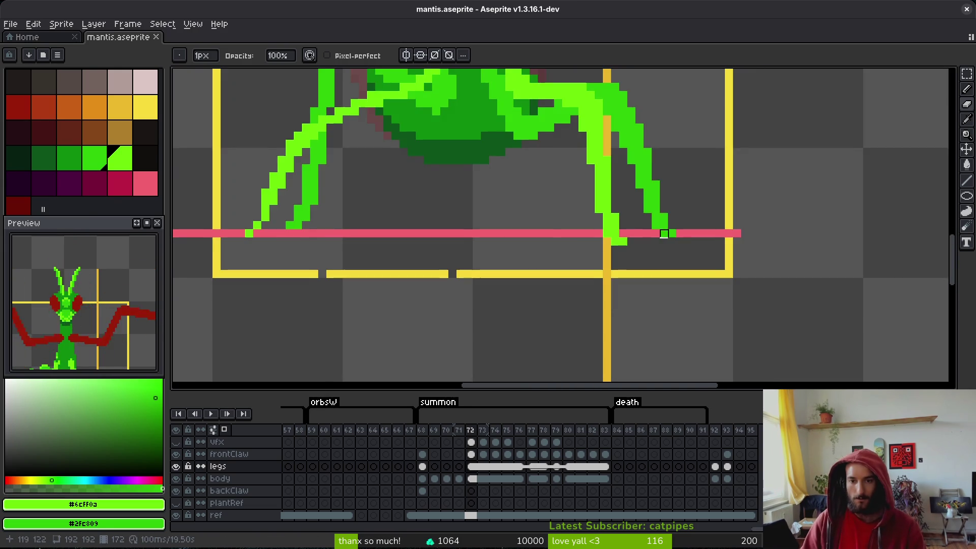
scroll(631, 187, up, 2)
scroll(638, 170, up, 1)
scroll(634, 183, down, 3)
scroll(633, 159, up, 3)
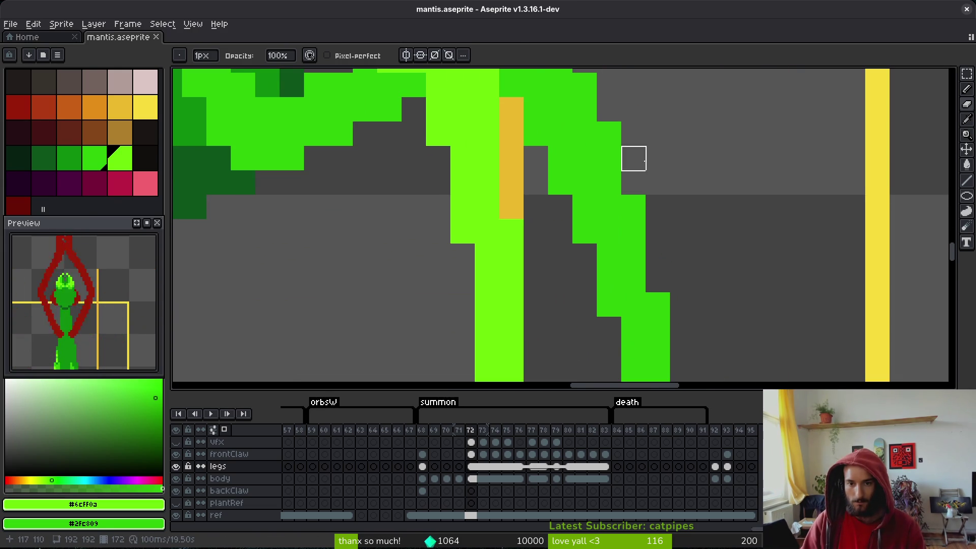
key(q)
mouse_move(636, 127)
mouse_down()
mouse_move(605, 131)
mouse_move(559, 178)
mouse_move(595, 284)
mouse_move(674, 325)
mouse_move(641, 310)
mouse_up()
scroll(584, 153, down, 1)
- Sample the bright leg green, fix a lower-leg pixel, and save
key(b)
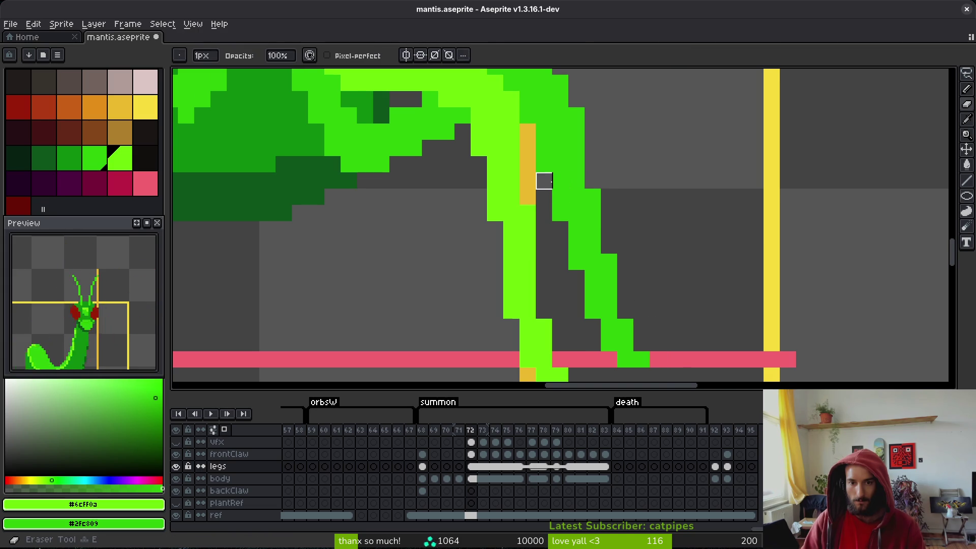
right_click(592, 181)
alt+click(595, 177)
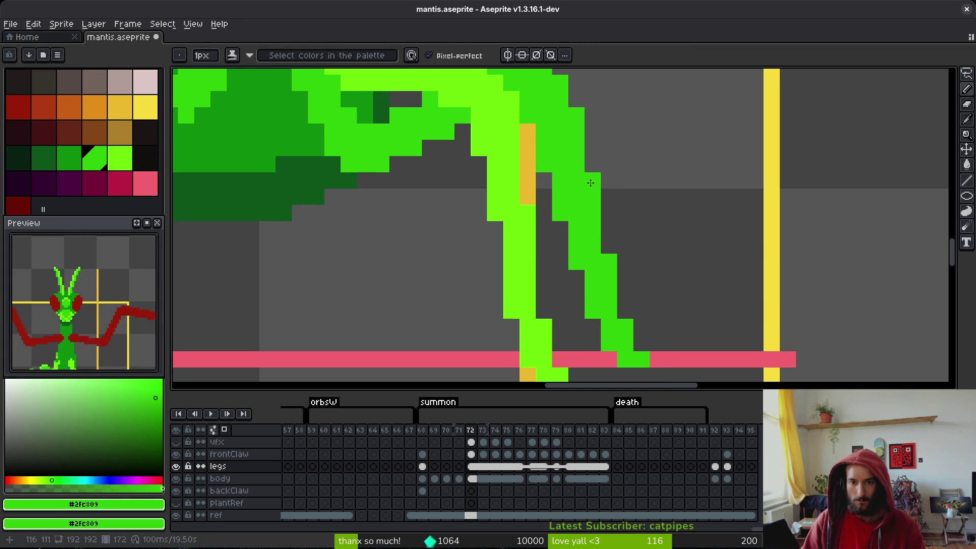
key(ctrl+s)
scroll(595, 203, down, 2)
- Erase three stray right-leg pixels: over the orange guide, mid-leg, and near the foot
drag(599, 228, 661, 240)
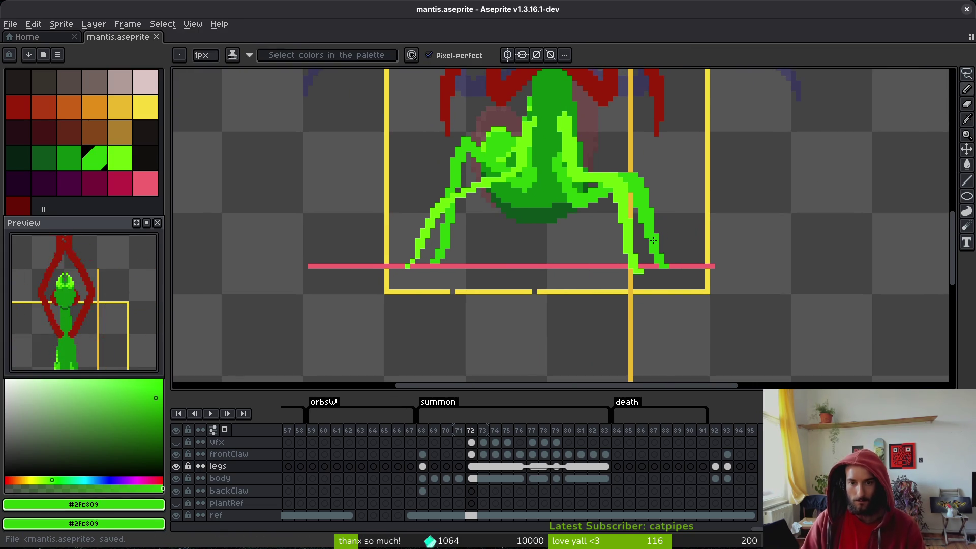
scroll(655, 193, up, 2)
scroll(672, 223, up, 3)
key(e)
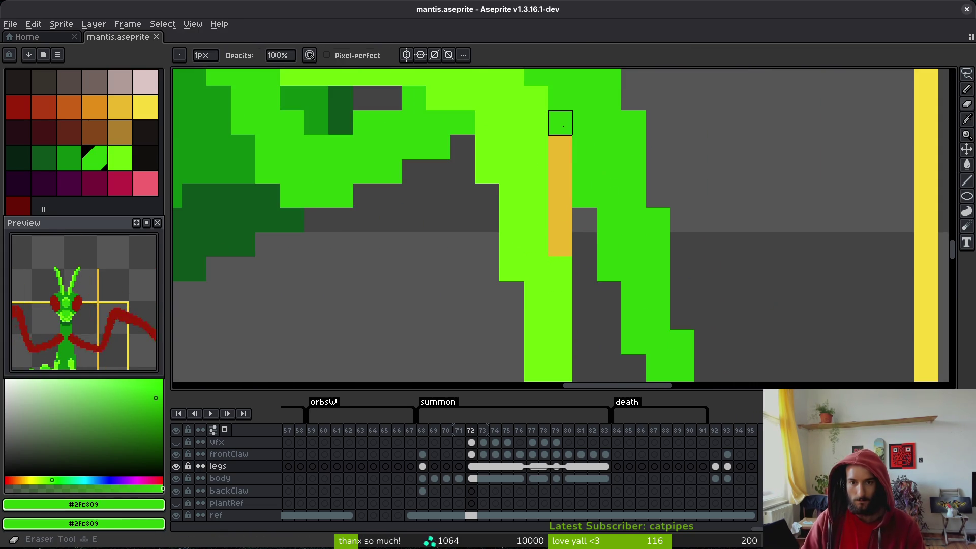
click(560, 122)
click(584, 195)
click(609, 269)
scroll(661, 274, down, 3)
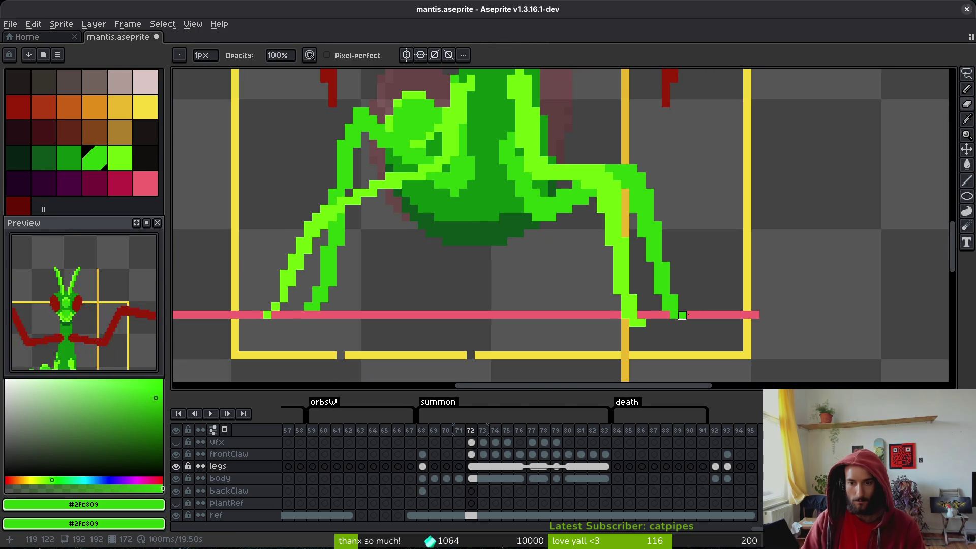
scroll(686, 305, up, 2)
- Shift the right foot one pixel left with a rectangular selection, deselect, and save
key(m)
mouse_move(642, 282)
mouse_down()
mouse_move(687, 328)
mouse_move(648, 299)
mouse_up()
click(690, 282)
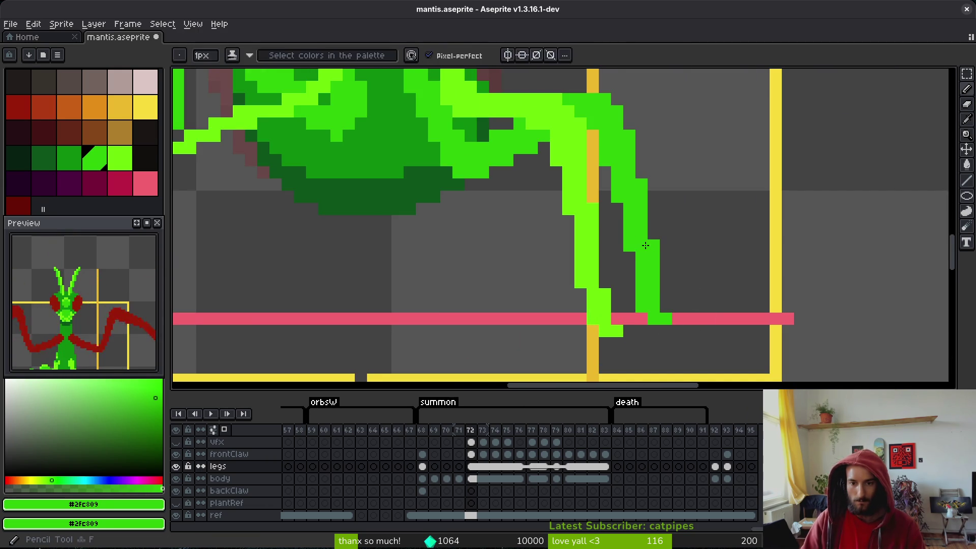
key(b)
scroll(693, 236, down, 2)
key(ctrl+s)
scroll(697, 245, down, 2)
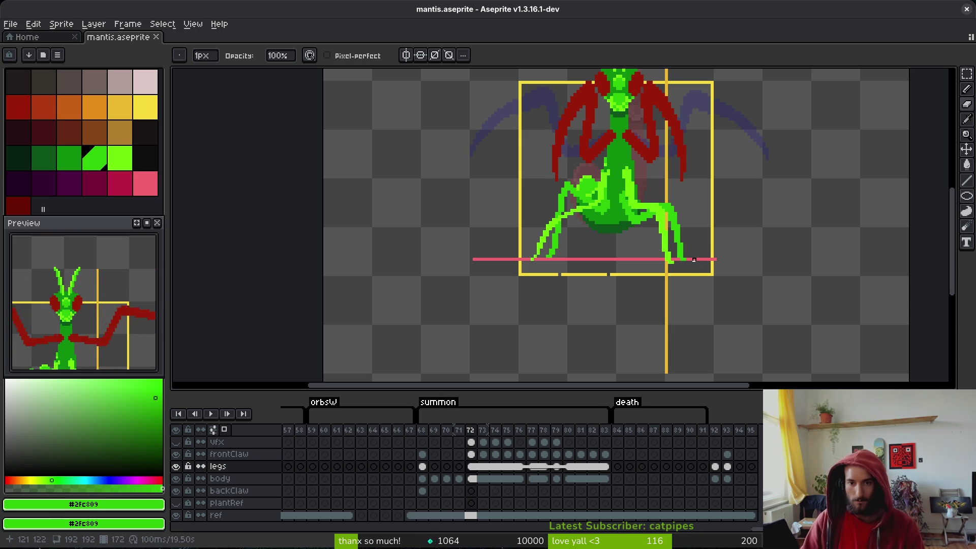
- Step forward through the summon frames to frame 77 with raised claws
key(period)
key(period)
key(period)
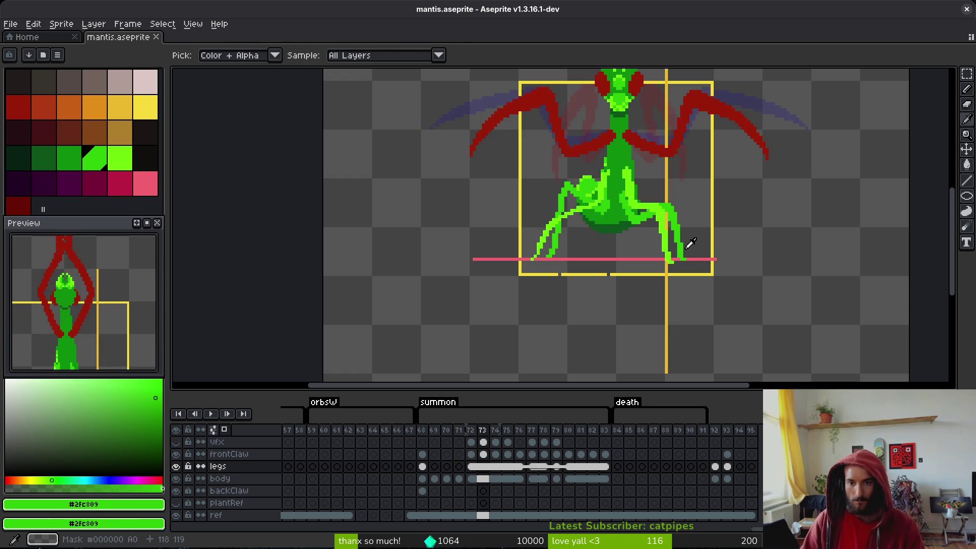
key(period)
key(period)
key(comma)
key(comma)
key(period)
key(comma)
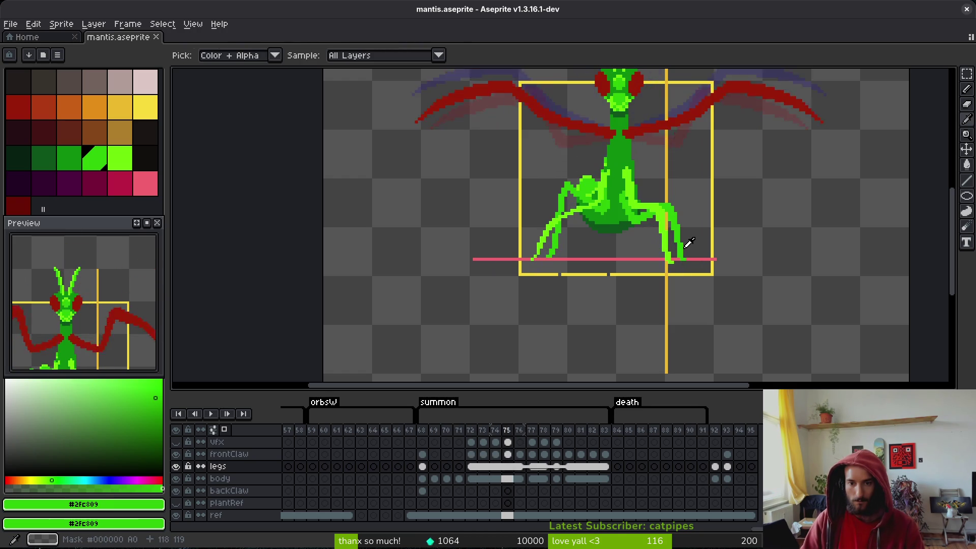
key(period)
key(period)
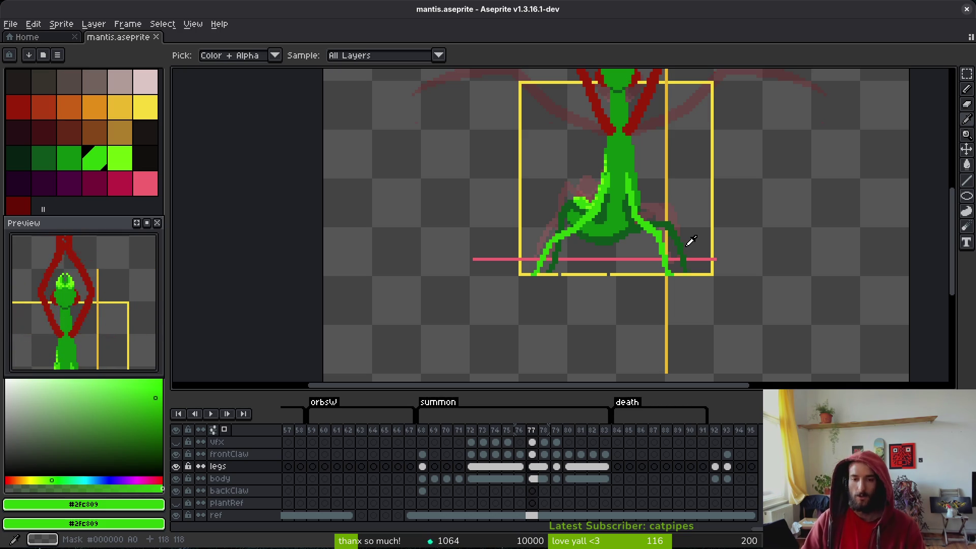
- Toggle repeatedly between frames 76 and 77 to compare poses, ending on frame 77
key(period)
key(comma)
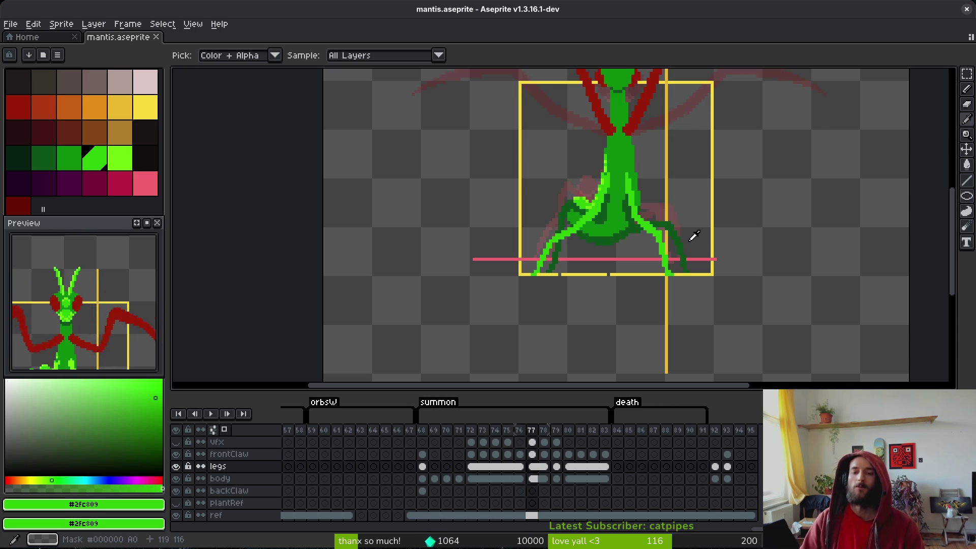
key(period)
key(comma)
key(comma)
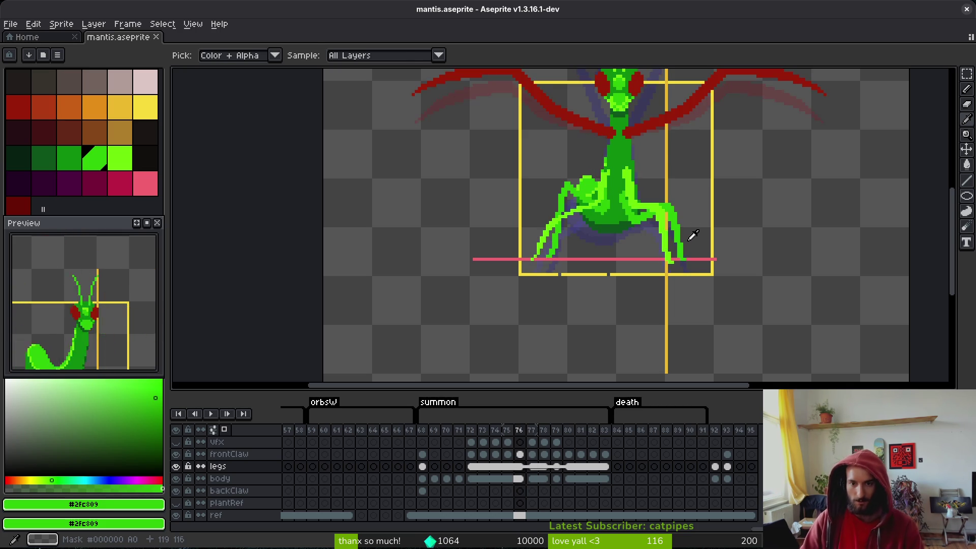
scroll(689, 235, down, 2)
key(period)
key(comma)
key(period)
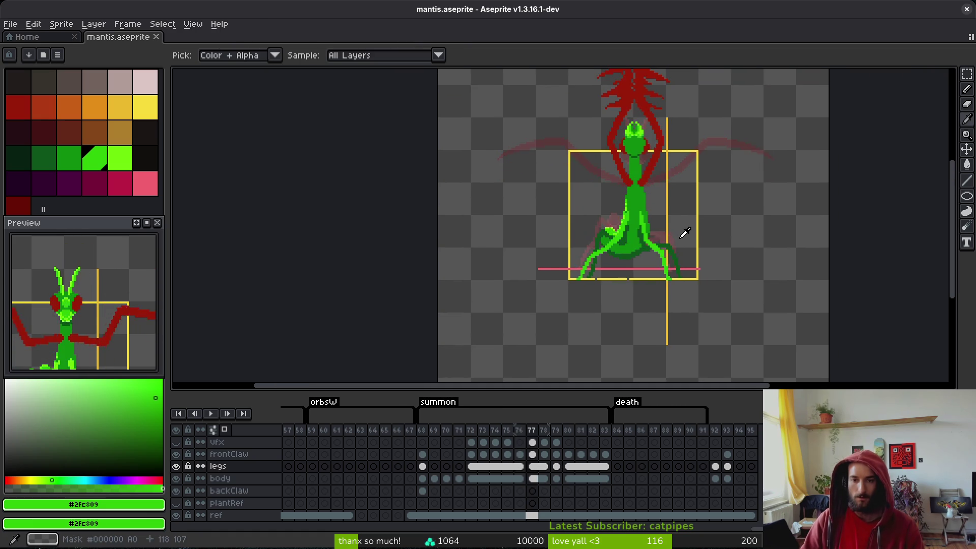
key(comma)
key(period)
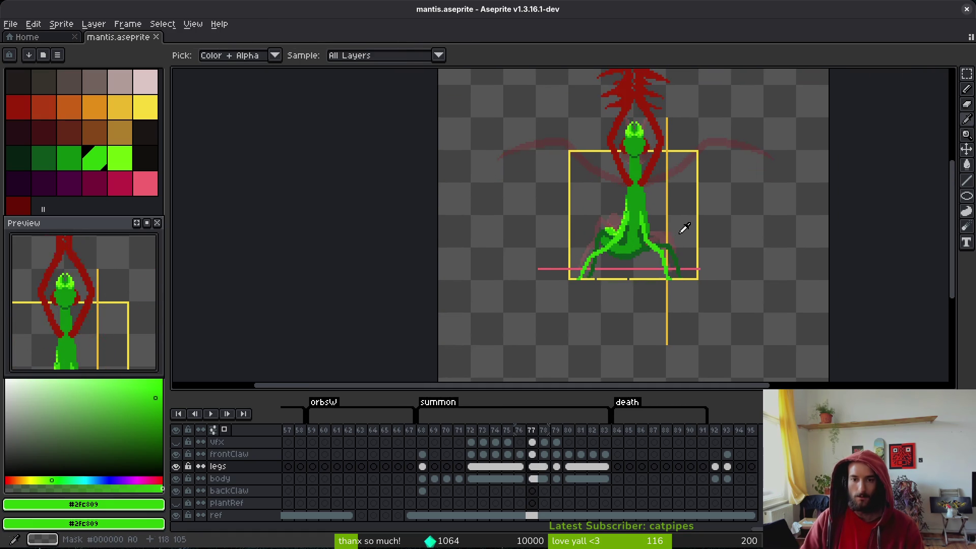
key(comma)
scroll(685, 236, up, 2)
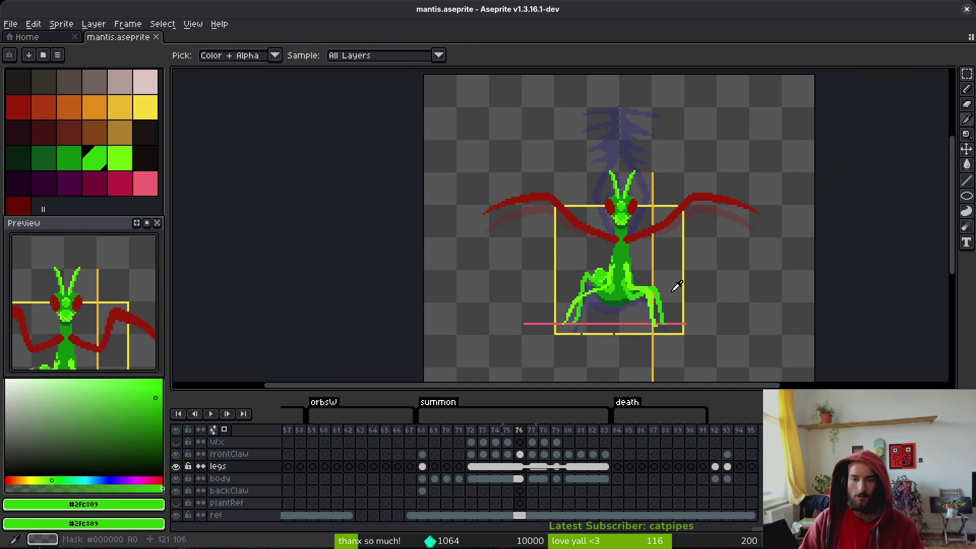
key(period)
key(comma)
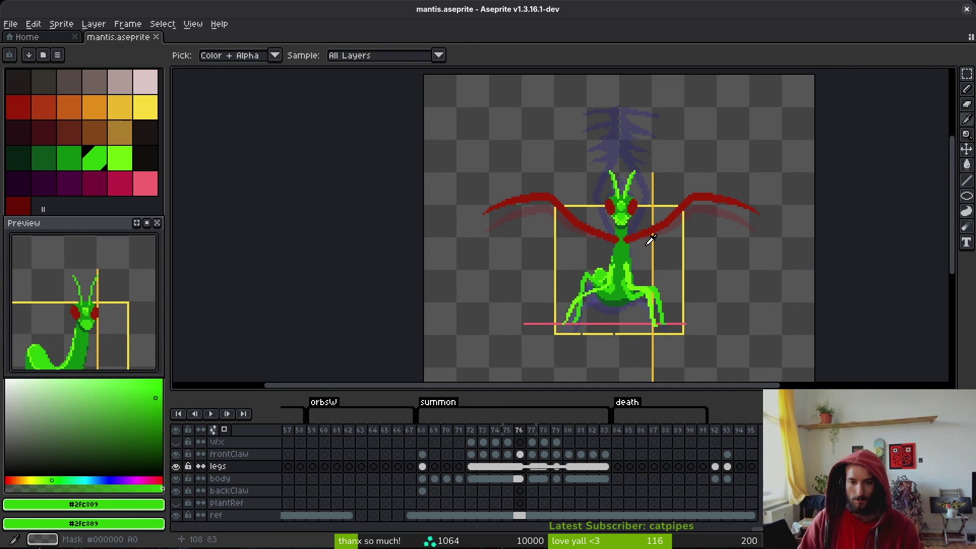
key(period)
- Marquee the whole canvas and select the frame 77–78 cels across layers
key(b)
key(m)
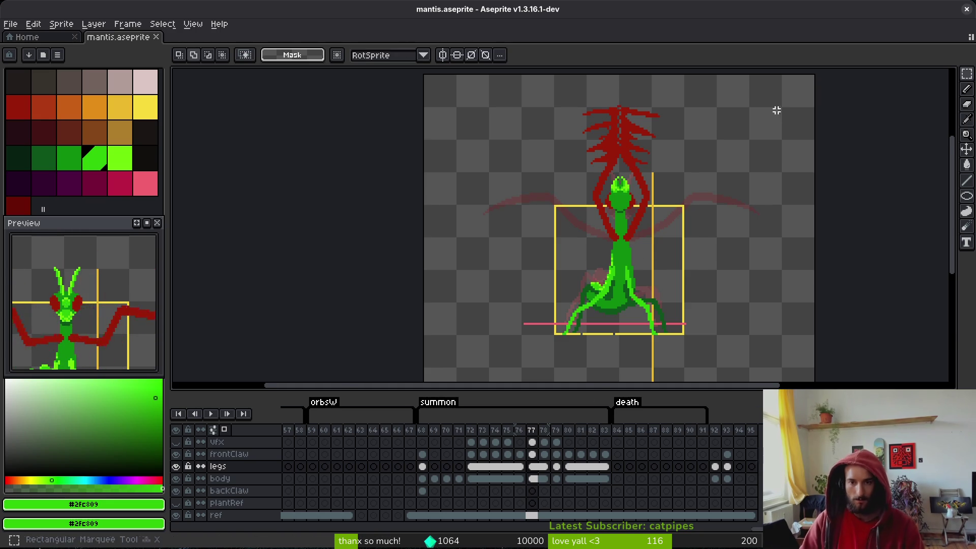
scroll(773, 139, down, 2)
mouse_move(791, 105)
mouse_down()
mouse_move(591, 285)
mouse_move(591, 300)
mouse_up()
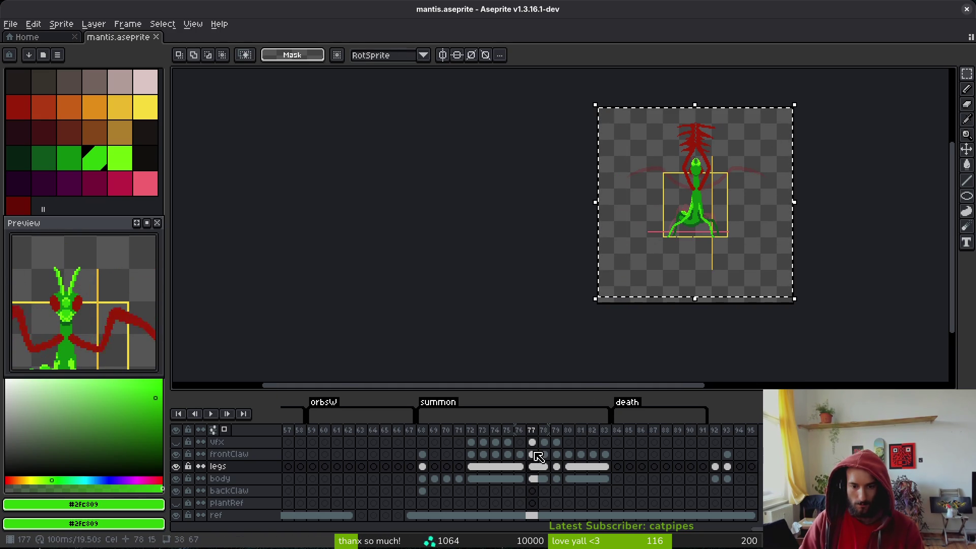
drag(535, 442, 545, 479)
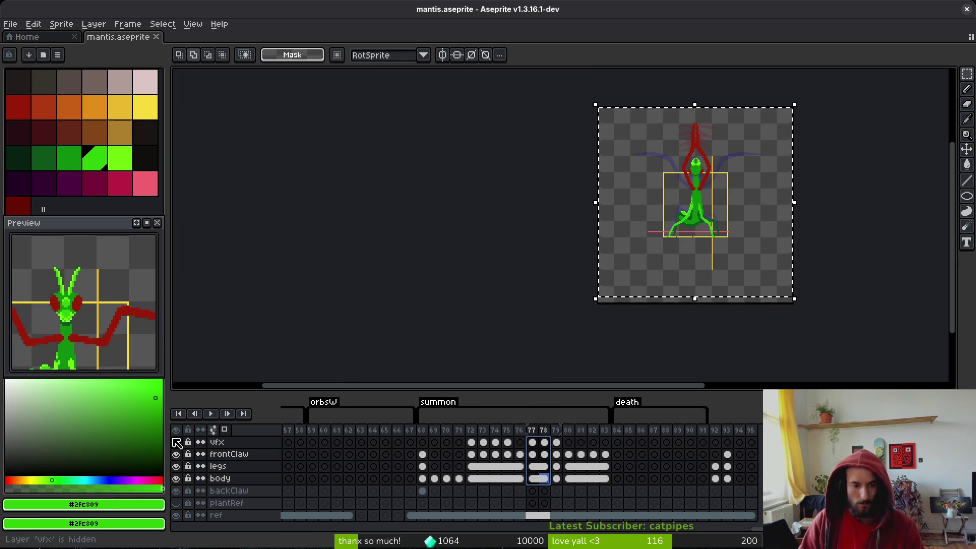
click(176, 442)
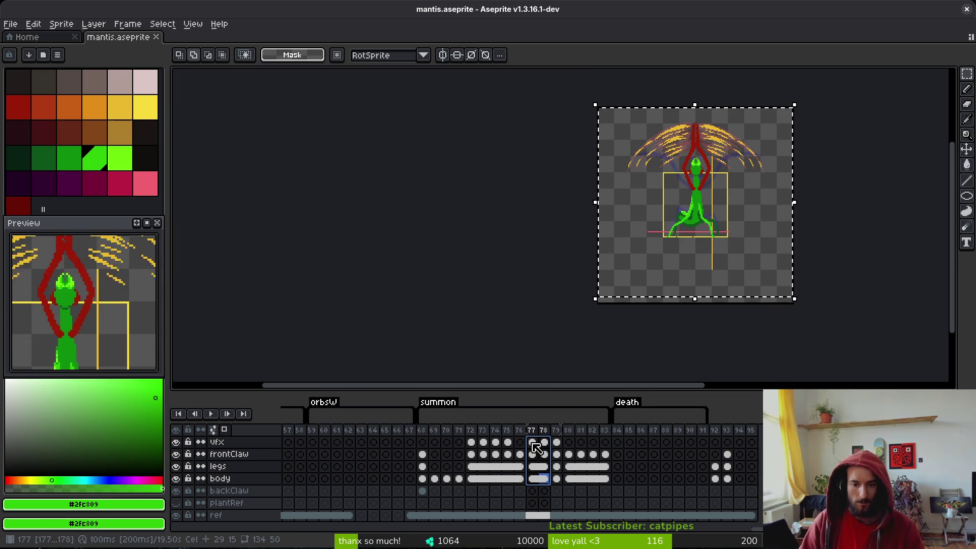
drag(540, 467, 557, 483)
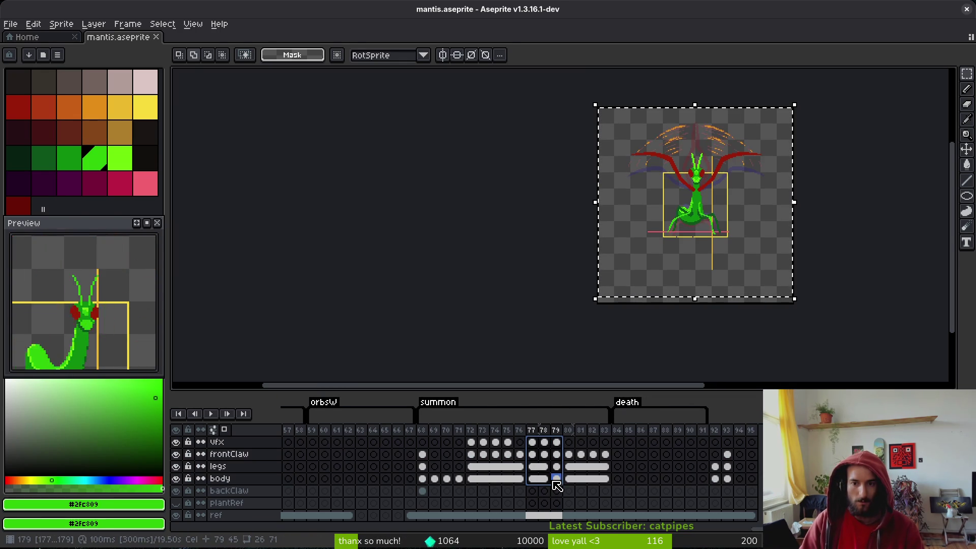
drag(566, 486, 543, 480)
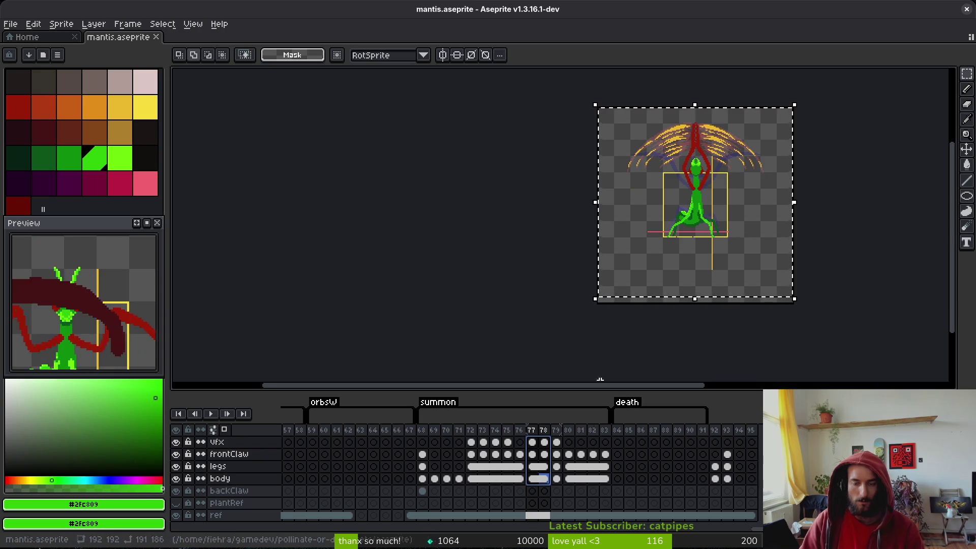
scroll(683, 260, up, 2)
scroll(684, 260, up, 2)
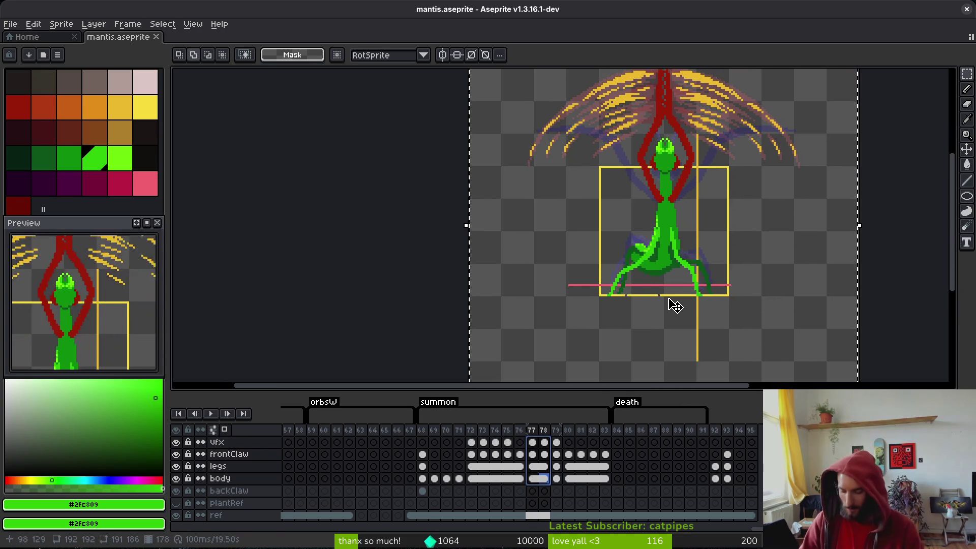
- Nudge the selected artwork up one pixel, commit it, and save
click(675, 304)
key(Up)
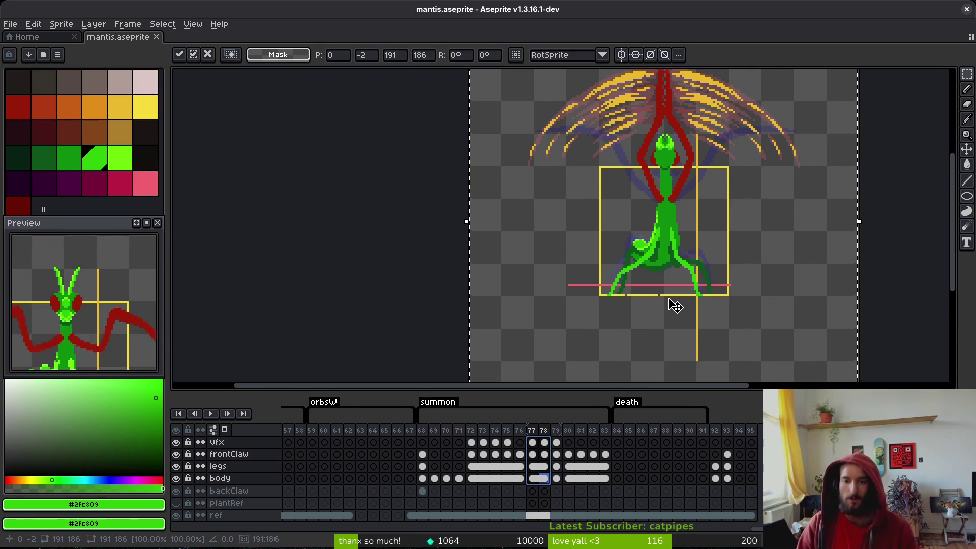
key(Return)
key(ctrl+s)
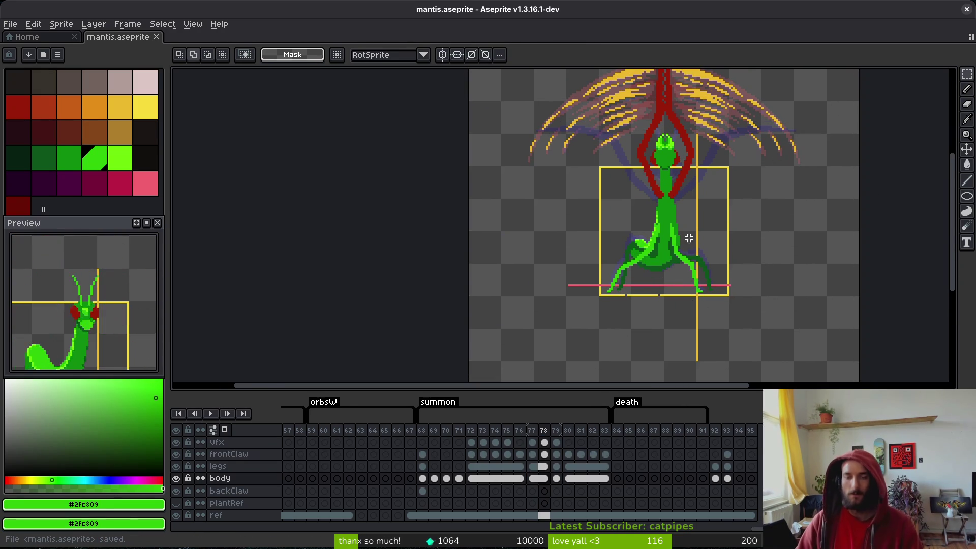
scroll(691, 238, down, 2)
scroll(695, 245, up, 3)
- Flip between frames 76 and 77 to check the one-pixel shift
key(i)
key(Left)
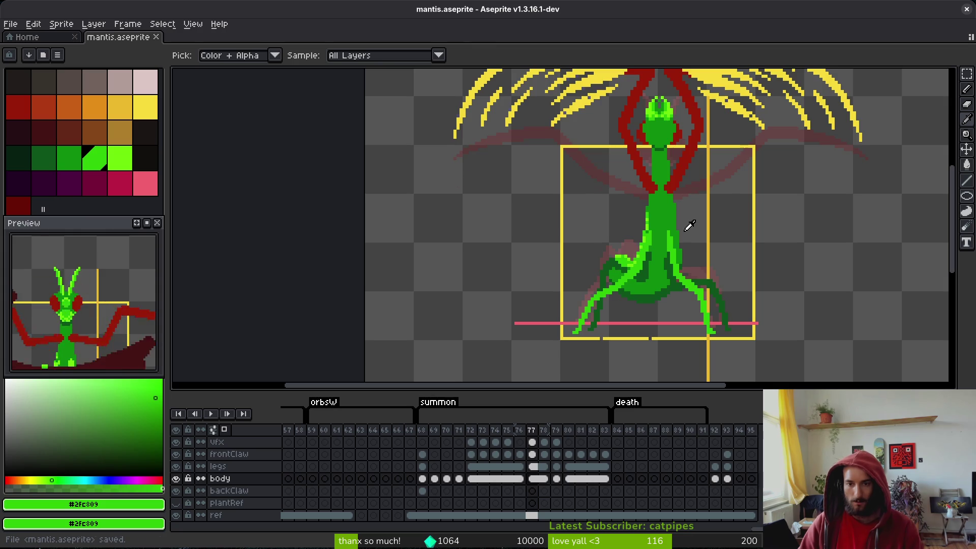
key(Left)
key(Right)
key(Left)
key(Right)
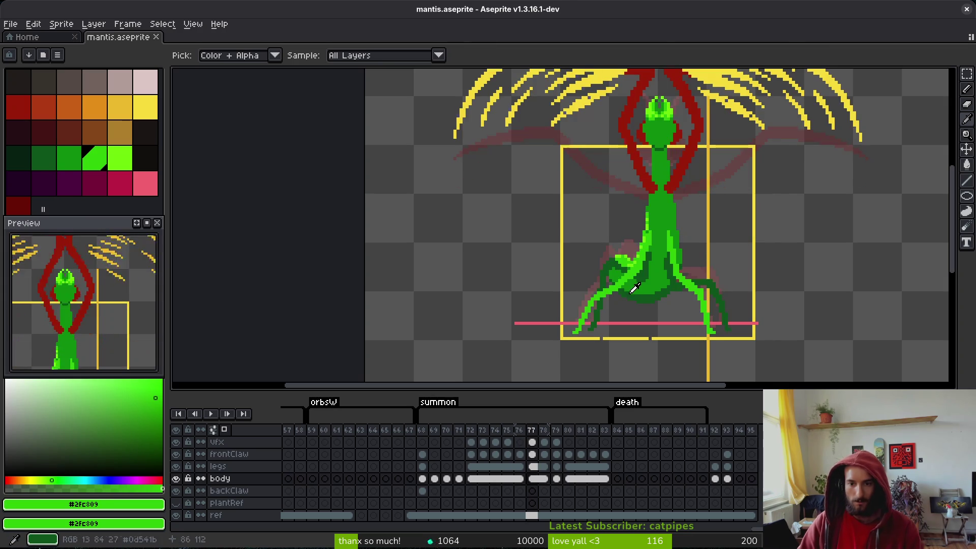
key(Left)
key(Right)
key(Left)
key(Right)
- Step back through the timeline to frame 73
key(m)
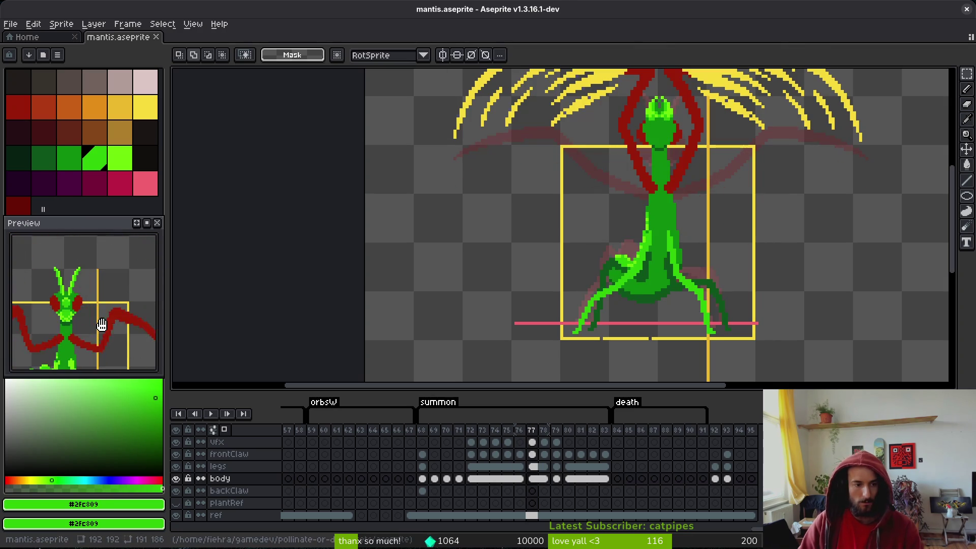
scroll(101, 312, down, 3)
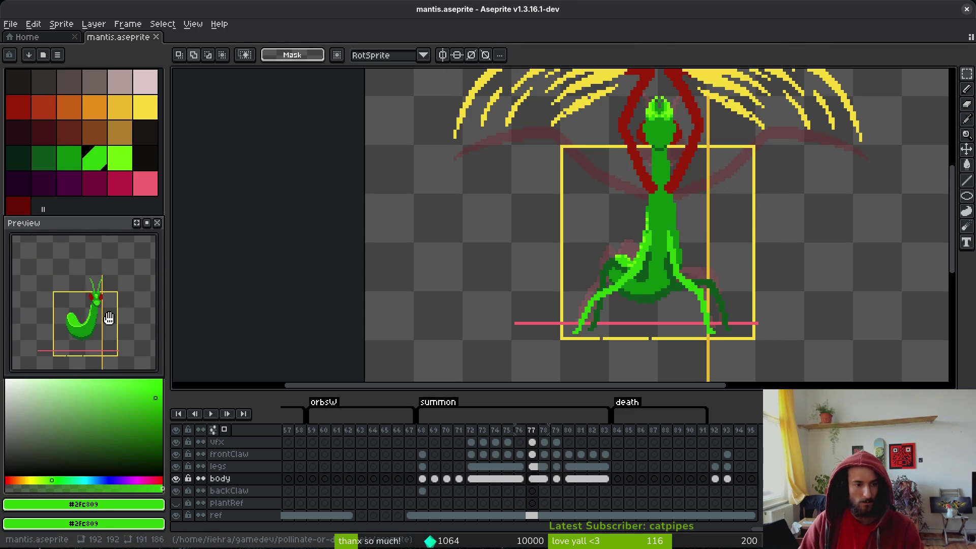
key(i)
key(Left)
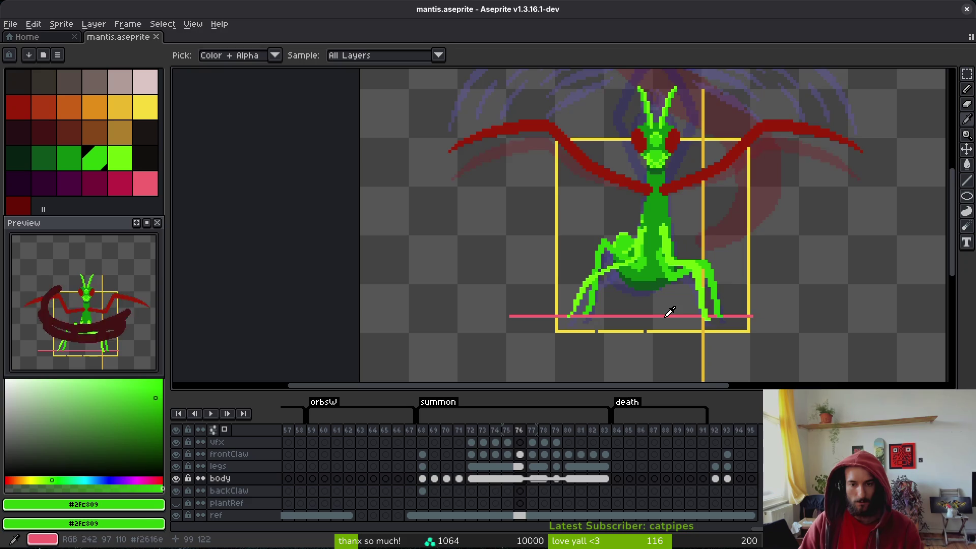
key(m)
key(Left)
key(Left)
key(Left)
scroll(653, 289, up, 2)
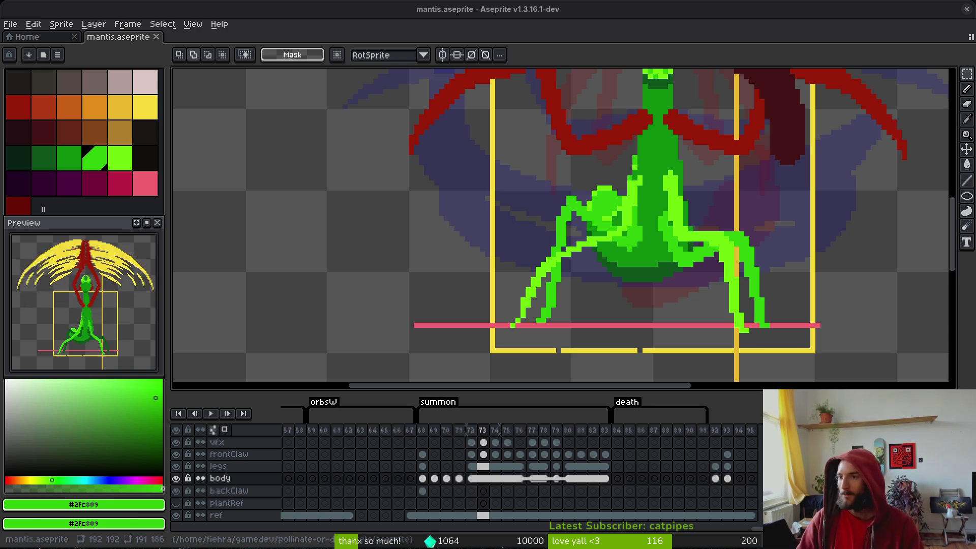
- Sample the claws' dark red and go to the legs cel at frame 72 with Paint Bucket active
drag(640, 247, 640, 247)
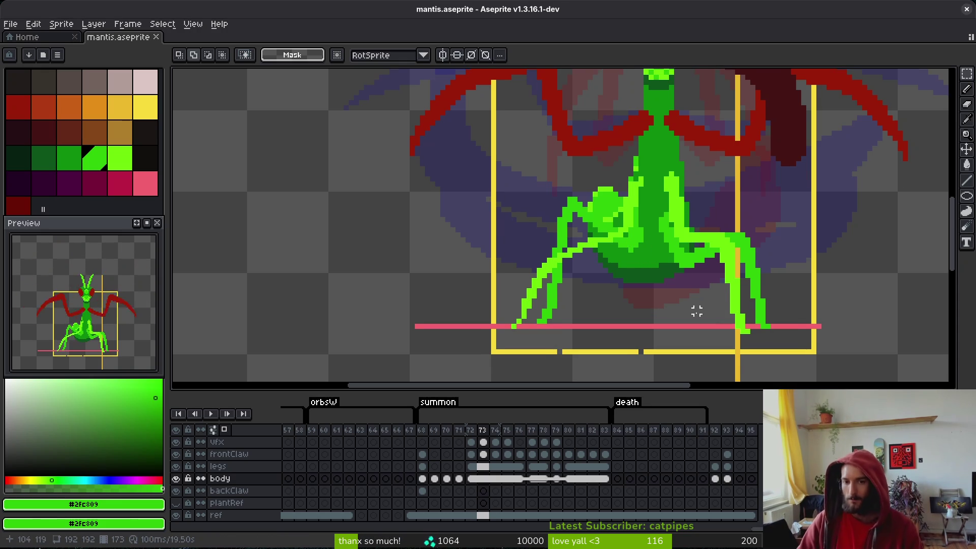
scroll(676, 199, down, 1)
alt+click(706, 129)
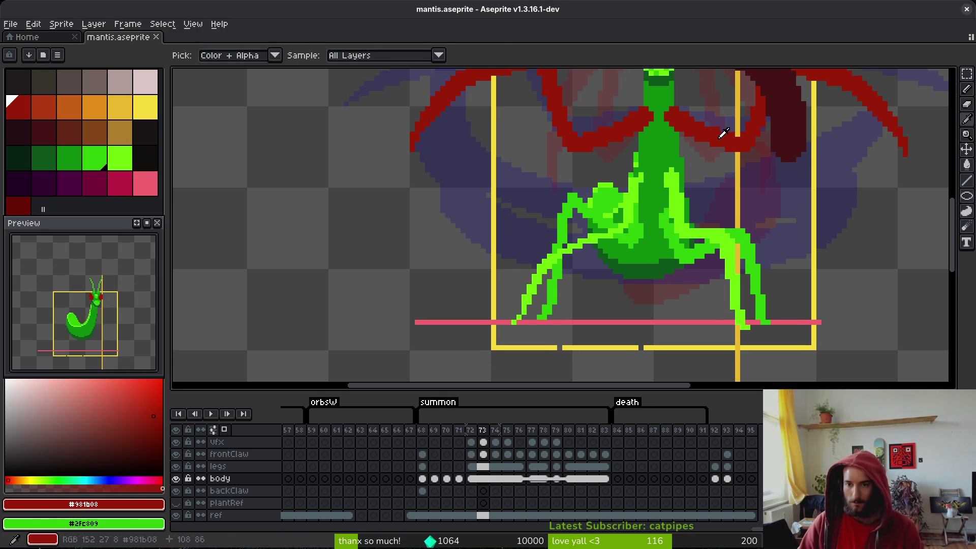
key(g)
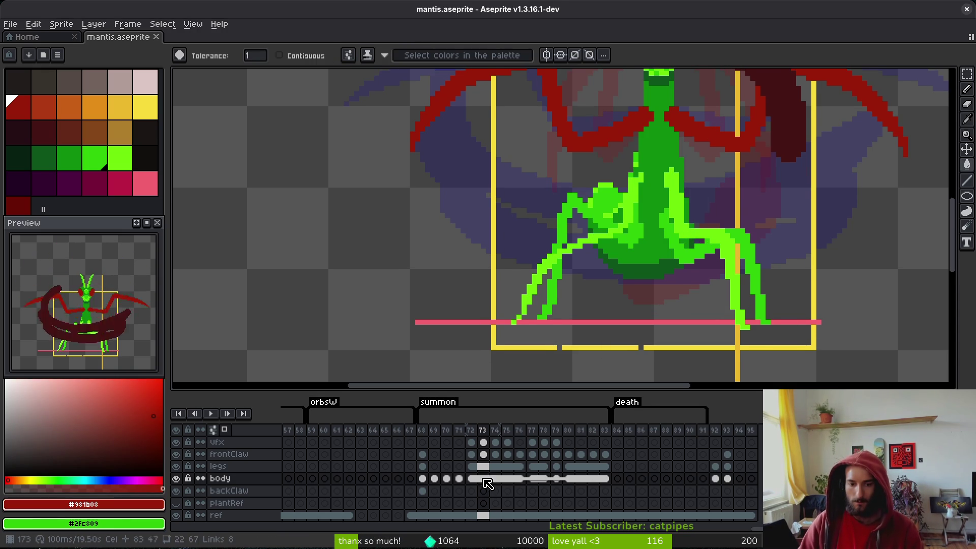
click(471, 466)
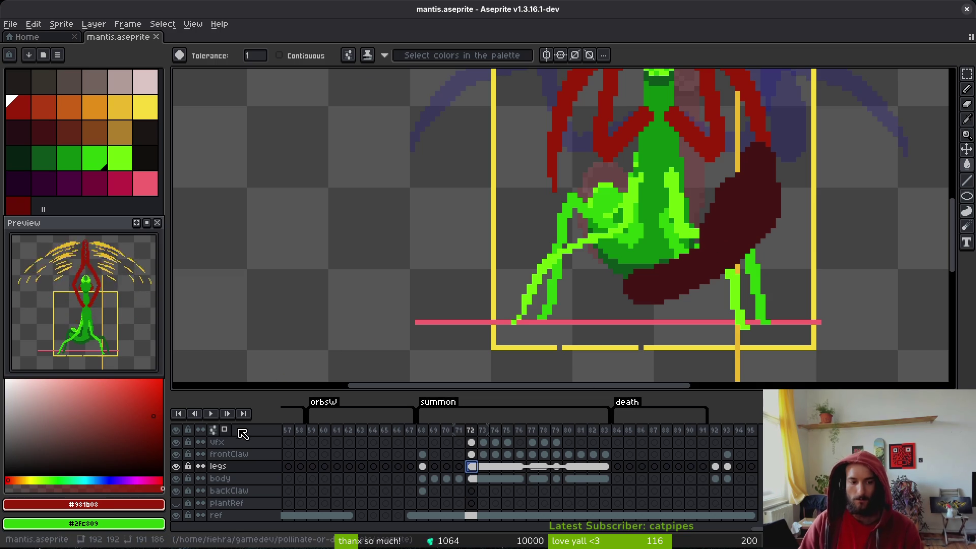
- Hide the vfx layer to check the legs across neighbouring frames, then show it again
click(175, 441)
click(501, 442)
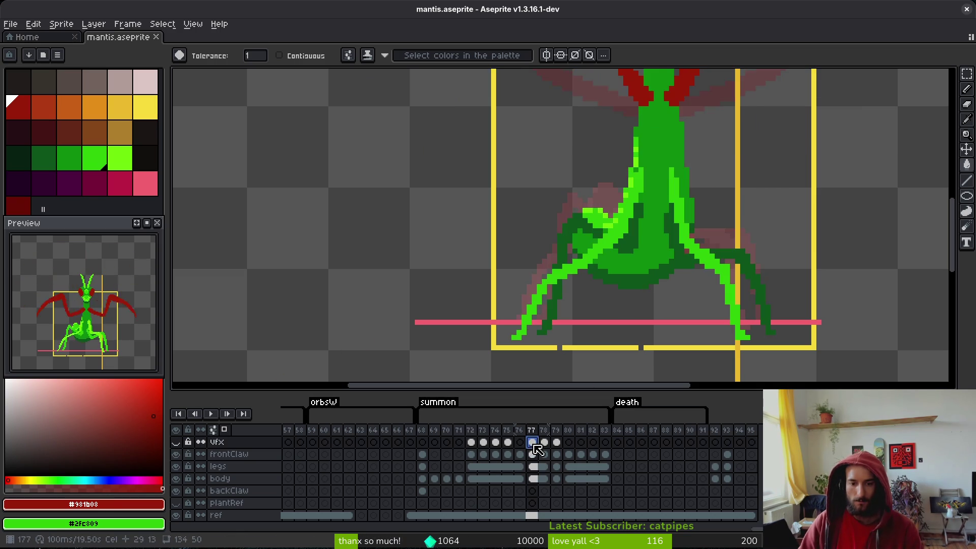
scroll(615, 254, down, 2)
key(Right)
key(Right)
key(Right)
key(i)
drag(616, 240, 592, 331)
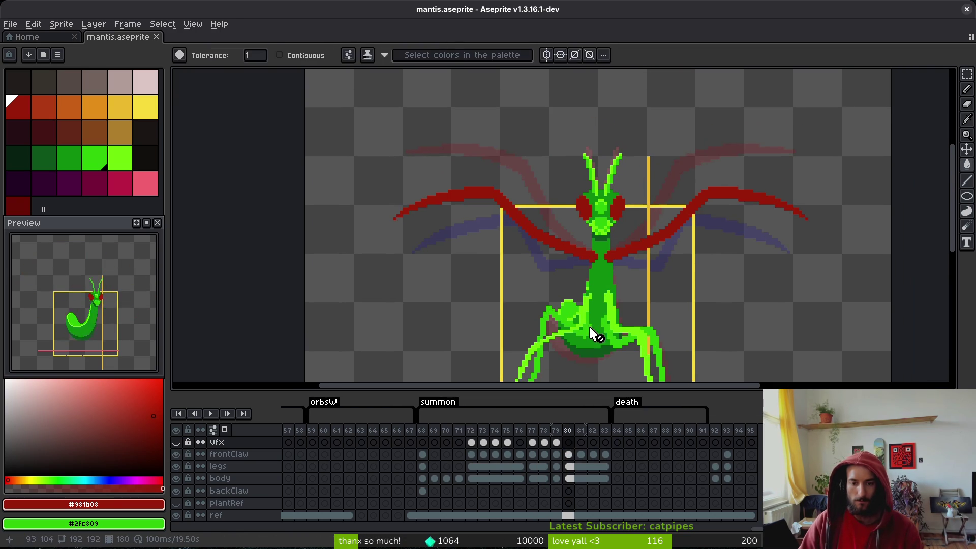
key(w)
key(Left)
click(175, 442)
- Rectangle-select the area around the orange vfx arcs, then clear the selection
scroll(557, 290, up, 2)
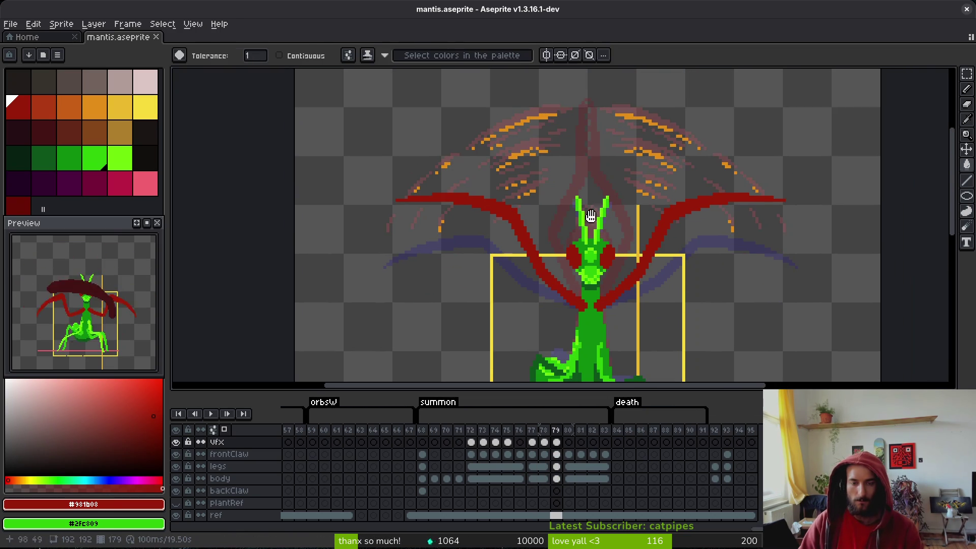
drag(591, 216, 580, 251)
key(m)
drag(315, 110, 836, 329)
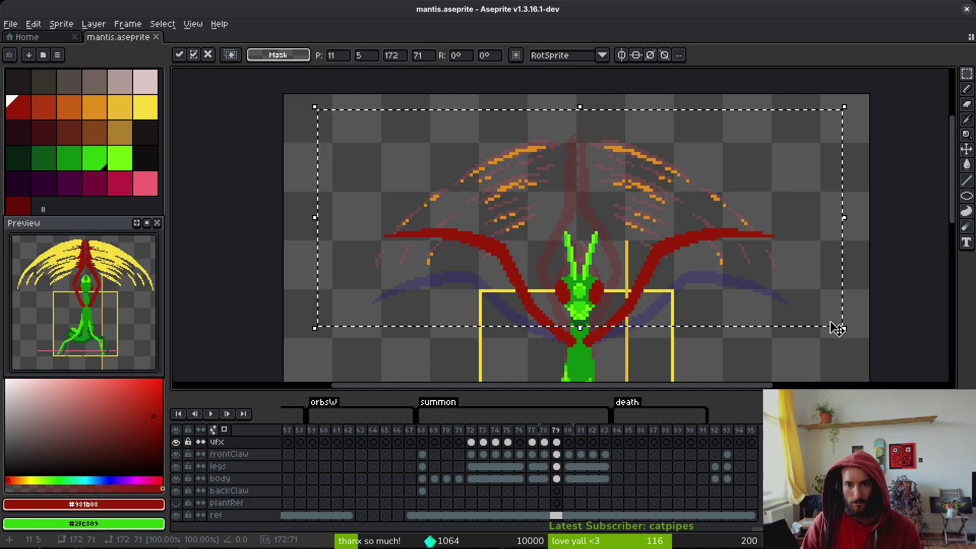
key(ctrl+d)
- Save the sprite and step between frames, ending back on frame 76
key(ctrl+s)
key(Right)
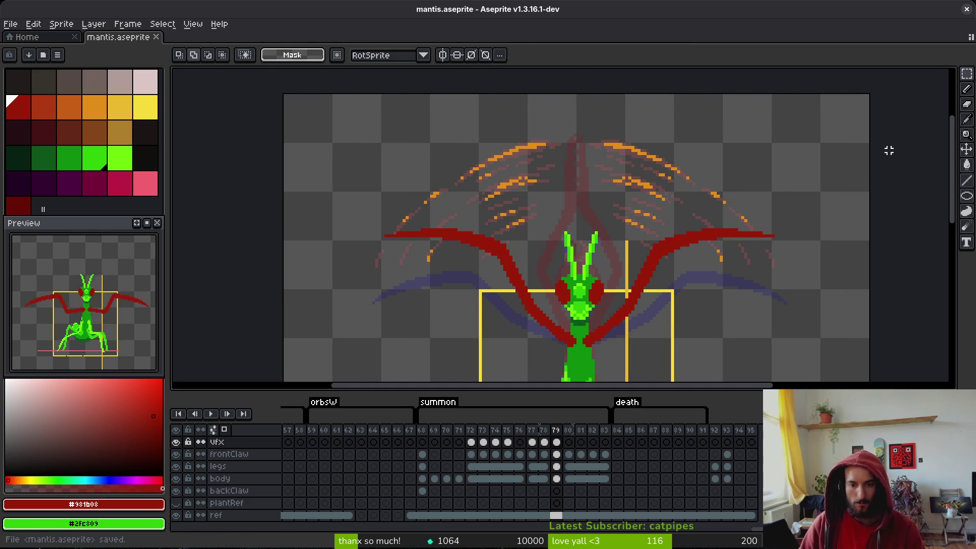
key(Left)
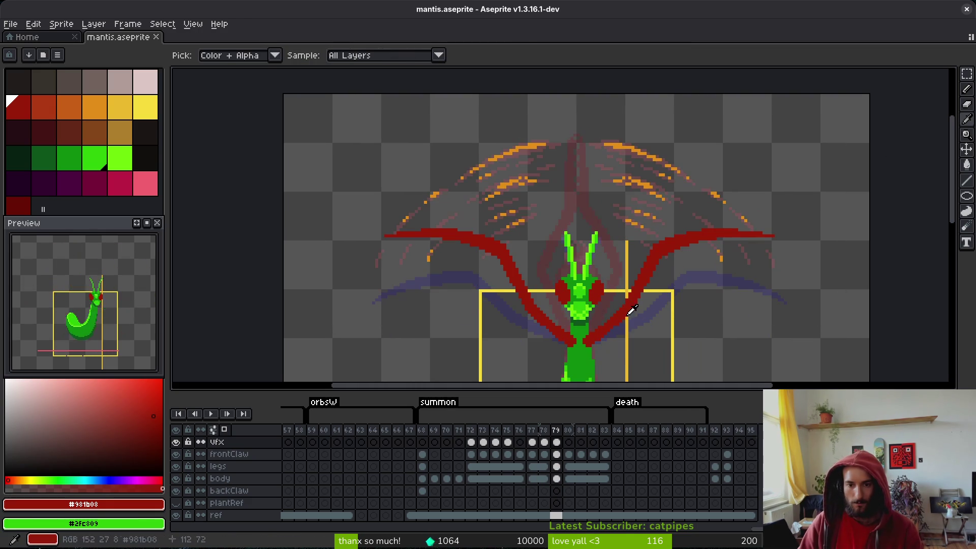
key(Right)
key(Right)
mouse_move(620, 316)
mouse_down()
mouse_move(582, 254)
mouse_move(582, 224)
mouse_up()
key(Left)
key(Left)
key(Left)
key(Left)
key(Left)
key(Left)
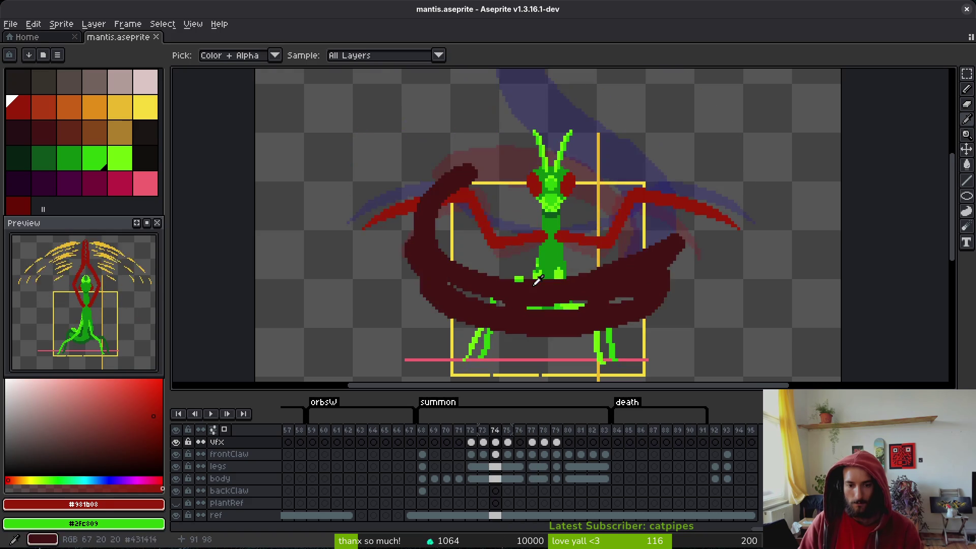
- Select the legs cels from frame 72 to 83 and hide the vfx layer
drag(471, 466, 610, 477)
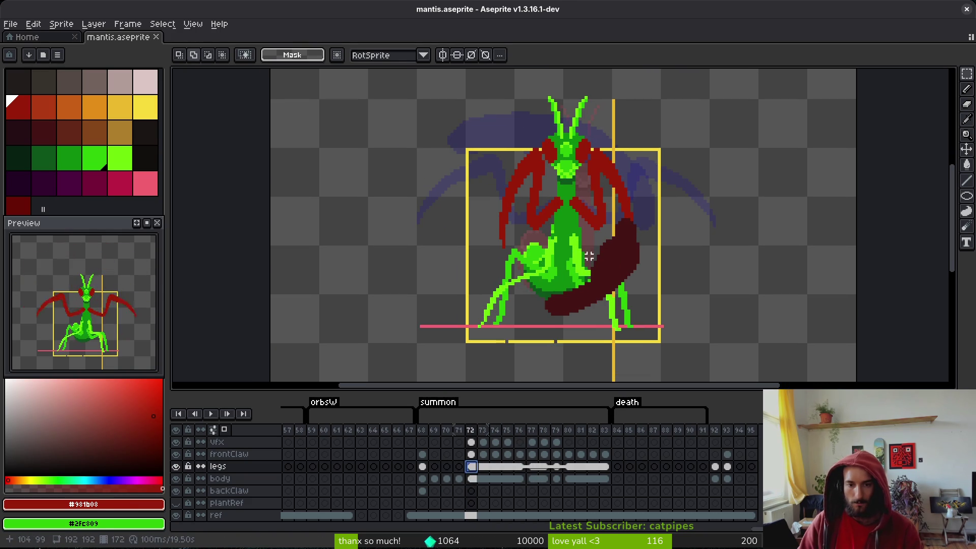
click(176, 441)
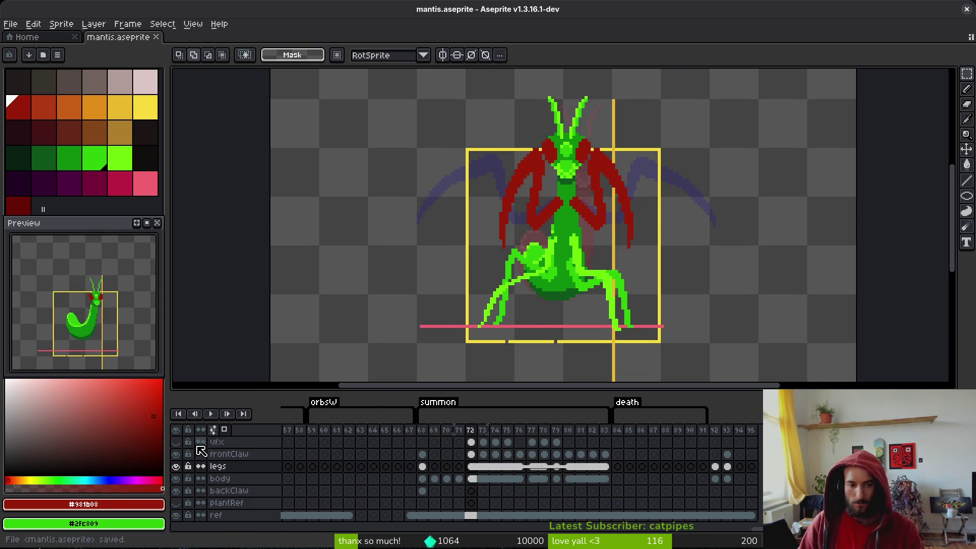
scroll(529, 325, up, 2)
scroll(673, 255, up, 2)
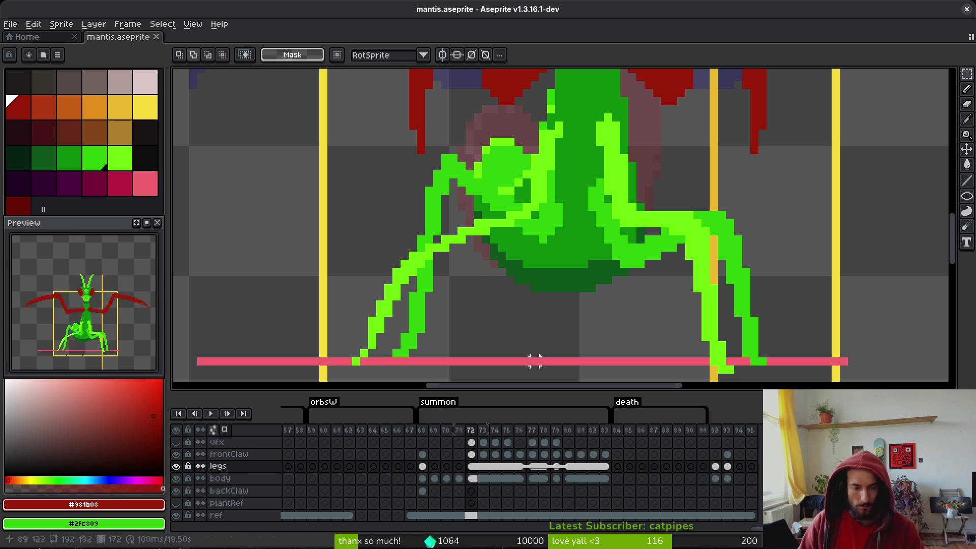
scroll(533, 358, left, 1)
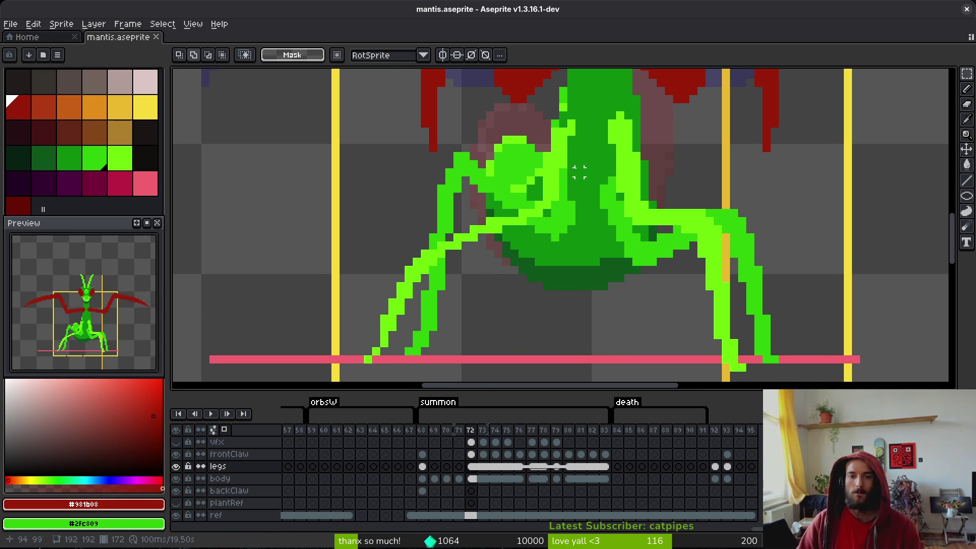
scroll(635, 214, up, 3)
scroll(635, 214, right, 2)
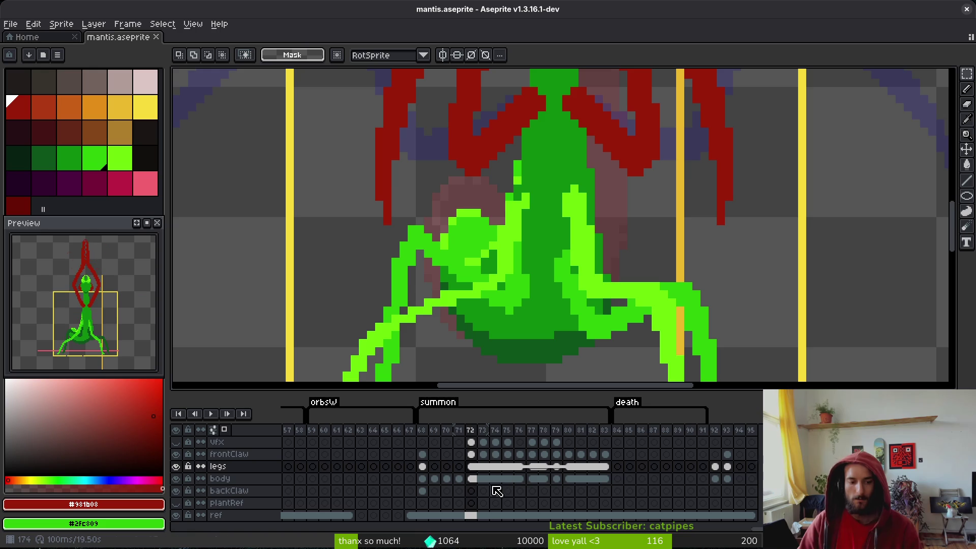
- Flood-fill the green legs dark red, limit fills to contiguous pixels, and save
key(g)
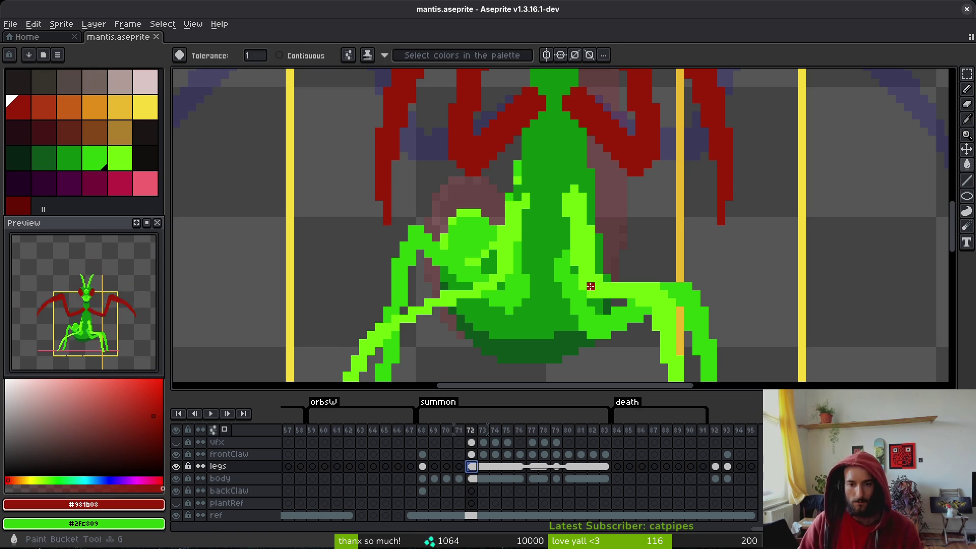
click(687, 301)
scroll(607, 131, up, 5)
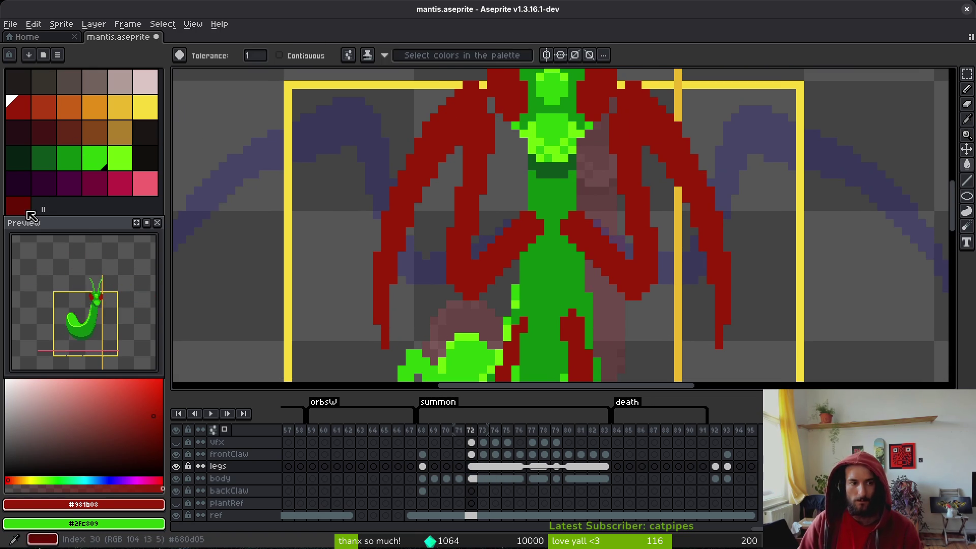
scroll(579, 83, down, 10)
click(633, 207)
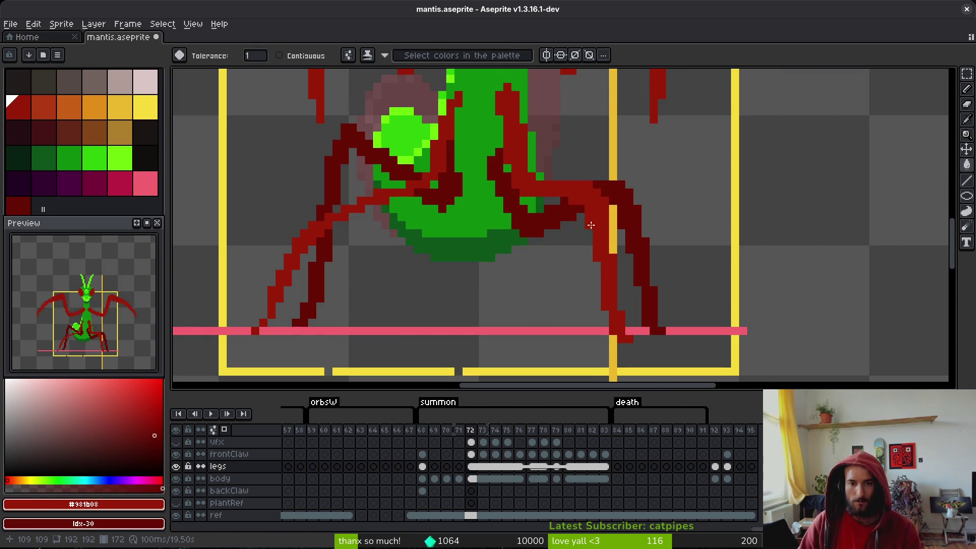
click(313, 60)
key(ctrl+s)
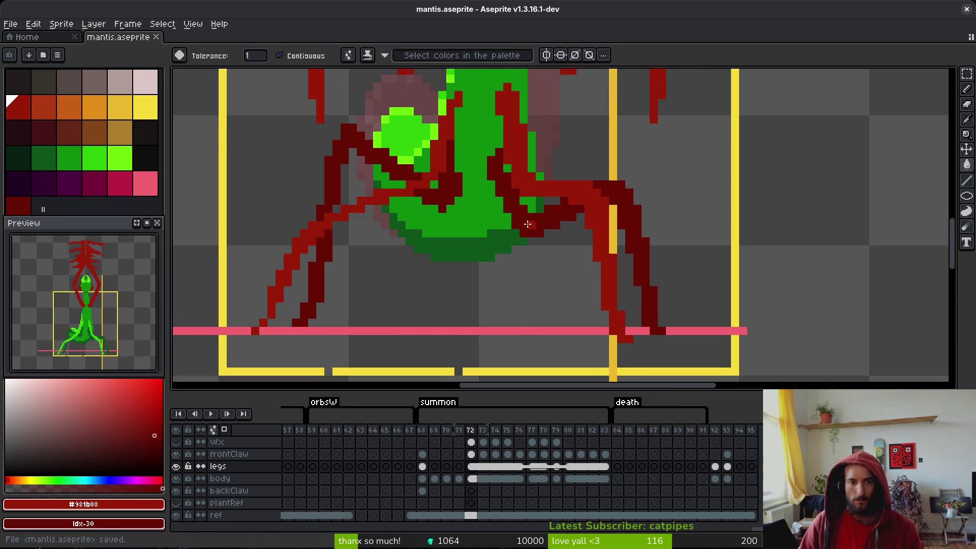
- Replace the legs' red with orange and their darker red with red-orange
scroll(568, 230, down, 3)
scroll(568, 230, up, 5)
key(b)
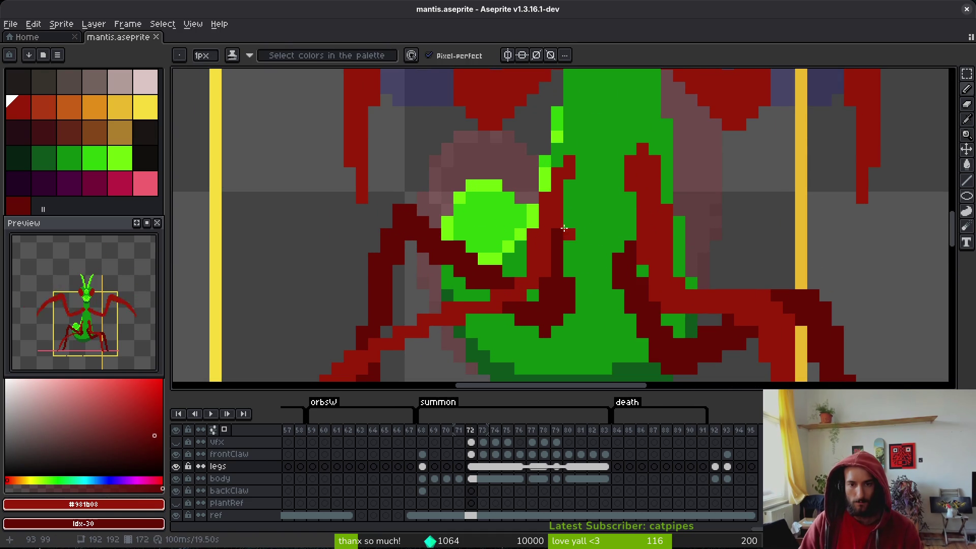
scroll(585, 239, right, 2)
scroll(613, 253, right, 3)
scroll(613, 254, down, 3)
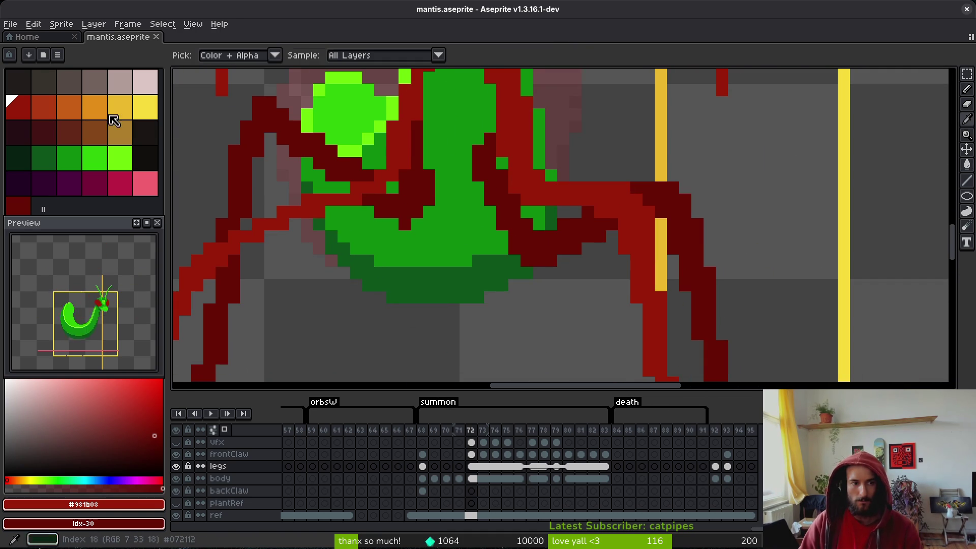
right_click(71, 108)
key(shift+r)
click(578, 153)
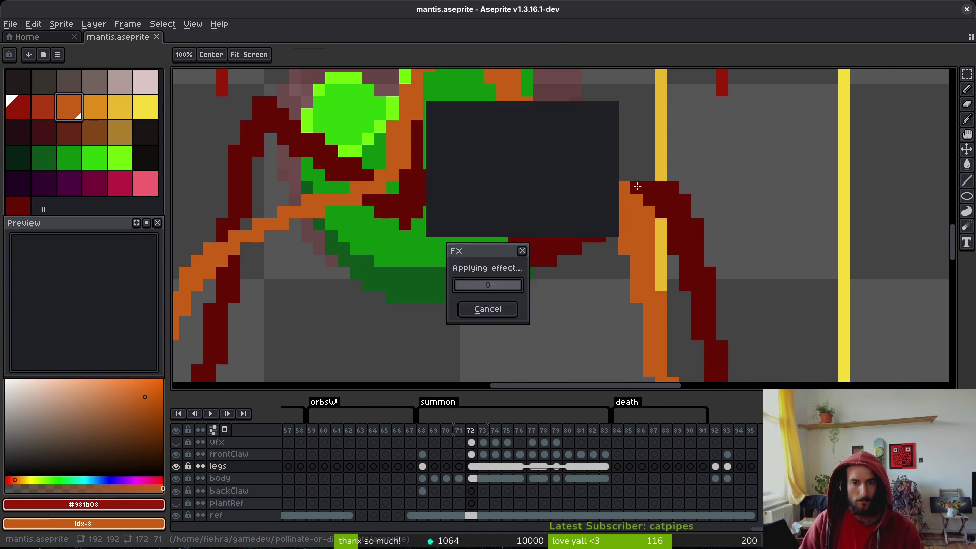
alt+click(664, 195)
right_click(43, 107)
key(shift+r)
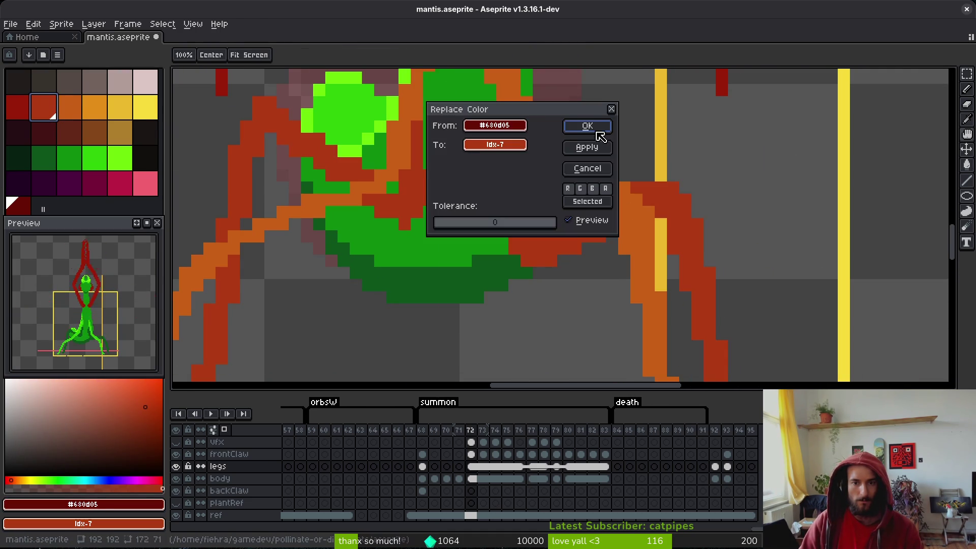
click(587, 126)
- Save, then shift the leg shades: orange to light orange, red-orange to orange
key(b)
key(ctrl+s)
scroll(541, 169, down, 2)
scroll(404, 190, up, 2)
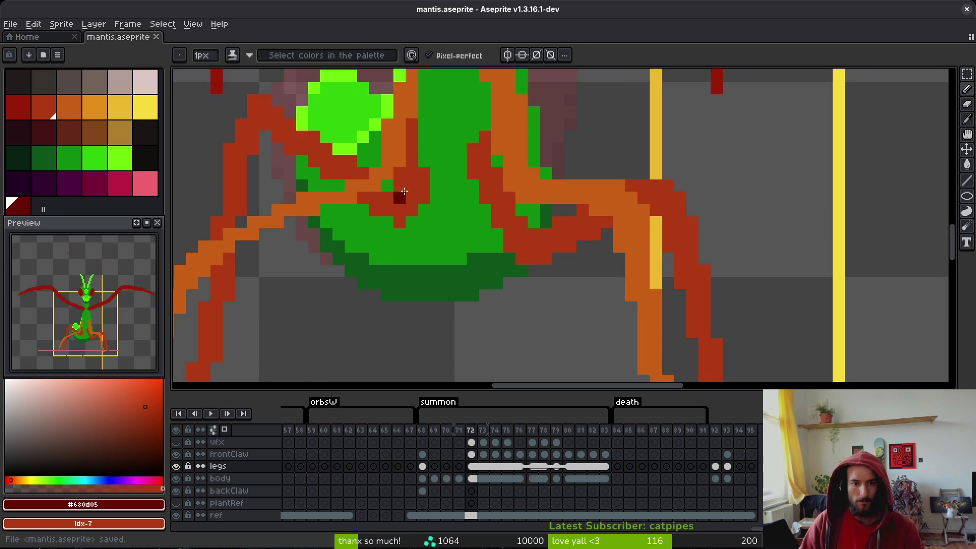
alt+click(404, 152)
right_click(94, 107)
key(shift+r)
click(592, 146)
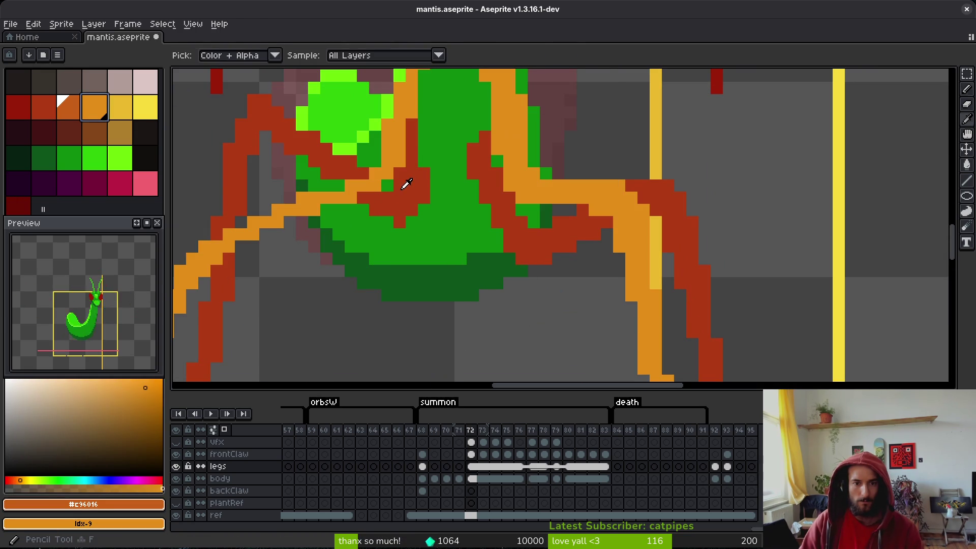
alt+click(403, 185)
right_click(69, 107)
key(shift+r)
click(587, 126)
- Save and paint light orange pixels along the leg joint and down the leg edge
key(b)
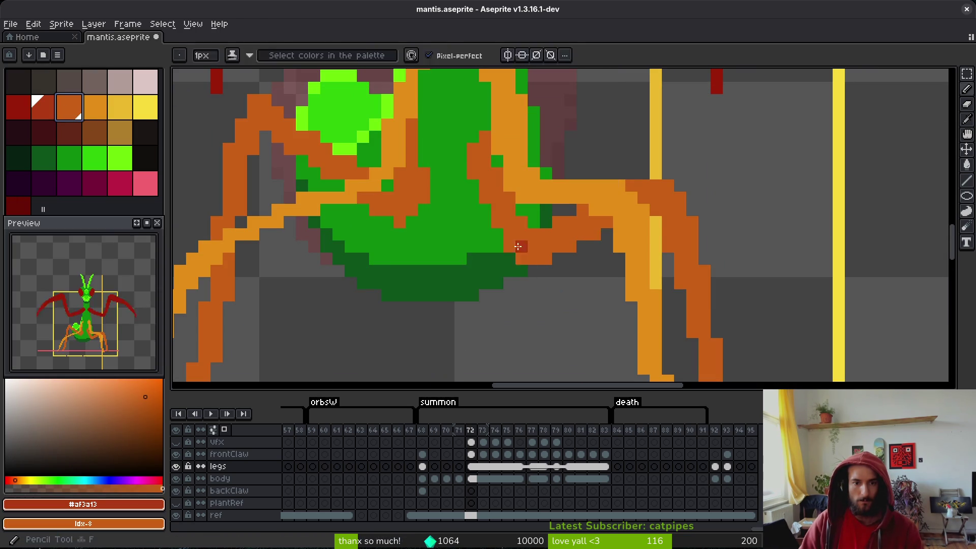
key(ctrl+s)
scroll(571, 153, up, 2)
scroll(547, 251, up, 1)
alt+click(547, 251)
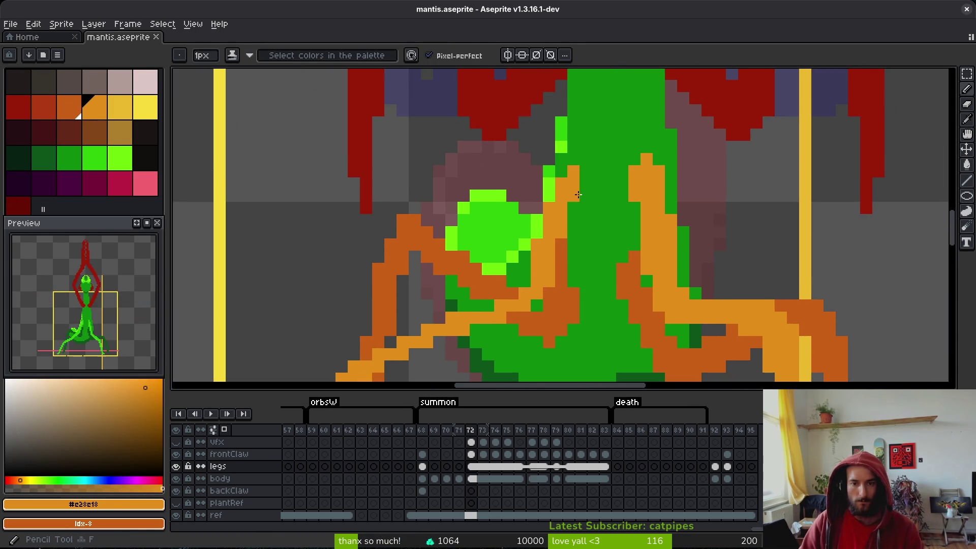
click(585, 174)
click(586, 171)
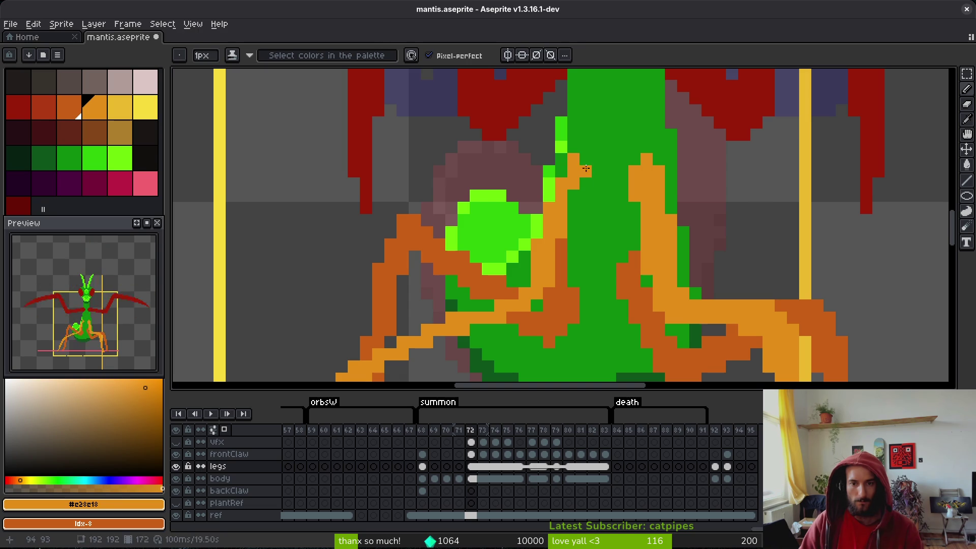
drag(585, 183, 568, 205)
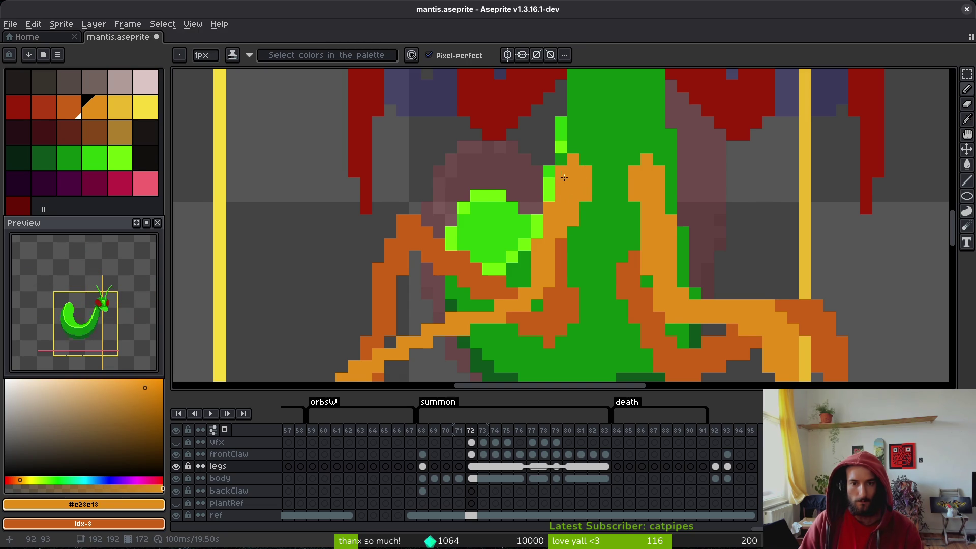
- Paint orange pixels where the leg meets the abdomen, along the left joint and lower left leg
scroll(563, 178, down, 2)
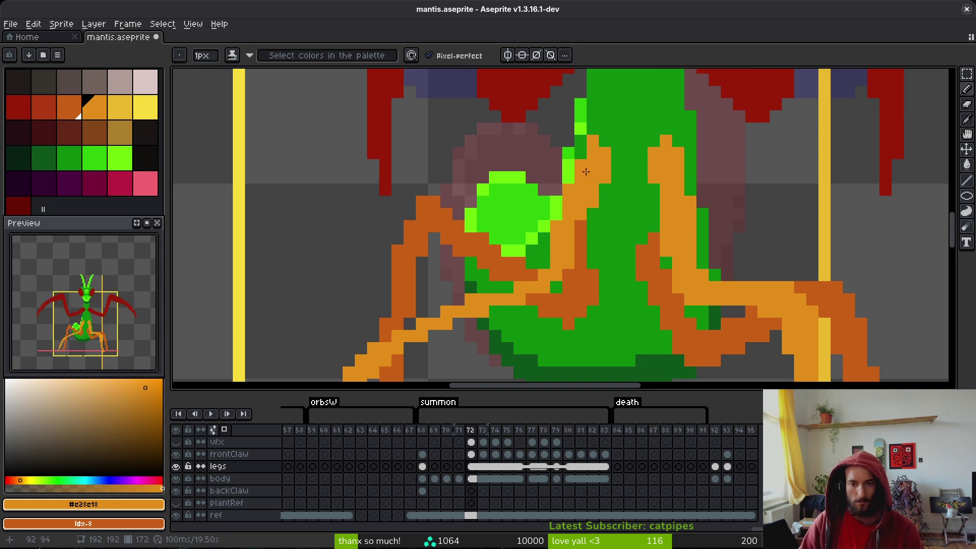
mouse_move(580, 227)
mouse_down()
mouse_move(580, 248)
mouse_move(557, 288)
mouse_up()
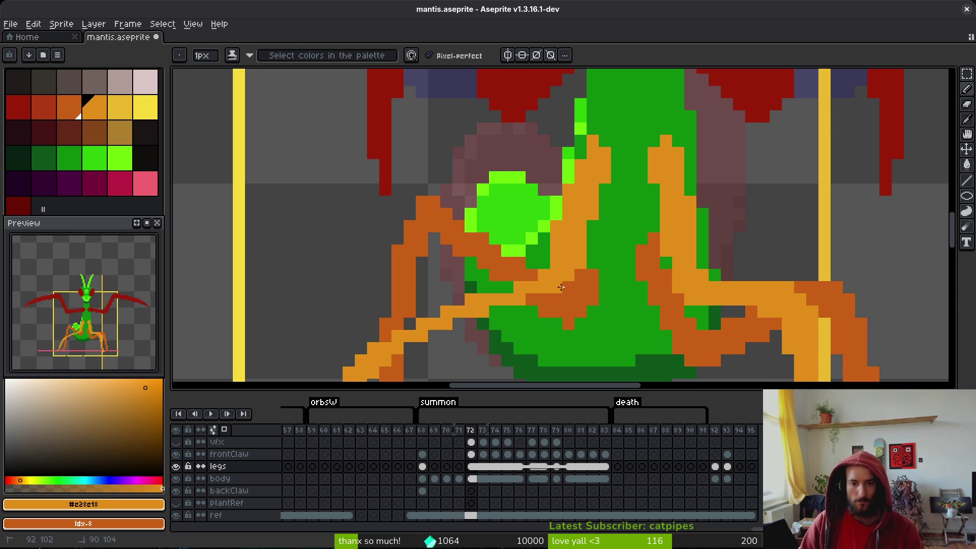
scroll(547, 264, down, 3)
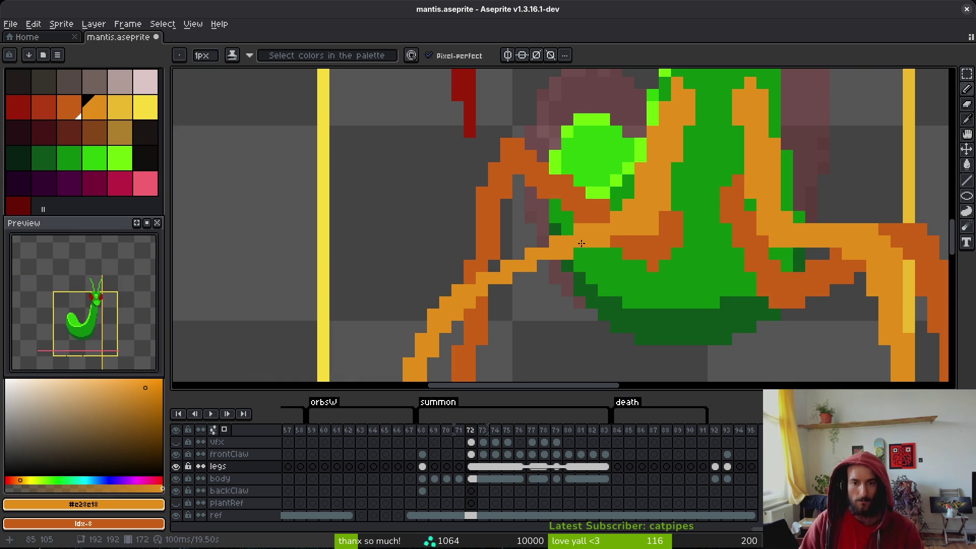
scroll(581, 244, down, 2)
drag(675, 222, 644, 226)
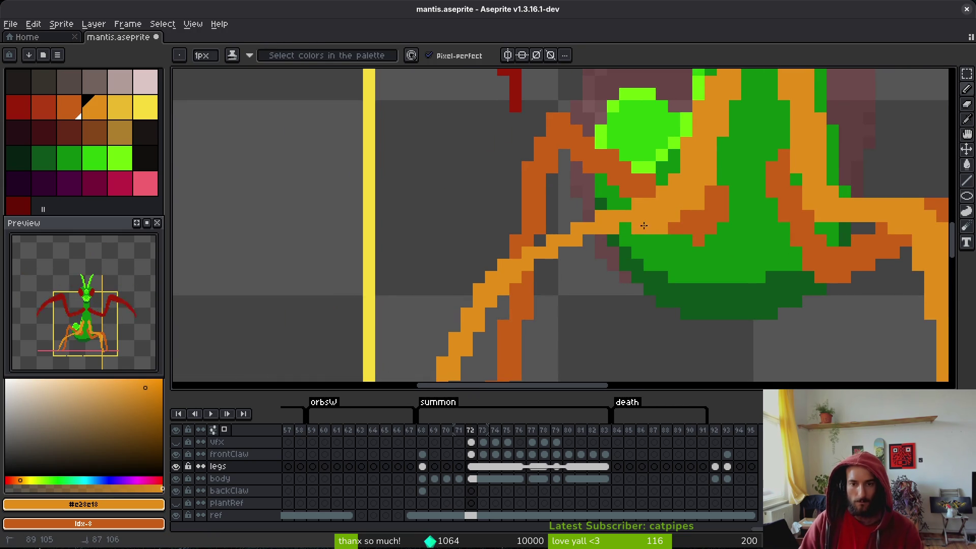
scroll(510, 276, down, 2)
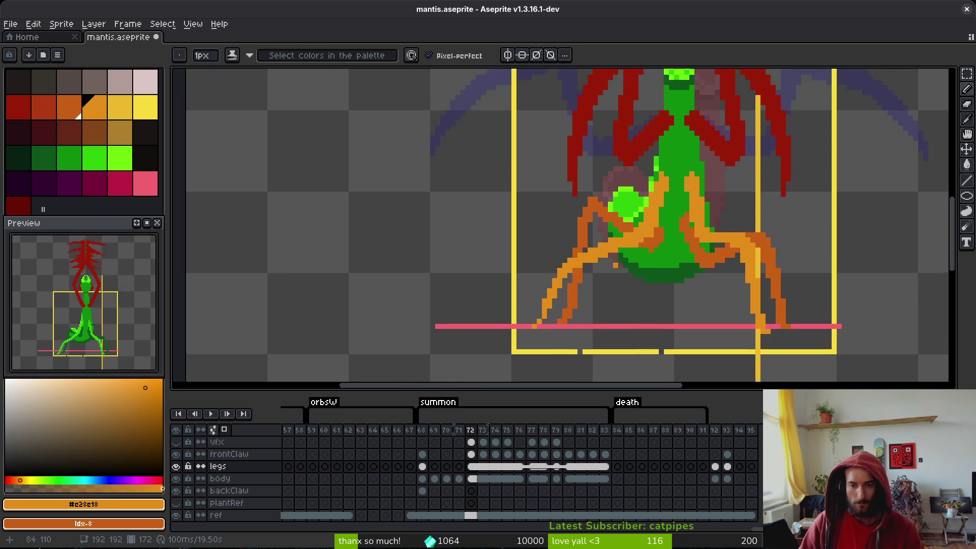
scroll(615, 179, up, 2)
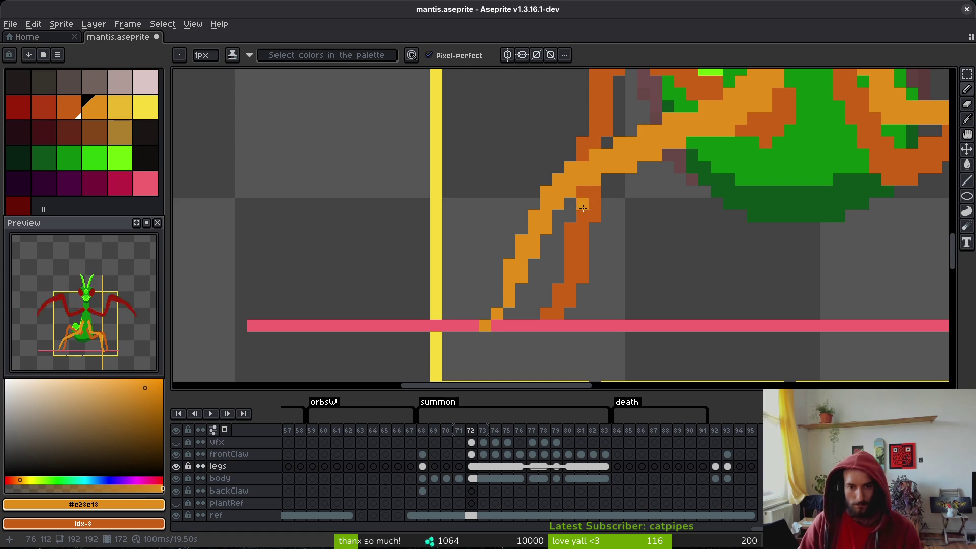
click(497, 326)
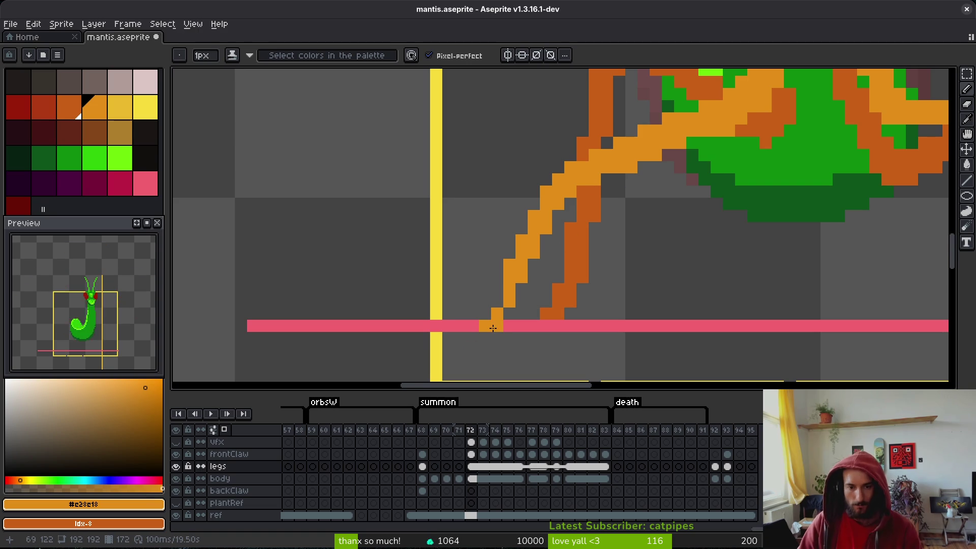
click(521, 290)
click(541, 268)
drag(541, 267, 530, 286)
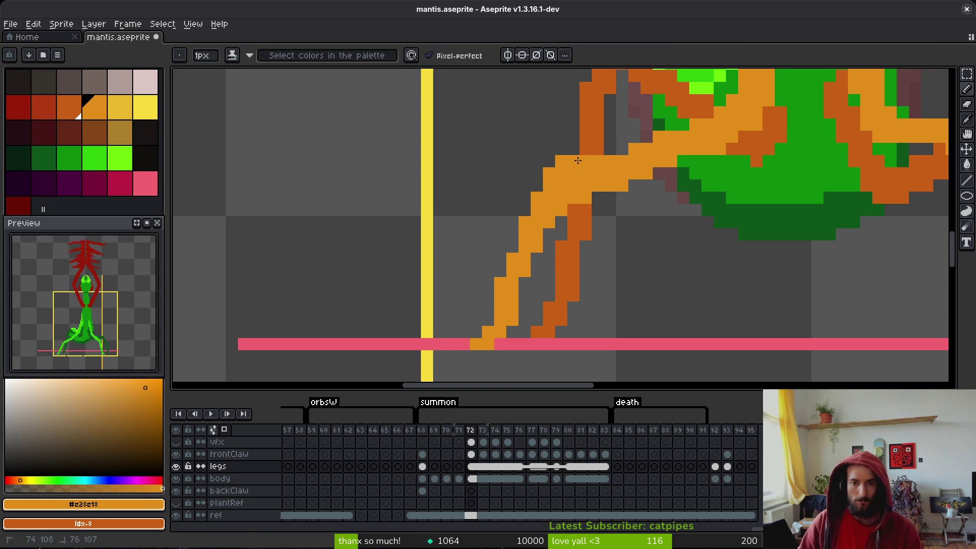
- Erase pixels to reshape the top edge of the left thigh
key(e)
drag(597, 149, 622, 149)
click(620, 173)
scroll(670, 186, up, 2)
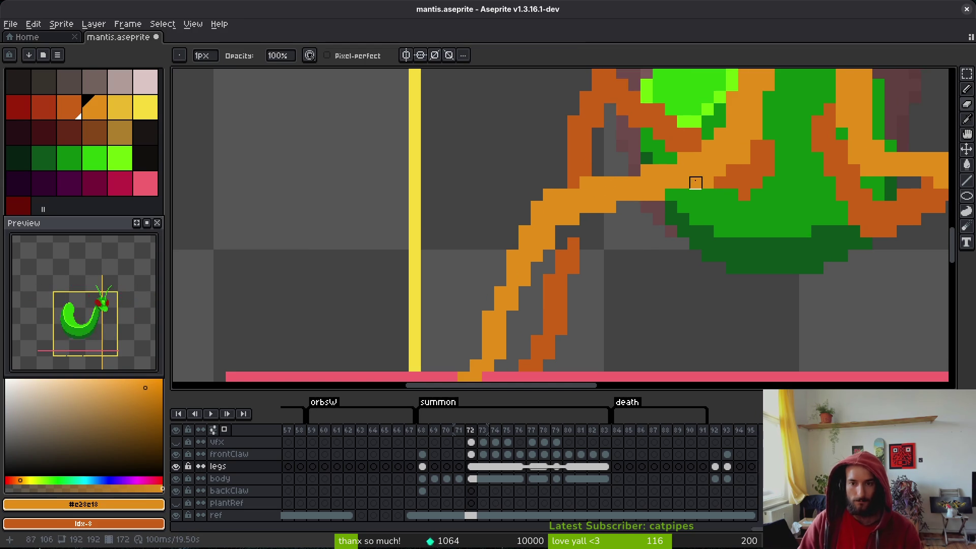
scroll(697, 265, up, 2)
scroll(722, 240, down, 3)
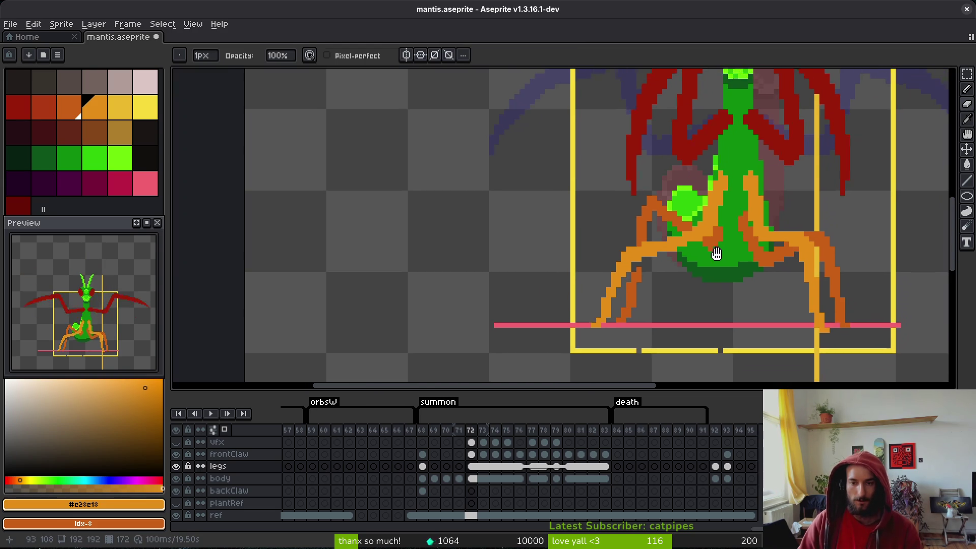
scroll(716, 255, up, 3)
- Remove stray orange pixels over the abdomen, thicken the leg joint, and save
key(f)
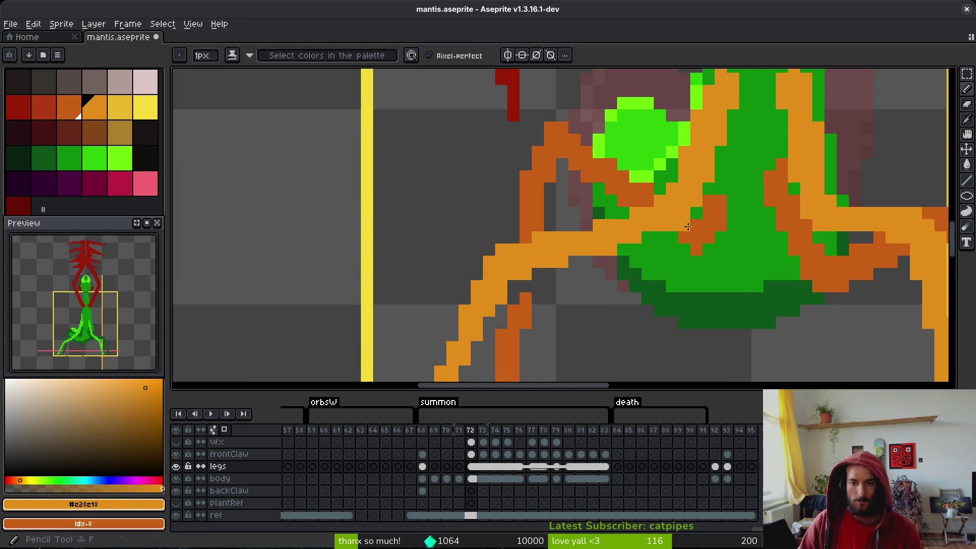
key(f)
key(f)
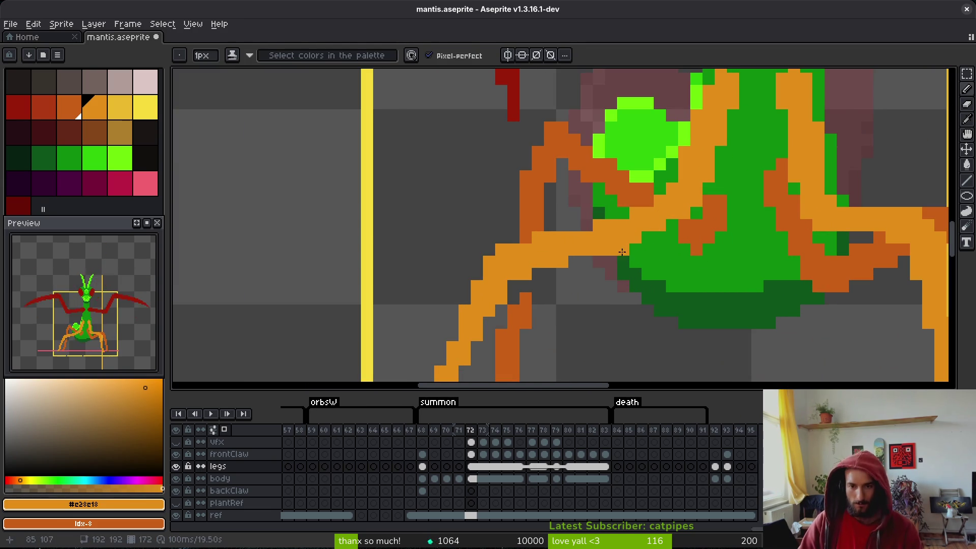
right_click(611, 250)
right_click(562, 262)
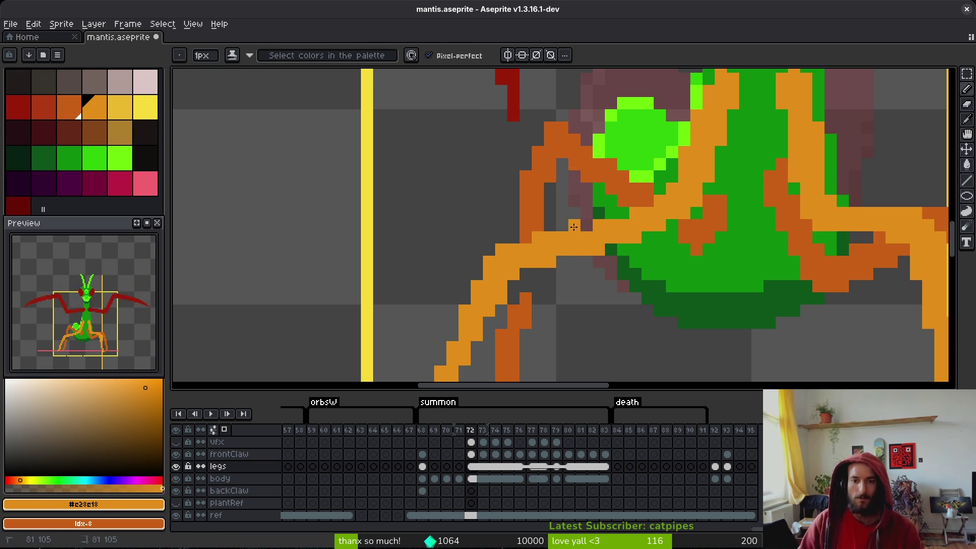
click(586, 225)
click(635, 274)
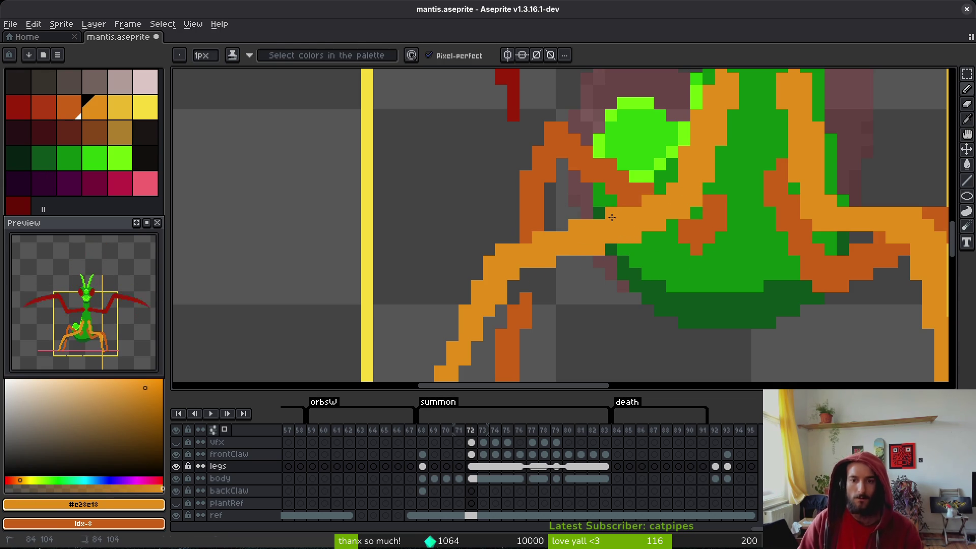
key(e)
click(636, 237)
key(ctrl+s)
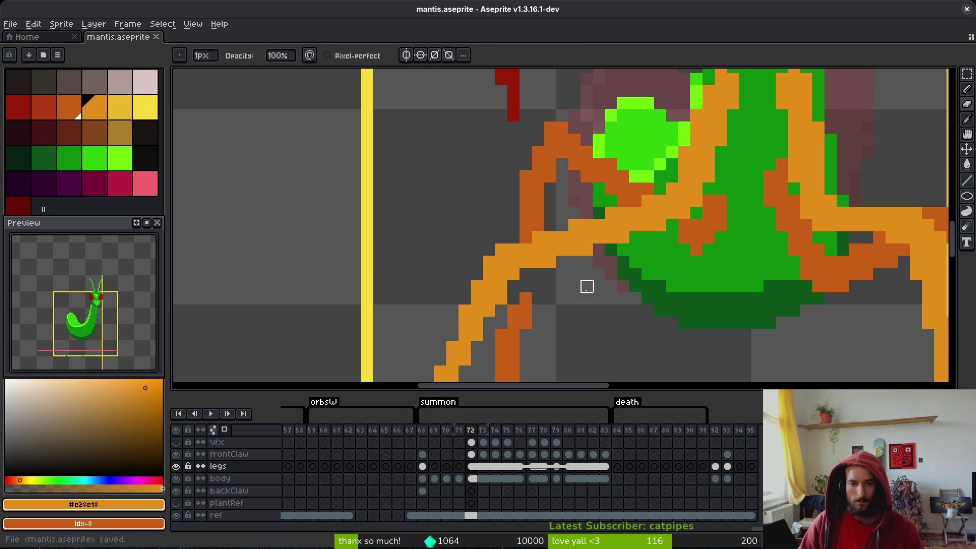
- Fill gray gaps in the leg with orange, erase the orange row beneath it, and save
scroll(660, 249, down, 3)
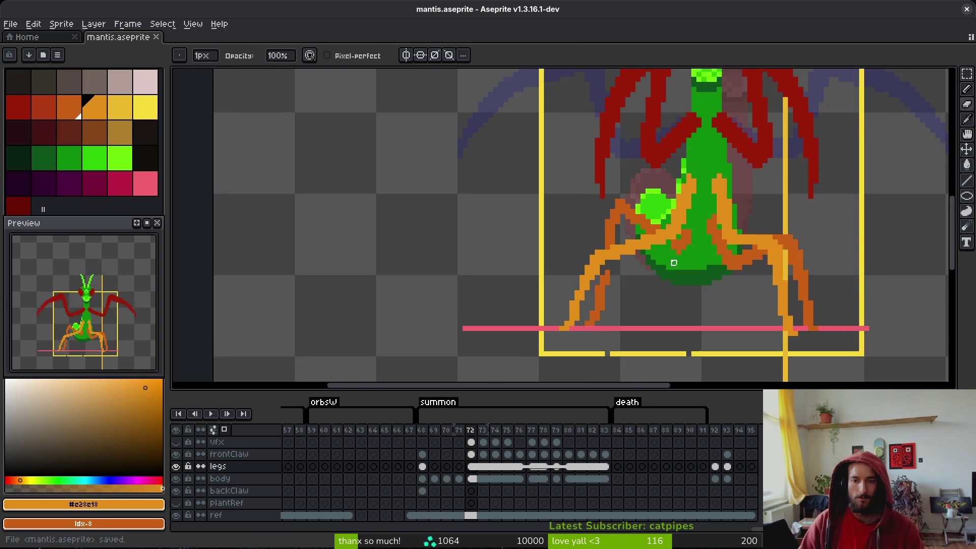
scroll(625, 246, up, 3)
scroll(619, 240, up, 1)
key(b)
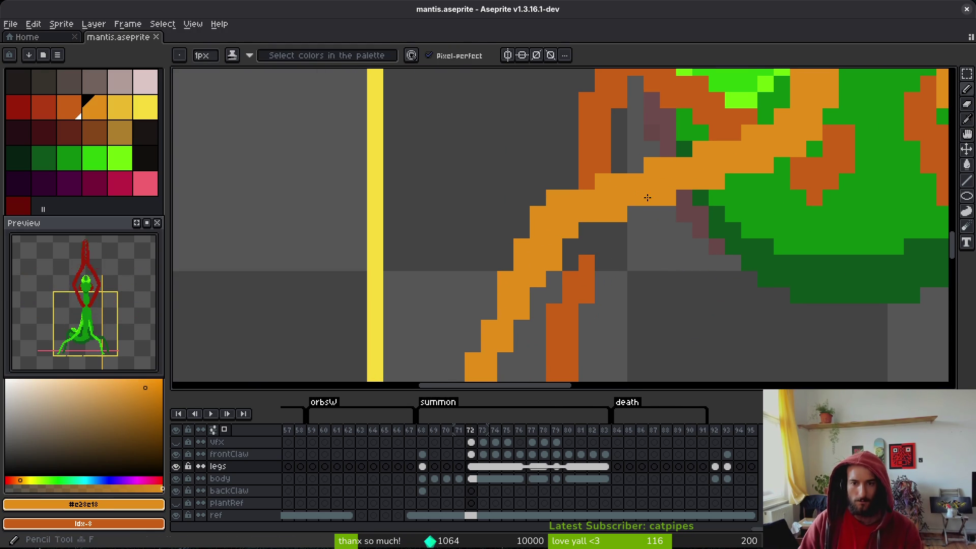
scroll(636, 211, up, 1)
drag(657, 175, 669, 174)
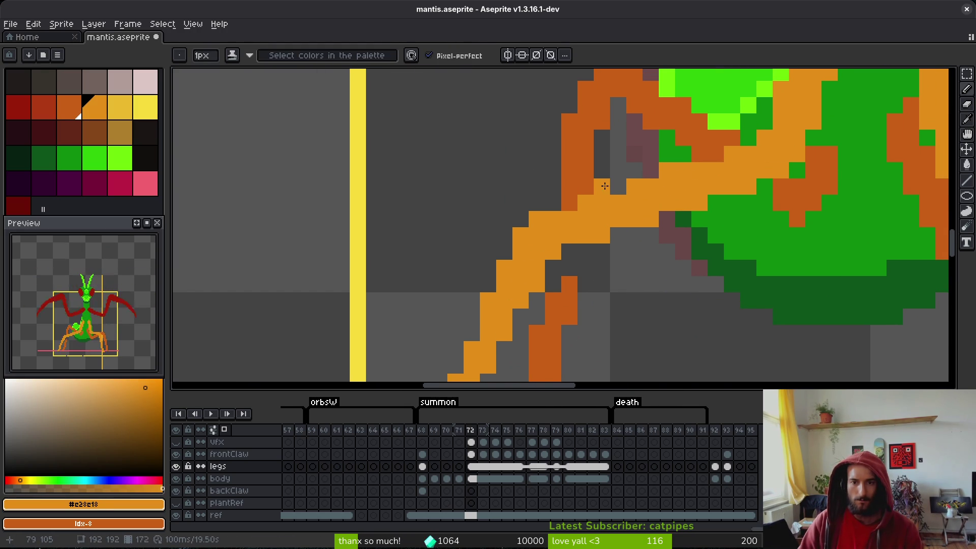
drag(605, 186, 618, 187)
key(e)
drag(601, 219, 700, 219)
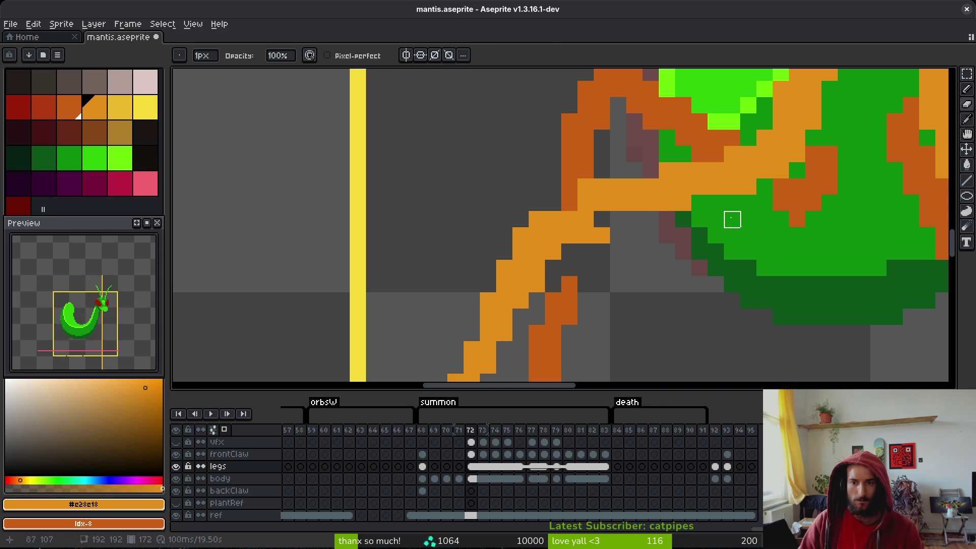
key(ctrl+s)
- Paint the leg pixels at the joint orange and save
scroll(737, 228, down, 3)
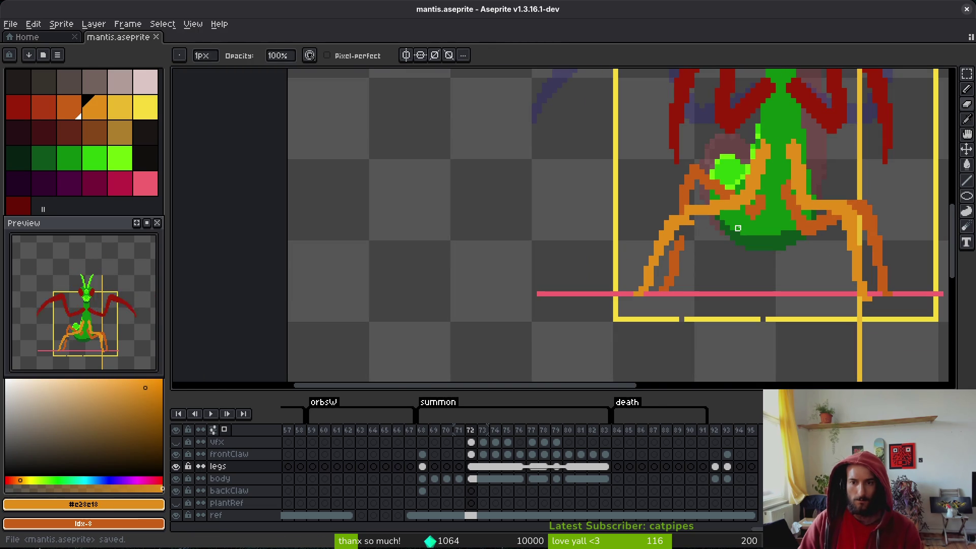
scroll(738, 228, up, 4)
key(b)
mouse_move(665, 186)
mouse_down()
mouse_move(665, 203)
mouse_move(701, 197)
mouse_move(679, 207)
mouse_move(712, 218)
mouse_move(700, 225)
mouse_up()
key(e)
key(b)
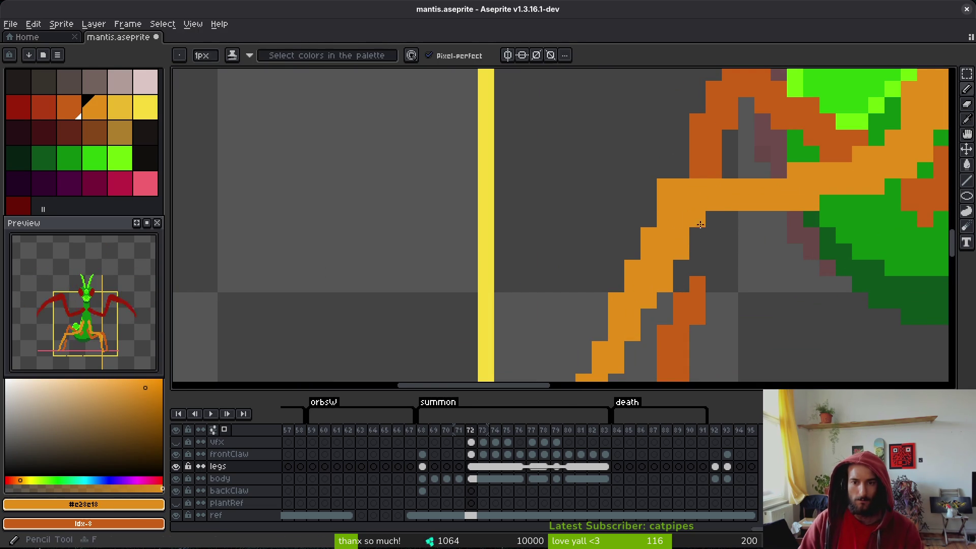
key(ctrl+s)
- Touch up a pixel near the left leg joint and save mantis.aseprite
scroll(745, 233, down, 4)
scroll(645, 193, up, 3)
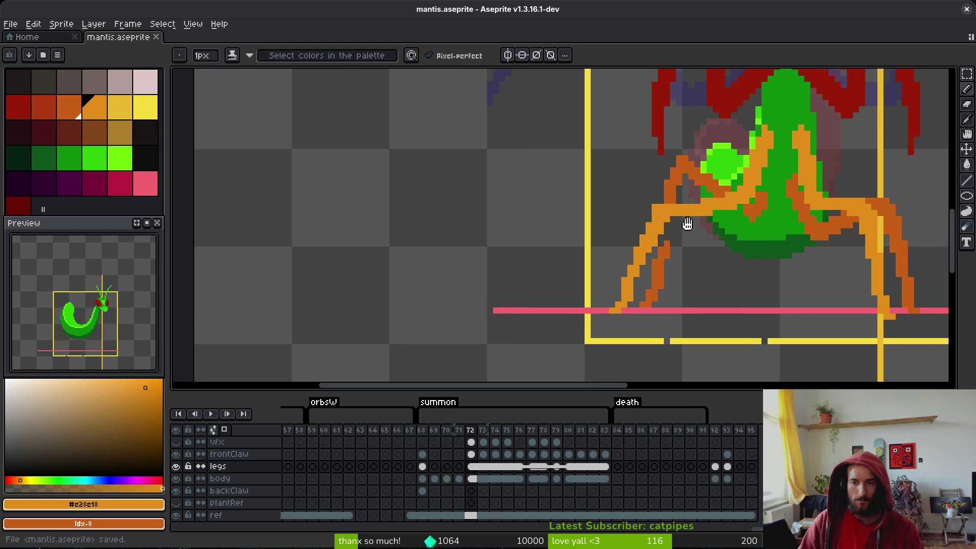
scroll(704, 231, down, 4)
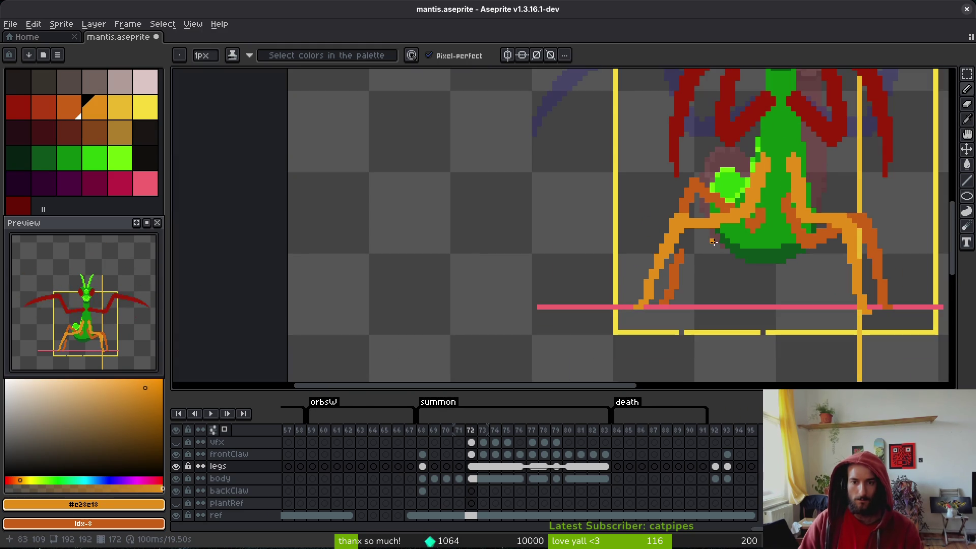
scroll(668, 214, up, 3)
click(669, 214)
scroll(735, 245, down, 2)
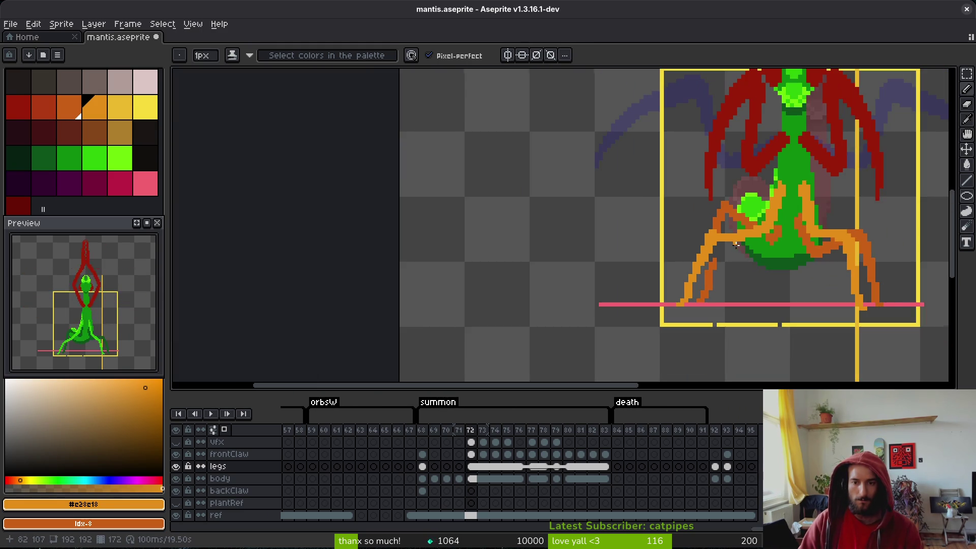
key(ctrl+s)
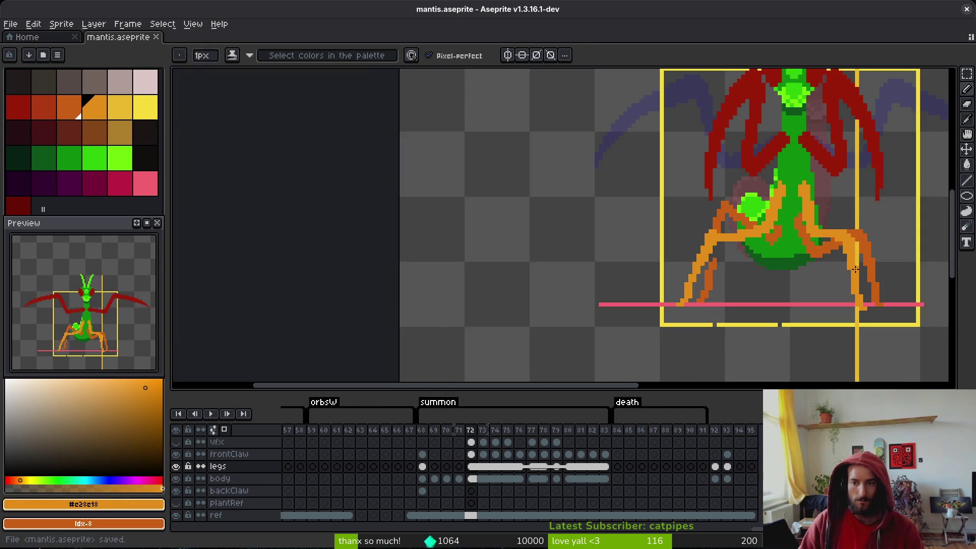
scroll(812, 255, up, 3)
scroll(772, 261, down, 3)
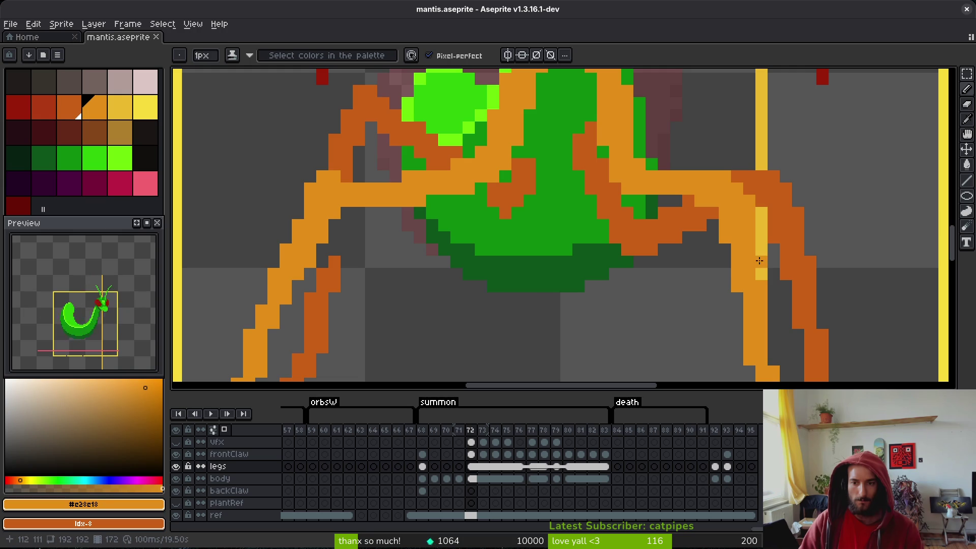
scroll(745, 272, down, 3)
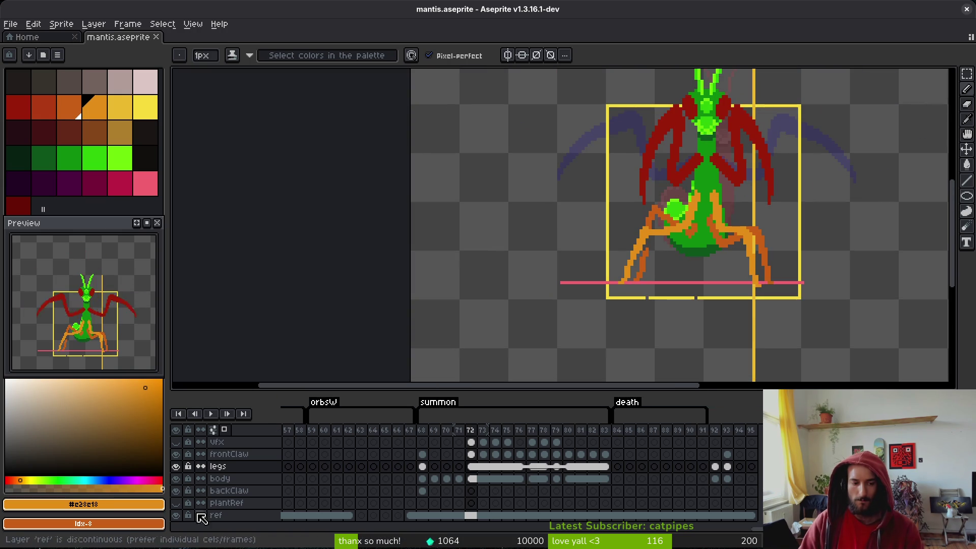
- Hide the ref layer's guide frame and ground line and centre the mantis in view
click(175, 515)
key(v)
key(b)
drag(743, 276, 672, 291)
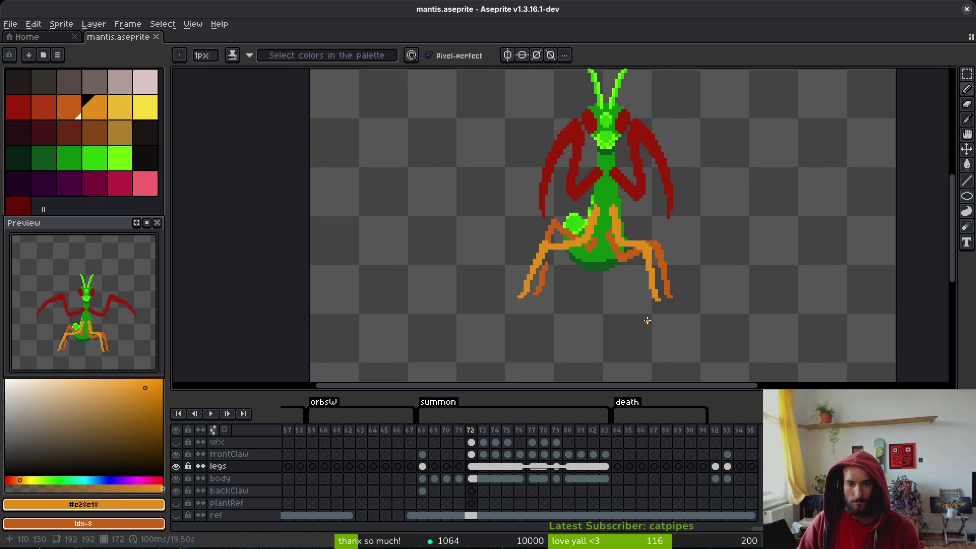
scroll(635, 311, down, 4)
scroll(635, 311, up, 4)
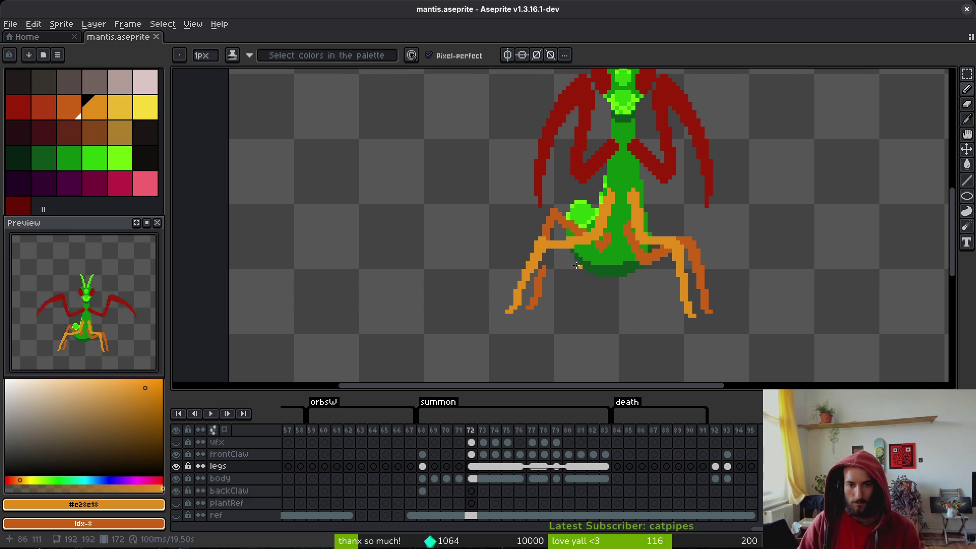
scroll(530, 311, up, 2)
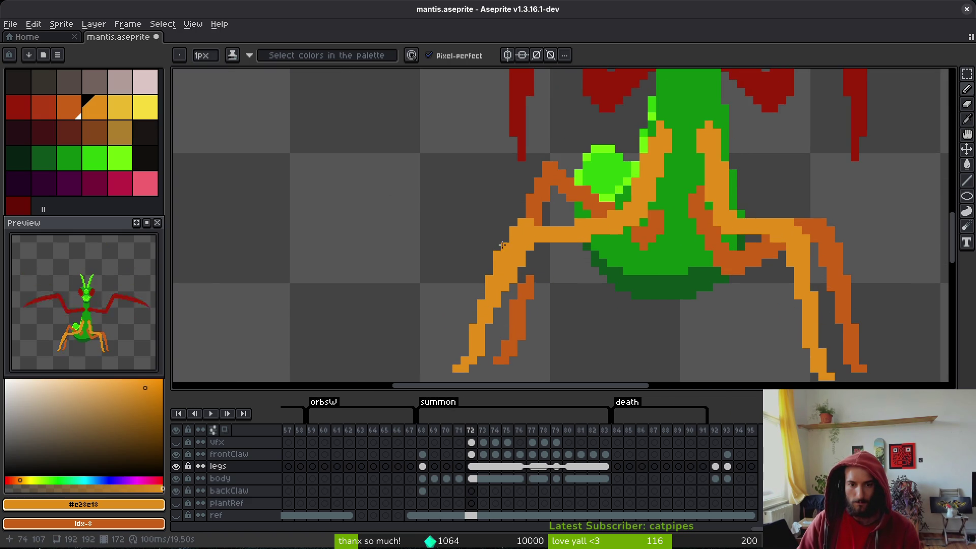
- Save mantis.aseprite, then fill the gap in the left leg with orange
key(e)
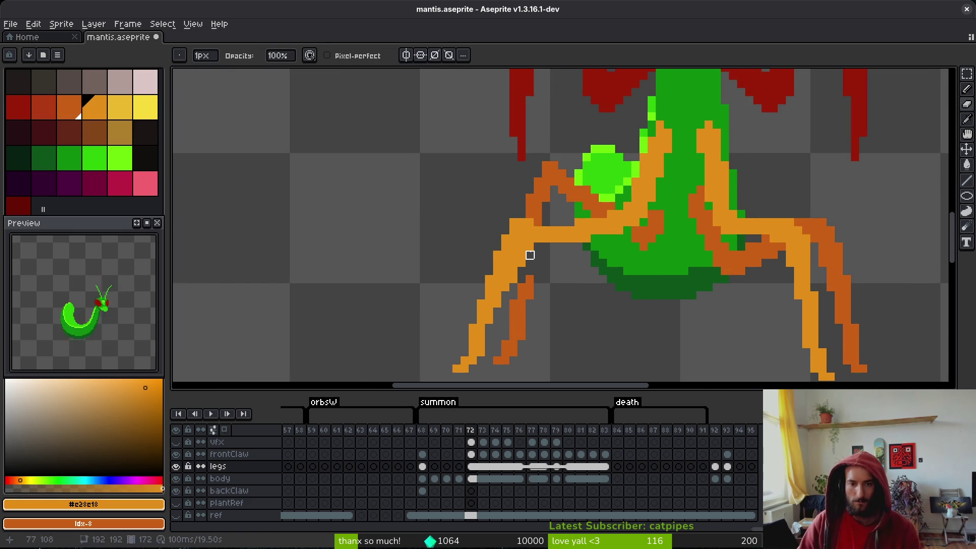
key(b)
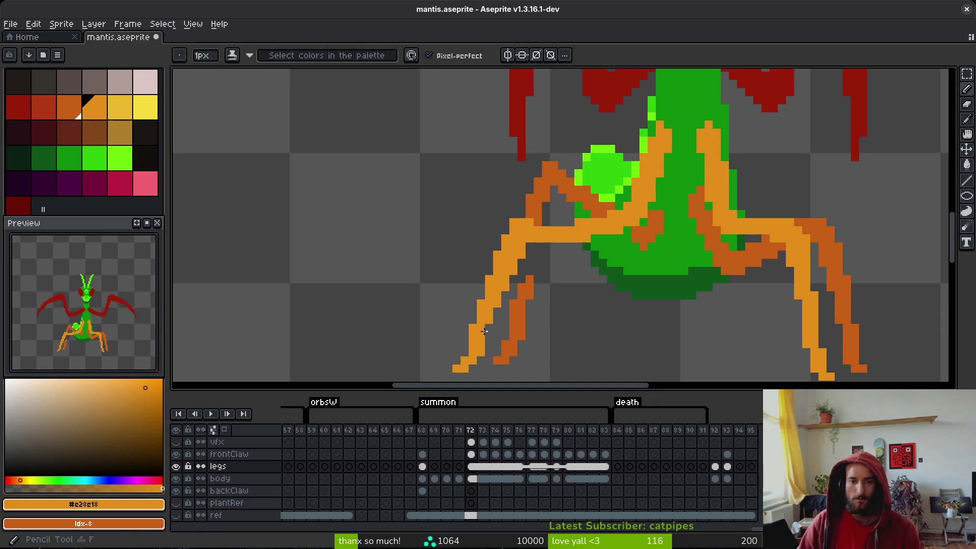
scroll(524, 275, down, 3)
scroll(536, 310, up, 2)
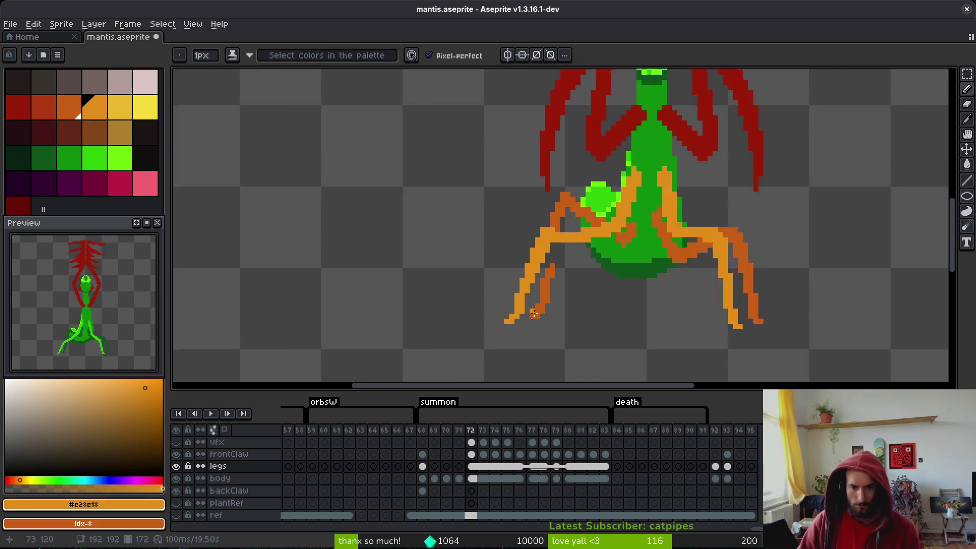
scroll(529, 294, down, 4)
key(ctrl+s)
scroll(592, 307, up, 4)
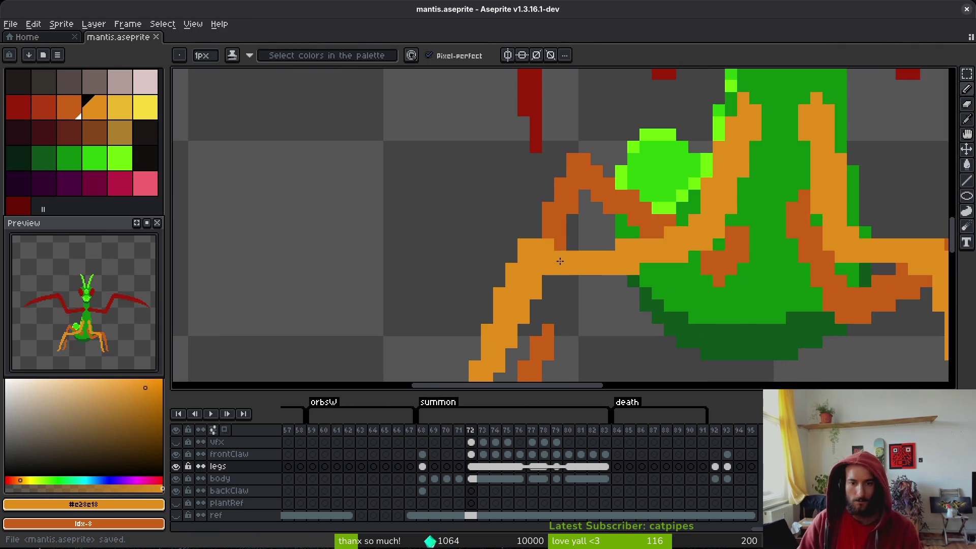
mouse_move(563, 250)
mouse_down()
mouse_move(612, 245)
mouse_move(658, 269)
mouse_move(590, 234)
mouse_move(601, 195)
mouse_up()
- Erase pixels along the left leg's outer edge and a stray pixel beside it
key(e)
scroll(665, 290, down, 3)
scroll(668, 317, up, 3)
key(b)
key(e)
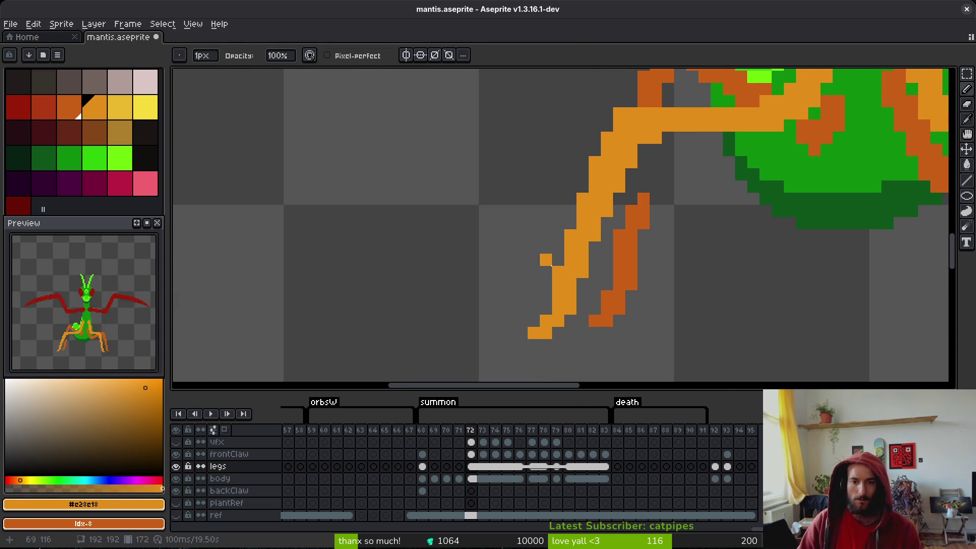
drag(552, 272, 607, 162)
click(595, 162)
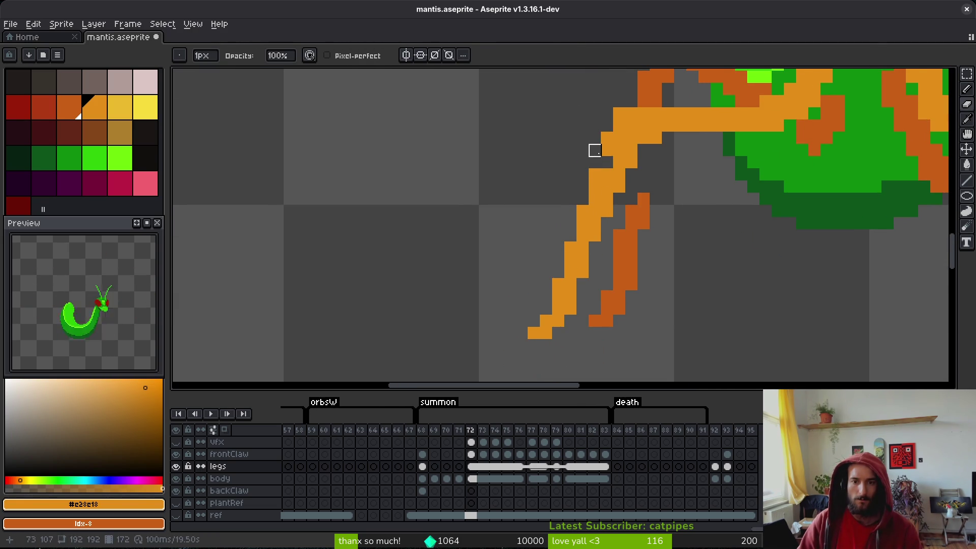
key(e)
key(b)
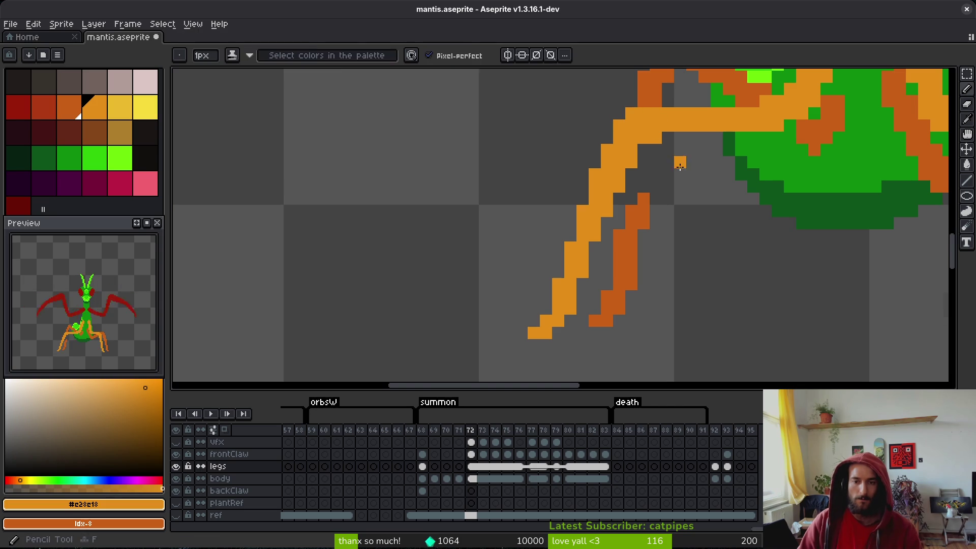
- Save mantis.aseprite with the cleaned-up left leg
scroll(681, 161, down, 3)
key(ctrl+s)
scroll(681, 216, down, 1)
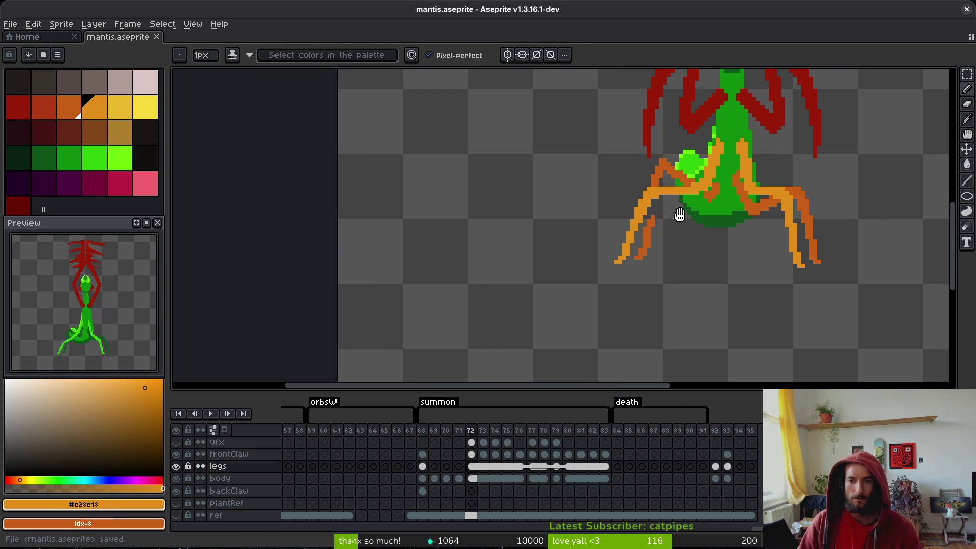
scroll(671, 223, up, 3)
scroll(649, 238, down, 1)
scroll(661, 242, up, 1)
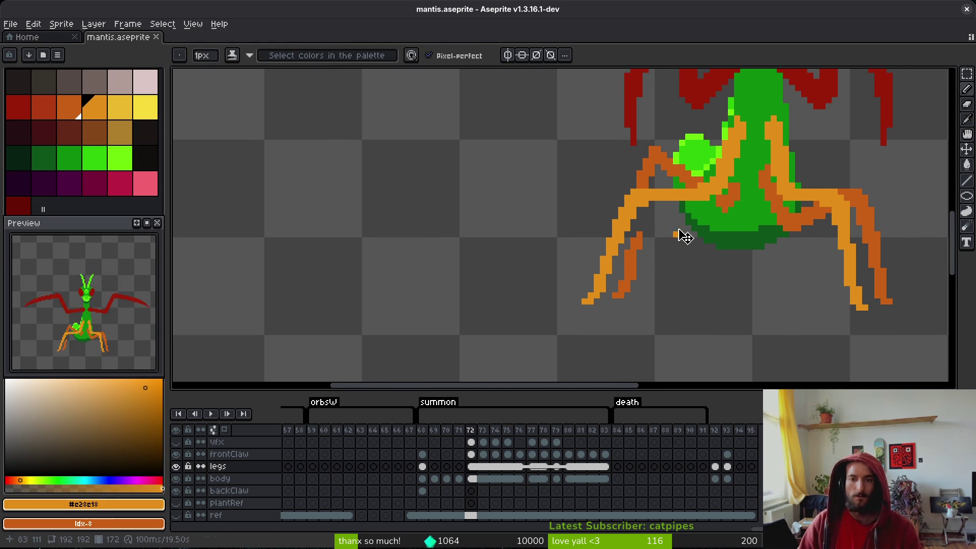
key(ctrl+s)
- Lasso-select the lower left leg and undo the nudge
key(q)
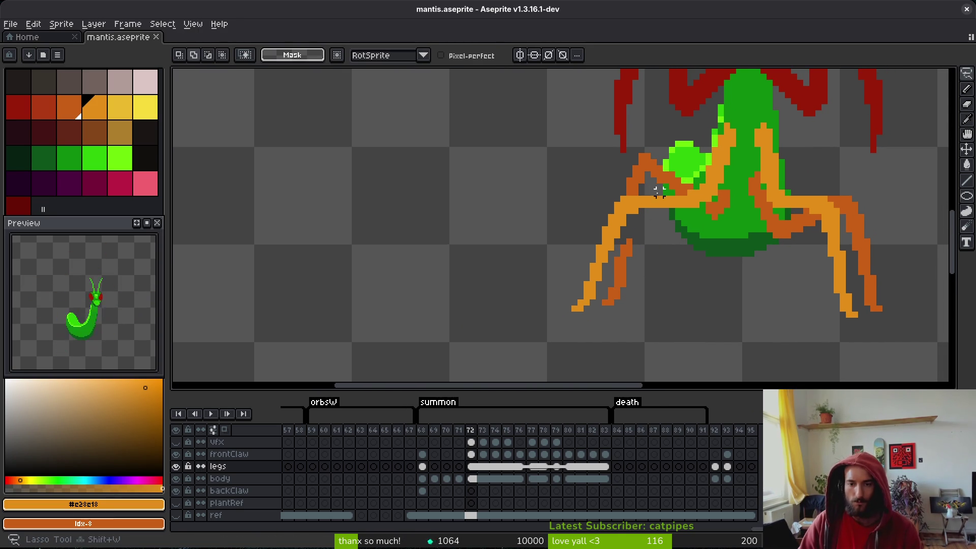
mouse_move(656, 192)
mouse_down()
mouse_move(572, 293)
mouse_move(653, 242)
mouse_move(652, 223)
mouse_up()
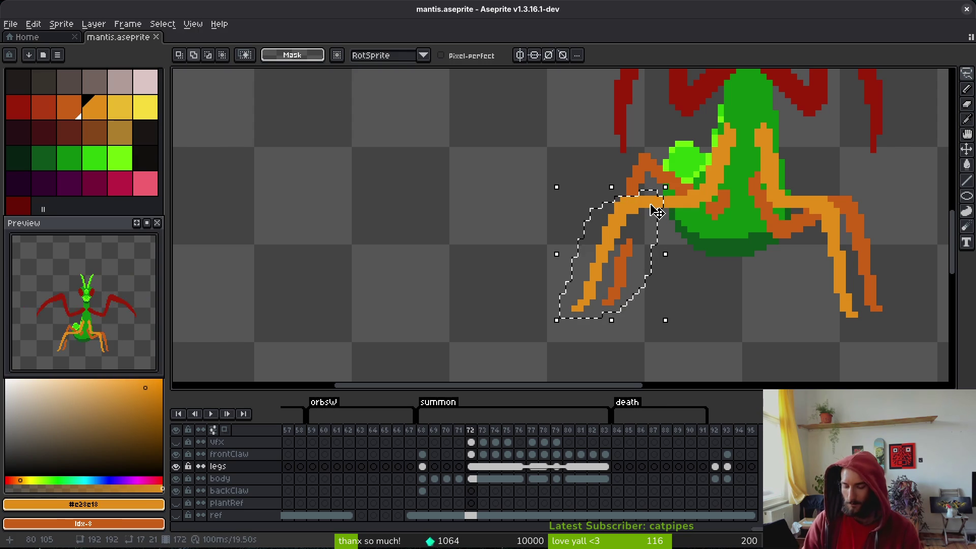
key(ctrl+z)
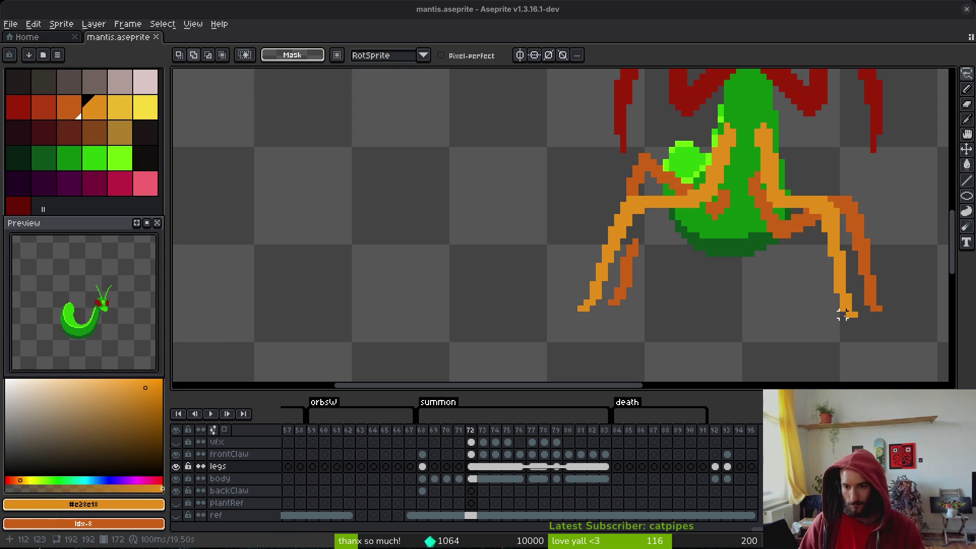
- Test orange floor lines level with the mantis feet, undoing each and saving
drag(842, 314, 661, 314)
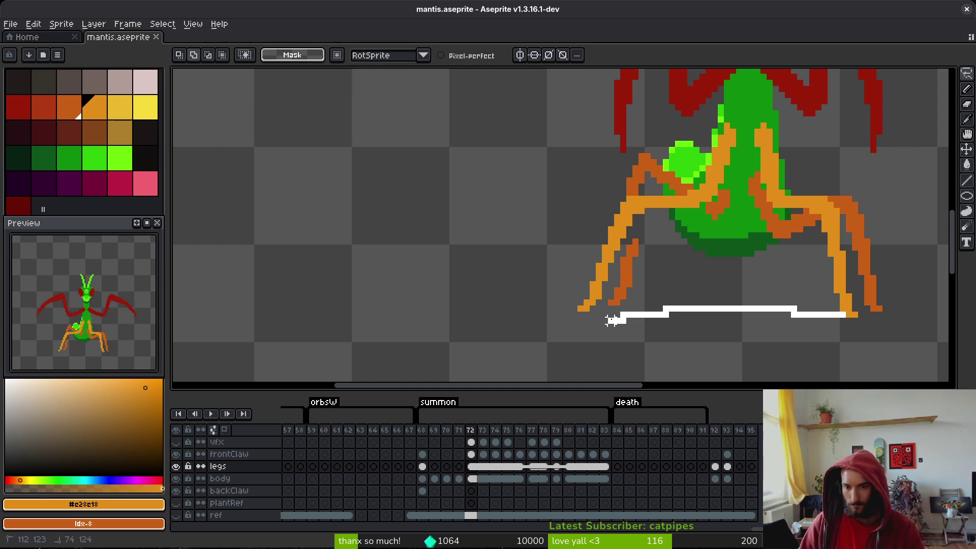
drag(598, 314, 602, 317)
key(b)
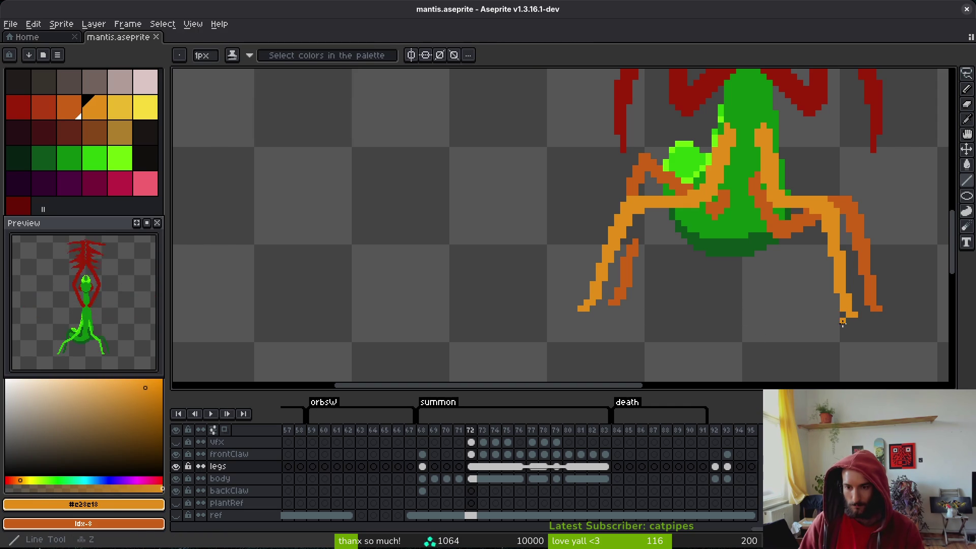
drag(840, 314, 589, 315)
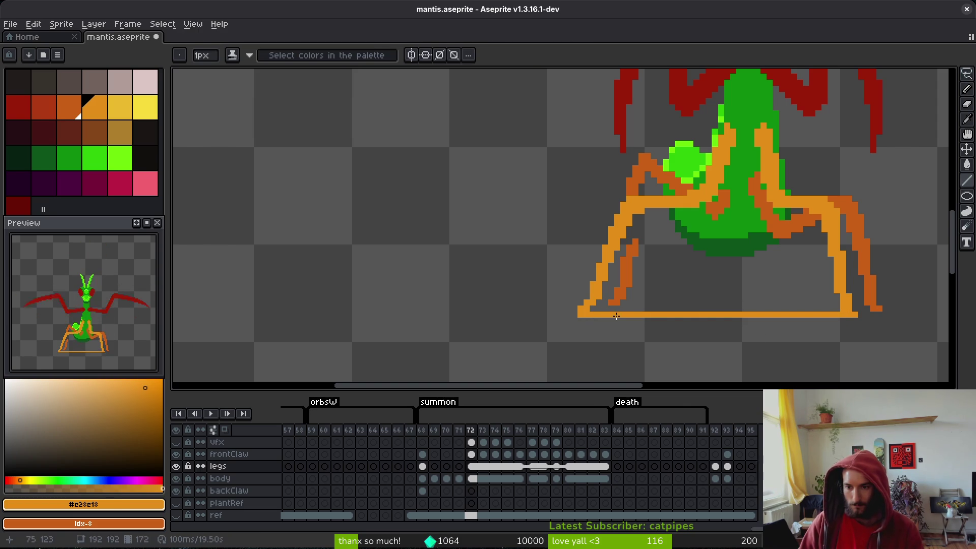
key(ctrl+z)
key(ctrl+s)
drag(753, 315, 712, 292)
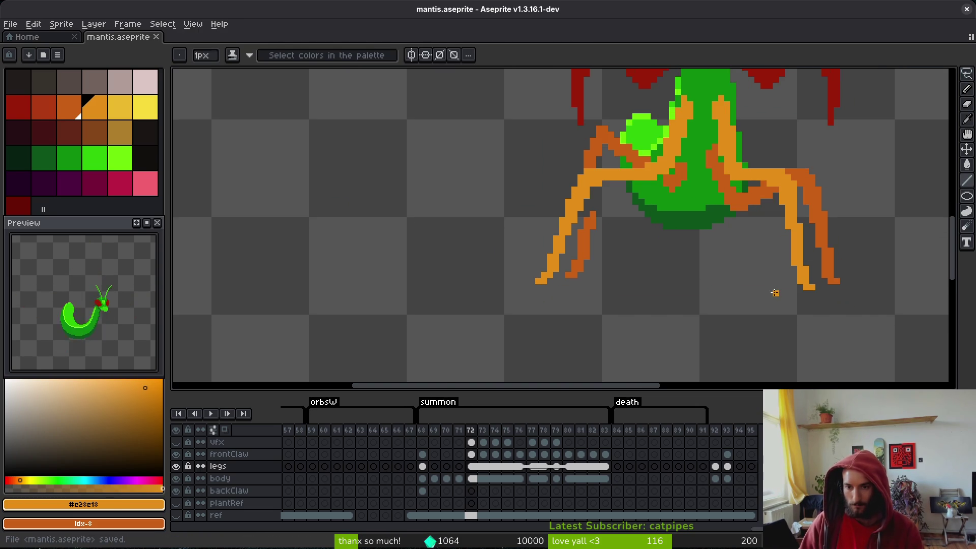
scroll(773, 292, up, 1)
drag(815, 272, 348, 270)
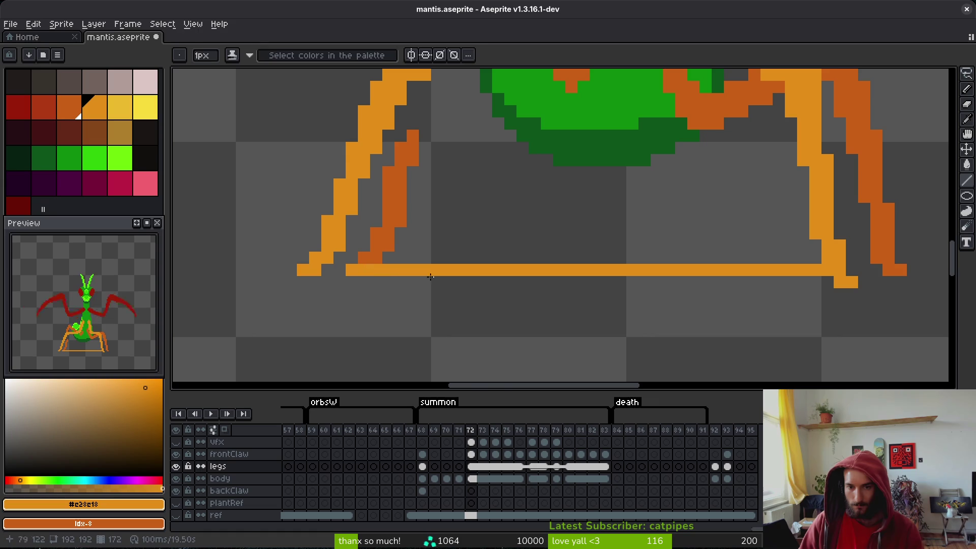
key(ctrl+z)
key(ctrl+s)
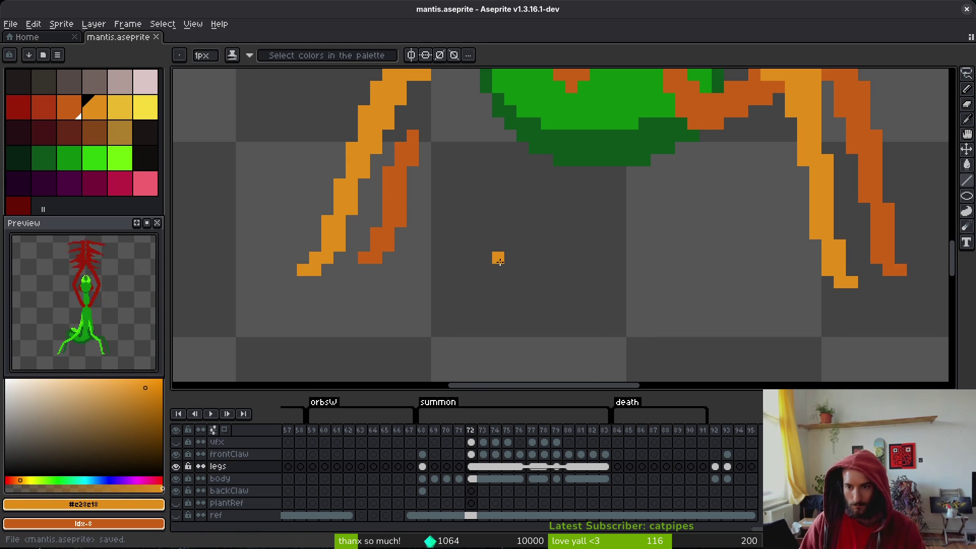
- Show the ref layer's guide frame and baseline again and display body frame 70
scroll(496, 262, down, 2)
drag(496, 266, 551, 271)
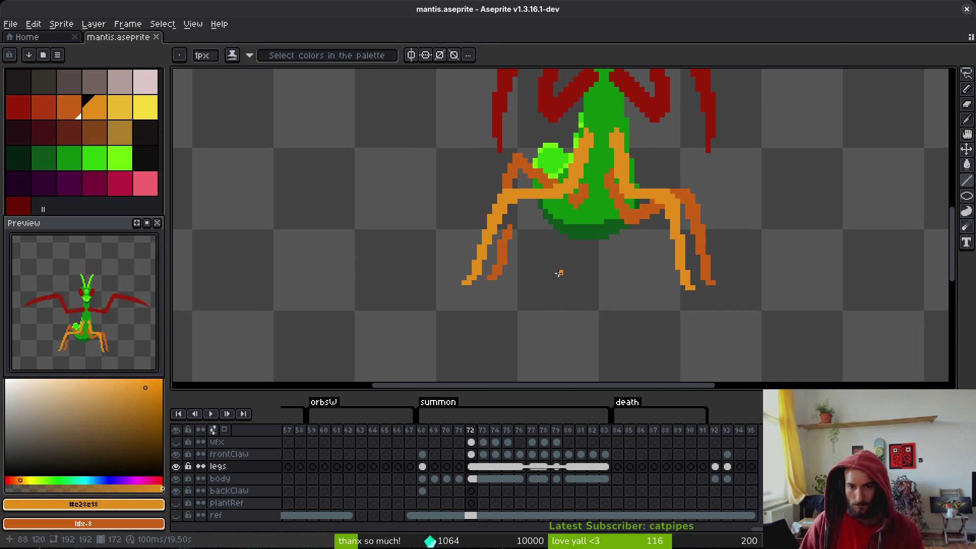
scroll(549, 271, down, 2)
key(i)
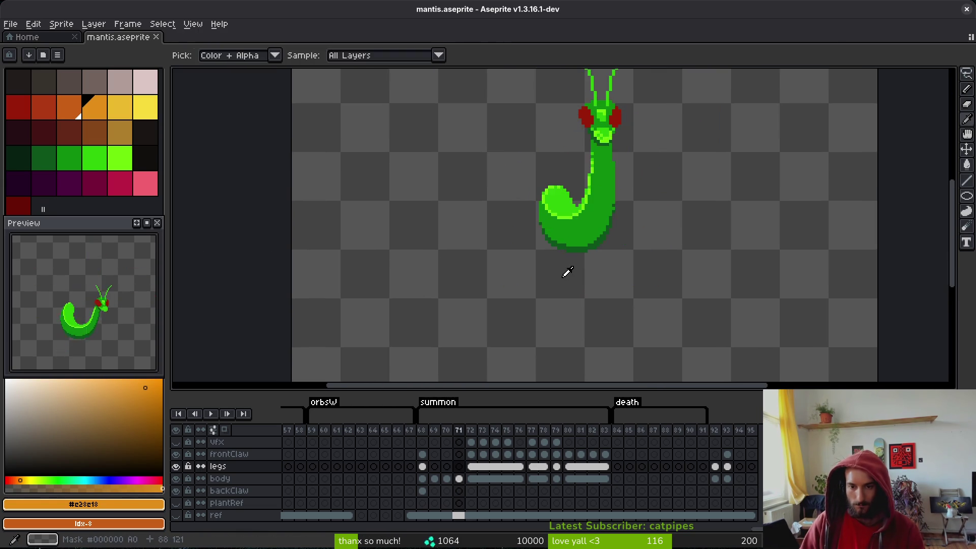
click(175, 515)
key(b)
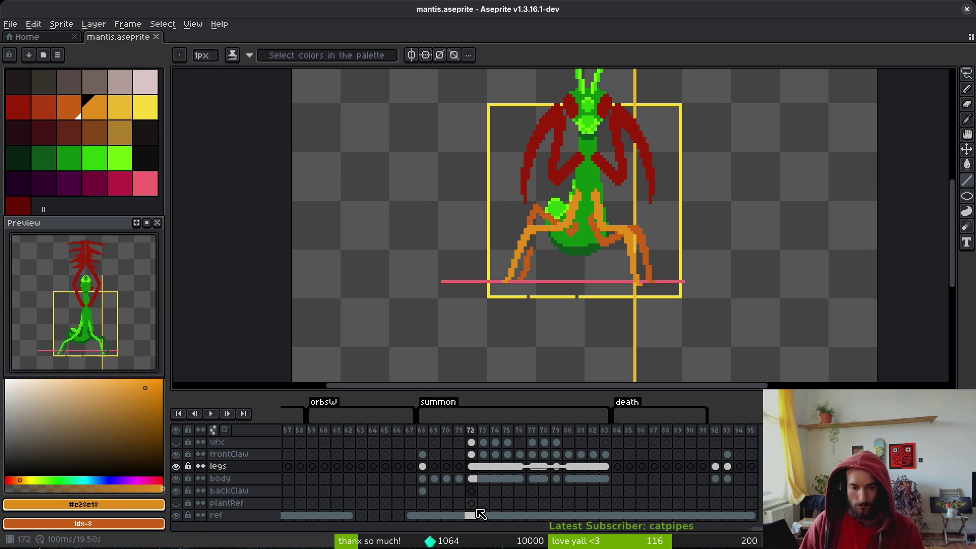
click(447, 480)
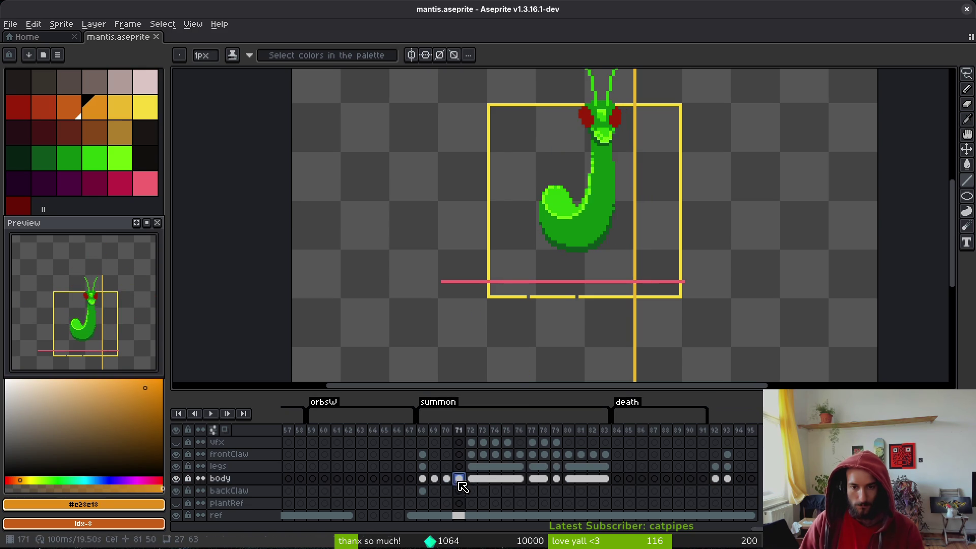
- Compare body frames 68 and 72, then make legs frame 72 active
click(423, 480)
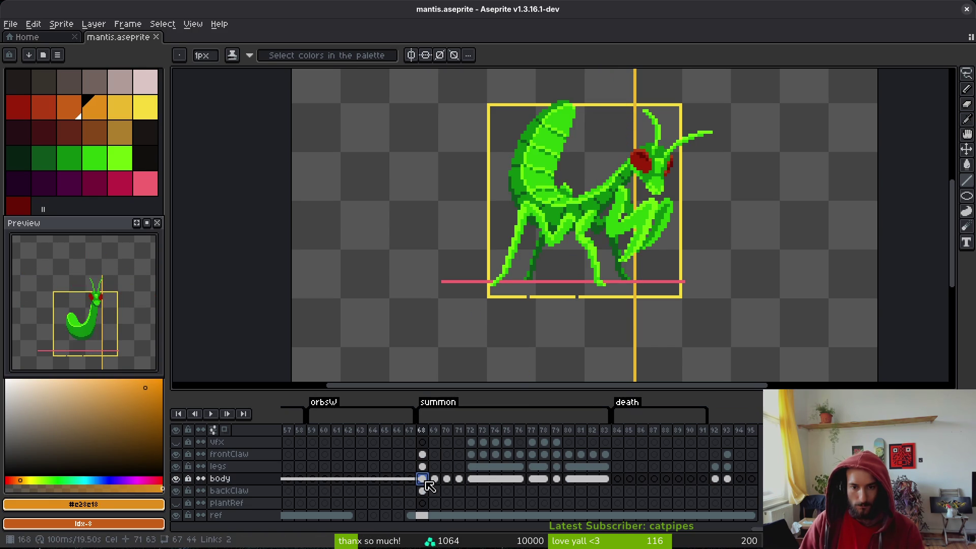
click(472, 481)
scroll(527, 312, up, 3)
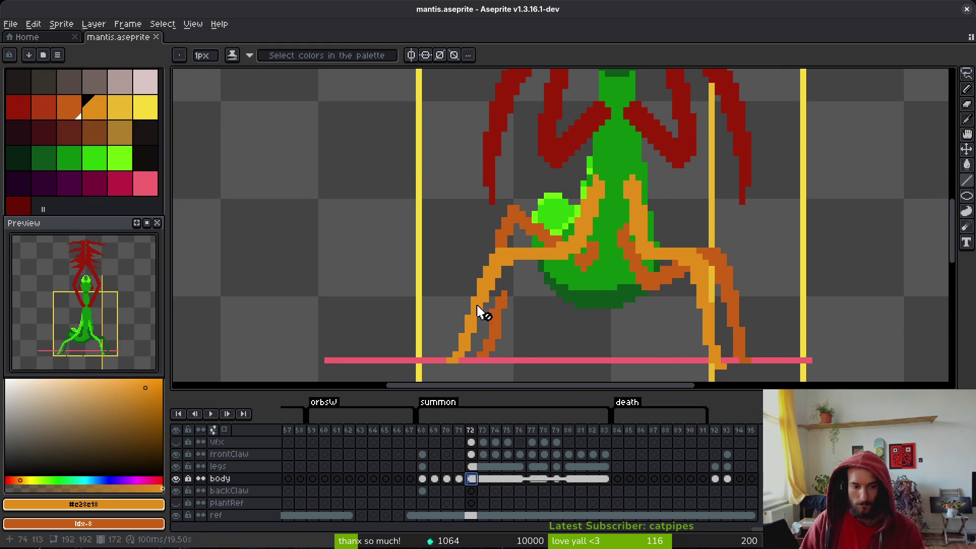
click(472, 467)
- Pick the dark orange leg colour and paint pixels where the leg meets the abdomen
mouse_move(598, 251)
mouse_down()
mouse_move(636, 225)
mouse_move(628, 230)
mouse_up()
alt+click(635, 225)
scroll(636, 225, up, 2)
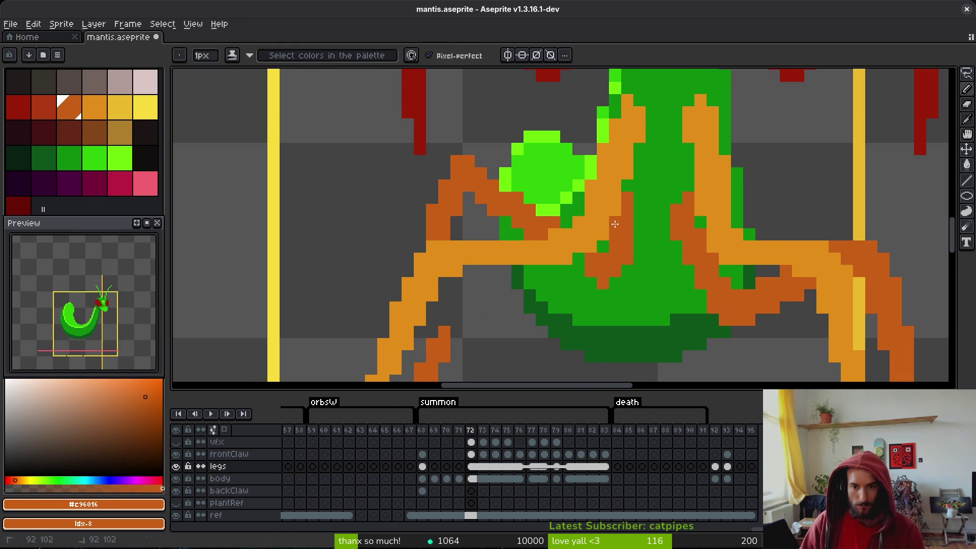
key(alt)
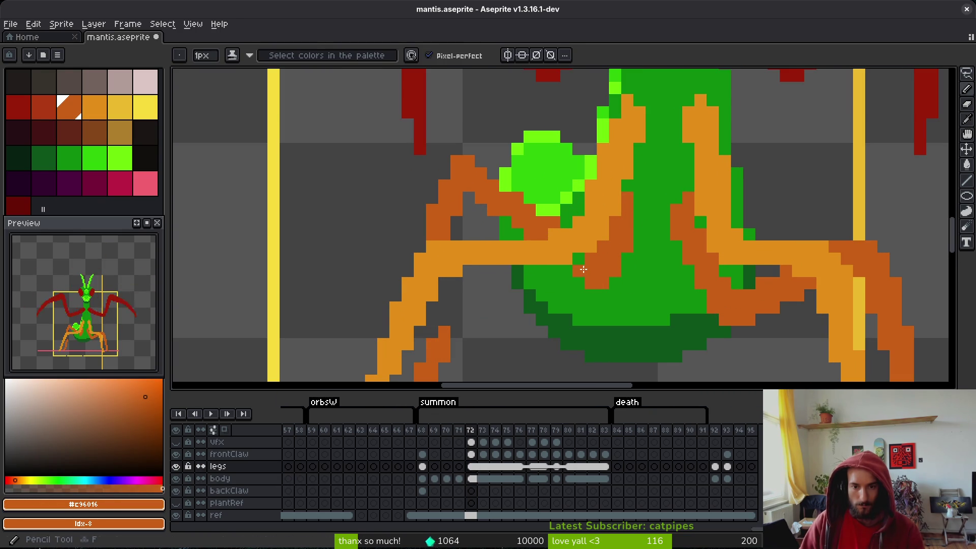
click(584, 263)
scroll(535, 217, down, 3)
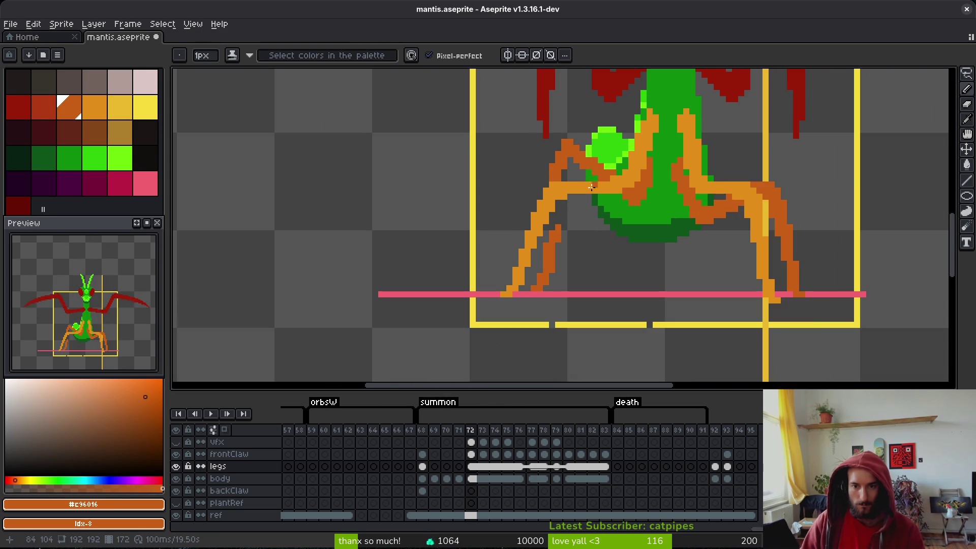
scroll(591, 188, up, 2)
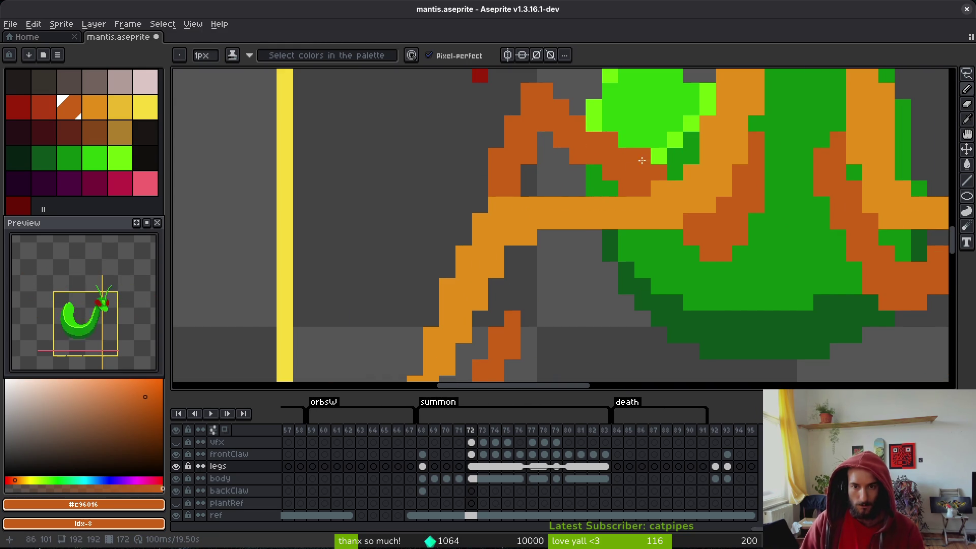
drag(593, 107, 577, 90)
click(593, 124)
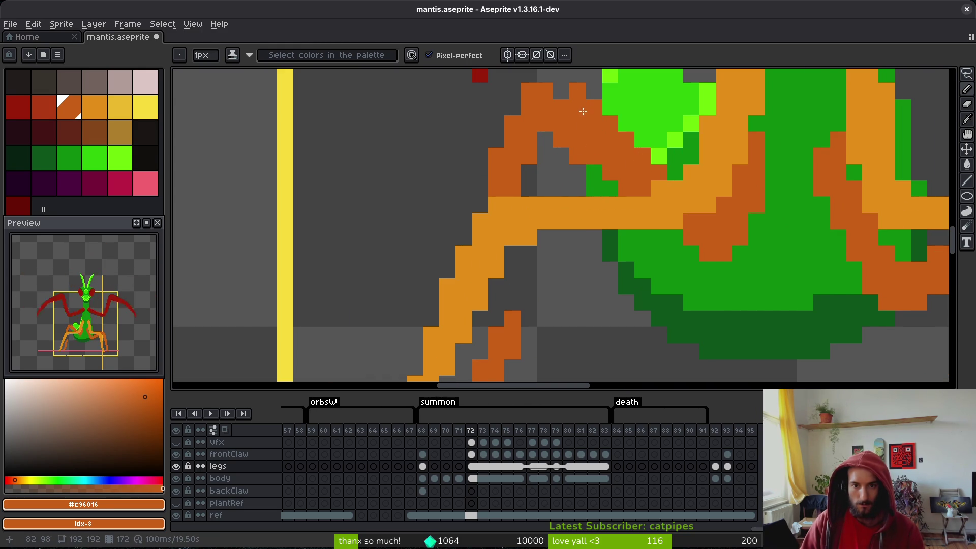
- Erase the back leg's orange pixels and repaint its upper segment
drag(545, 168, 545, 188)
key(e)
mouse_move(545, 91)
mouse_down()
mouse_move(514, 188)
mouse_move(496, 173)
mouse_move(513, 188)
mouse_up()
drag(577, 92, 593, 106)
key(b)
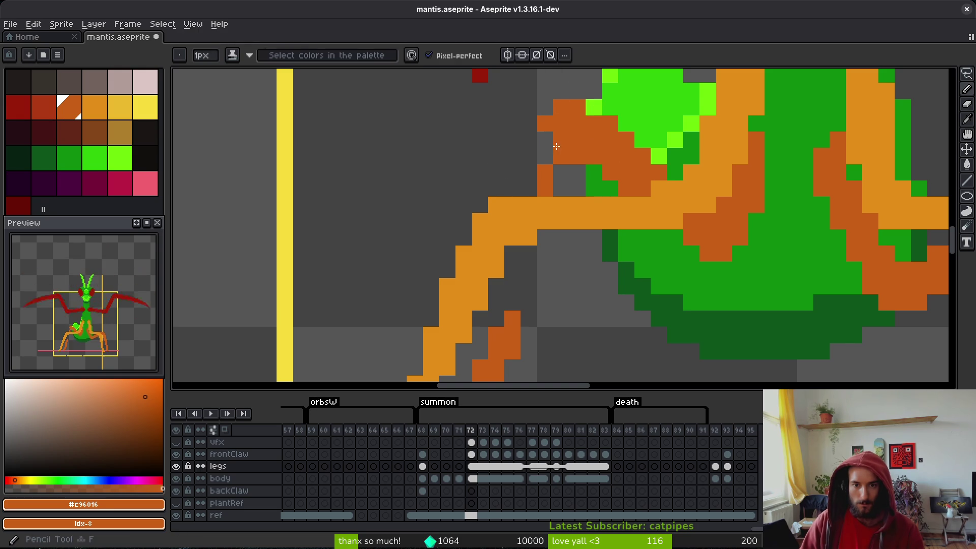
mouse_move(545, 140)
mouse_down()
mouse_move(528, 205)
mouse_move(529, 171)
mouse_up()
- Reshape the back leg with dark orange, filling gaps and extending the shading downward
drag(512, 305, 514, 258)
click(561, 173)
drag(561, 188, 573, 171)
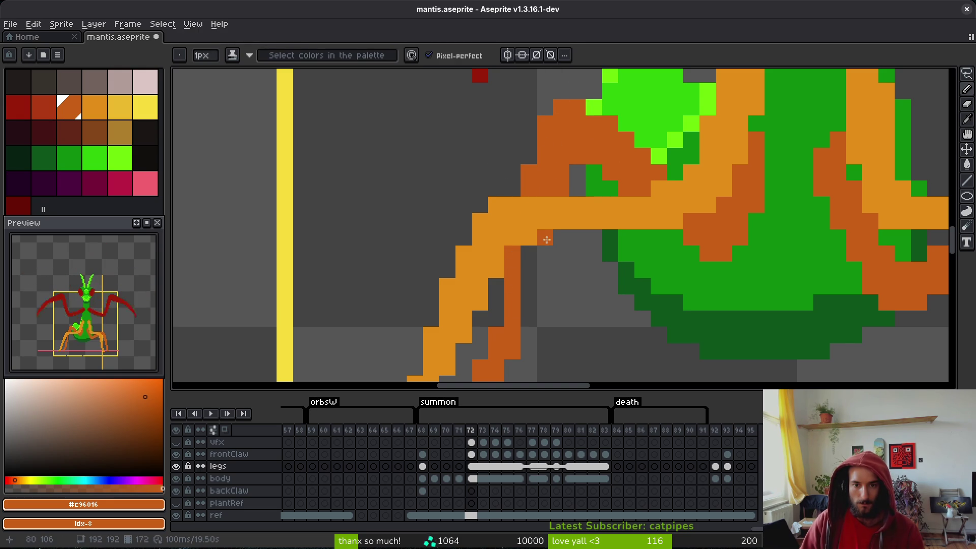
mouse_move(544, 255)
mouse_down()
mouse_move(529, 251)
mouse_move(544, 320)
mouse_up()
scroll(564, 270, down, 3)
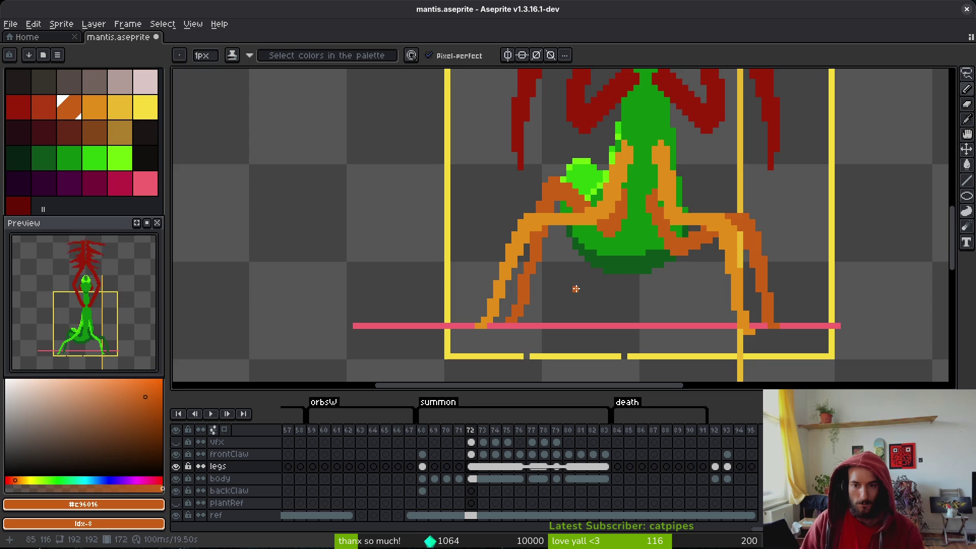
scroll(576, 289, down, 1)
scroll(615, 295, up, 3)
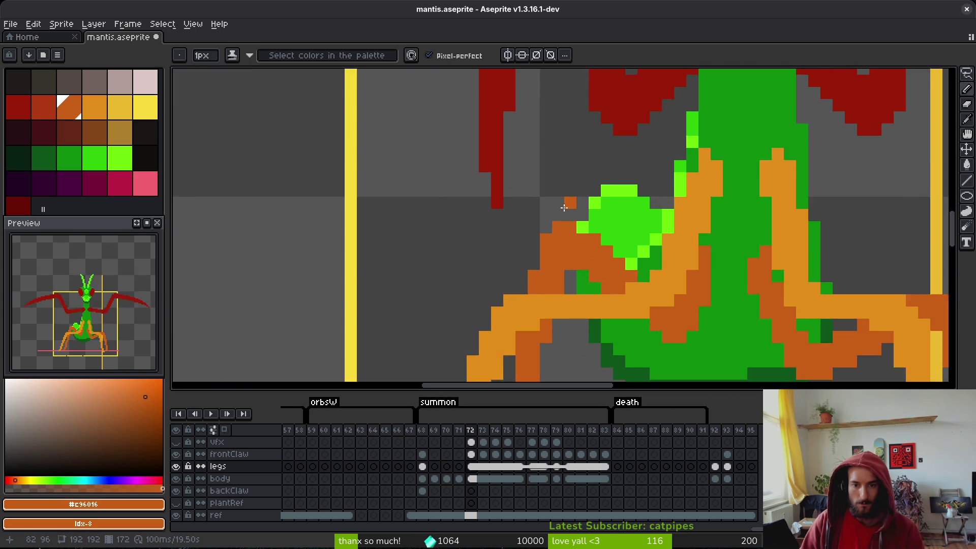
- Erase stray leg pixels over the abdomen and add two dark-orange pixels left of the joint
key(b)
click(569, 196)
click(526, 173)
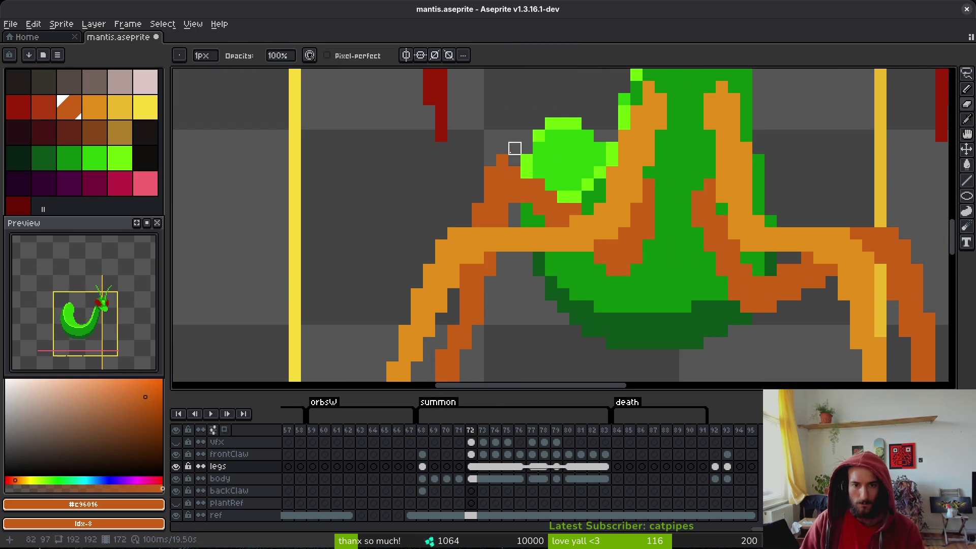
click(539, 185)
key(b)
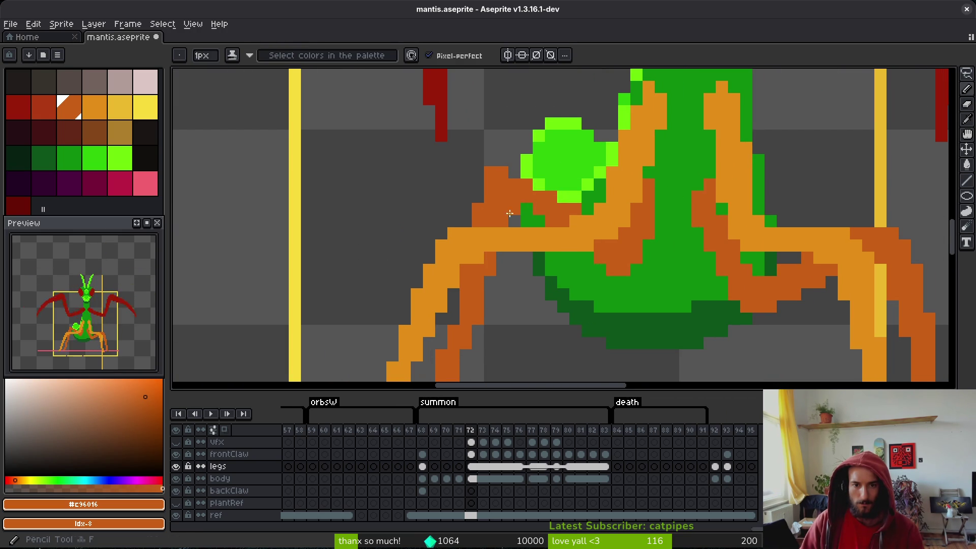
click(478, 197)
click(478, 185)
scroll(472, 218, down, 1)
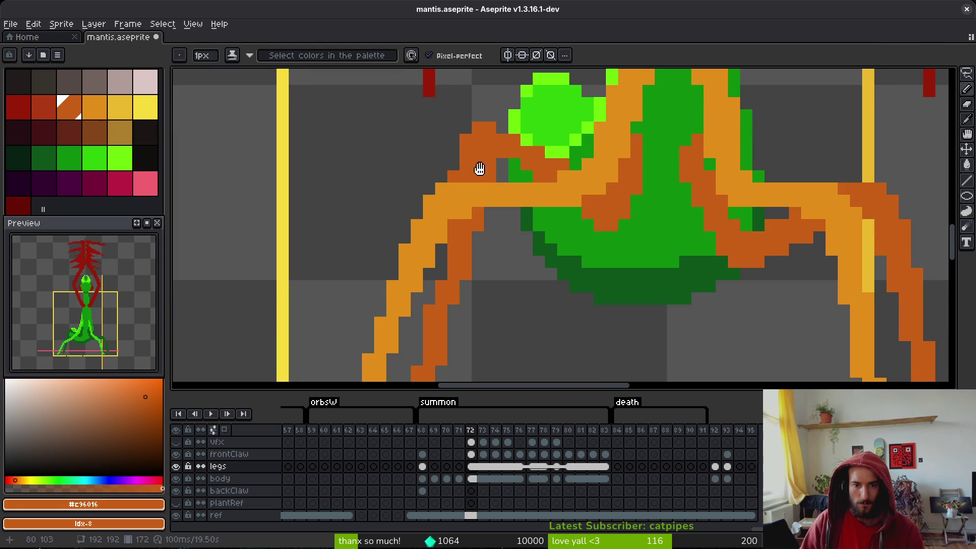
scroll(523, 254, down, 1)
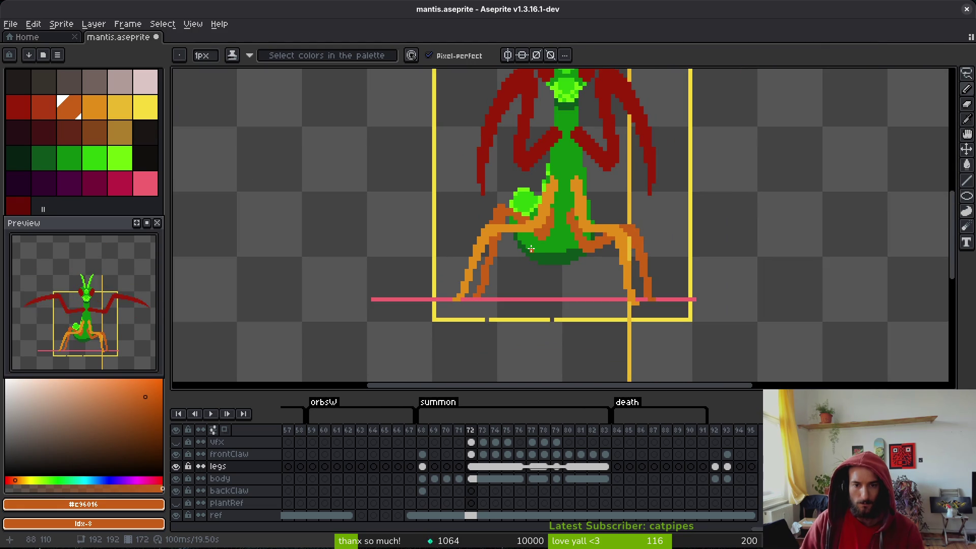
- Pick the dark orange shade and recolour four green joint pixels with it
scroll(530, 248, up, 1)
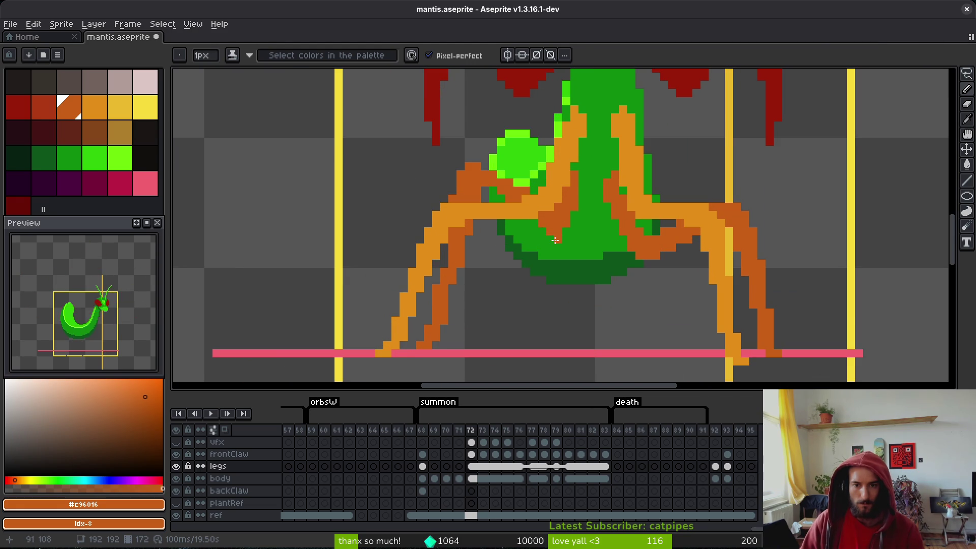
click(554, 240)
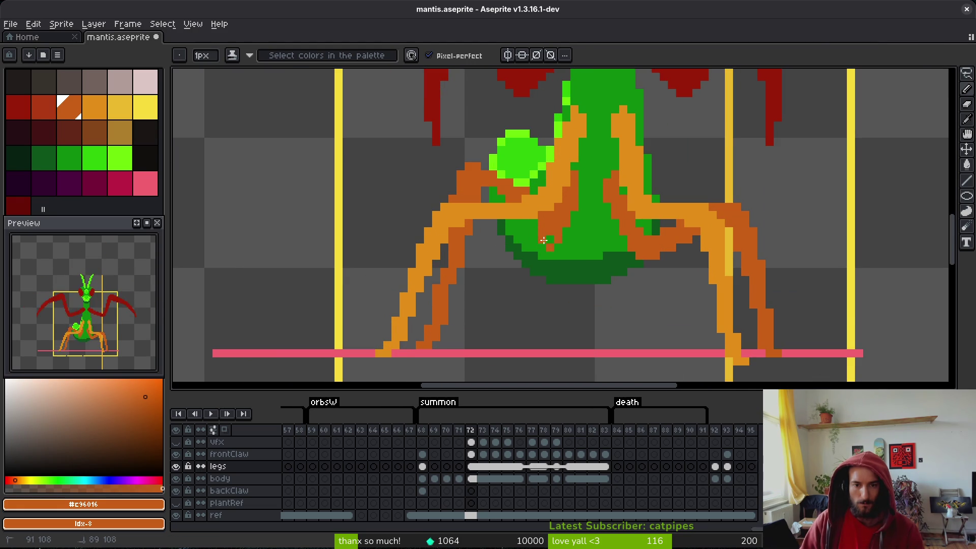
alt+click(527, 216)
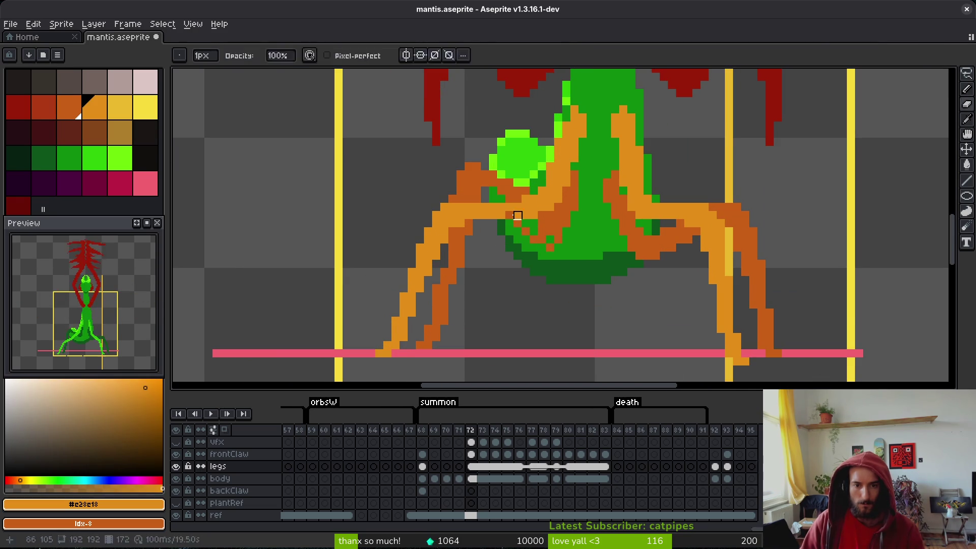
scroll(539, 228, up, 2)
alt+click(539, 229)
click(491, 204)
click(515, 204)
click(564, 253)
click(515, 228)
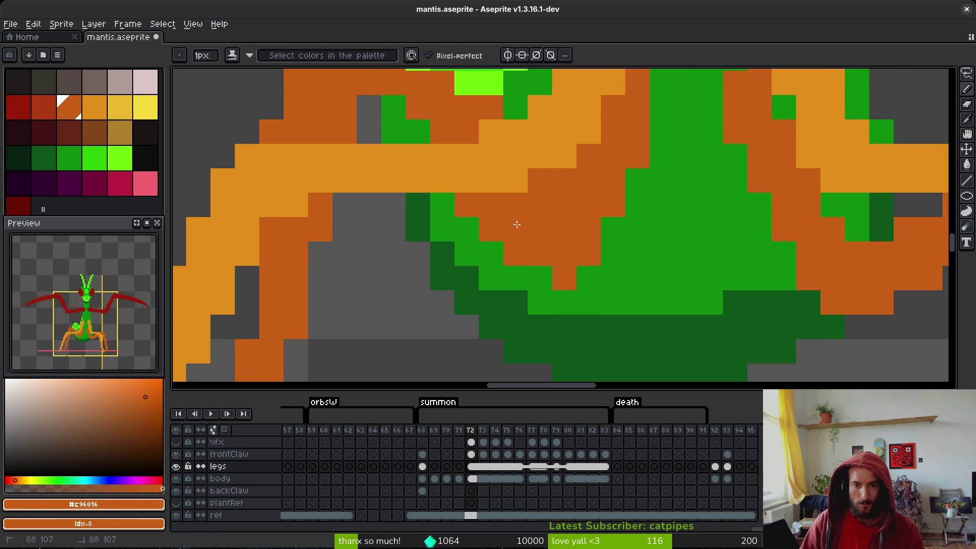
- Erase an orange leg pixel to reveal the green abdomen and save the sprite
key(e)
scroll(540, 181, down, 2)
scroll(610, 231, up, 1)
key(b)
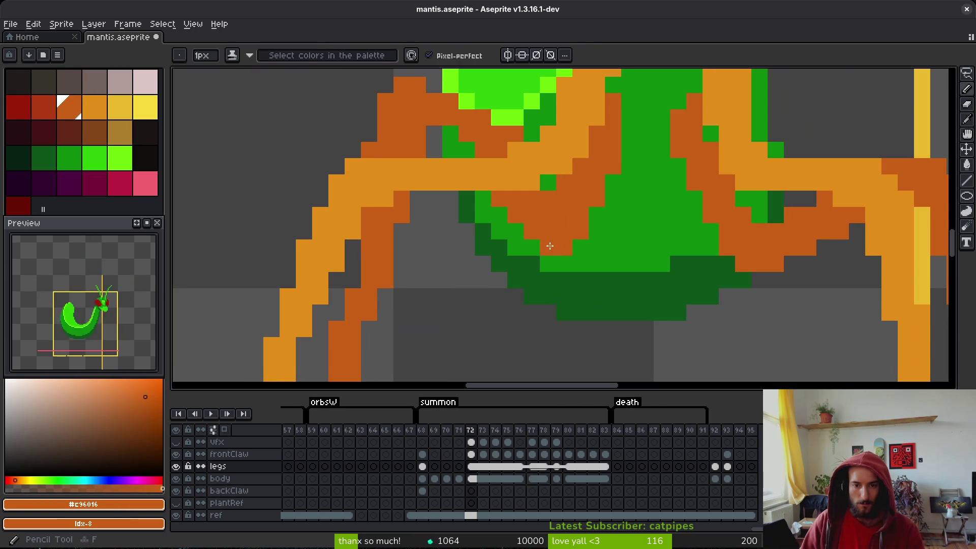
scroll(561, 204, down, 5)
scroll(554, 198, up, 5)
key(e)
click(550, 182)
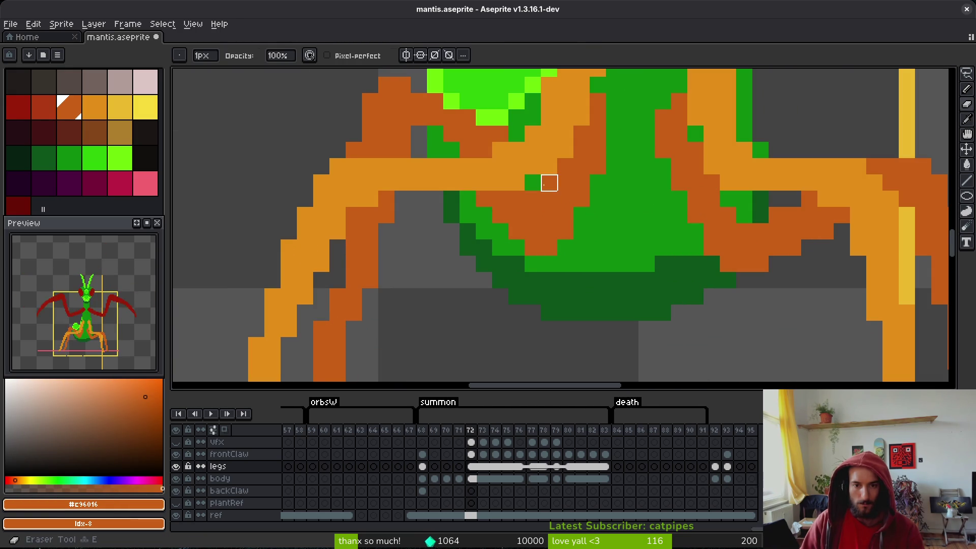
scroll(565, 200, down, 5)
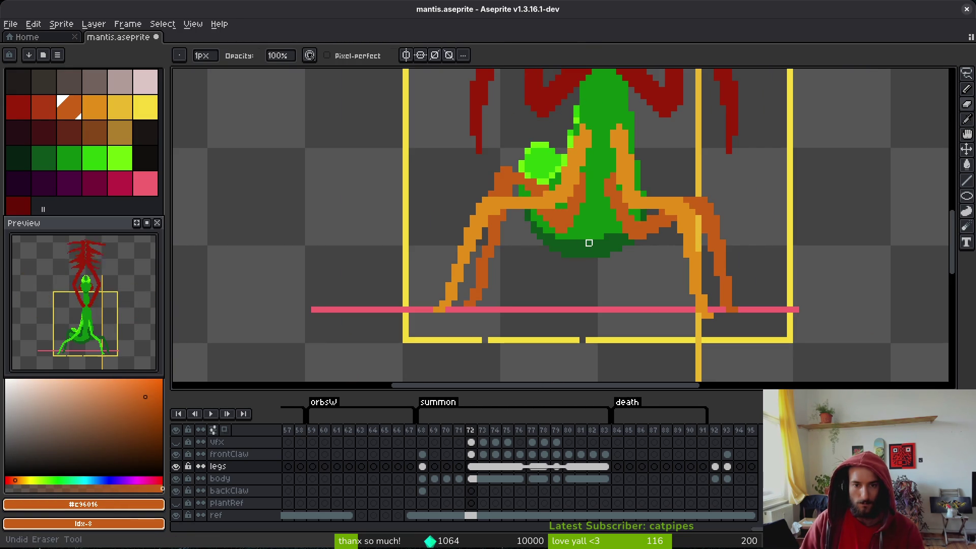
key(ctrl+s)
- Zoom around the leg joint to inspect it and save mantis.aseprite again
scroll(589, 239, up, 5)
scroll(593, 221, down, 2)
scroll(609, 189, up, 2)
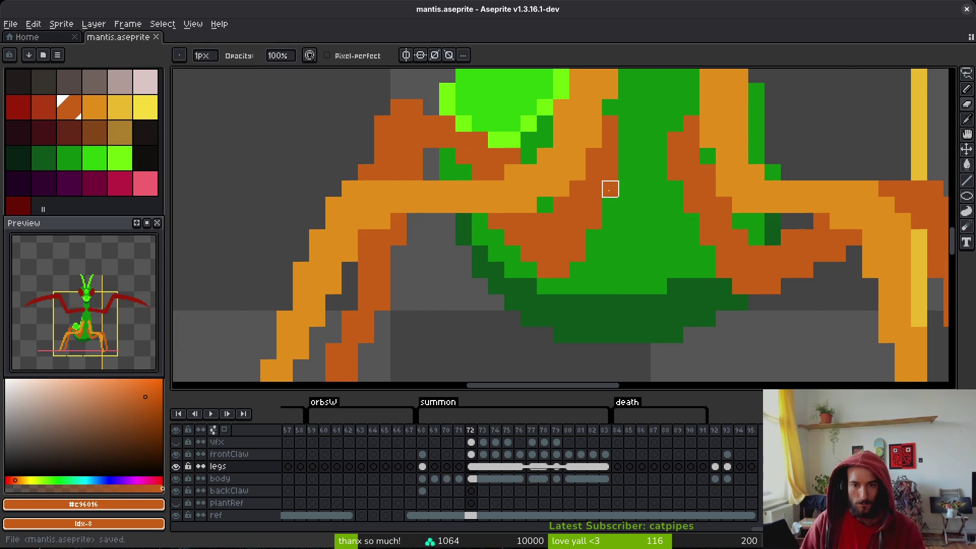
scroll(630, 219, down, 5)
scroll(651, 241, up, 1)
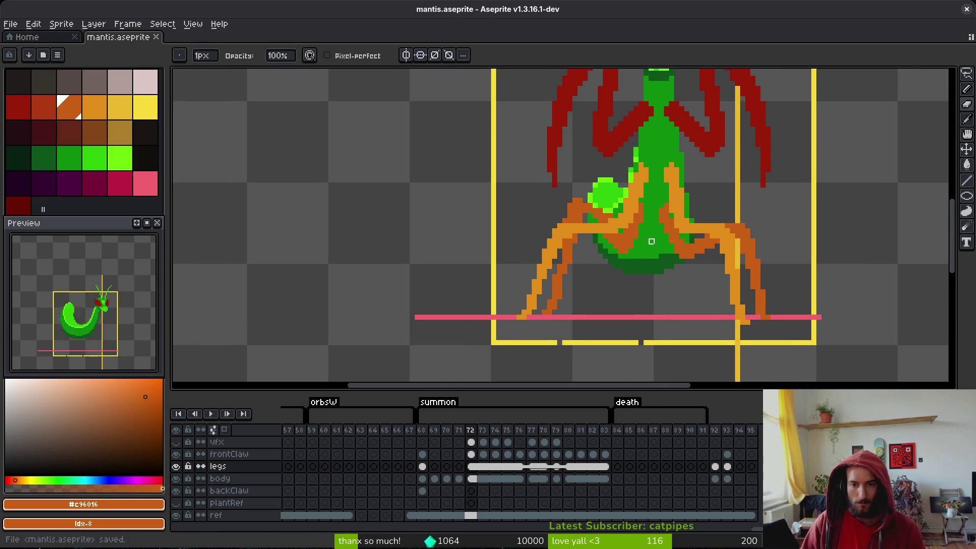
scroll(612, 215, up, 4)
key(i)
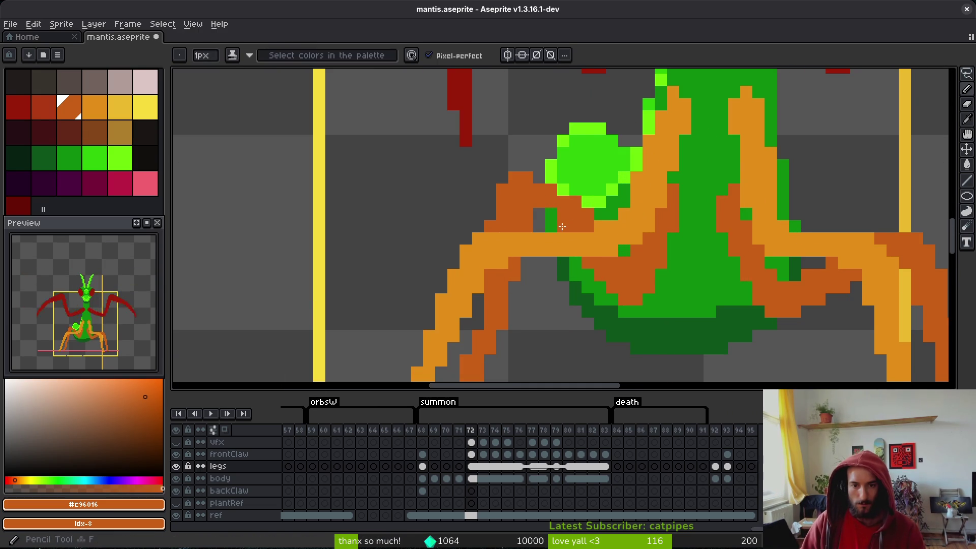
key(b)
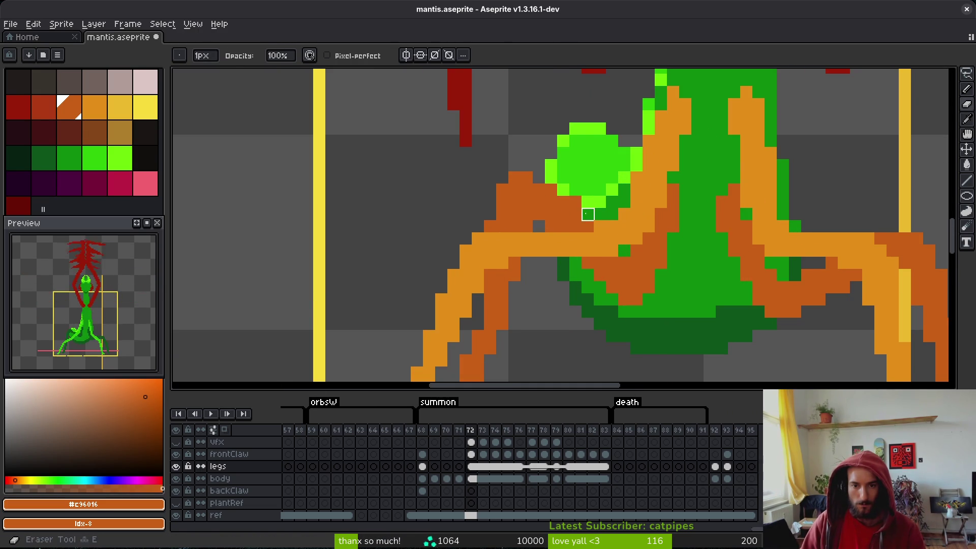
key(ctrl+s)
scroll(551, 226, down, 2)
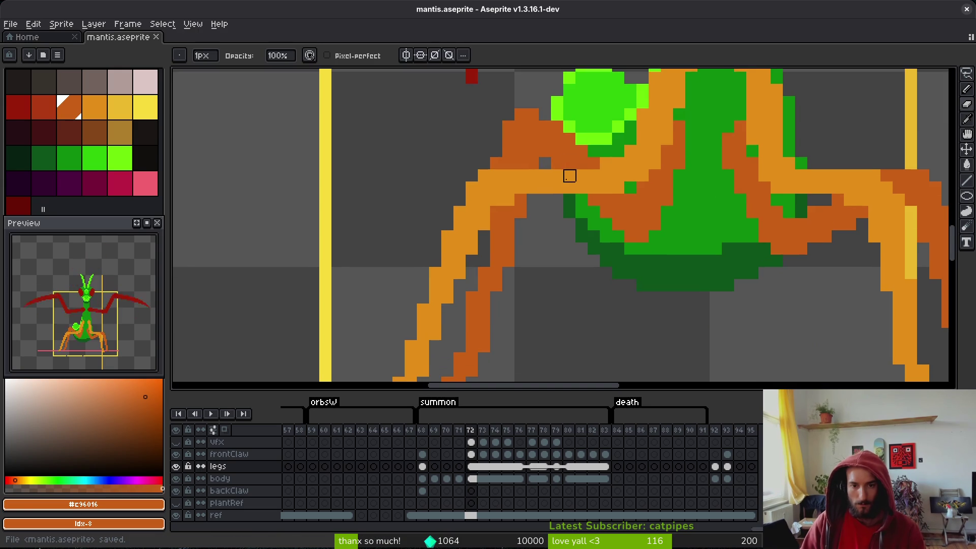
scroll(590, 202, up, 2)
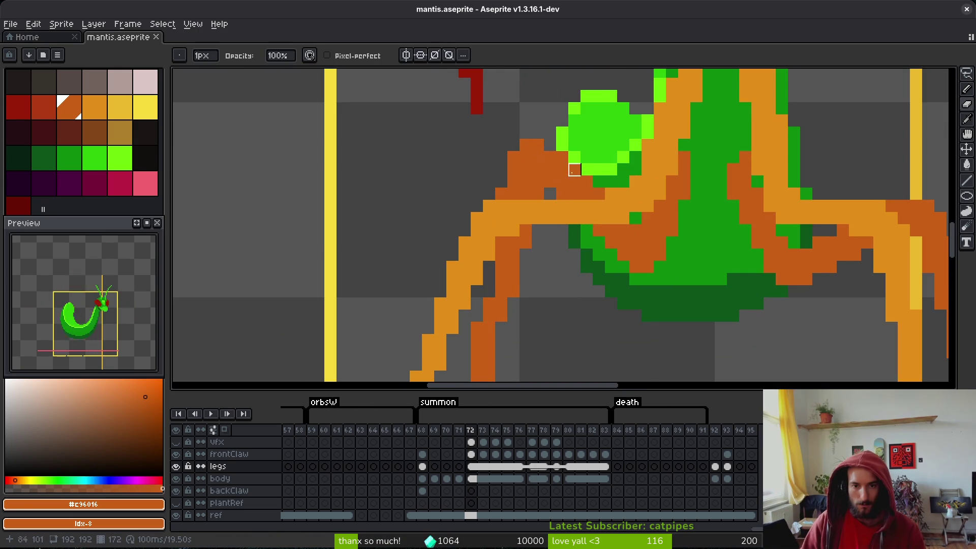
- Repaint orange pixels near the joint, fill two missing pixels, erase a stray one, and save
mouse_move(575, 169)
mouse_down()
mouse_move(547, 145)
mouse_move(513, 145)
mouse_up()
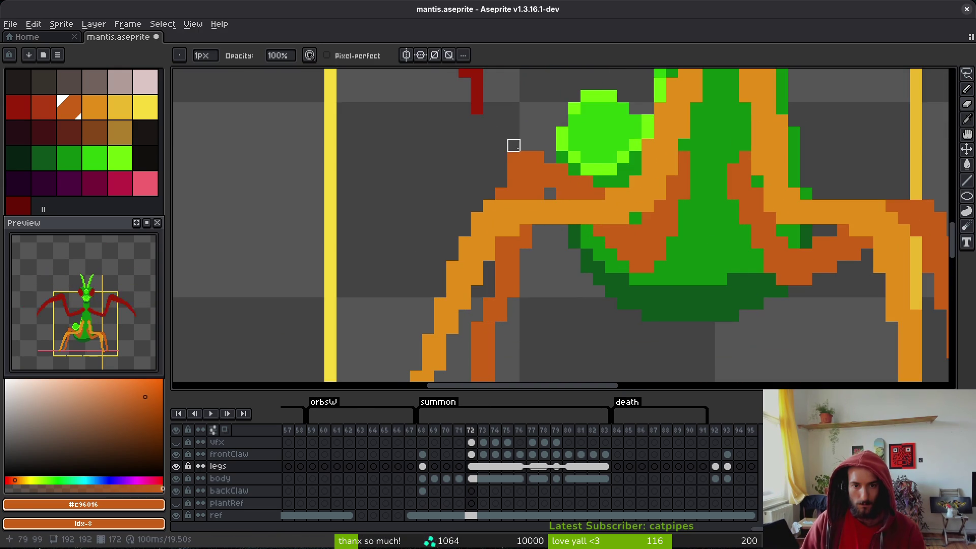
key(b)
click(501, 181)
click(549, 194)
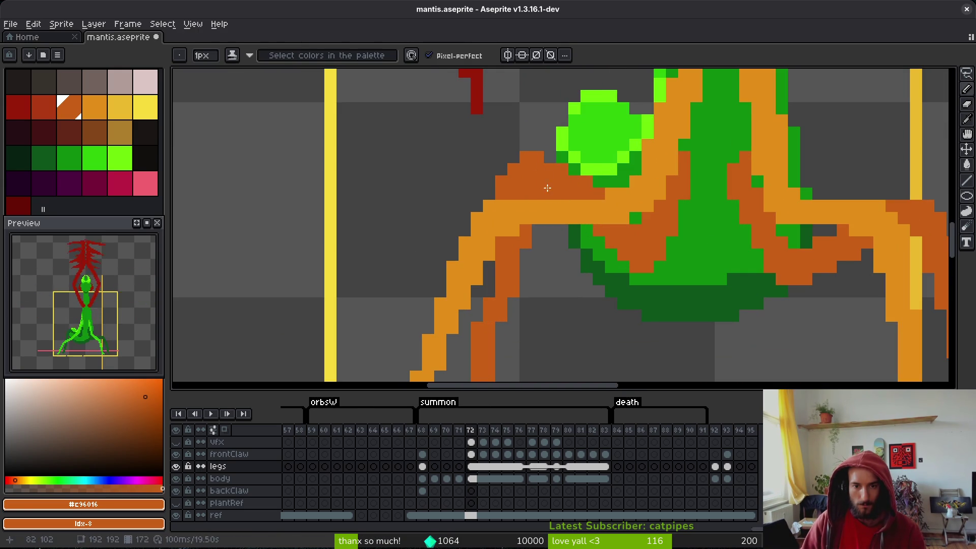
key(e)
click(538, 193)
key(b)
scroll(582, 189, down, 2)
scroll(587, 210, up, 2)
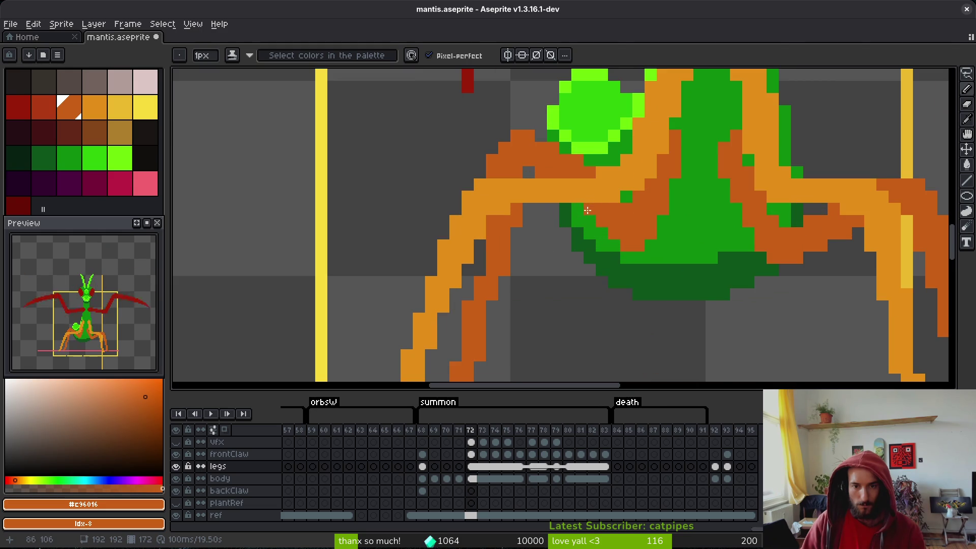
key(ctrl+s)
- Erase stray orange pixels from the left leg on frame 72
scroll(644, 254, down, 2)
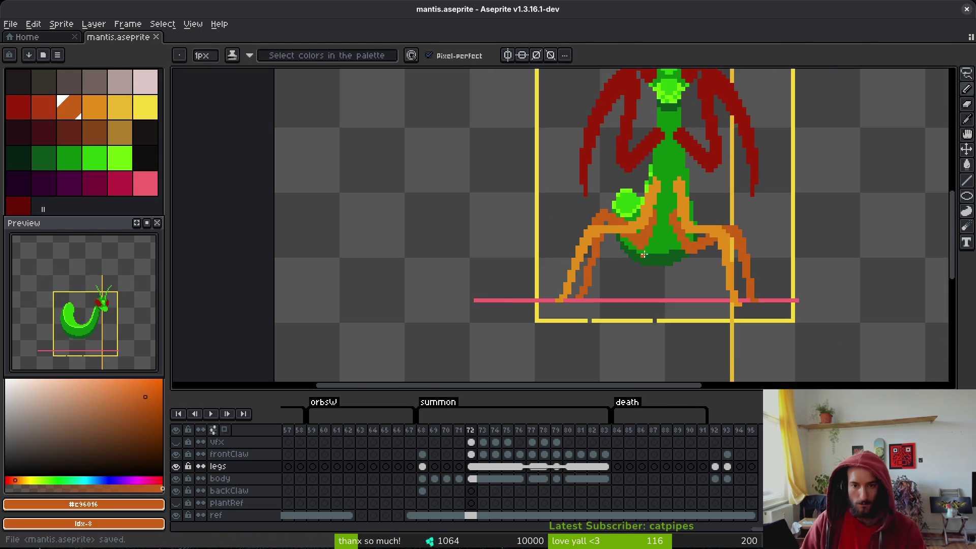
scroll(617, 271, up, 2)
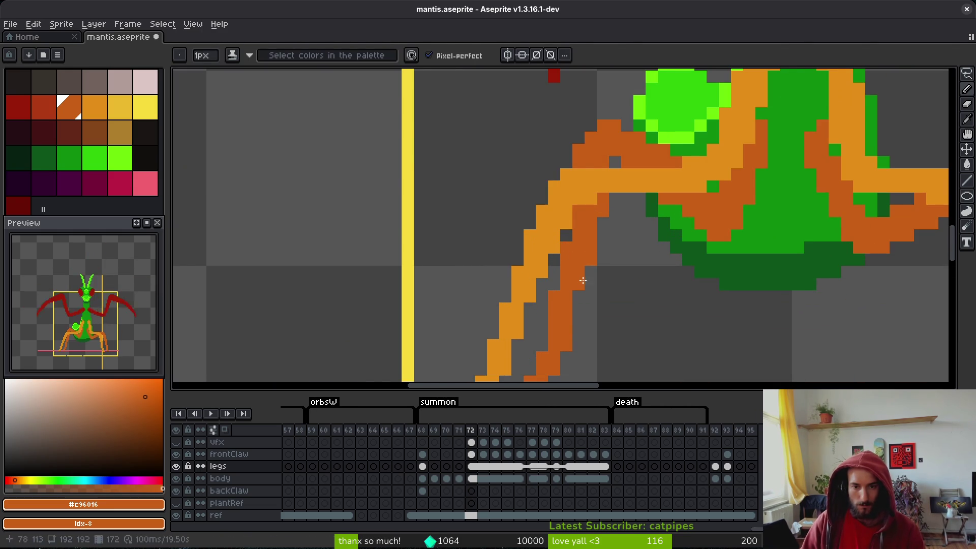
key(e)
click(591, 260)
scroll(544, 246, down, 1)
key(b)
key(e)
scroll(584, 235, down, 3)
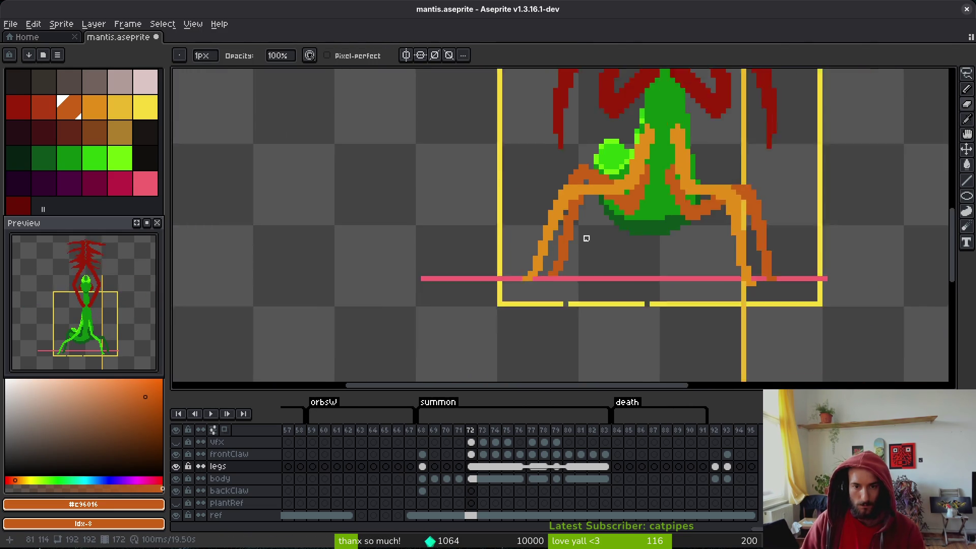
scroll(591, 189, up, 3)
click(578, 189)
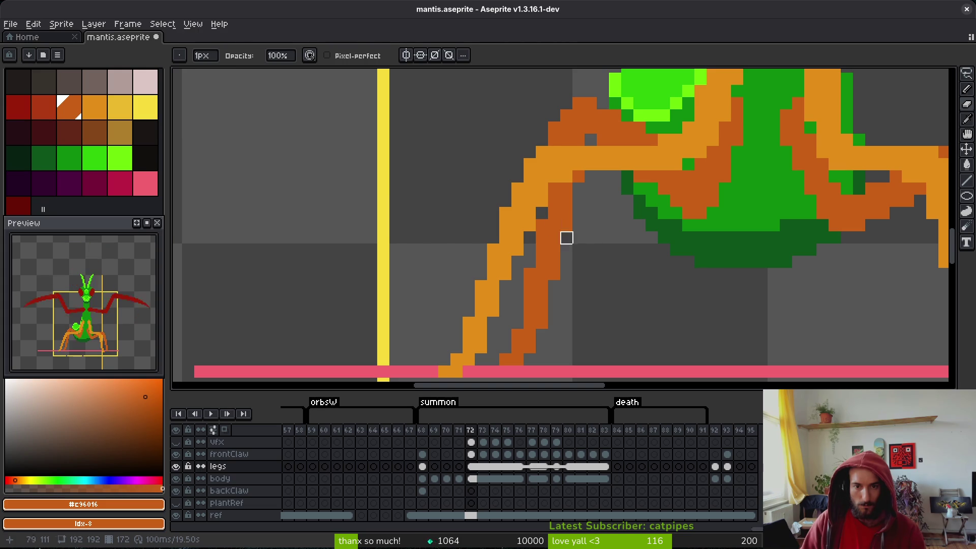
key(b)
key(e)
click(566, 225)
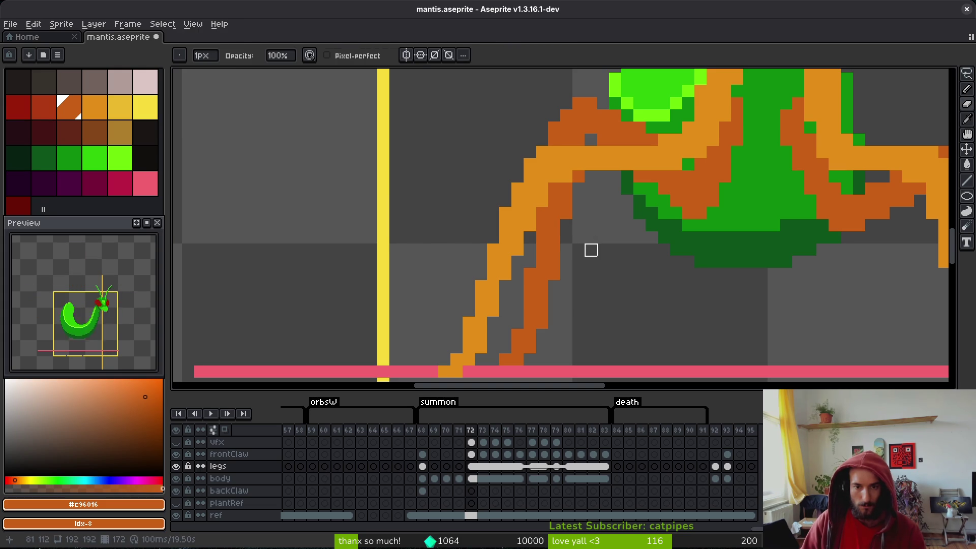
- Add orange and dark-orange pixels where the legs meet the abdomen, then save
key(b)
click(623, 235)
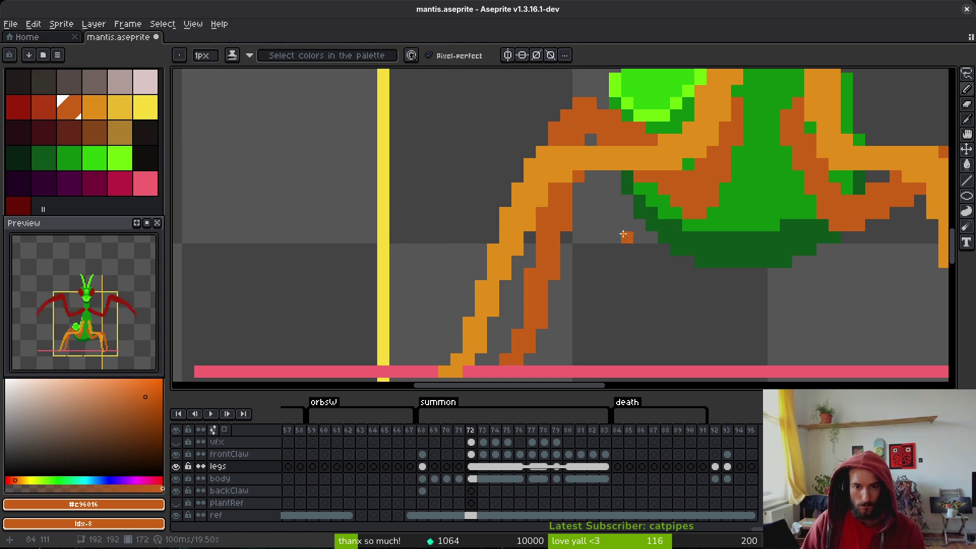
key(ctrl+s)
scroll(623, 234, down, 5)
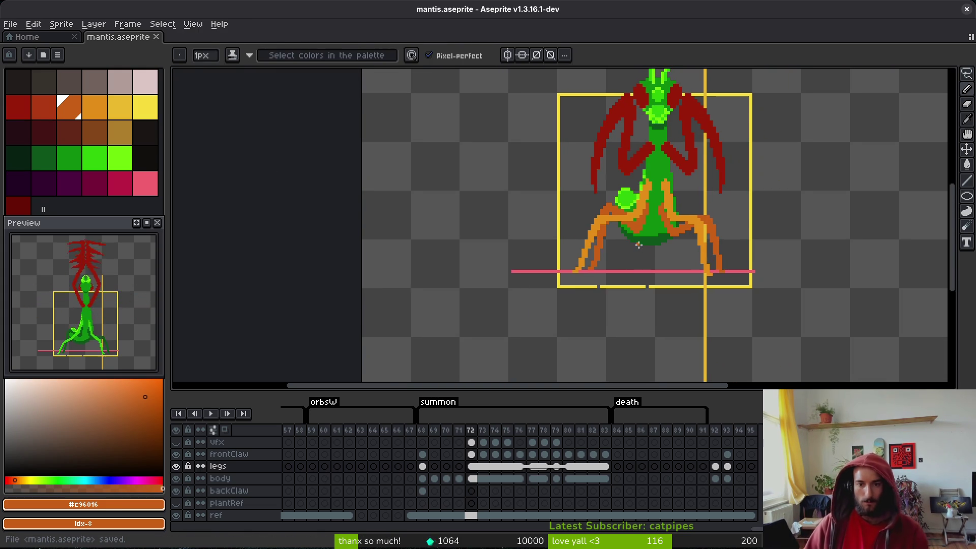
scroll(638, 245, up, 3)
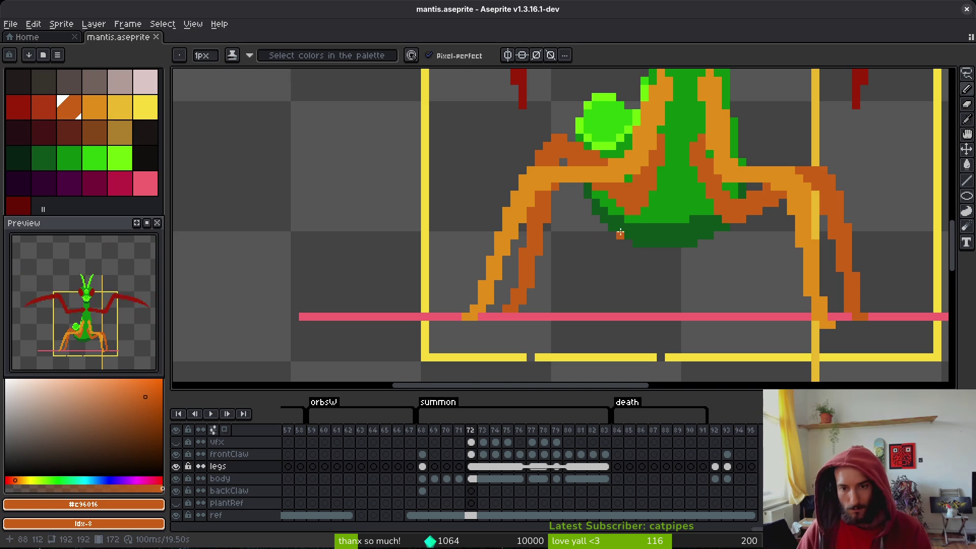
scroll(639, 221, up, 1)
click(538, 140)
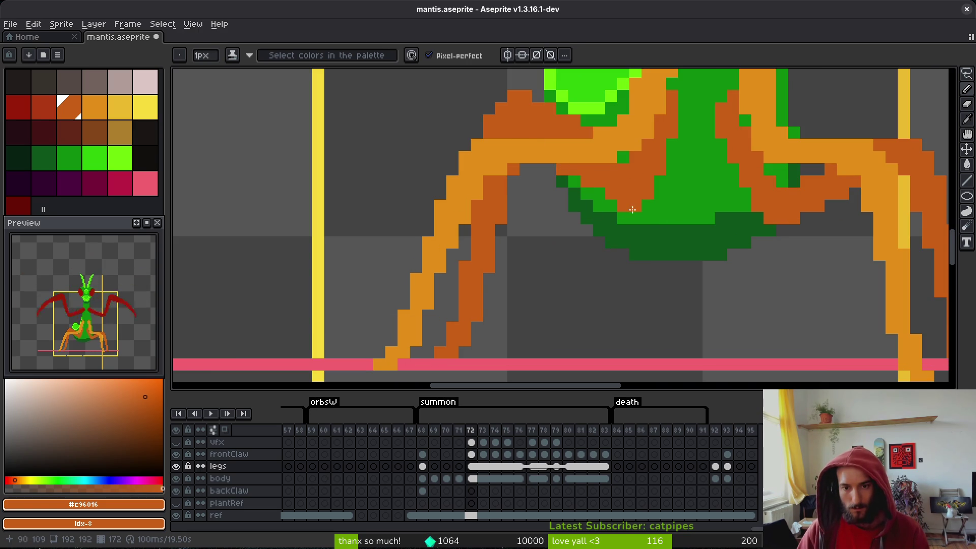
scroll(633, 208, down, 2)
key(ctrl+s)
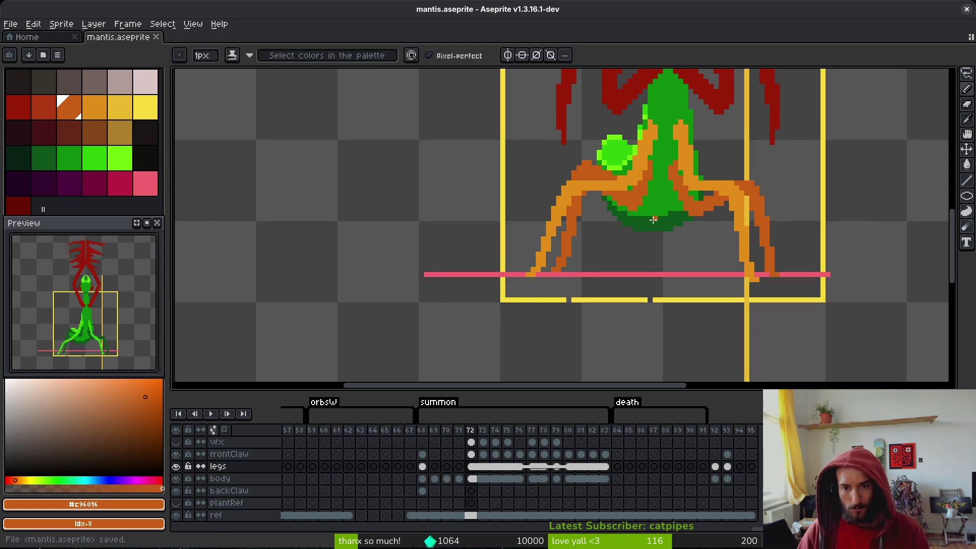
- Touch up another leg pixel near the abdomen and save mantis.aseprite
scroll(654, 220, right, 1)
click(649, 221)
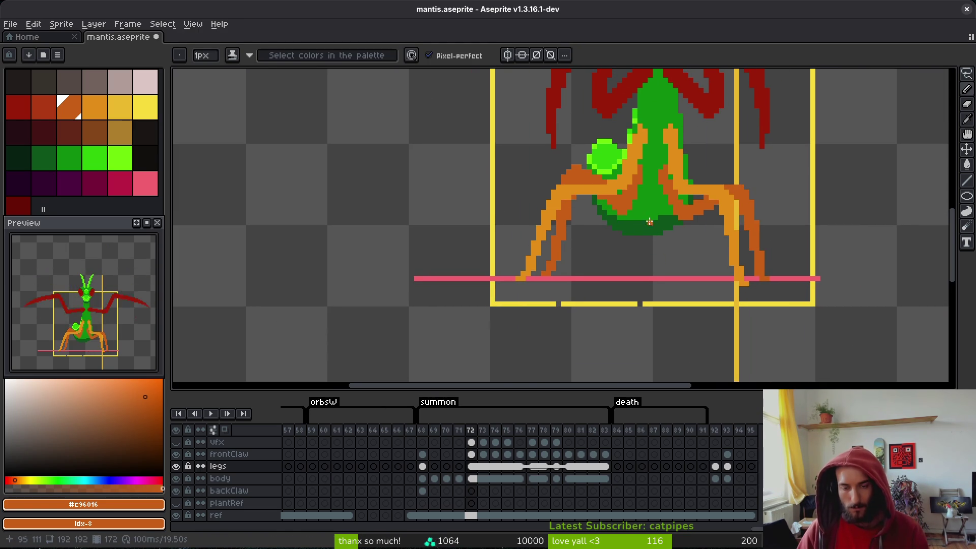
scroll(650, 222, up, 2)
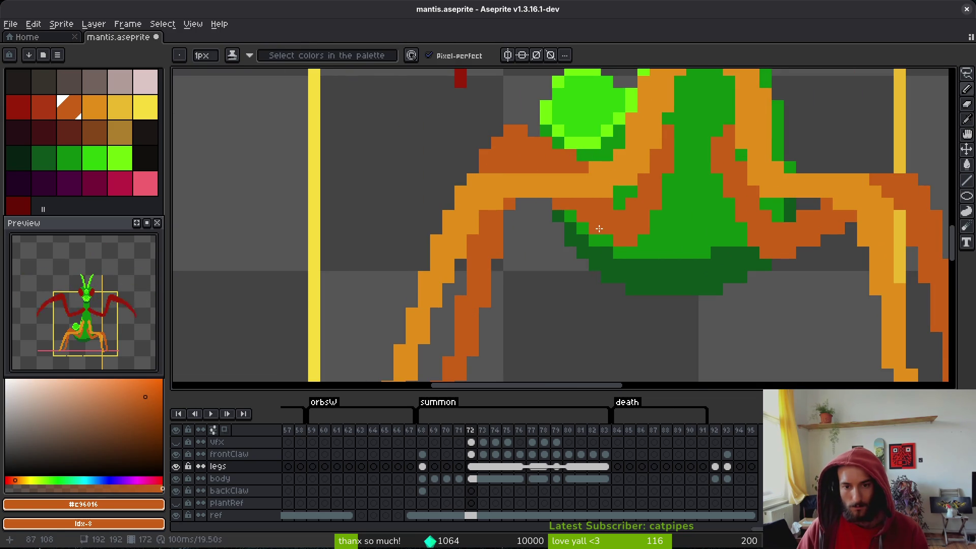
scroll(659, 251, down, 2)
scroll(660, 252, up, 2)
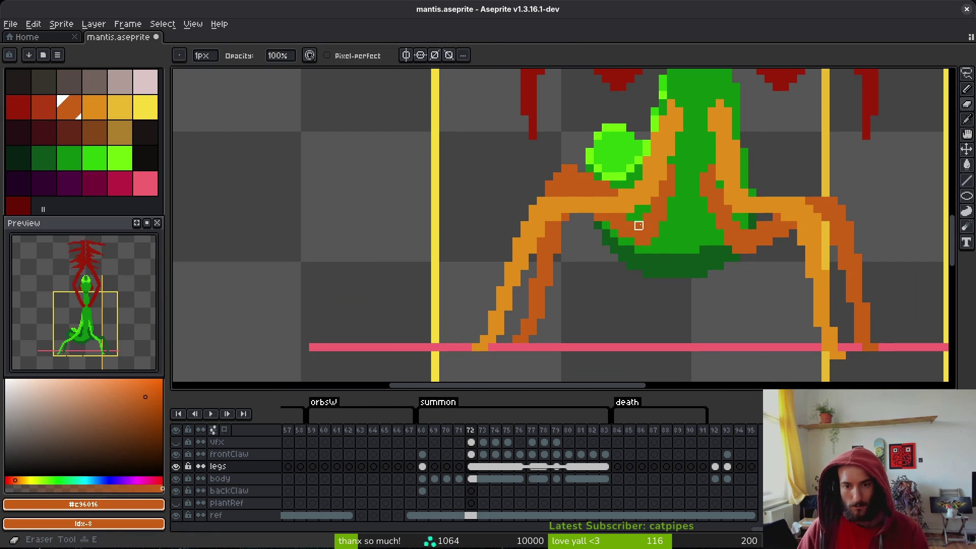
scroll(669, 263, down, 3)
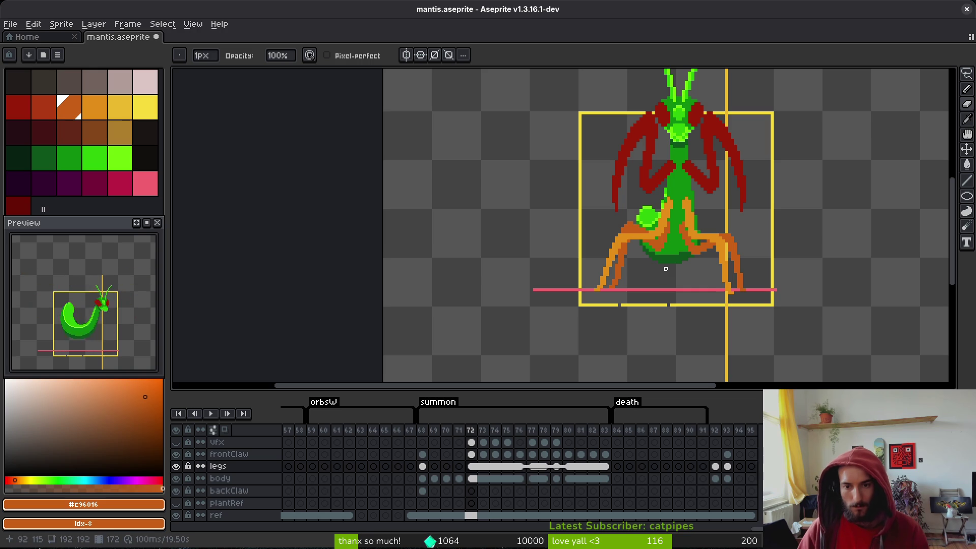
scroll(638, 247, up, 2)
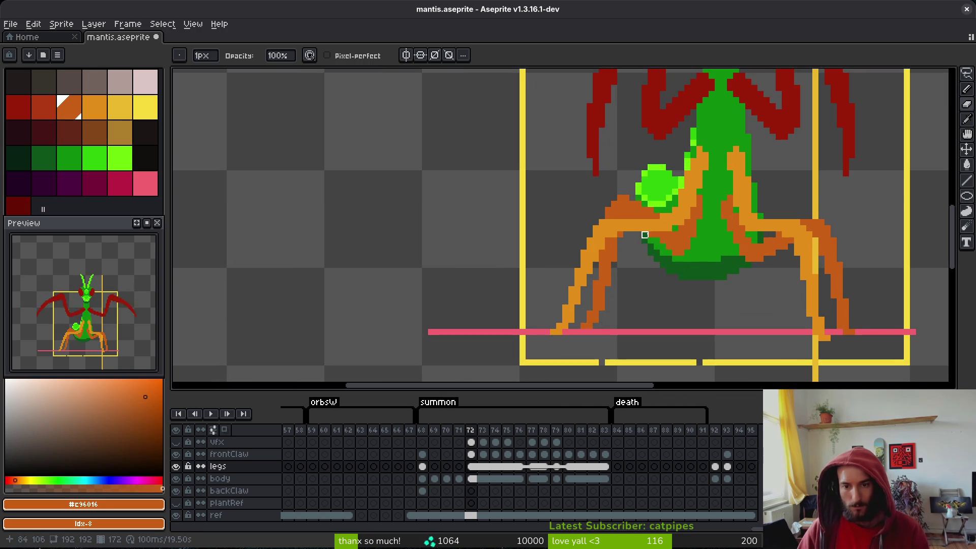
scroll(705, 277, down, 2)
key(ctrl+s)
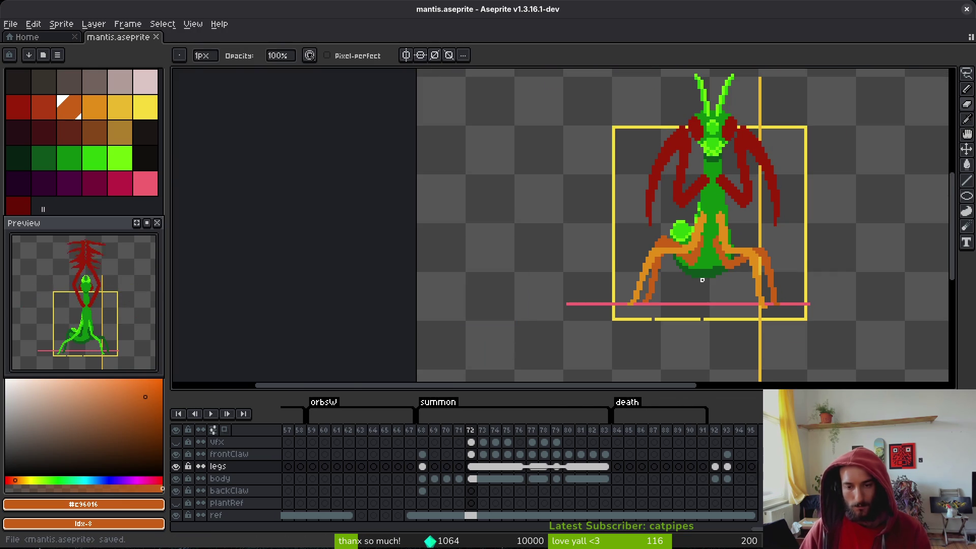
- Redo the last pencil stroke, undo the eraser strokes, and save again
key(ctrl+y)
key(ctrl+s)
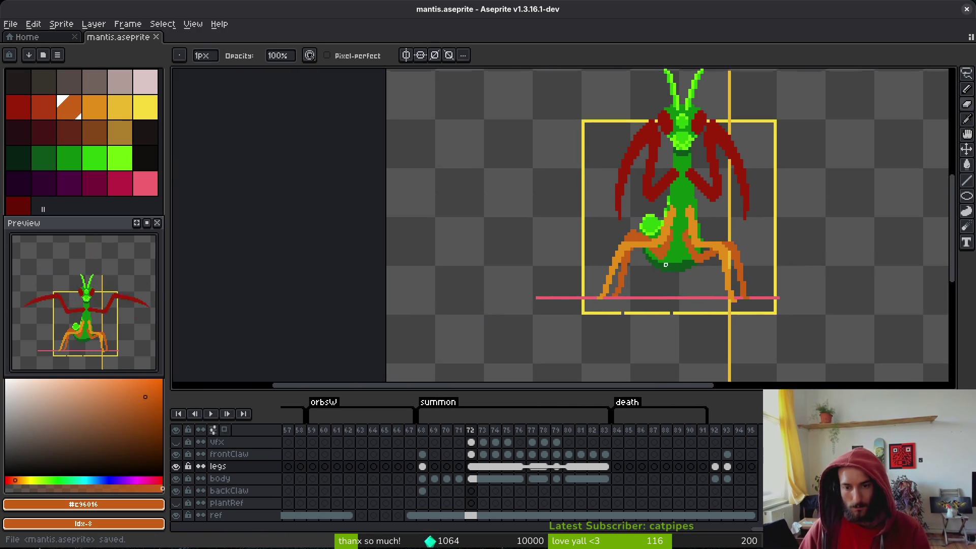
scroll(649, 260, up, 2)
key(ctrl+z)
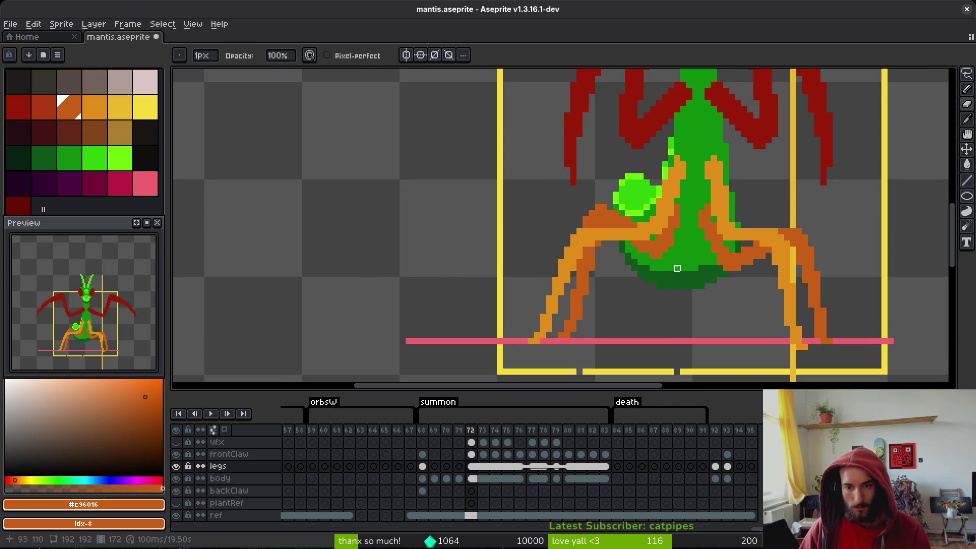
scroll(677, 267, down, 2)
key(ctrl+z)
key(ctrl+s)
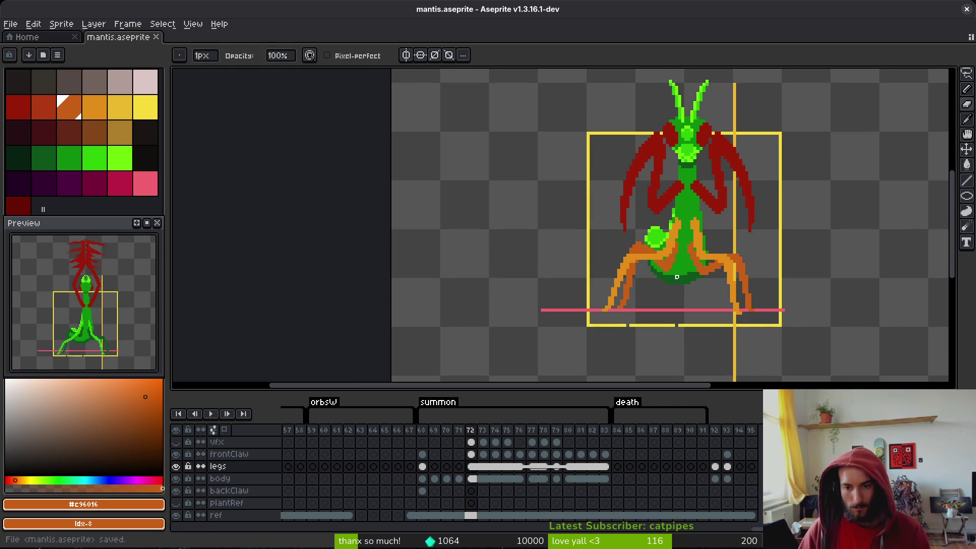
- Pan the view over the legs and play the summon animation
mouse_move(676, 280)
mouse_down()
mouse_move(643, 272)
mouse_move(643, 258)
mouse_up()
drag(615, 299, 594, 246)
scroll(616, 224, up, 1)
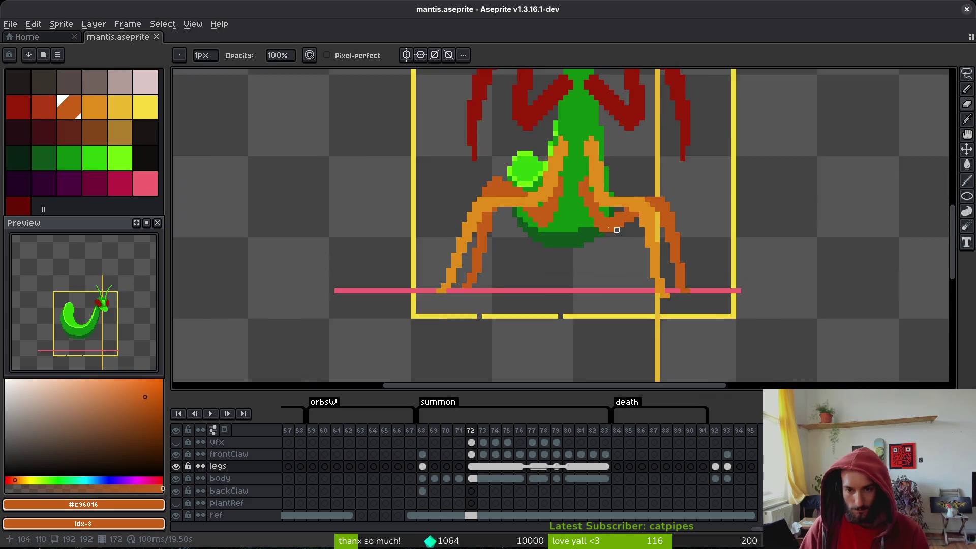
scroll(595, 238, down, 1)
key(alt)
key(Return)
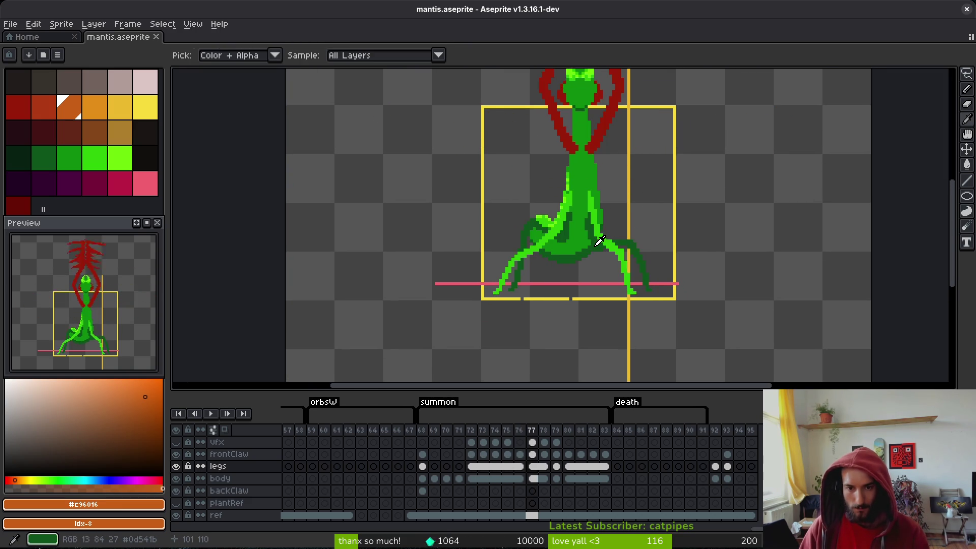
- Replace frame 77's green legs cel with frame 76's pasted orange legs
click(533, 467)
key(ctrl)
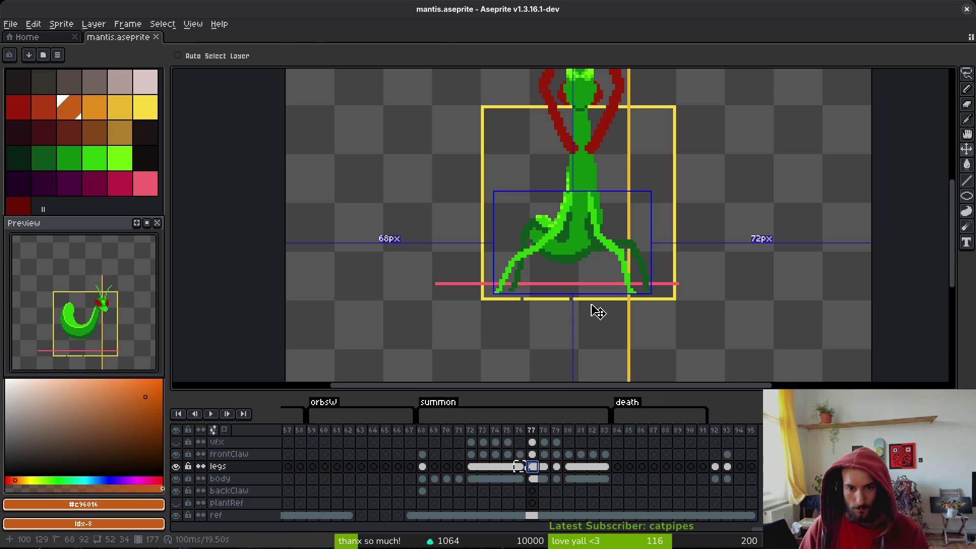
key(ctrl+v)
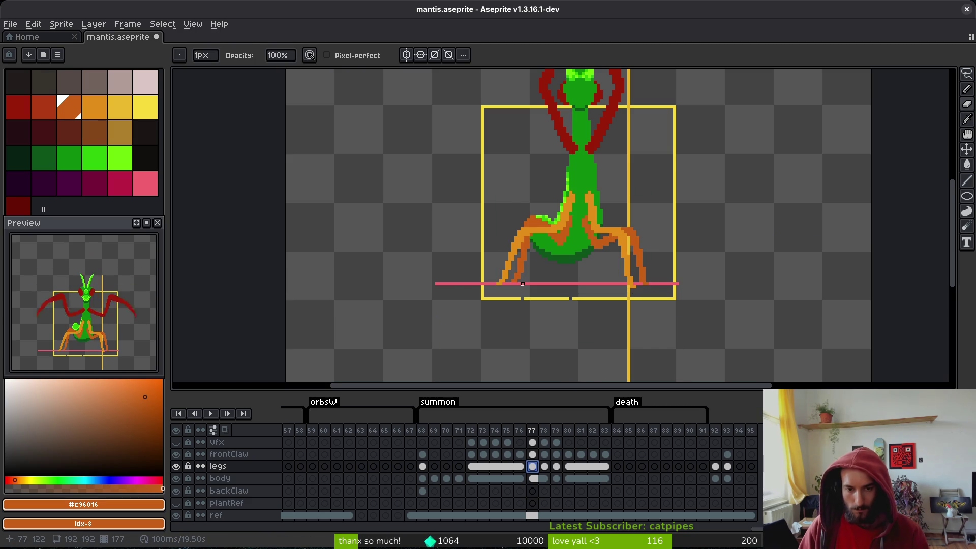
key(ctrl+z)
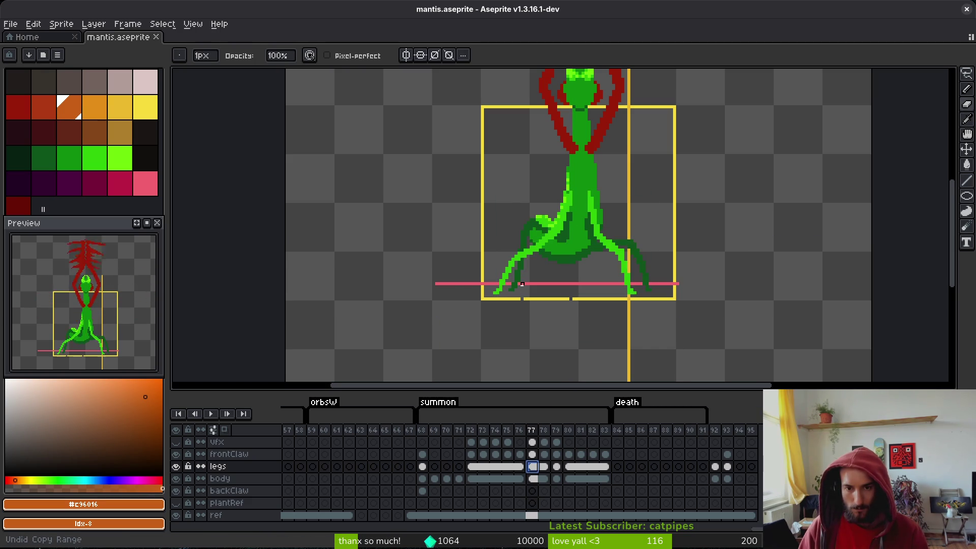
key(ctrl+y)
- Lasso the left leg strip along the neck and move it up two pixels
scroll(578, 237, up, 2)
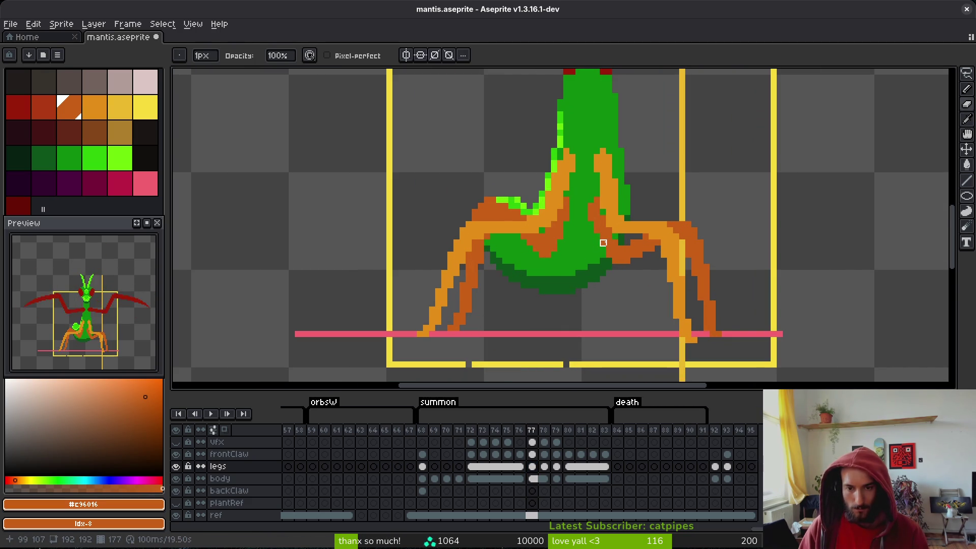
scroll(603, 243, up, 1)
key(q)
mouse_move(616, 161)
mouse_down()
mouse_move(595, 114)
mouse_move(594, 198)
mouse_move(617, 207)
mouse_up()
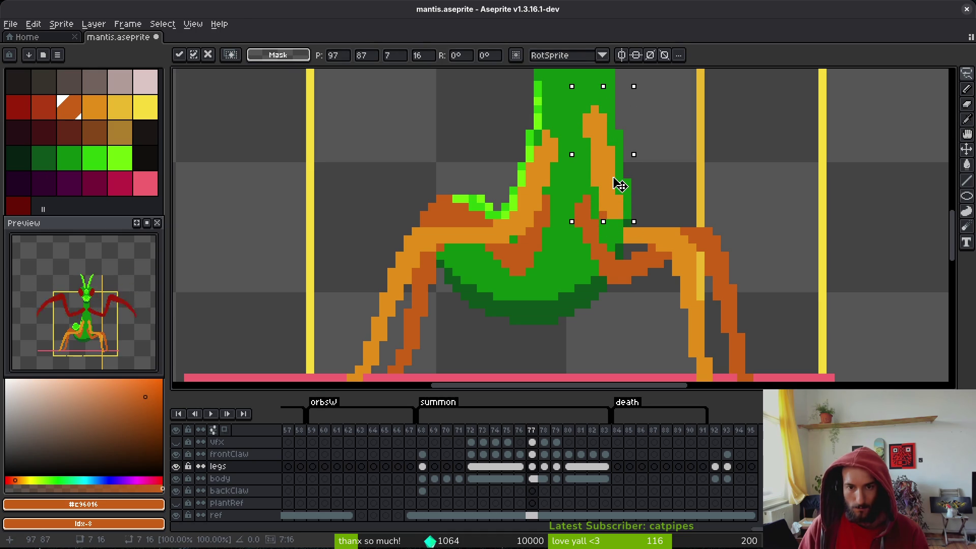
mouse_move(575, 130)
mouse_down()
mouse_move(524, 218)
mouse_move(562, 203)
mouse_move(562, 169)
mouse_up()
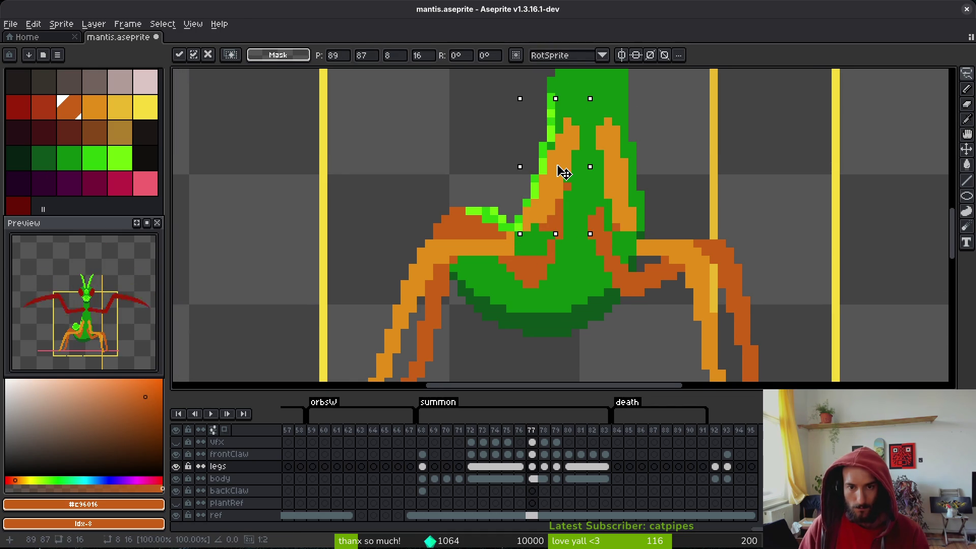
click(624, 129)
- Lasso the right leg strip beside the neck and shift it slightly upward
scroll(624, 130, down, 2)
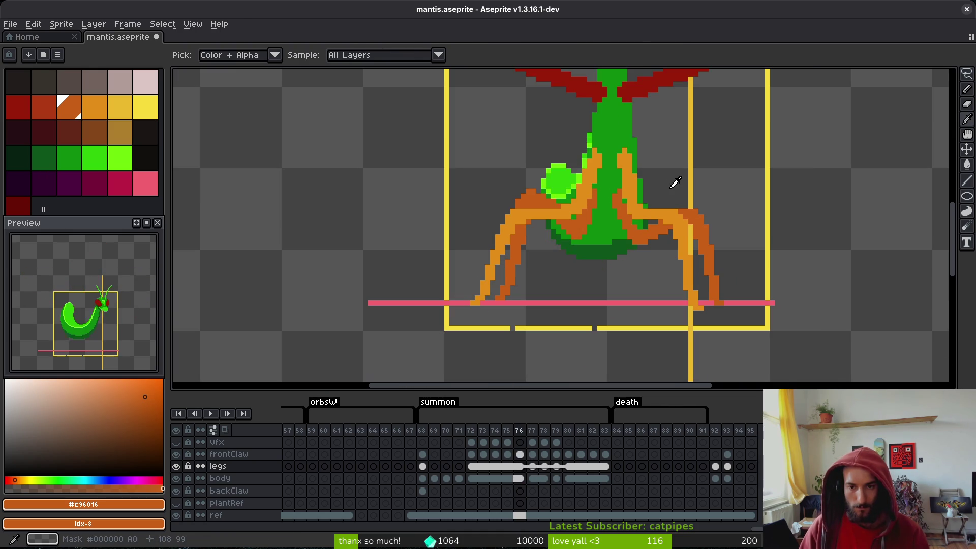
scroll(623, 128, up, 1)
drag(641, 115, 609, 146)
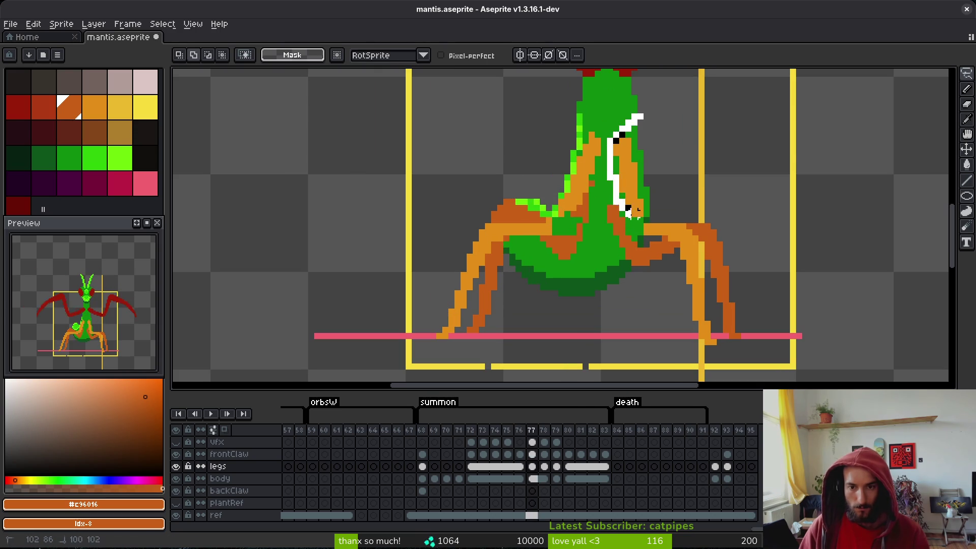
drag(636, 209, 649, 193)
click(671, 159)
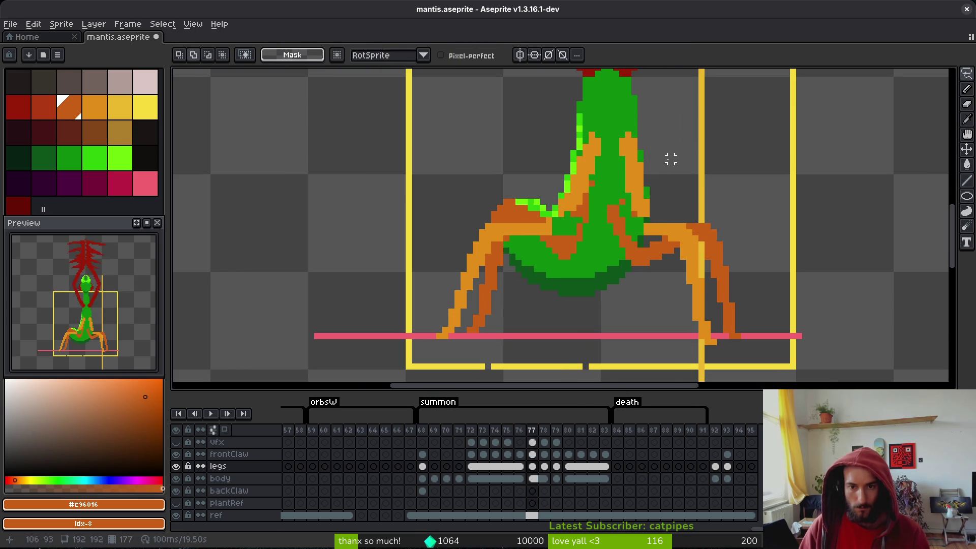
- Flip between frames 76 and 77 to compare the moved leg strips
scroll(671, 159, down, 2)
key(i)
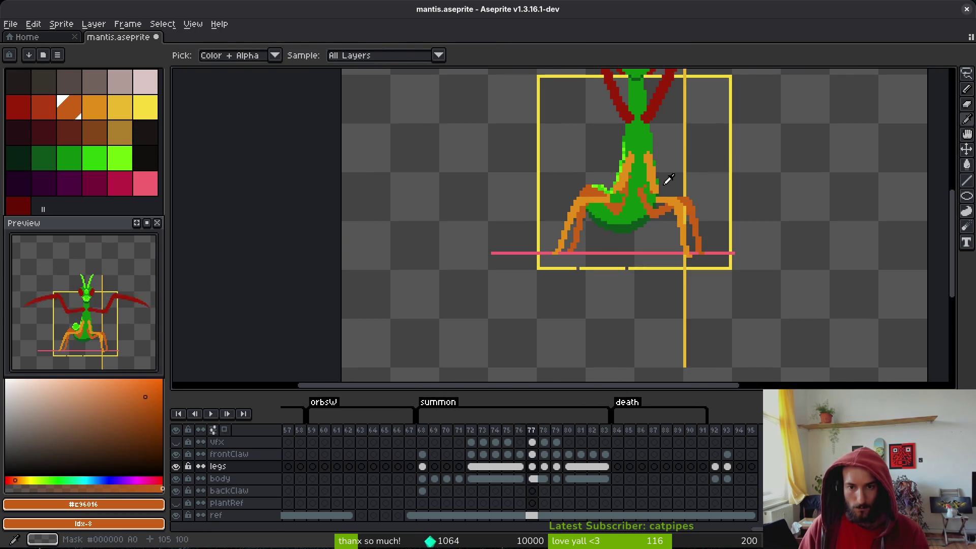
key(Left)
key(Right)
key(Left)
key(Right)
mouse_move(678, 168)
mouse_down()
mouse_move(670, 190)
mouse_move(660, 160)
mouse_move(634, 148)
mouse_move(640, 178)
mouse_up()
key(Left)
key(Right)
key(Left)
key(Right)
key(m)
scroll(659, 161, up, 3)
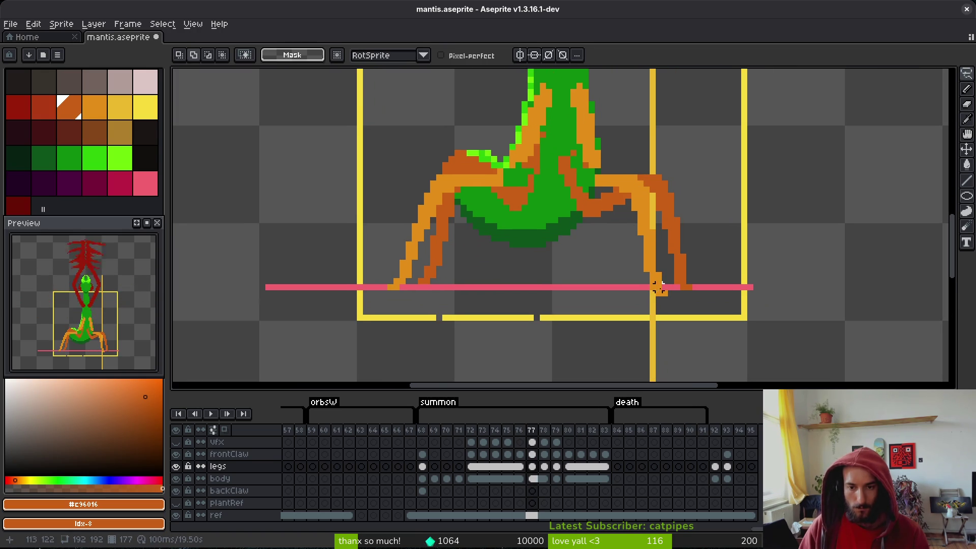
- Sample the lighter leg orange and paint it onto frame 77's right leg
key(b)
scroll(659, 259, up, 2)
alt+click(646, 254)
mouse_move(658, 267)
mouse_down()
mouse_move(657, 279)
mouse_move(632, 268)
mouse_up()
key(e)
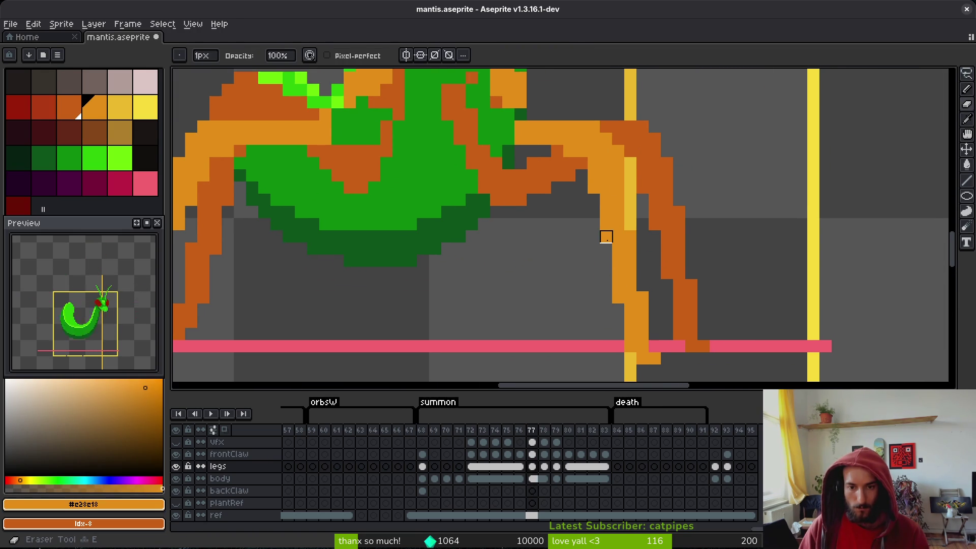
key(b)
- Draw orange pixels along the right leg joint and erase the excess beneath it
scroll(601, 208, up, 1)
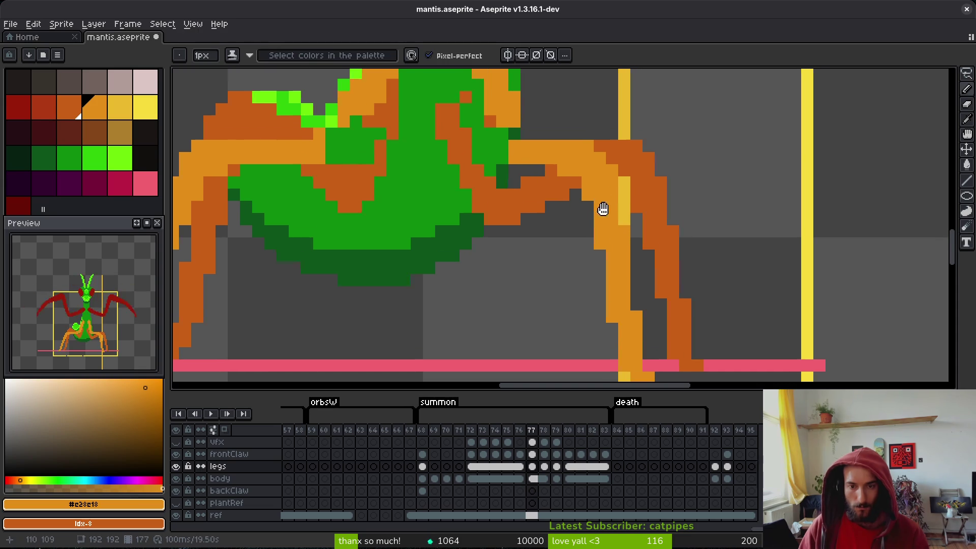
scroll(550, 149, up, 1)
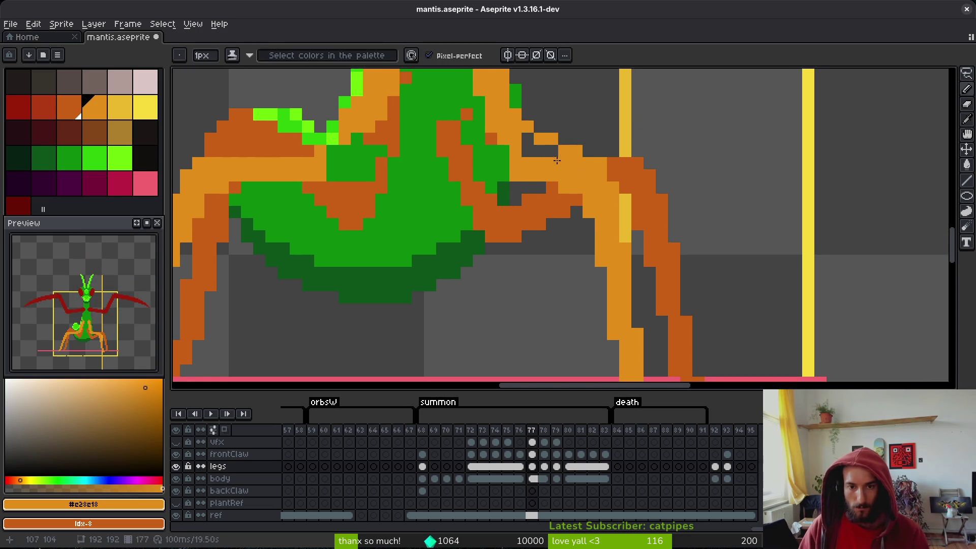
drag(528, 151, 552, 139)
key(e)
click(539, 175)
drag(540, 175, 565, 188)
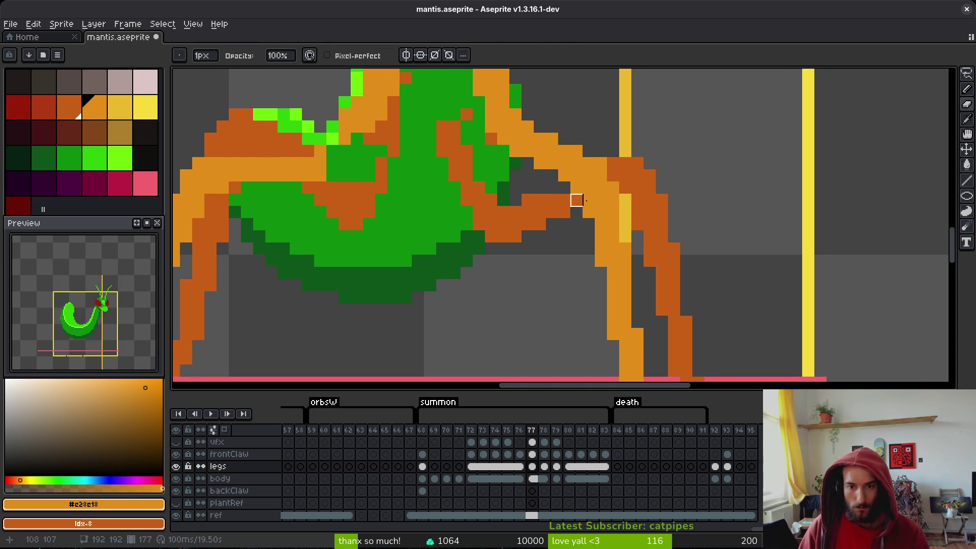
key(b)
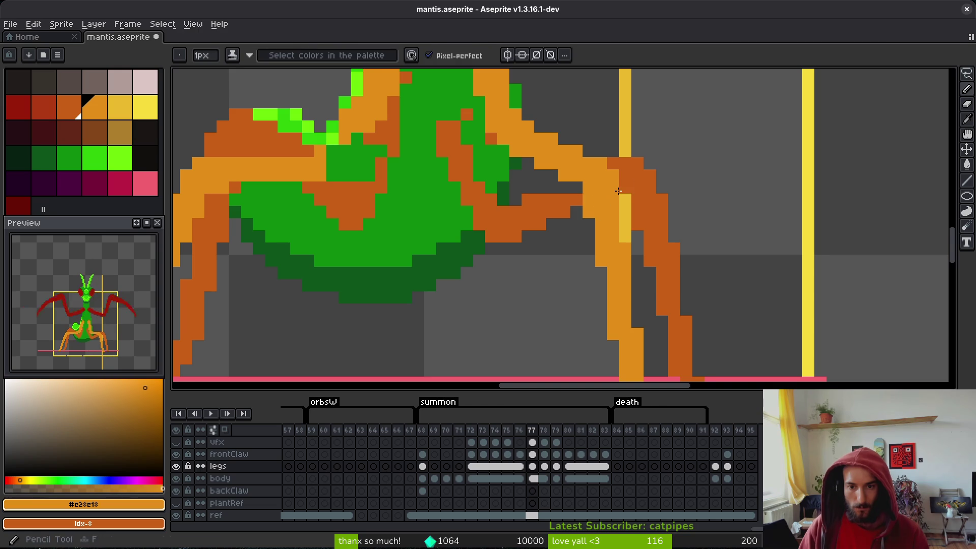
- Save mantis.aseprite, then toggle between the Eyedropper and Pencil
scroll(618, 191, down, 5)
scroll(639, 246, up, 5)
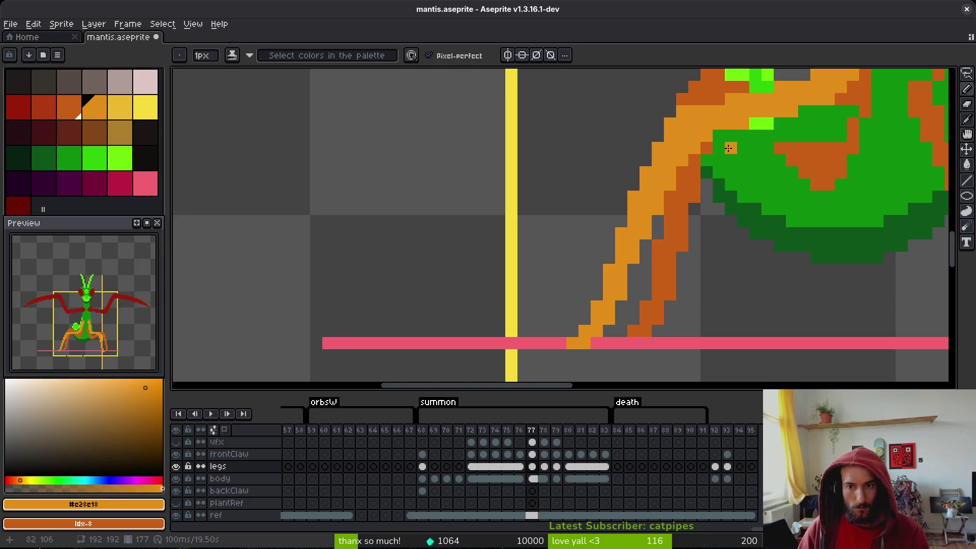
key(ctrl+s)
scroll(728, 148, down, 3)
key(i)
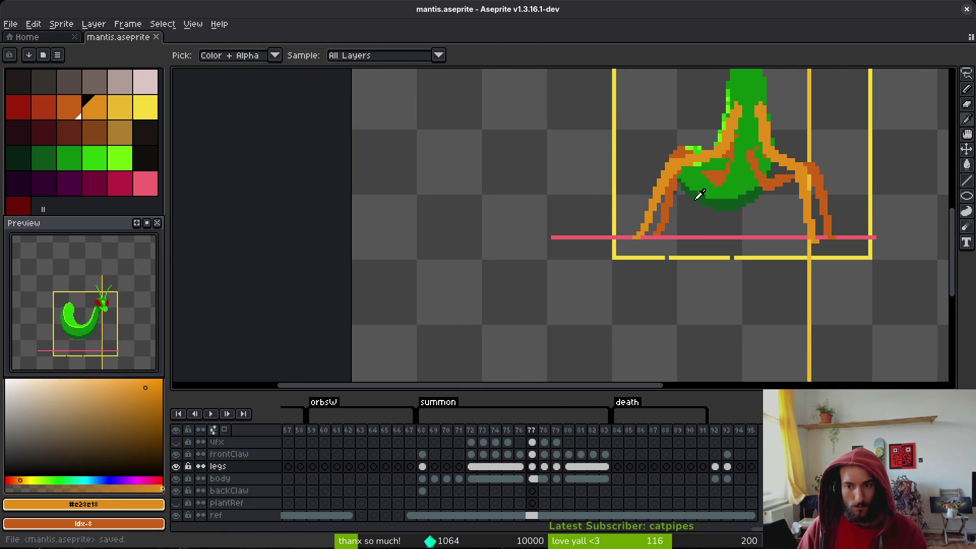
key(b)
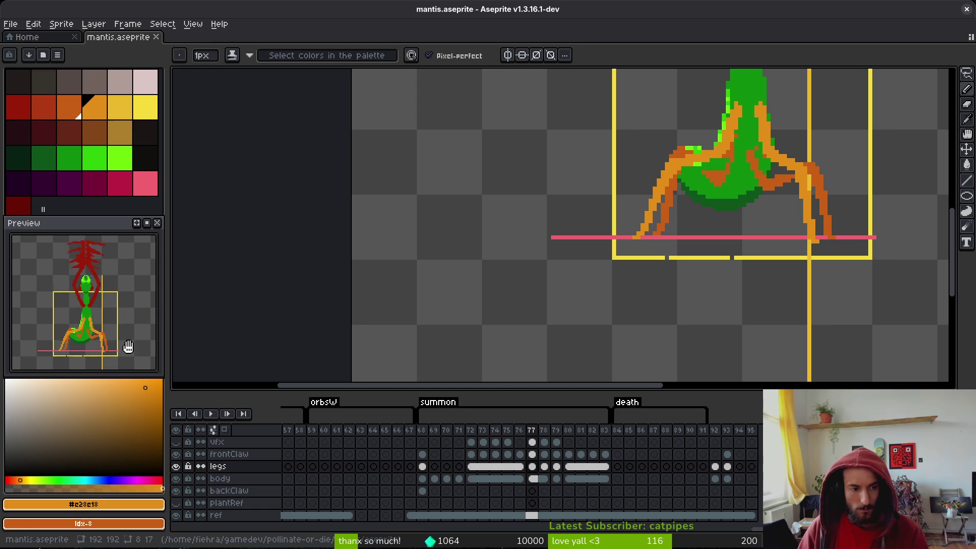
- Copy frame 76's legs cel and paste it into frame 78
click(545, 477)
key(ctrl+s)
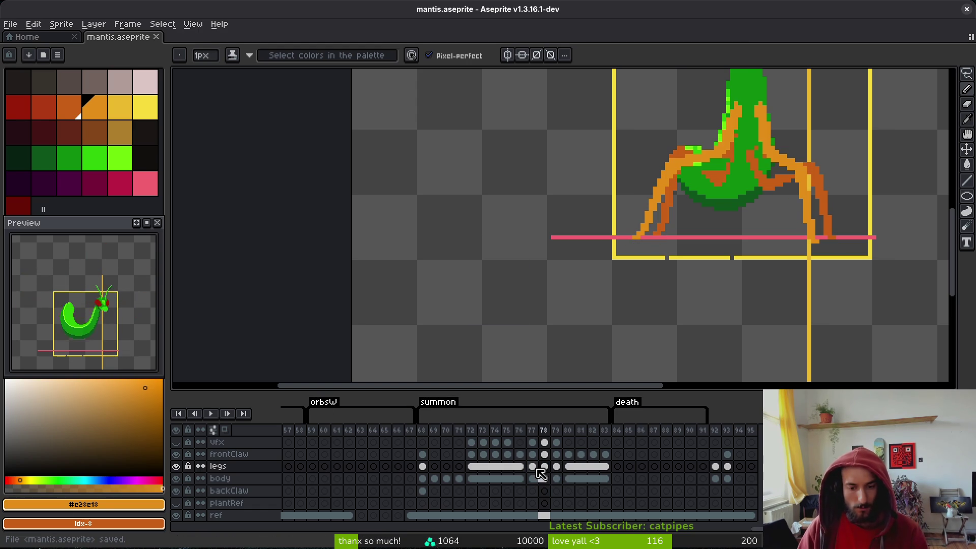
click(557, 468)
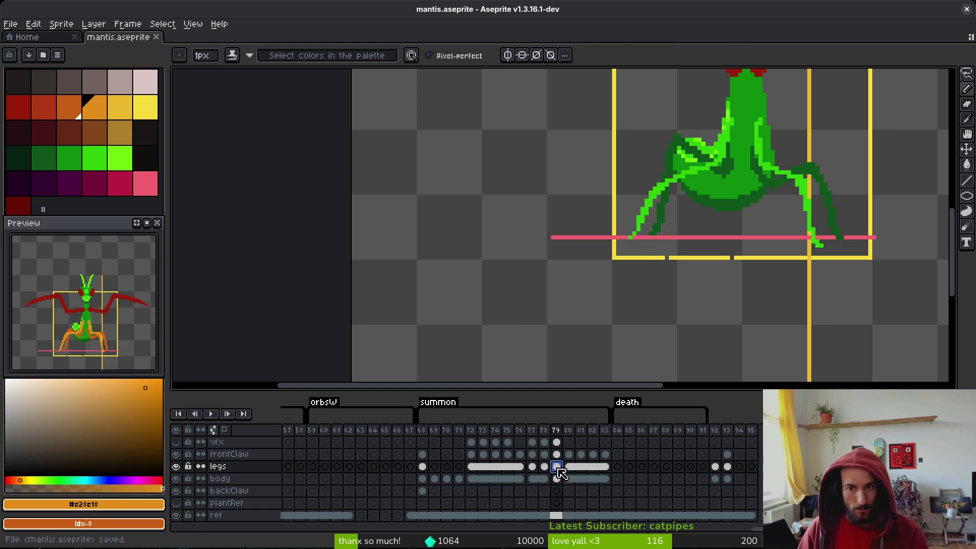
click(521, 467)
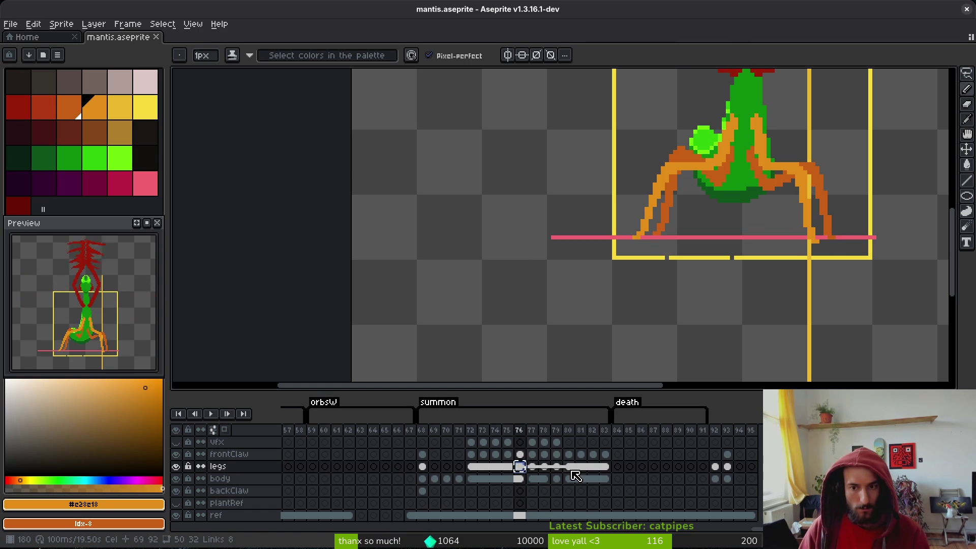
key(ctrl+c)
click(544, 467)
key(ctrl+v)
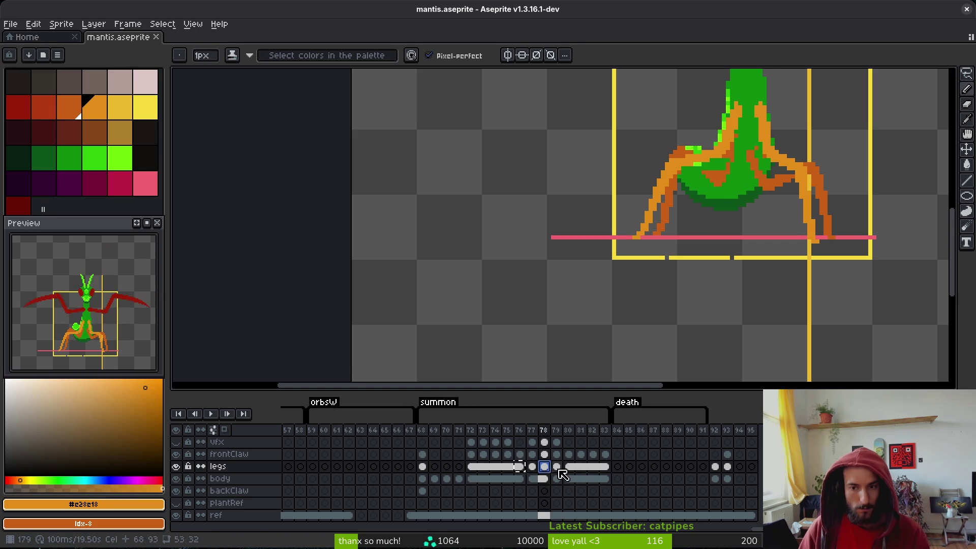
- Preview the poses, bring frame 76's legs onto frame 79, and save
click(569, 478)
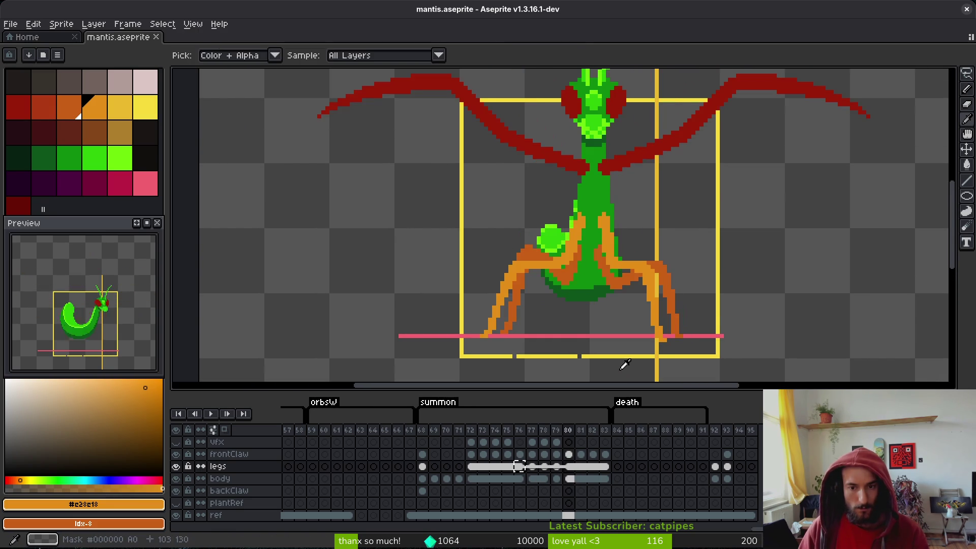
key(Return)
click(519, 466)
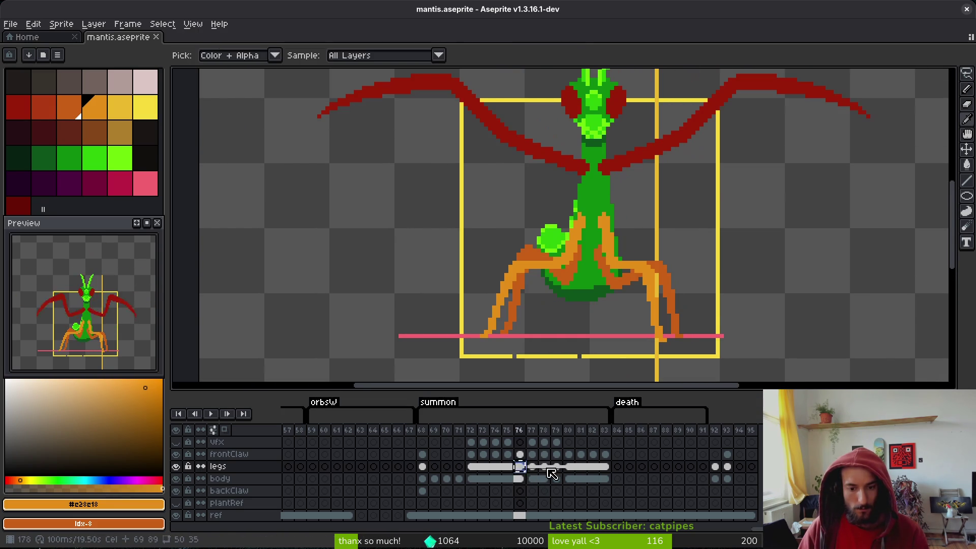
click(556, 466)
key(ctrl+s)
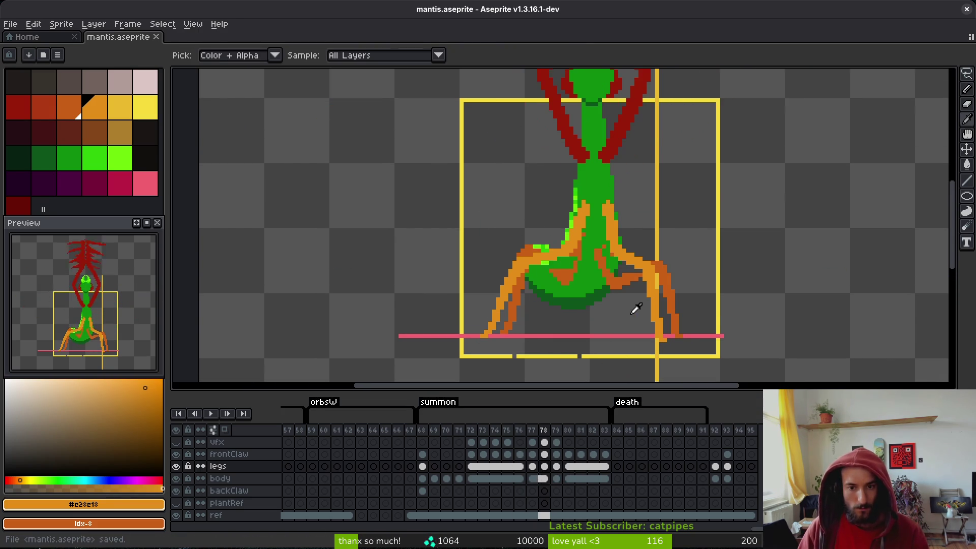
- Step between frames 76–80 to compare the orange legs, ending on frame 76
key(Right)
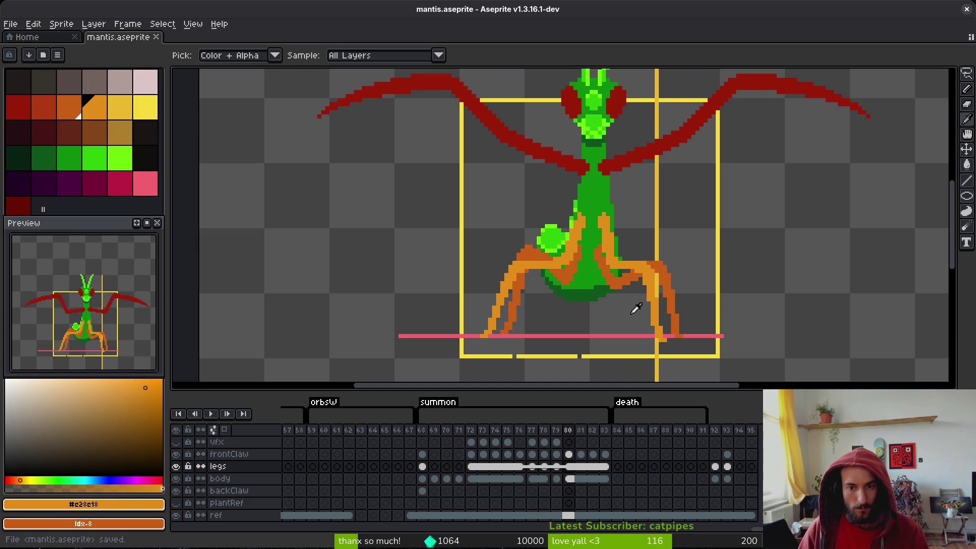
key(Left)
key(Right)
click(562, 466)
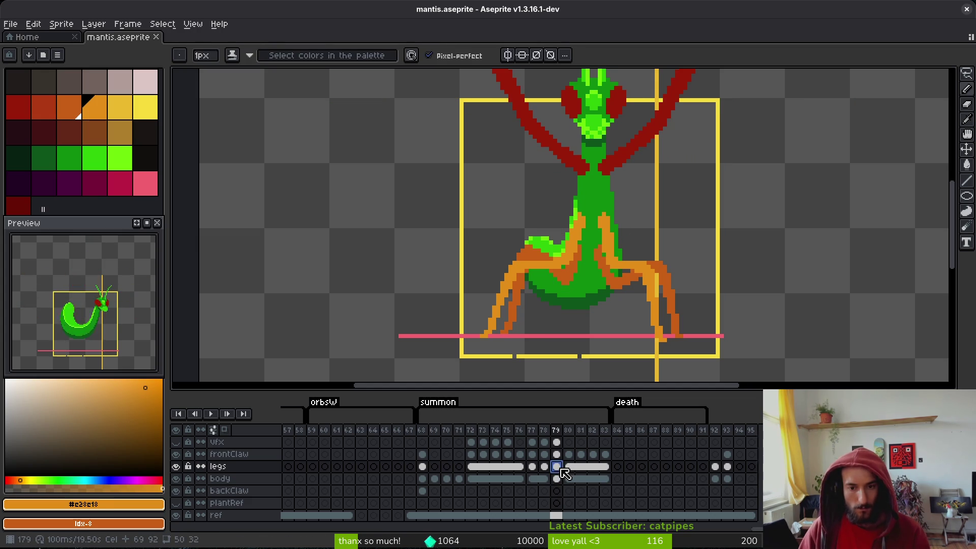
key(Left)
key(Left)
key(Left)
key(alt)
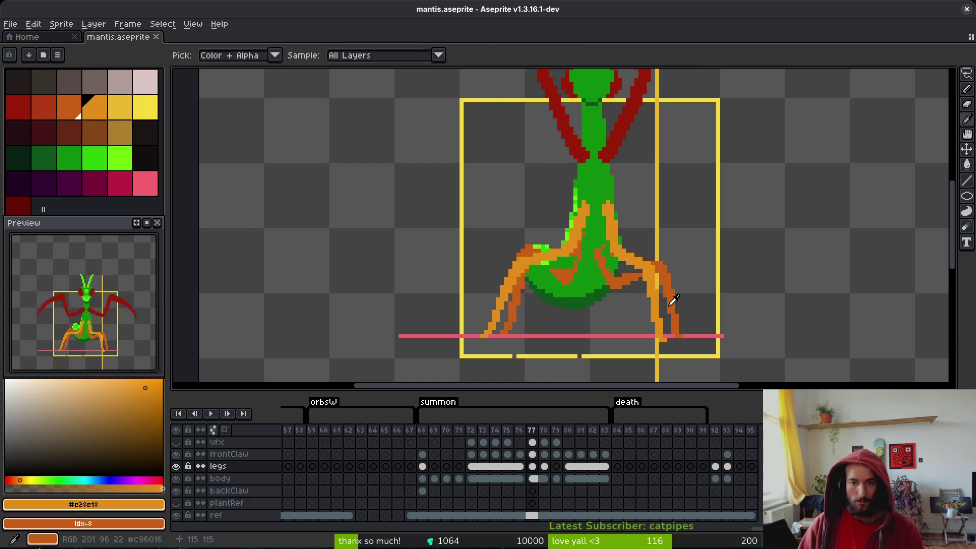
key(Right)
key(Left)
key(Right)
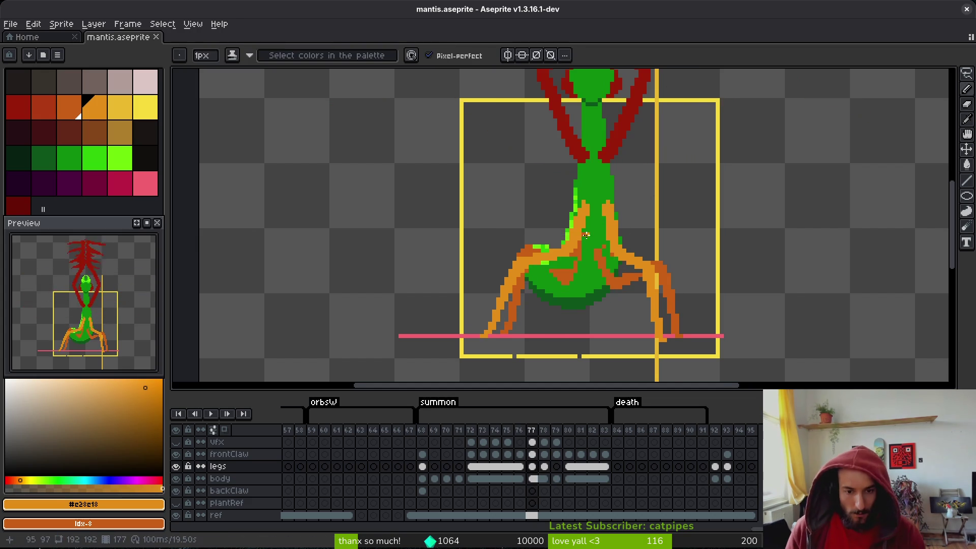
scroll(669, 303, down, 2)
key(Left)
key(alt)
scroll(603, 214, up, 2)
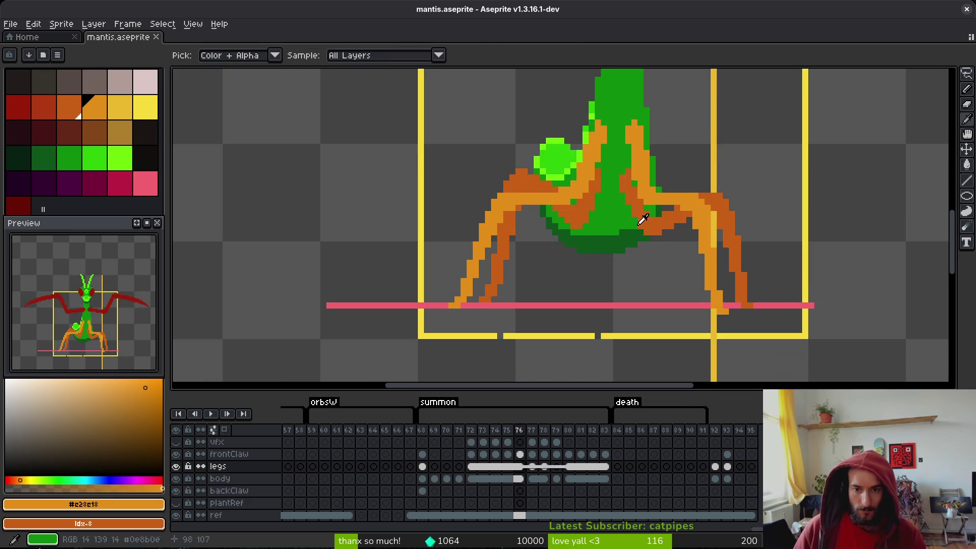
- On frame 77, pick dark orange and shift the orange blob over the abdomen up two pixels
scroll(601, 217, up, 2)
key(Right)
alt+click(580, 243)
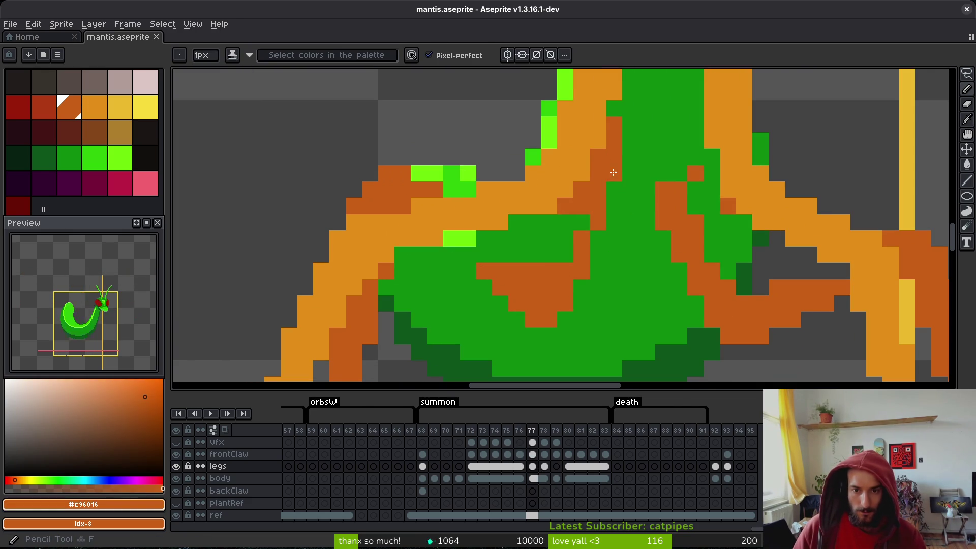
key(m)
drag(476, 246, 590, 328)
drag(551, 290, 556, 273)
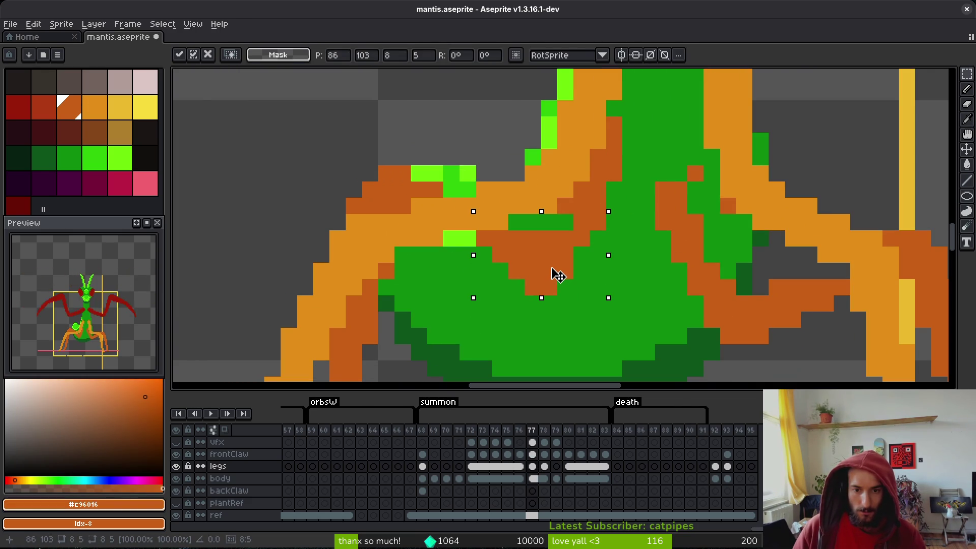
key(ctrl+d)
key(b)
- Pencil a green pixel orange and draw a dark orange line across the abdomen top
key(alt)
click(525, 224)
scroll(540, 248, left, 3)
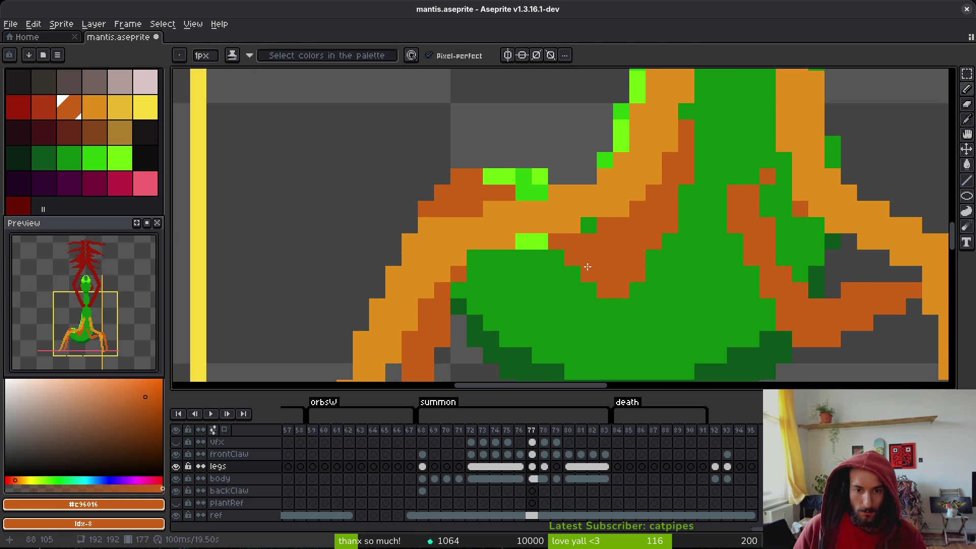
drag(557, 257, 492, 253)
scroll(567, 260, up, 1)
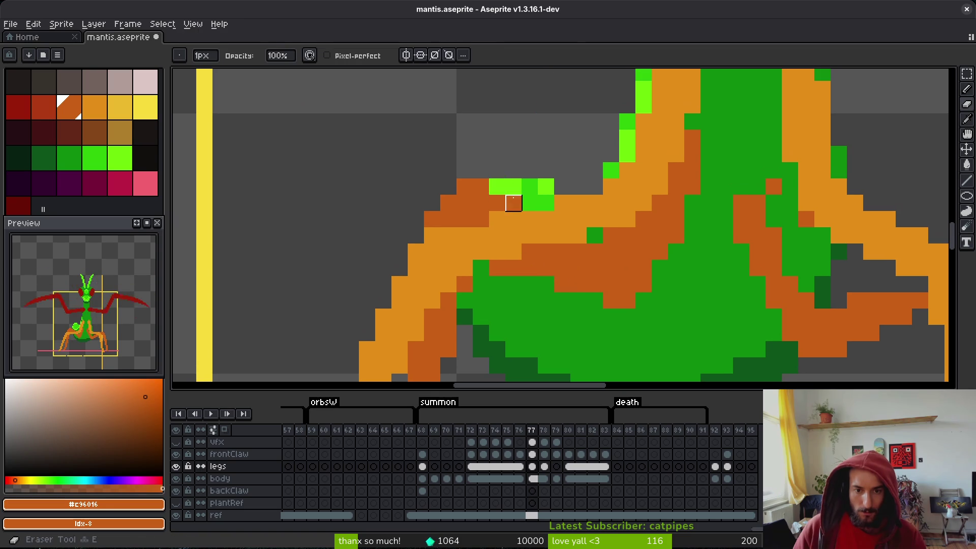
- Erase the stray dark orange pixels from the top of the left leg
key(e)
drag(513, 203, 464, 187)
click(449, 204)
scroll(449, 204, down, 1)
scroll(465, 204, up, 1)
click(467, 205)
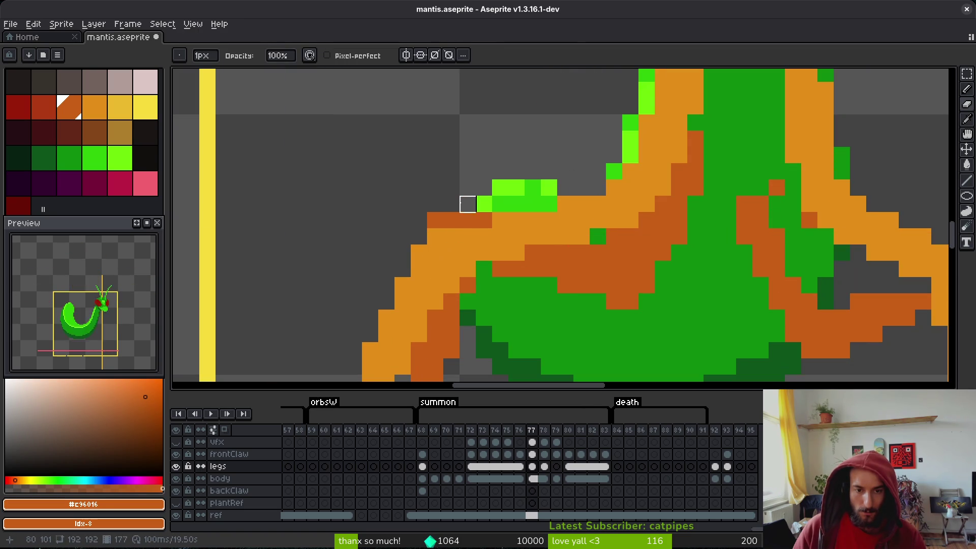
scroll(451, 220, down, 2)
- Flip between frames 76 and 77 to compare the legs, ending on frame 77
key(Left)
key(Right)
key(Left)
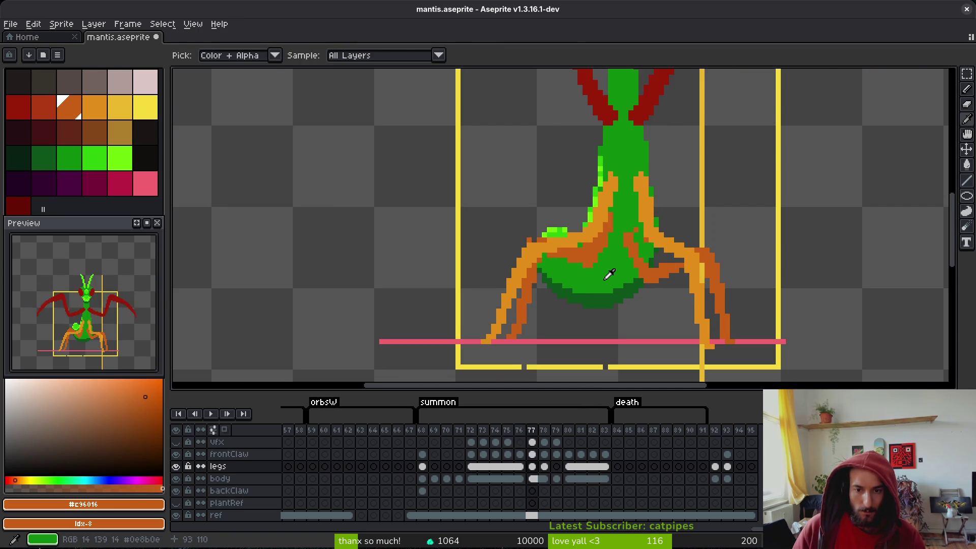
key(Right)
key(Left)
key(Right)
key(Left)
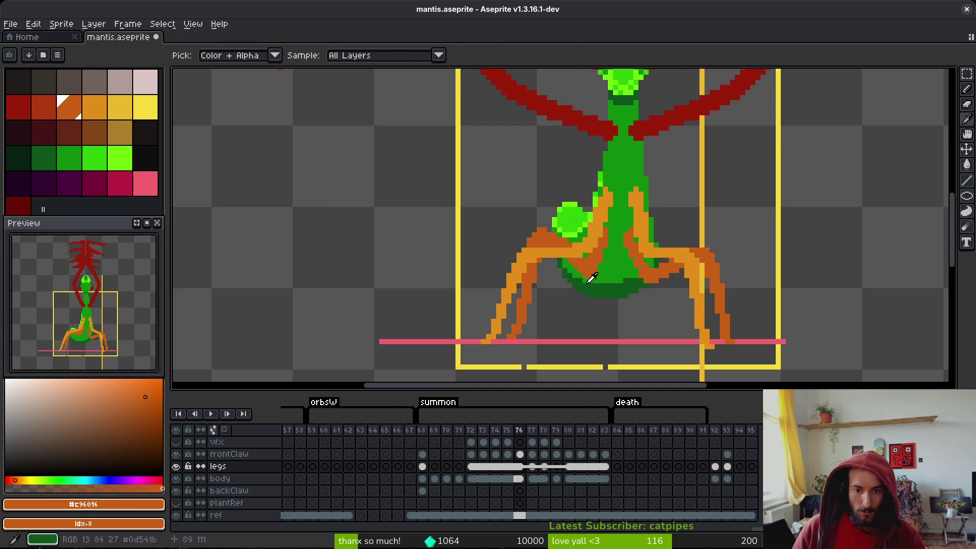
key(Right)
scroll(544, 290, up, 2)
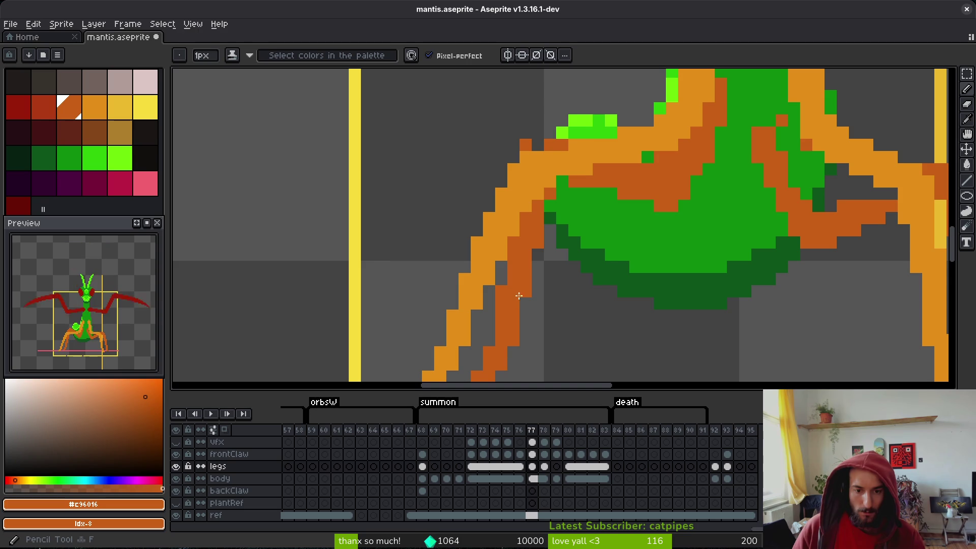
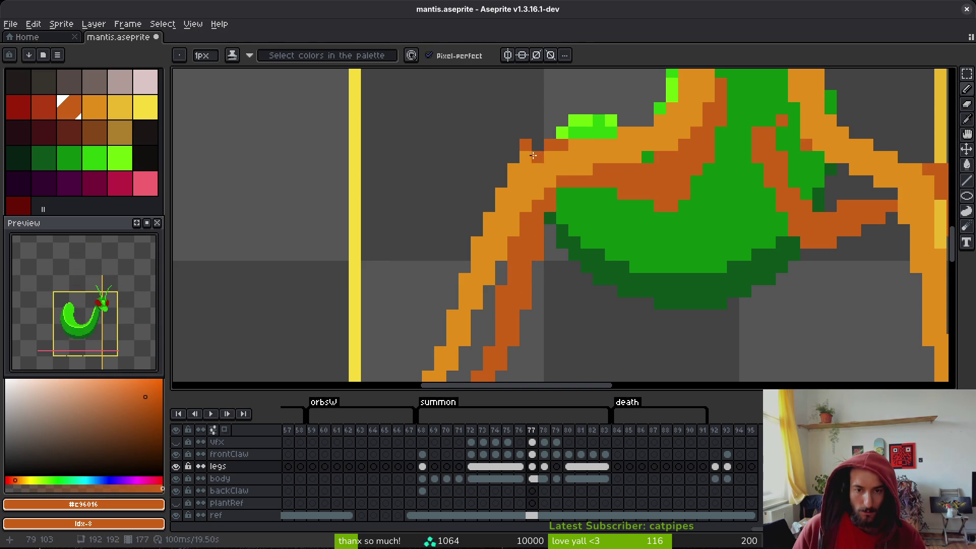
- Compare frame 77's reworked legs against frame 76, then save mantis.aseprite
scroll(563, 157, down, 2)
key(Left)
key(Right)
key(Left)
key(Right)
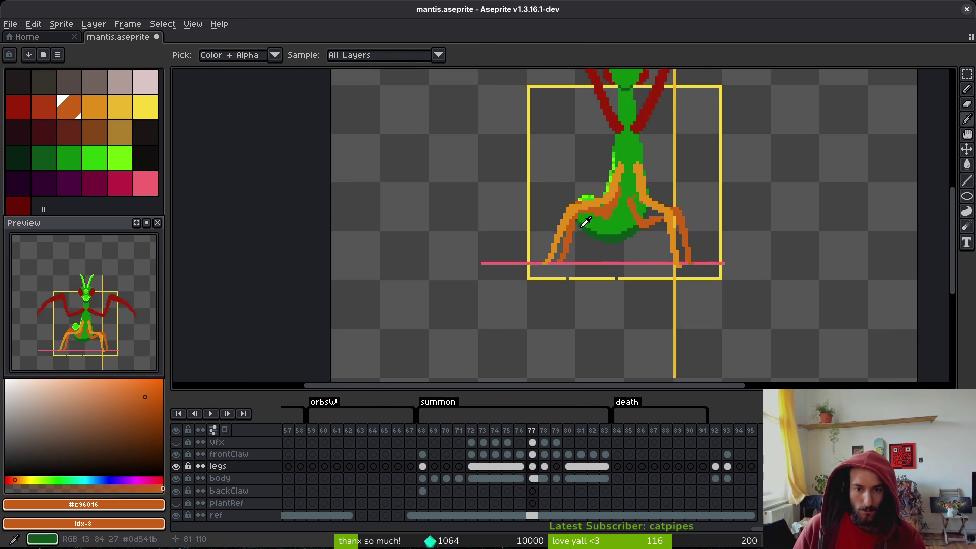
scroll(585, 222, up, 2)
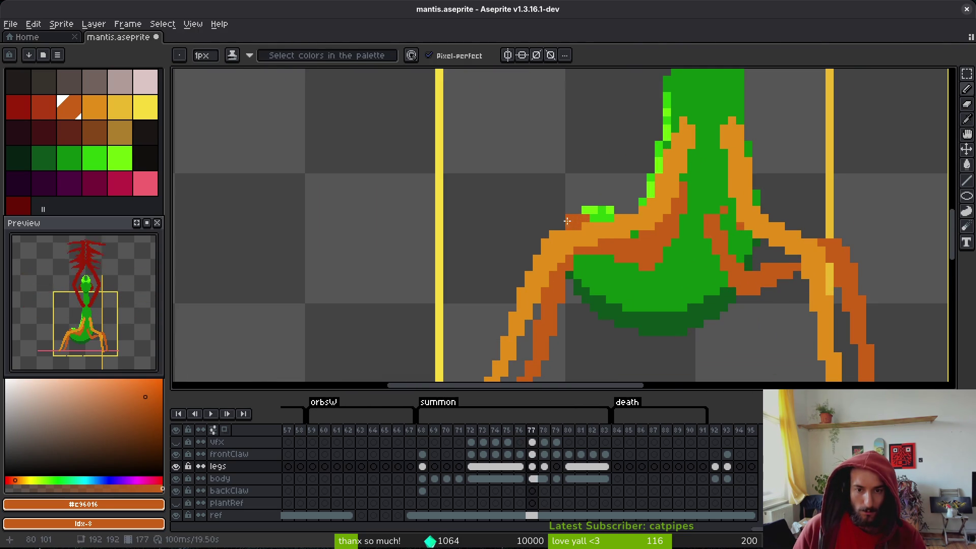
scroll(600, 254, down, 2)
key(Left)
key(Right)
key(Left)
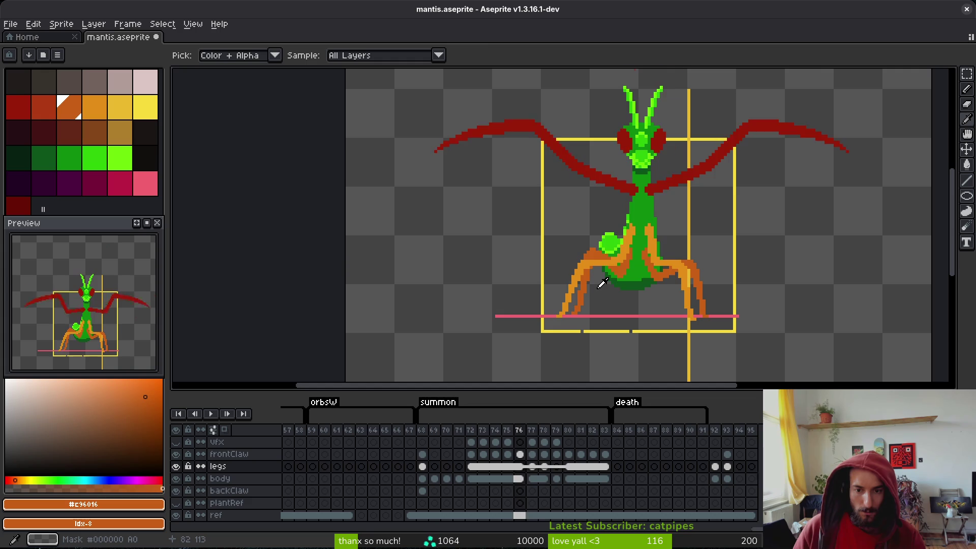
key(Right)
key(e)
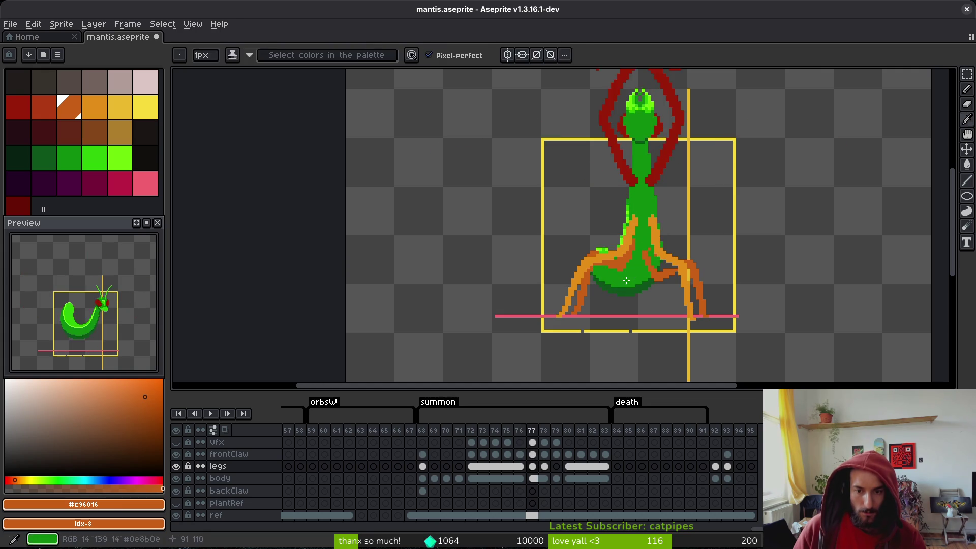
scroll(636, 247, up, 2)
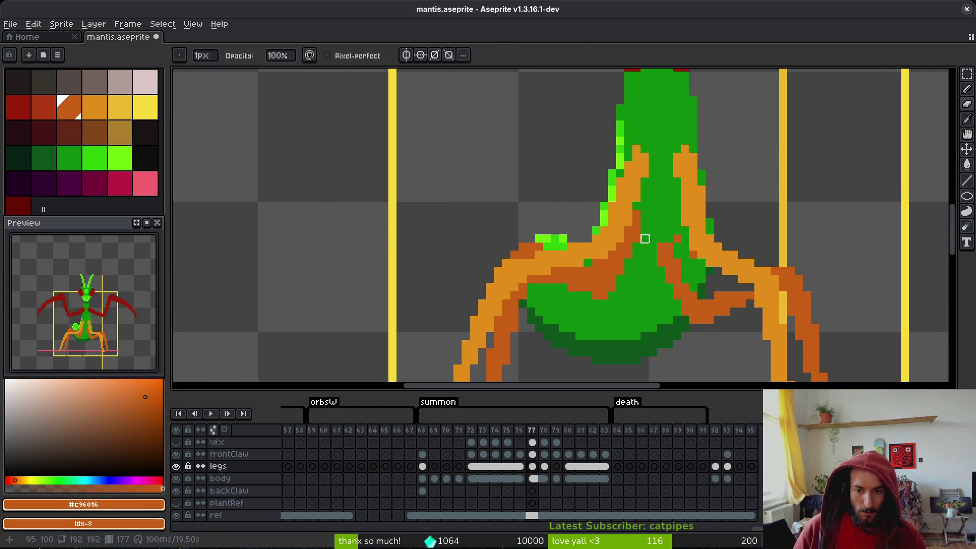
key(ctrl+s)
key(ctrl+s)
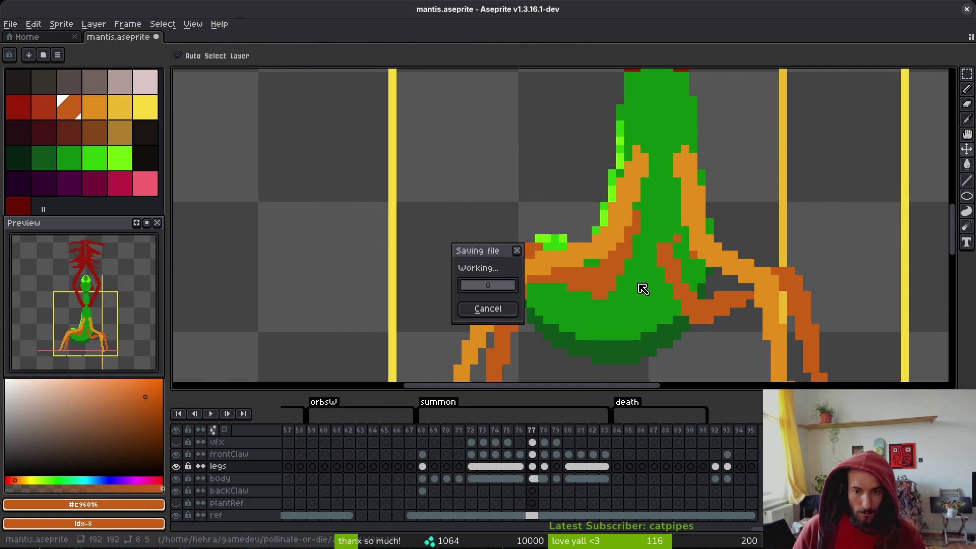
- Zoom in on the legs, re-check frame 77 against frame 76, and save again
scroll(611, 287, up, 2)
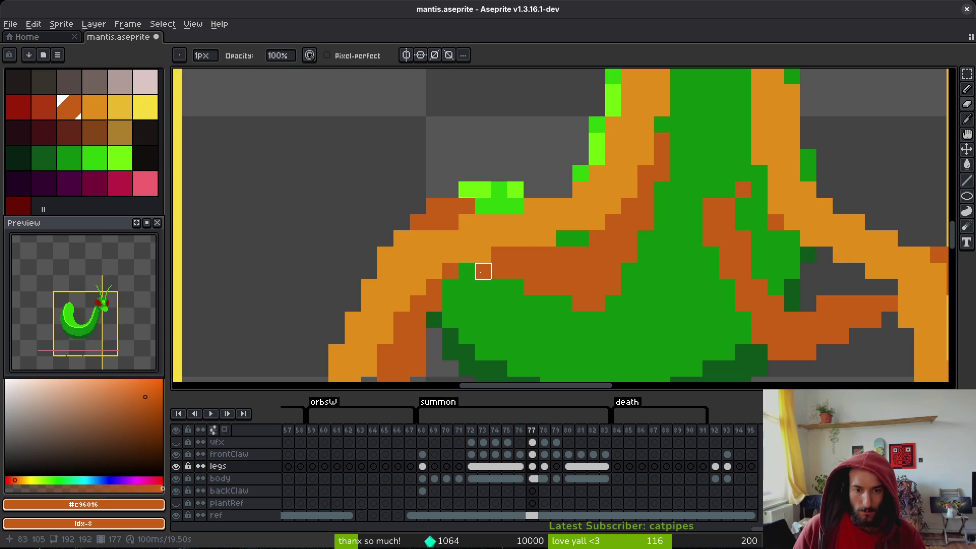
scroll(565, 304, down, 4)
scroll(583, 309, up, 1)
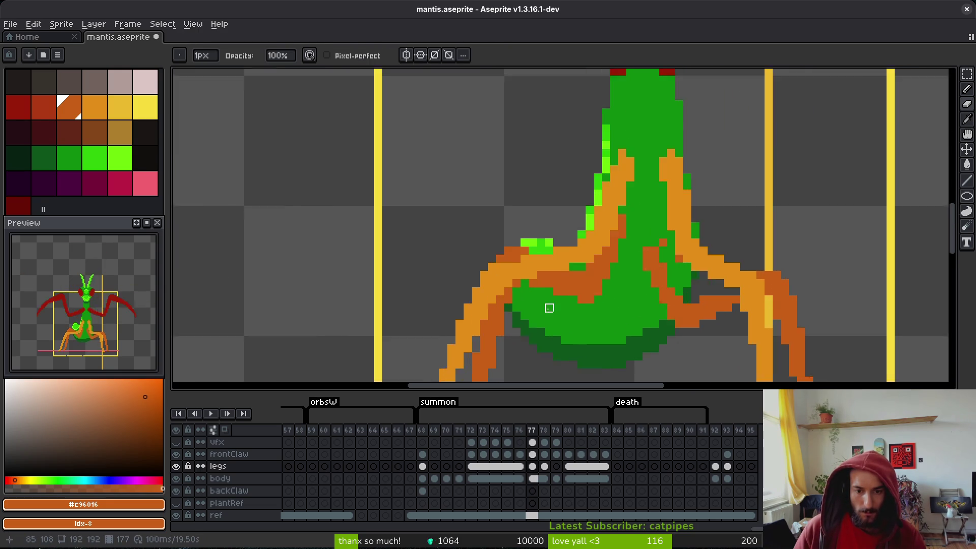
scroll(549, 307, up, 2)
scroll(550, 282, down, 2)
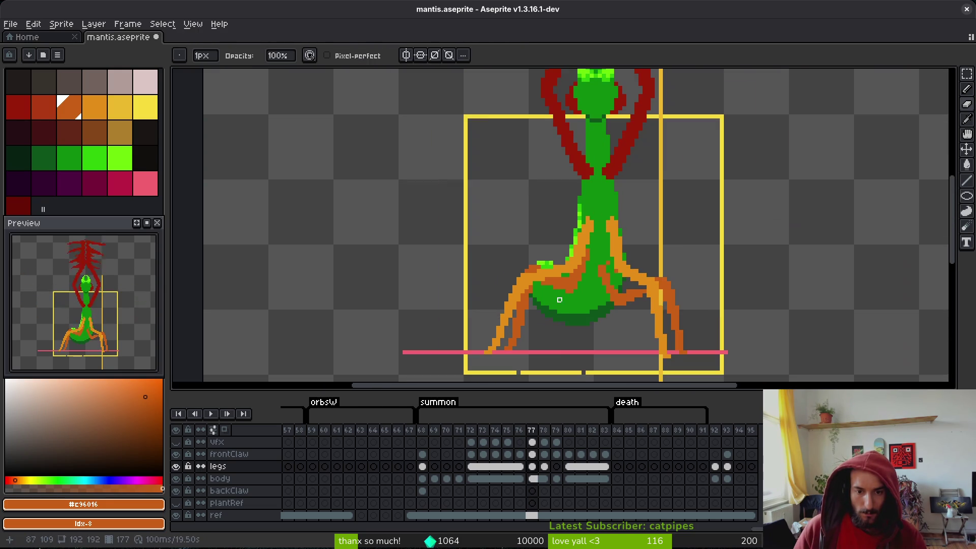
key(i)
key(Left)
key(Right)
key(Left)
key(Right)
key(Left)
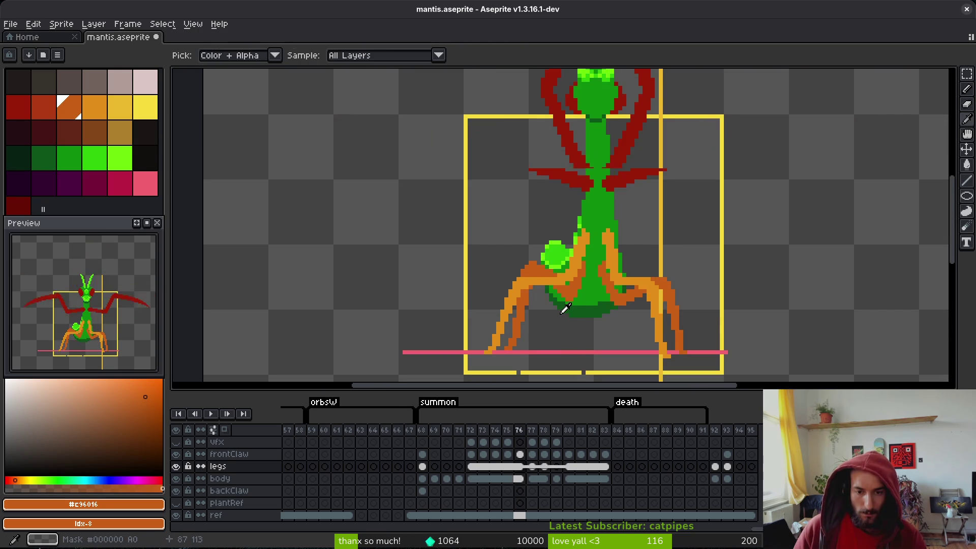
key(b)
key(Right)
scroll(564, 300, up, 2)
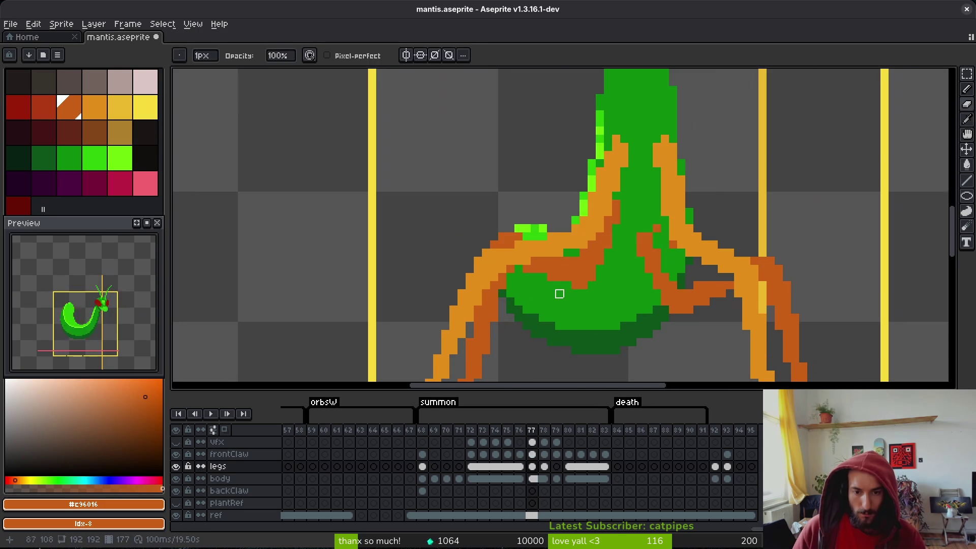
scroll(526, 269, down, 3)
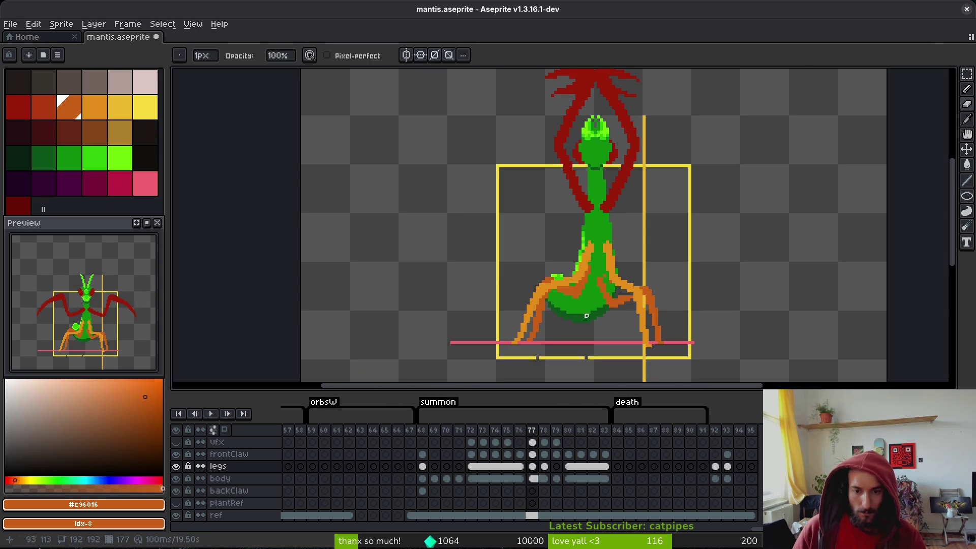
key(ctrl+s)
- Flip to frame 76 once more, save, and return to the brush on frame 77
scroll(599, 321, down, 1)
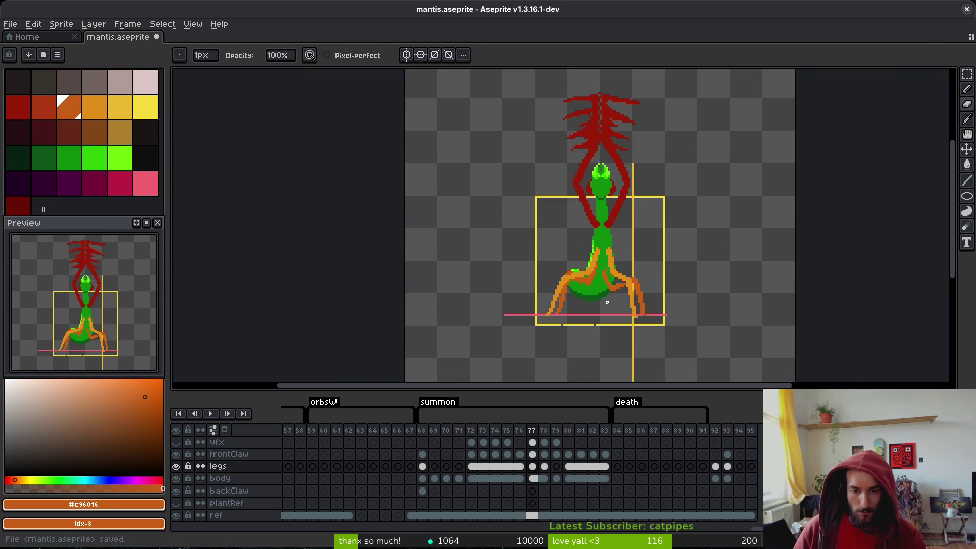
key(Left)
scroll(607, 302, down, 1)
scroll(607, 303, up, 3)
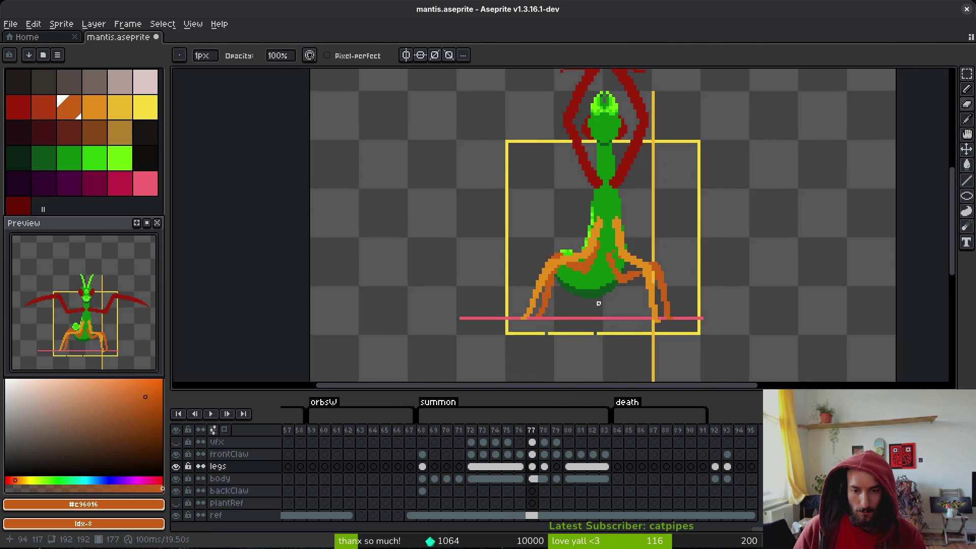
key(ctrl+s)
key(i)
key(Right)
key(b)
scroll(559, 290, up, 2)
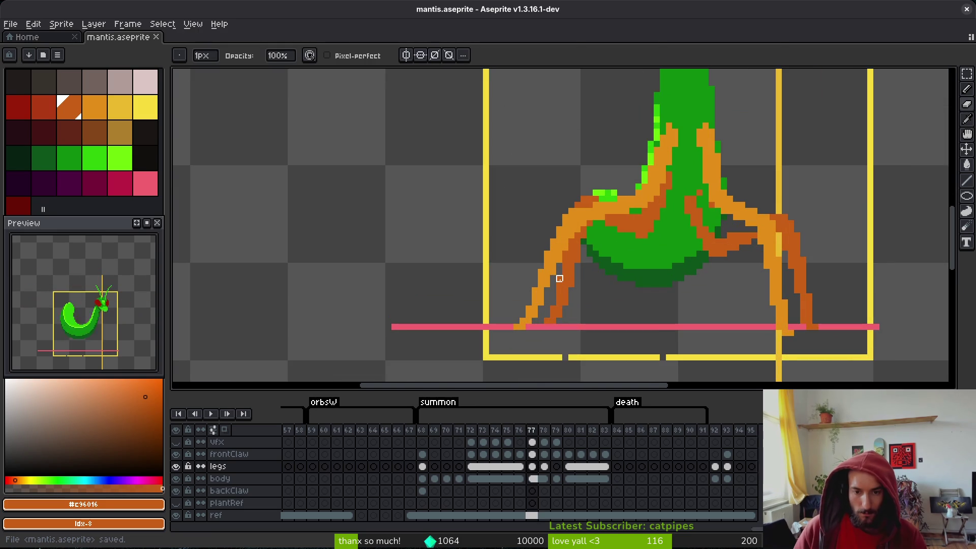
scroll(584, 279, down, 2)
key(i)
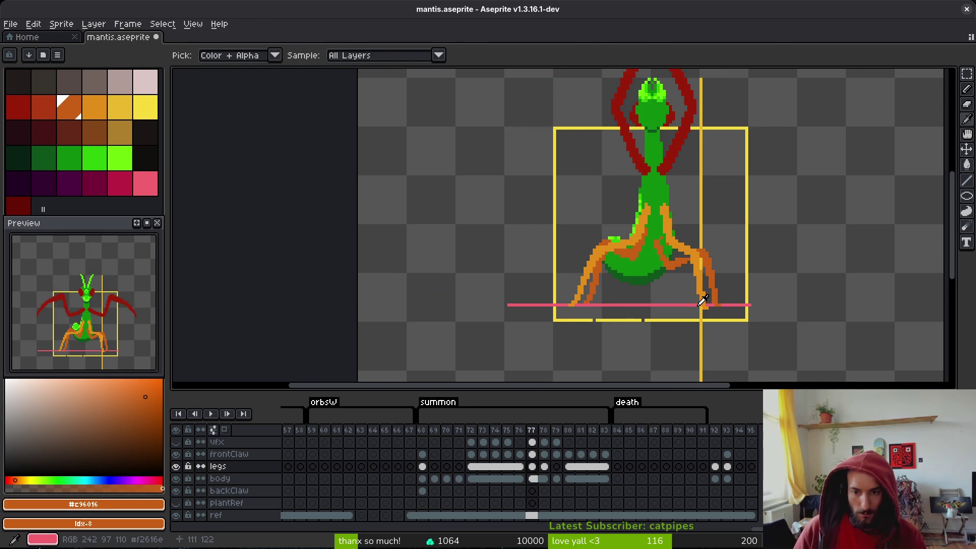
key(b)
scroll(678, 254, up, 4)
- Draw a brown line down the right leg and erase the stray brown pixels around it
scroll(633, 247, right, 2)
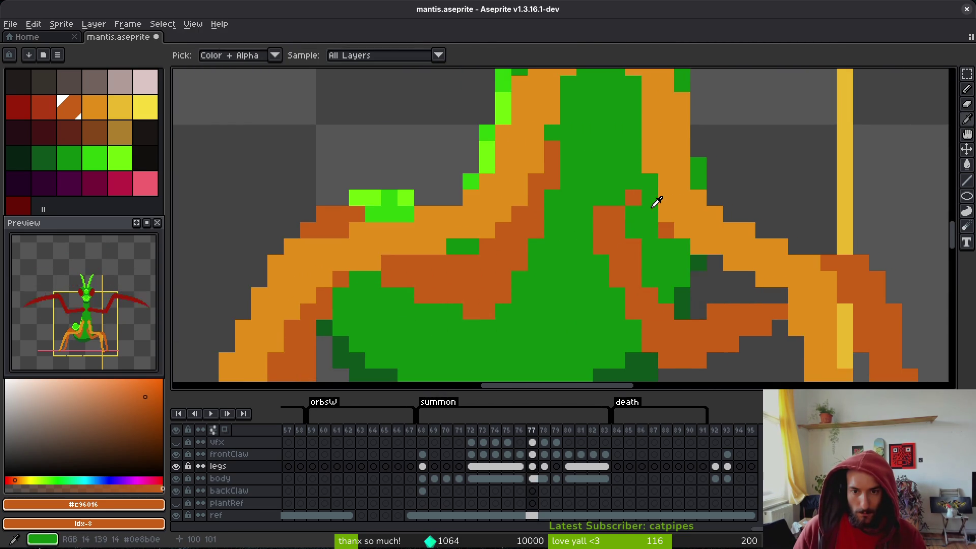
scroll(653, 200, up, 1)
click(613, 177)
mouse_move(612, 174)
mouse_down()
mouse_move(604, 219)
mouse_move(638, 286)
mouse_up()
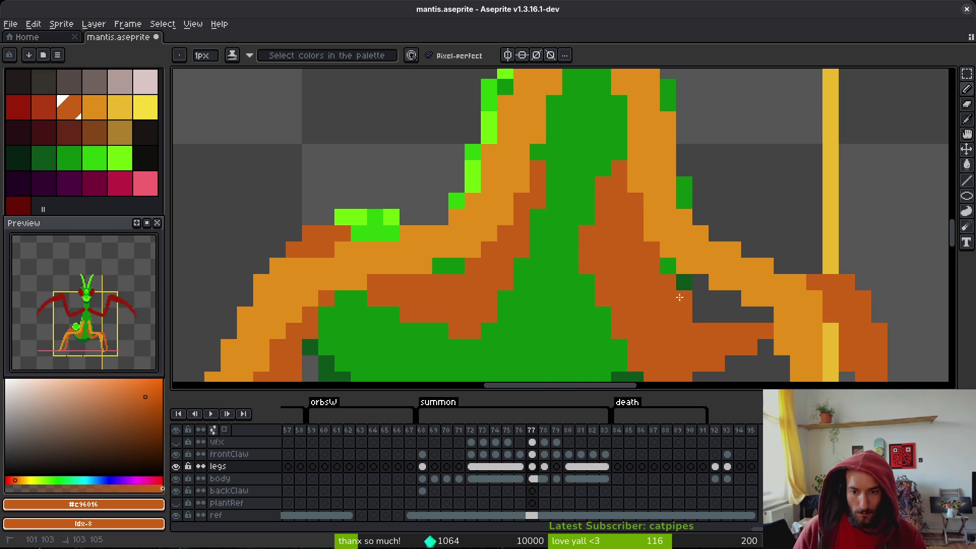
key(e)
mouse_move(602, 239)
mouse_down()
mouse_move(619, 331)
mouse_move(604, 234)
mouse_up()
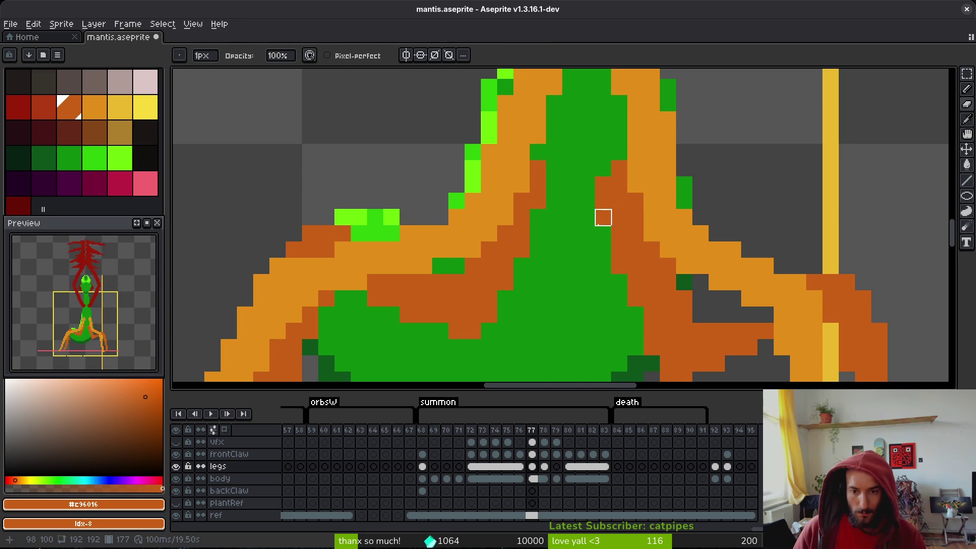
scroll(602, 217, down, 2)
mouse_move(642, 338)
mouse_down()
mouse_move(675, 322)
mouse_move(612, 308)
mouse_up()
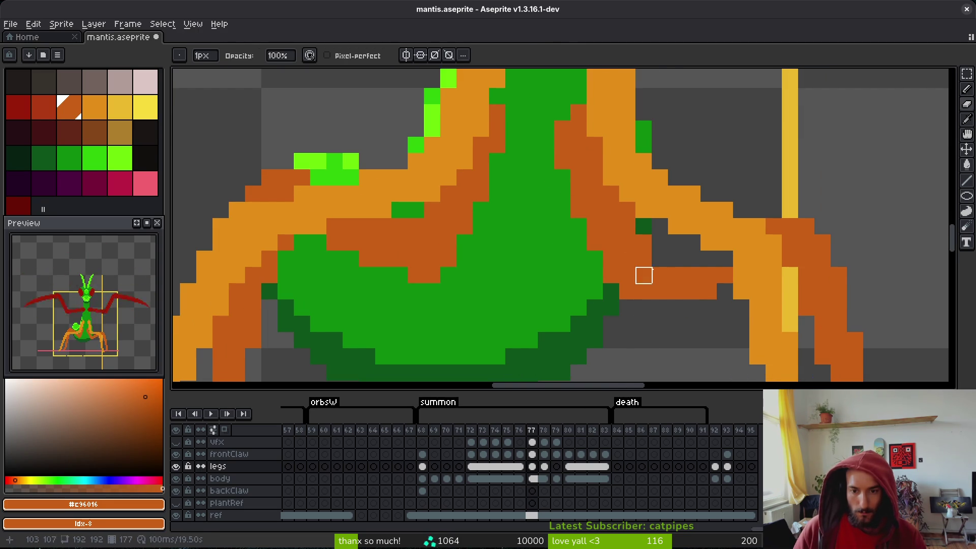
key(b)
drag(658, 259, 680, 258)
- Compare frame 77's right leg with frame 76, ending back on frame 77
scroll(668, 245, down, 1)
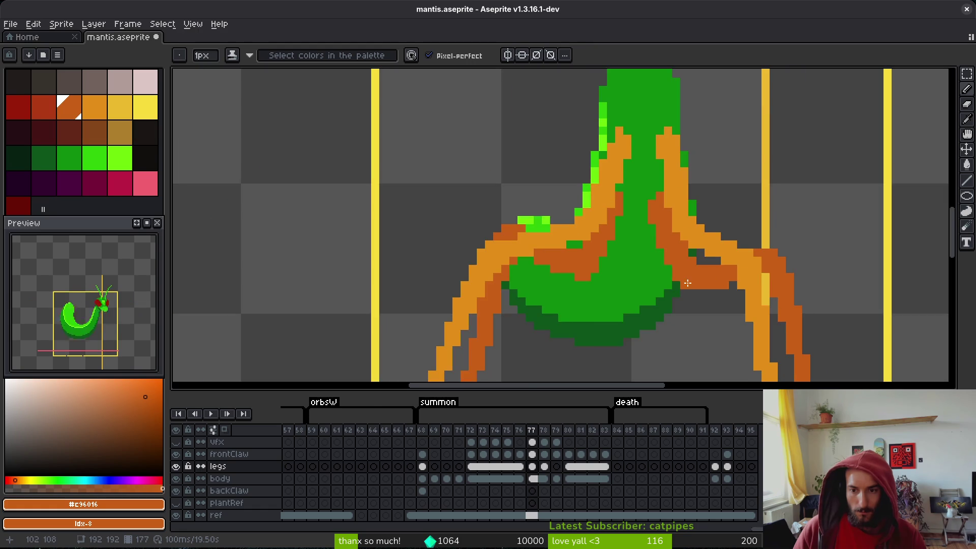
scroll(722, 291, down, 1)
scroll(721, 290, up, 2)
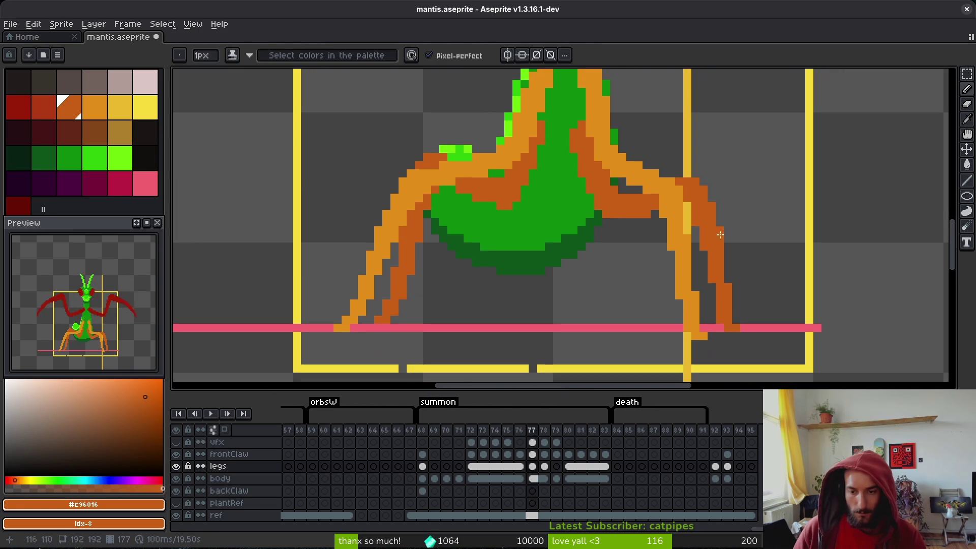
key(comma)
key(alt)
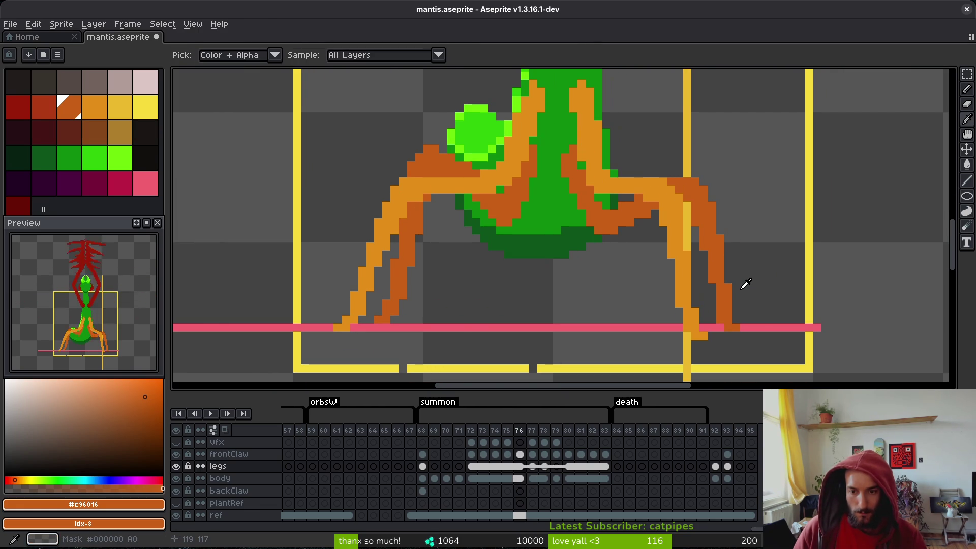
key(period)
key(comma)
key(period)
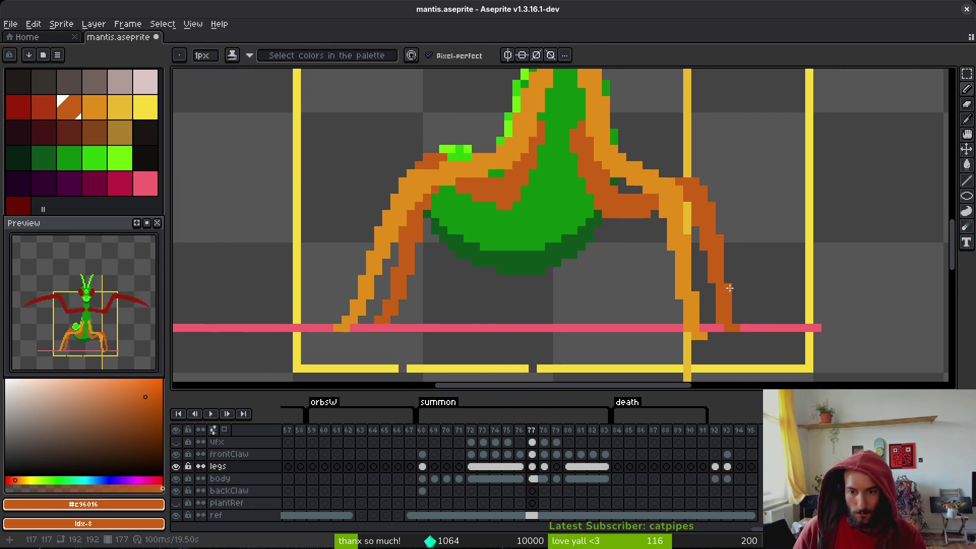
key(comma)
key(alt)
key(period)
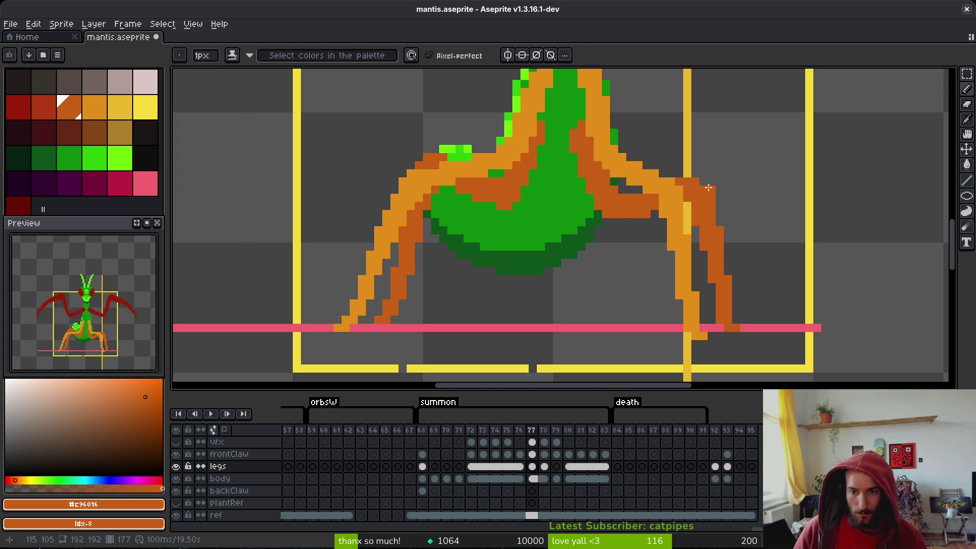
- Erase the end of the right leg's horizontal part to trim it
key(e)
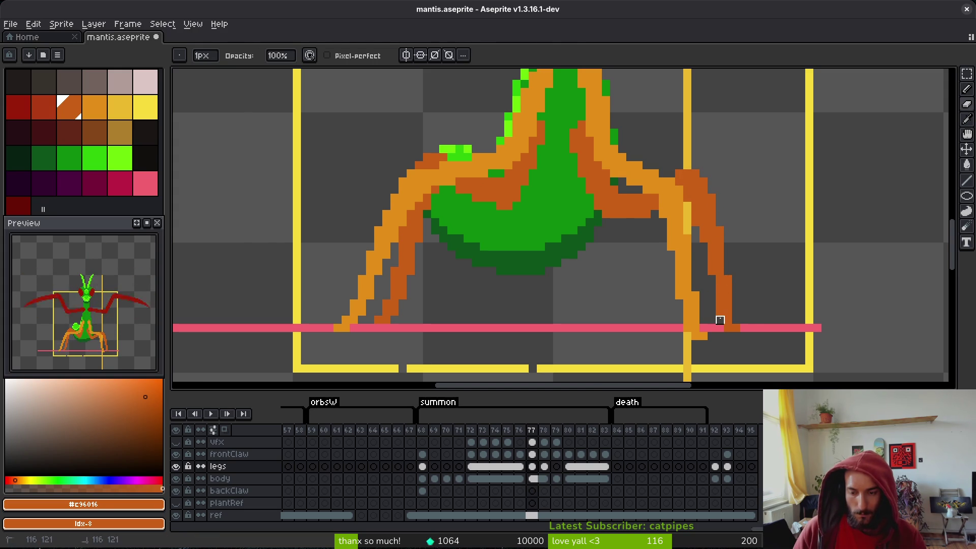
scroll(761, 267, down, 2)
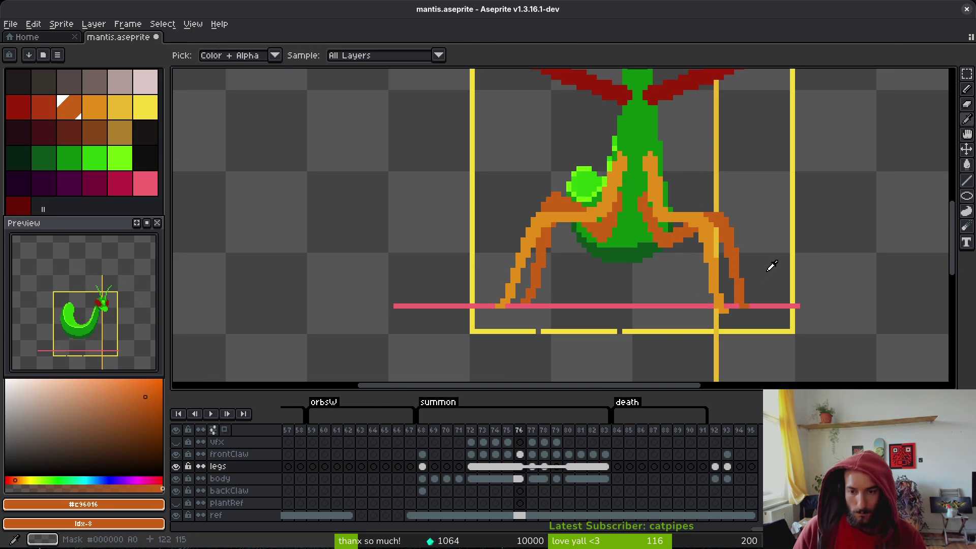
key(b)
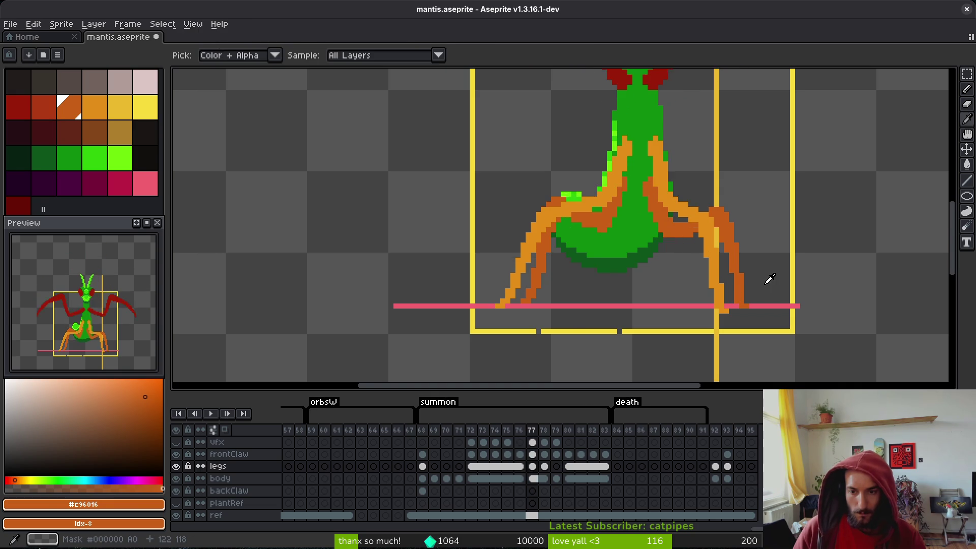
key(e)
scroll(729, 236, up, 2)
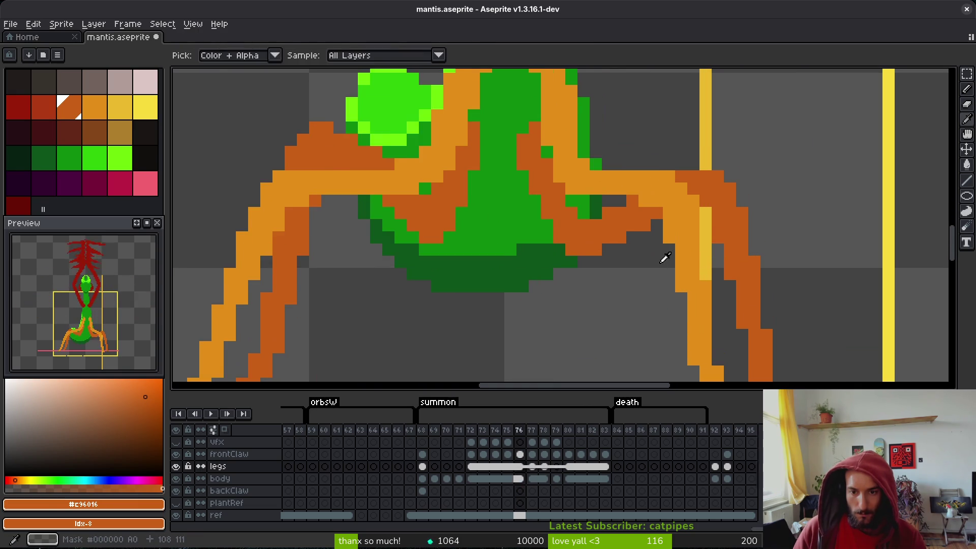
drag(656, 225, 644, 226)
key(b)
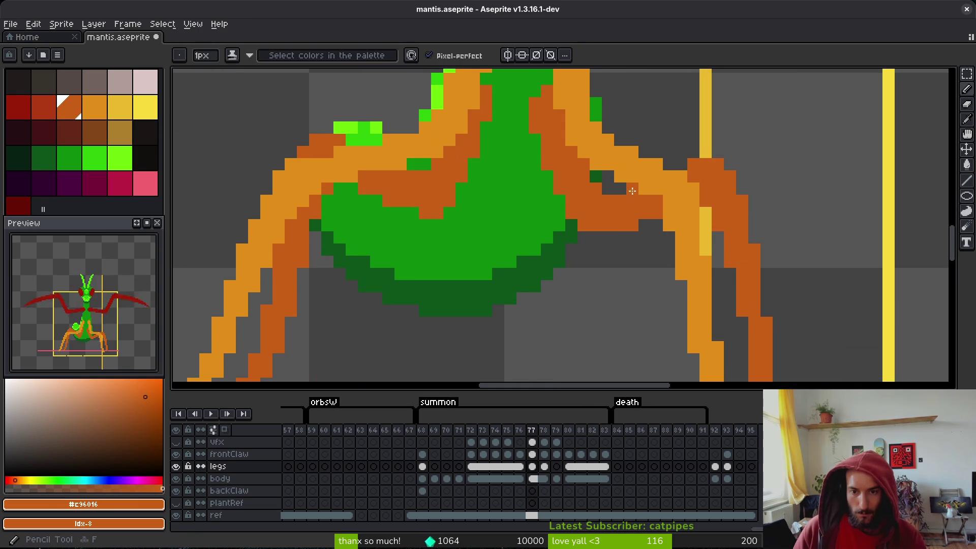
scroll(683, 167, down, 3)
- Play the animation to review the legs, erase leftover pixels and save mantis.aseprite
key(Return)
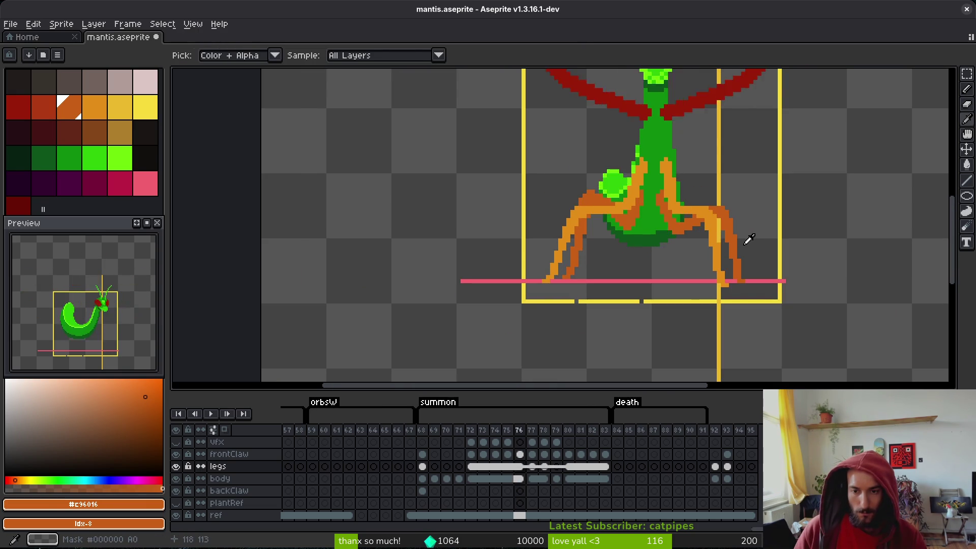
key(Return)
scroll(691, 249, up, 2)
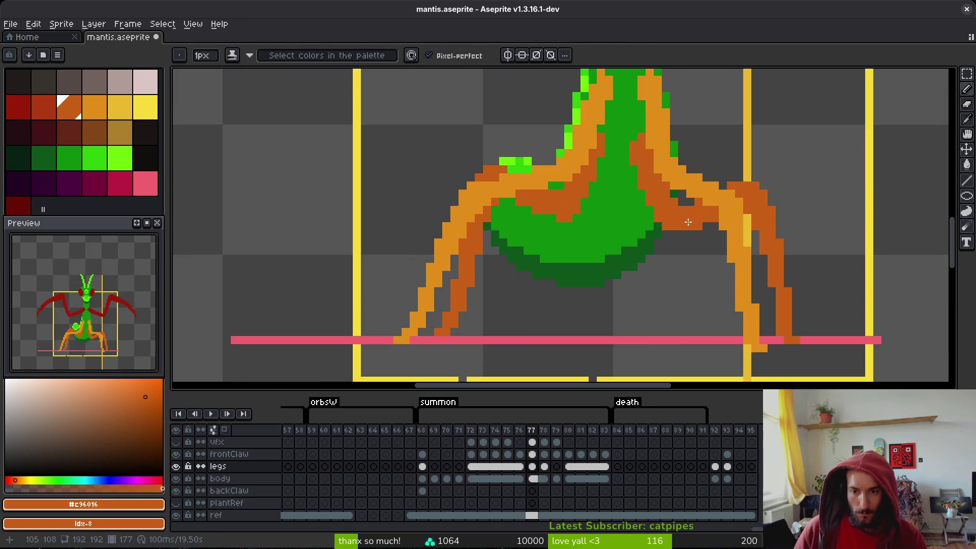
key(e)
key(b)
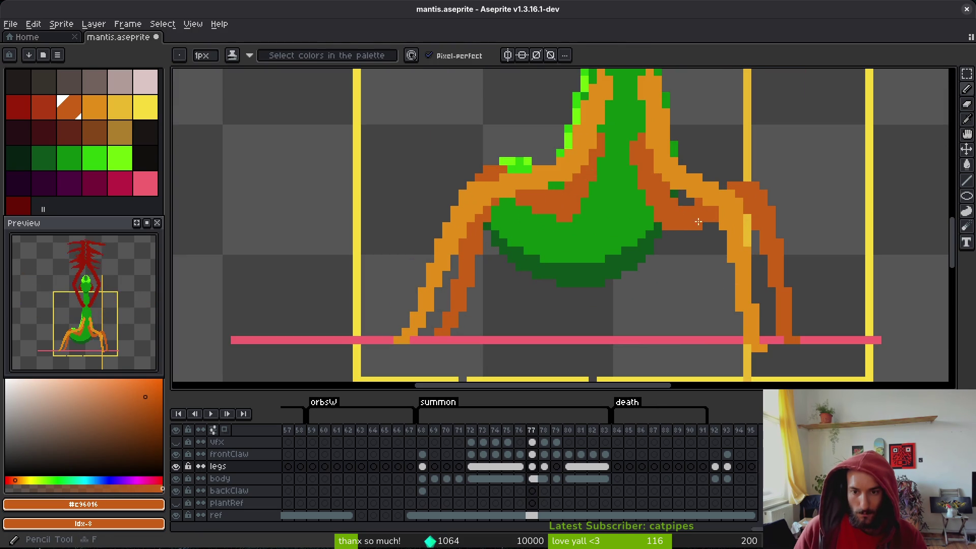
key(e)
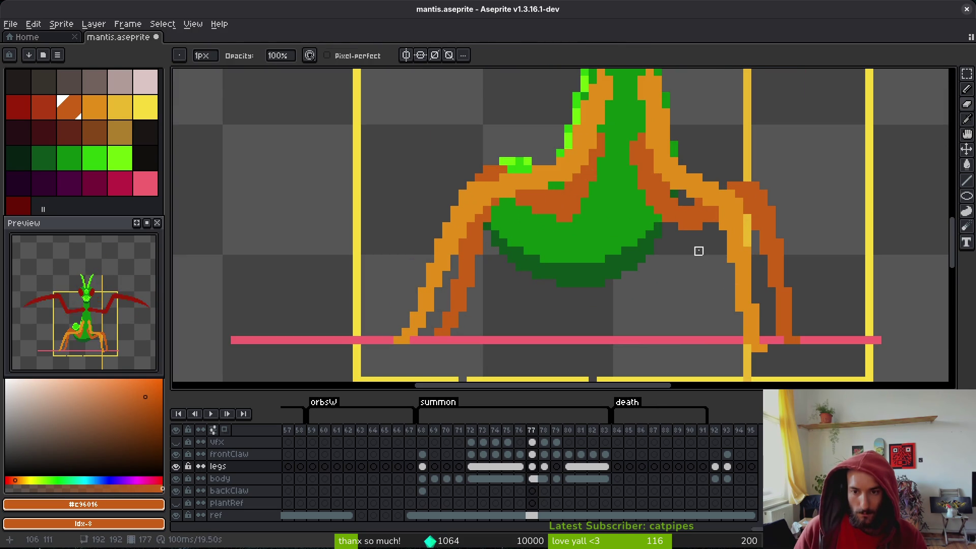
scroll(698, 251, down, 2)
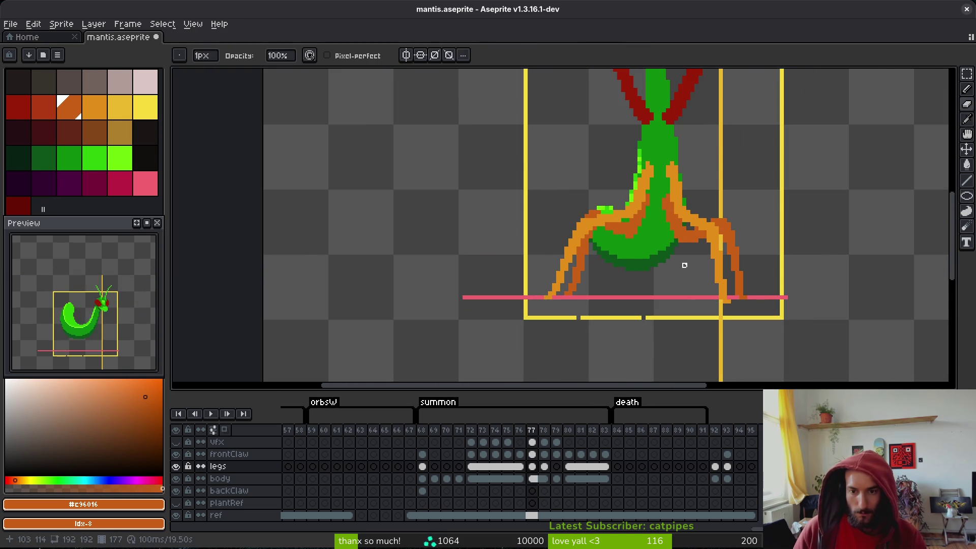
scroll(684, 265, down, 3)
key(i)
key(ctrl+s)
key(Return)
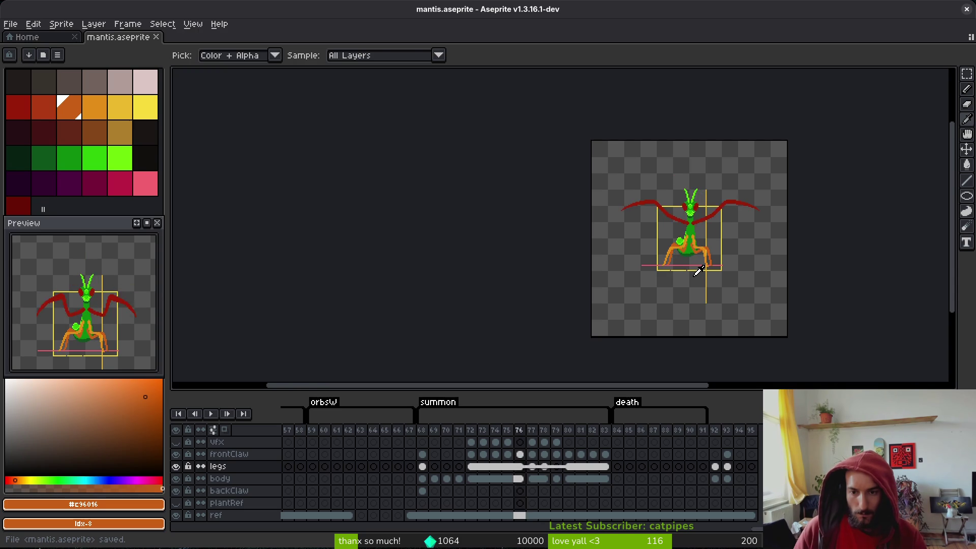
- Select the legs cels on frames 77–78, apply Link Cels, and recentre the view on the legs
key(e)
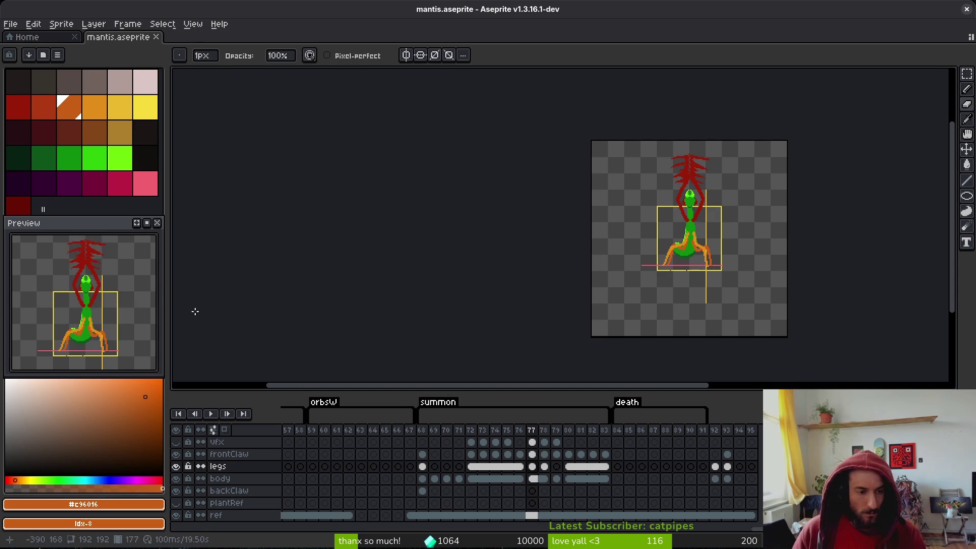
click(534, 468)
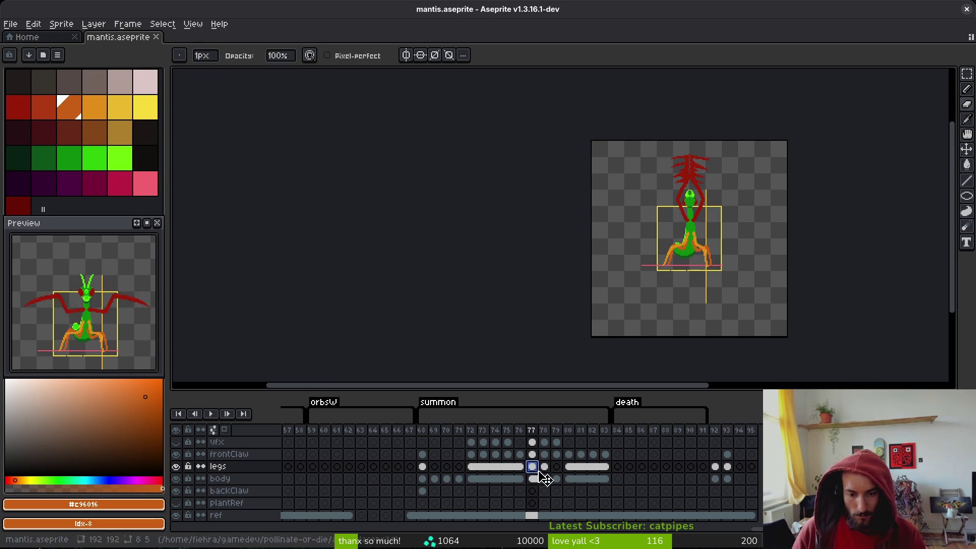
drag(540, 474, 544, 471)
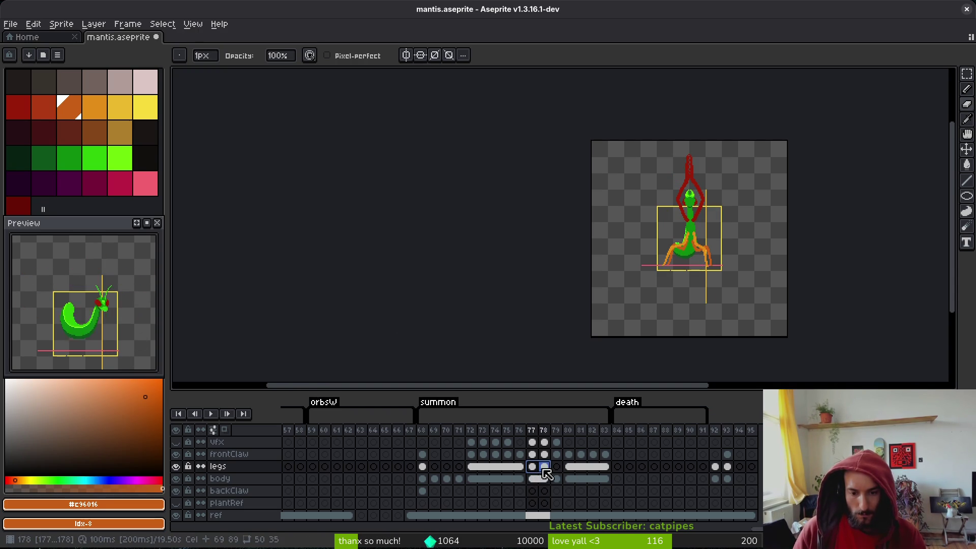
right_click(540, 474)
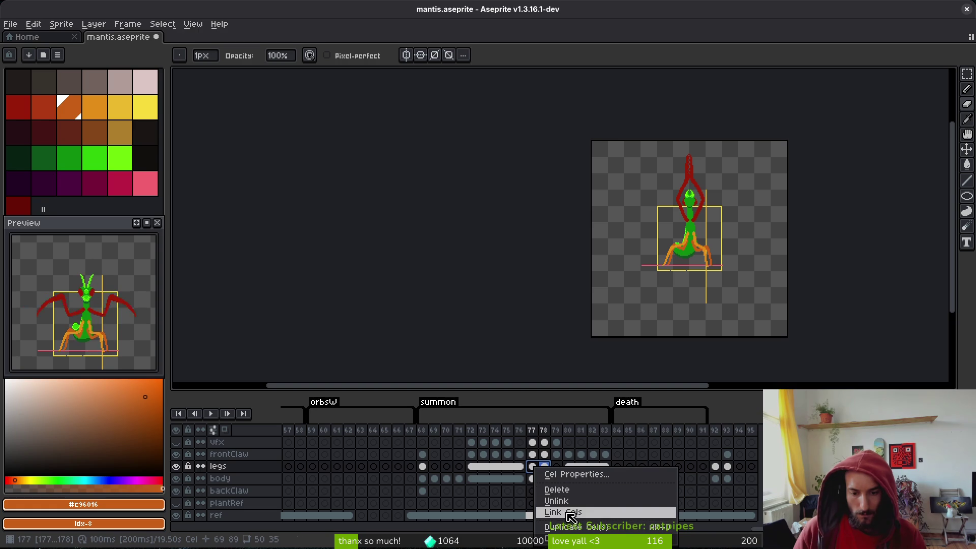
click(557, 512)
scroll(691, 269, up, 5)
mouse_move(691, 269)
mouse_down()
mouse_move(666, 312)
mouse_move(618, 343)
mouse_up()
scroll(619, 343, down, 1)
- Step through frames 77–80, then settle on legless frame 79 with the brush ready
key(Left)
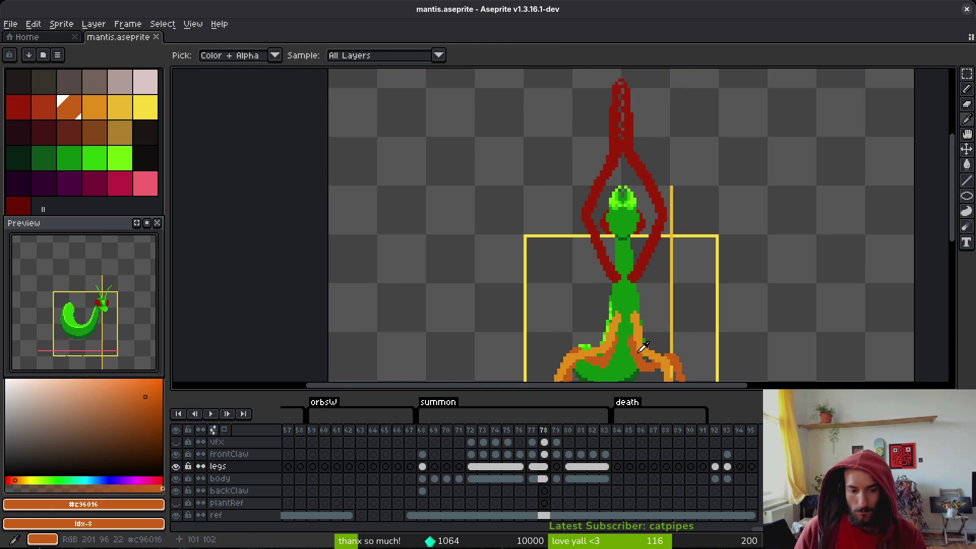
key(Right)
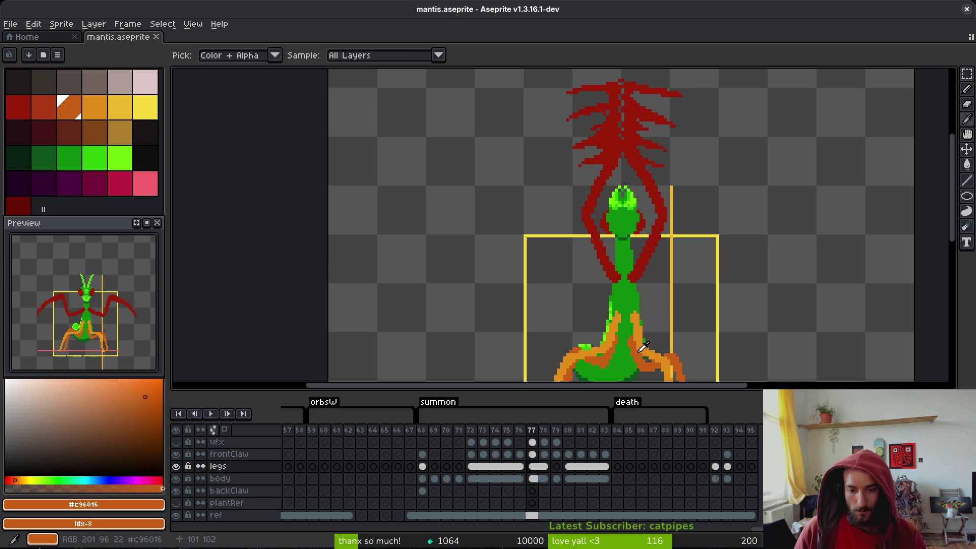
key(Right)
key(b)
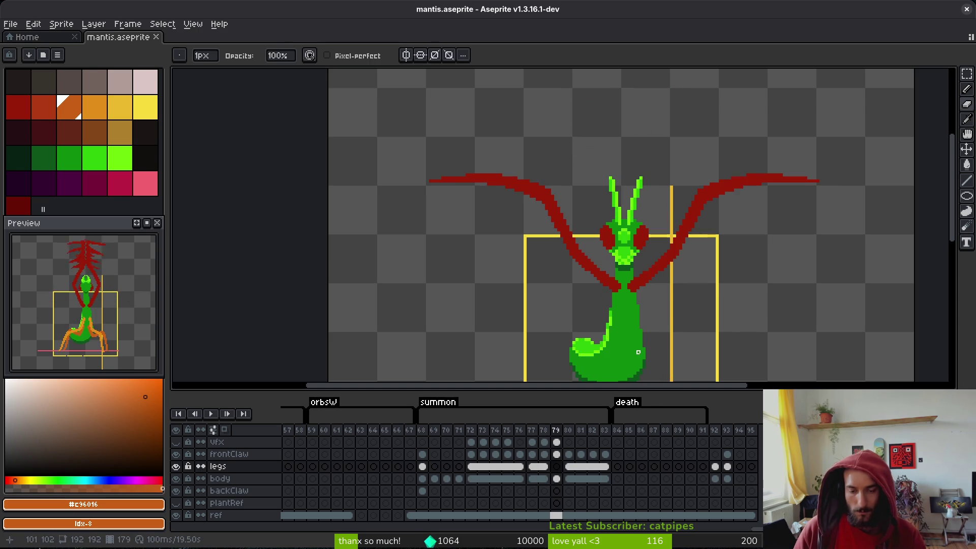
scroll(652, 278, down, 2)
key(i)
key(Right)
key(Left)
key(Right)
key(Left)
key(Right)
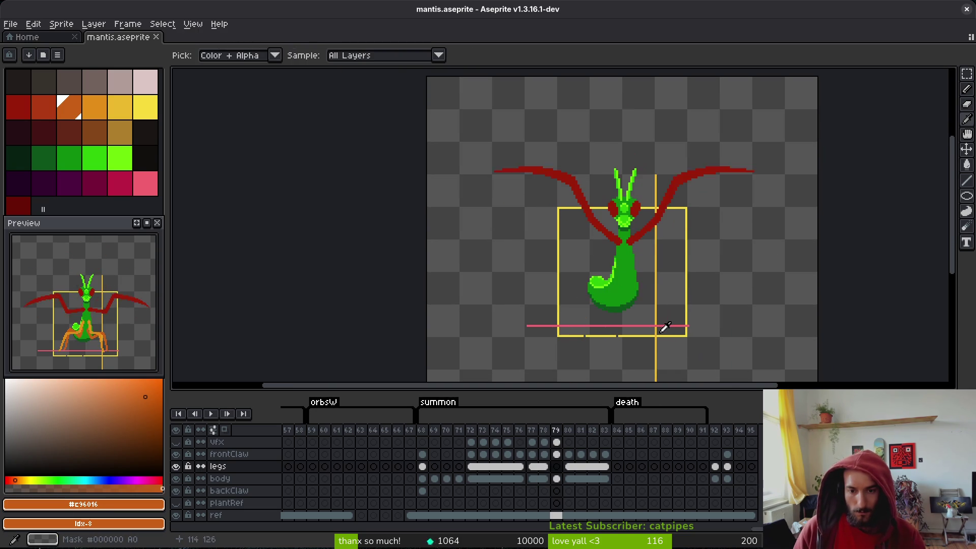
key(Left)
key(Right)
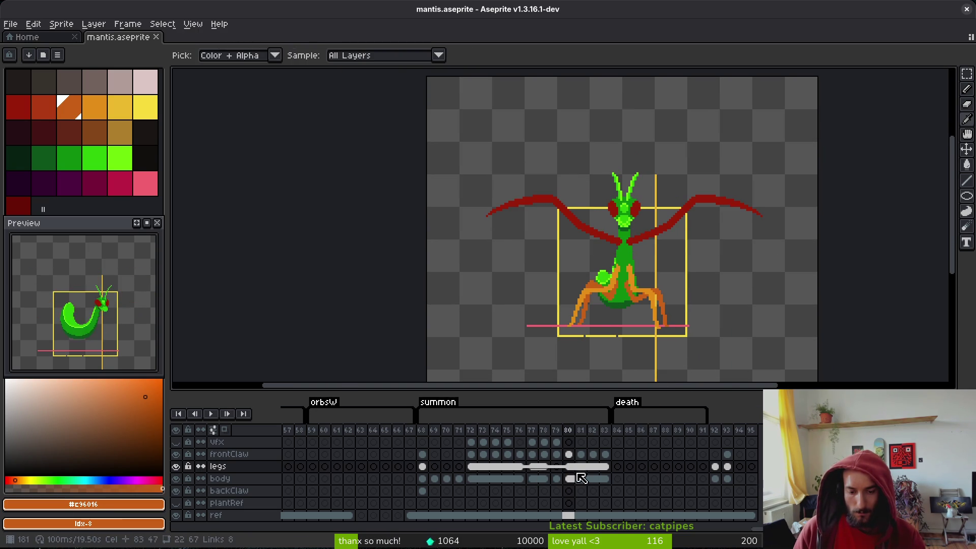
click(557, 475)
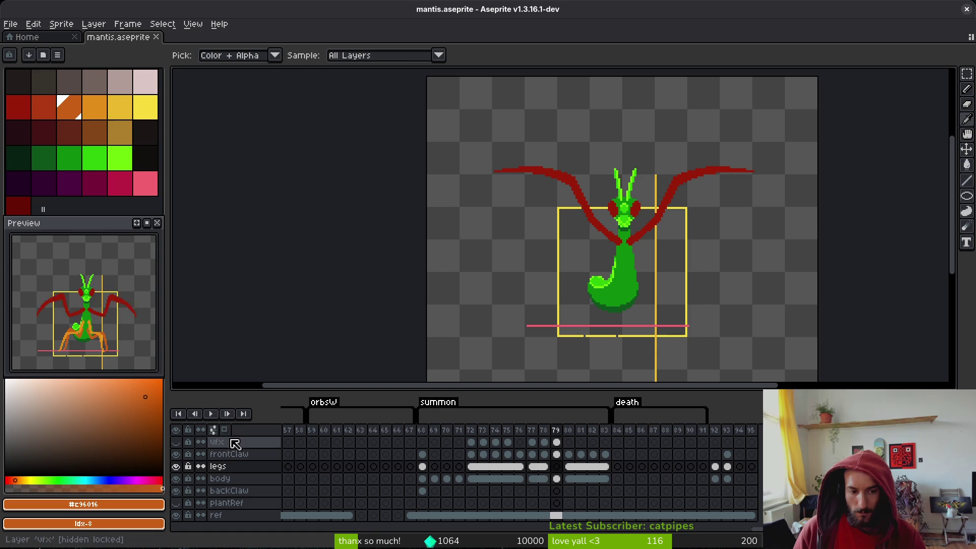
key(b)
scroll(581, 321, up, 4)
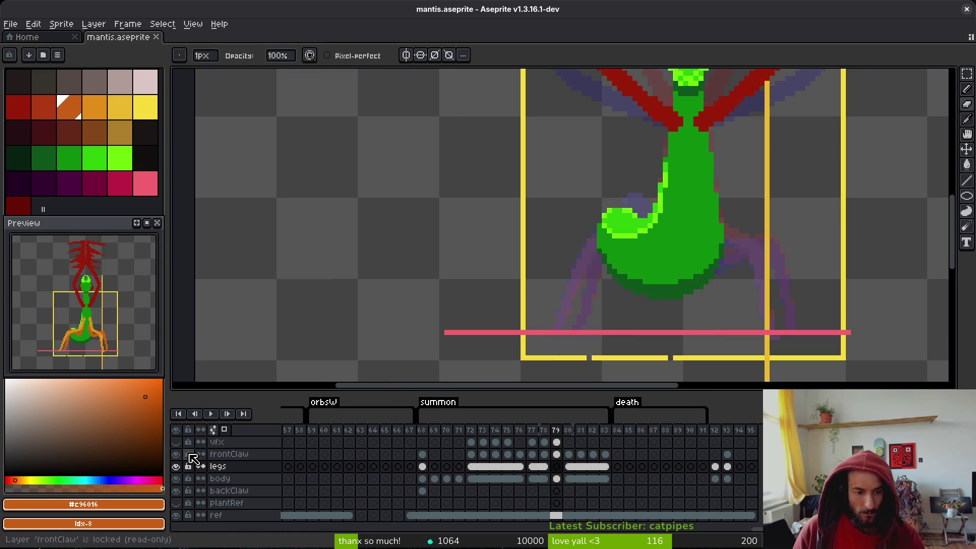
- Hide the body layer and compare frame 78's legs with the neighbouring frame
click(175, 478)
drag(701, 312, 626, 291)
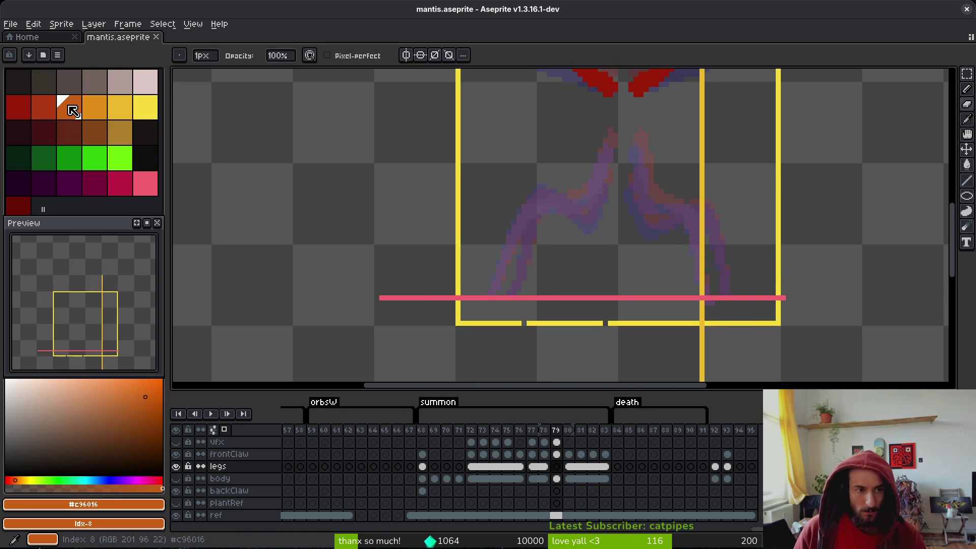
key(comma)
key(i)
key(period)
key(comma)
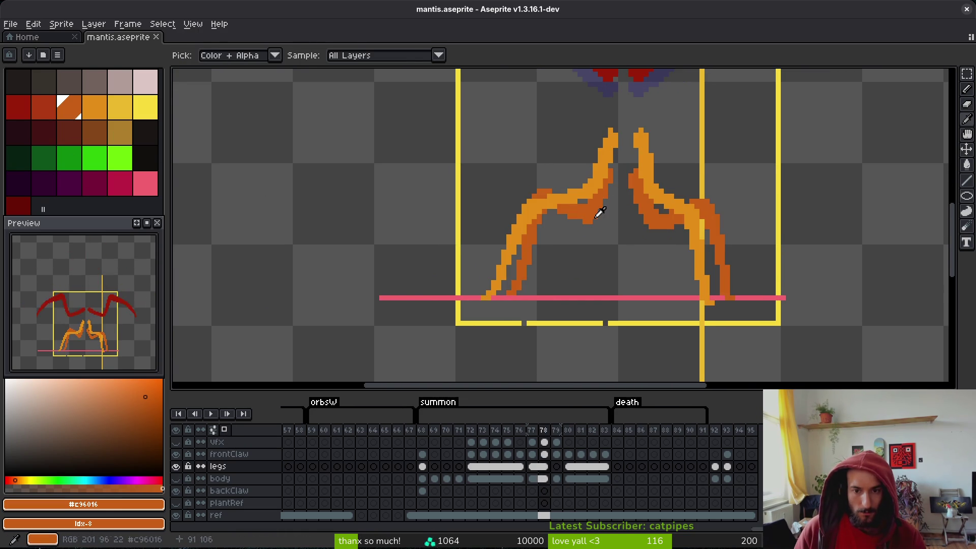
- Fill frame 78's left and right leg outlines with bright green
key(w)
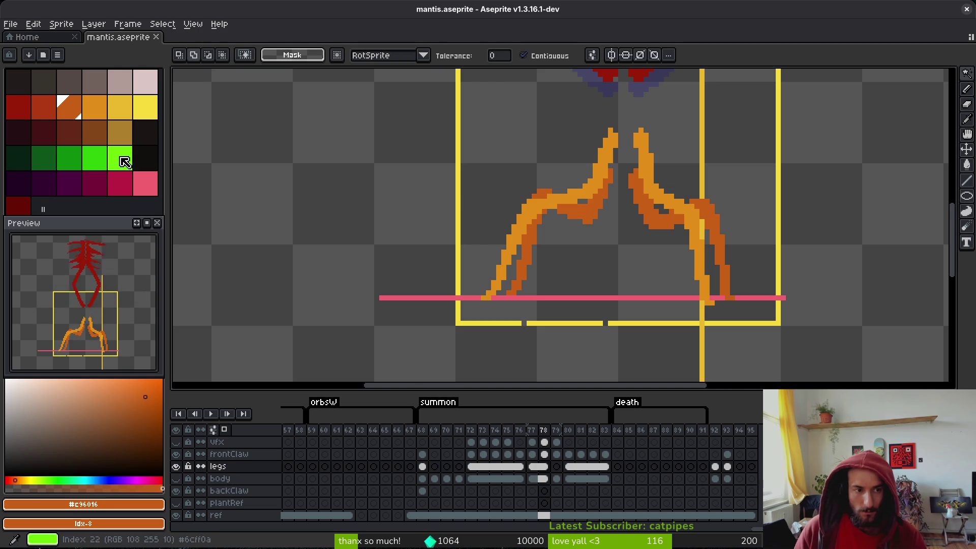
click(120, 167)
key(g)
click(600, 184)
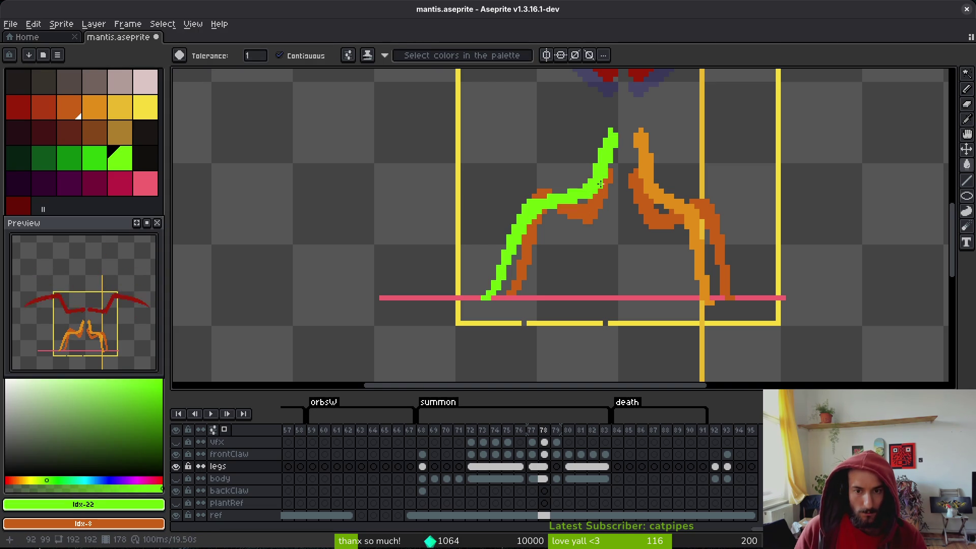
click(667, 200)
key(period)
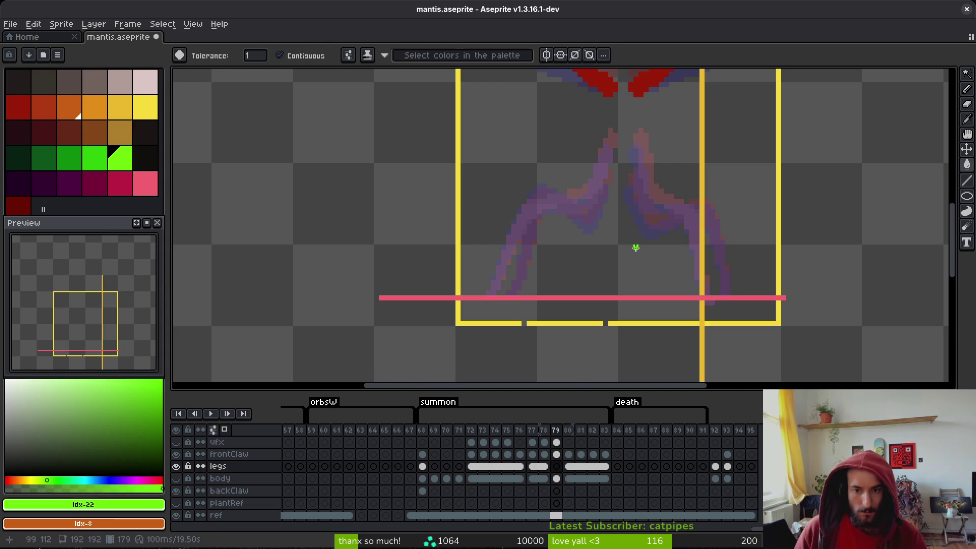
- Magic Wand the orange segments of frame 78's left leg
key(comma)
key(period)
key(w)
scroll(608, 188, up, 2)
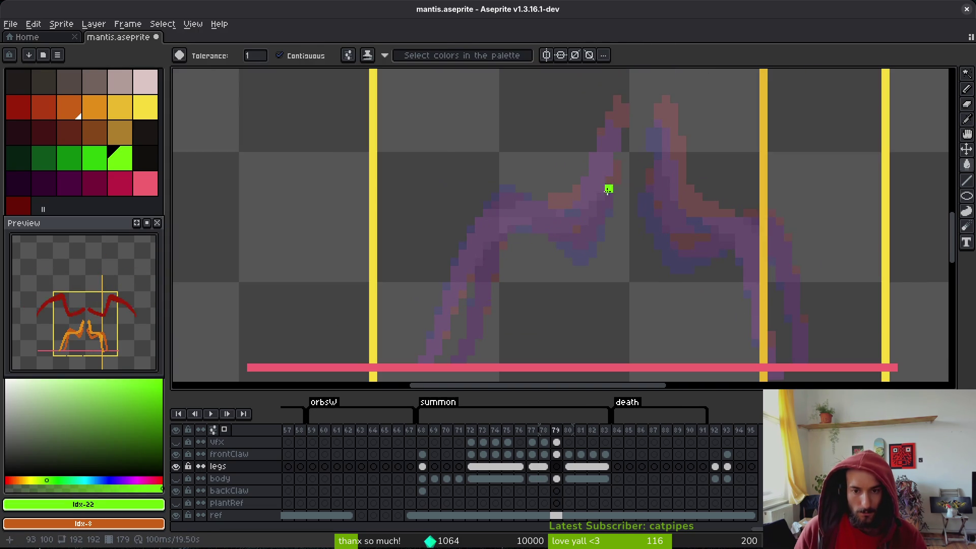
key(i)
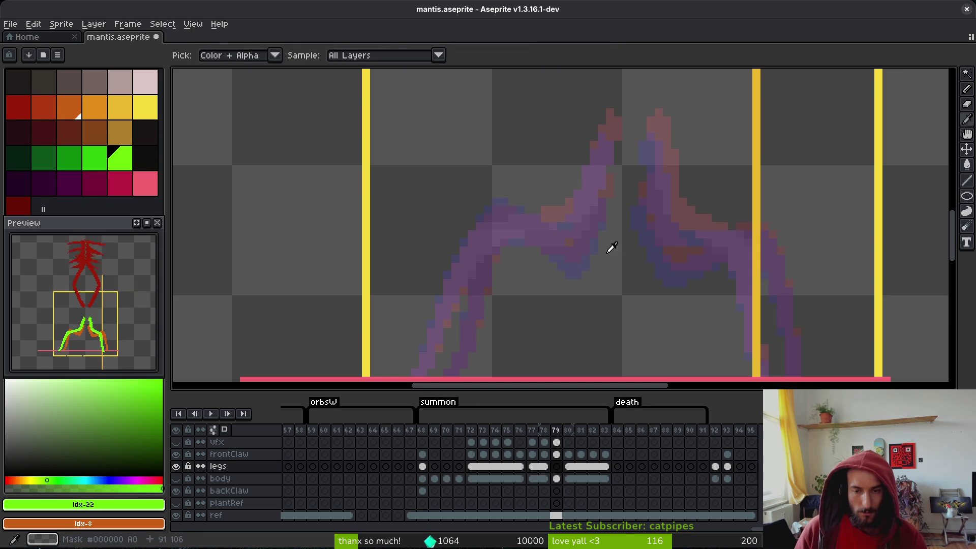
key(comma)
key(w)
click(552, 253)
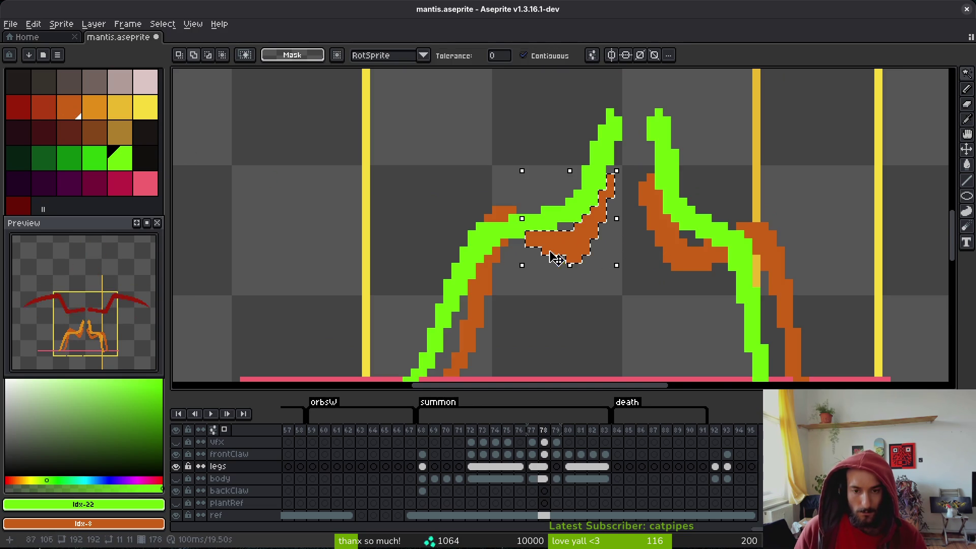
shift+click(478, 290)
- Select every matching orange leg pixel non-contiguously and delete them
key(ctrl+d)
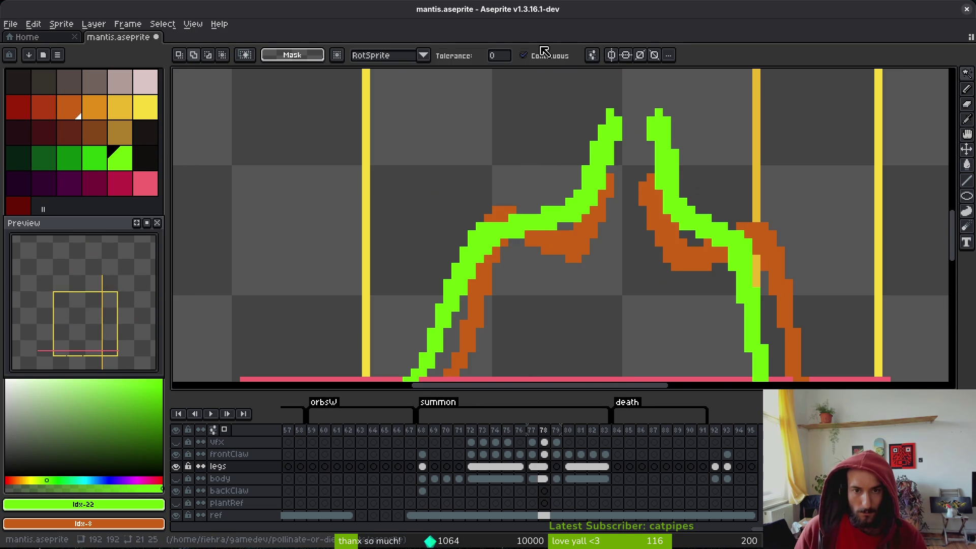
click(545, 55)
click(585, 258)
scroll(609, 255, down, 2)
key(Delete)
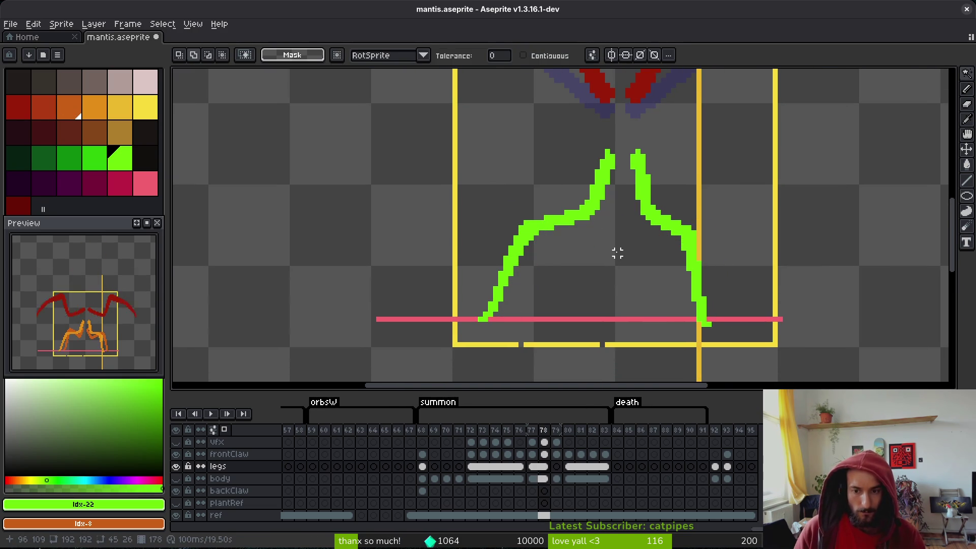
- Compare frames 78 and 79 and pick the orange leg colour
key(Right)
scroll(549, 250, down, 2)
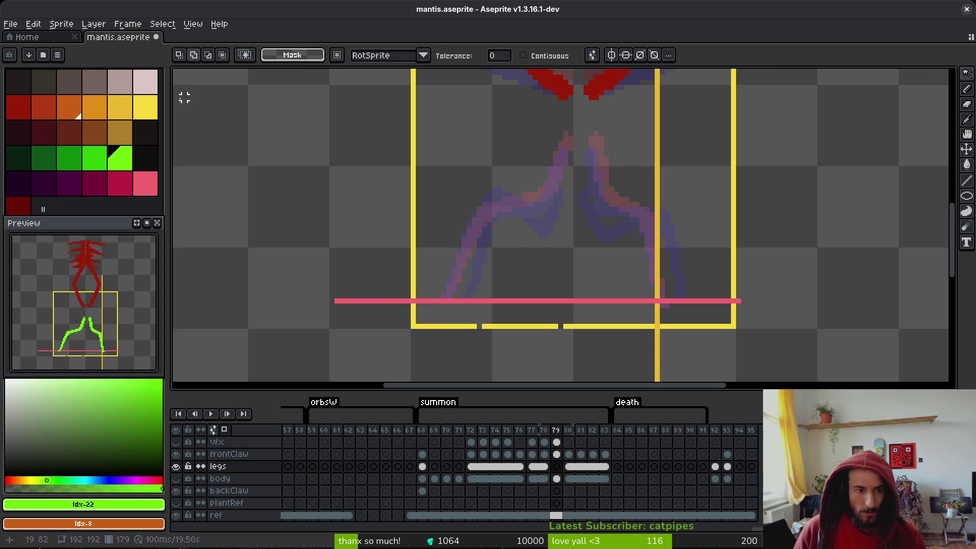
key(i)
key(Left)
key(b)
key(Right)
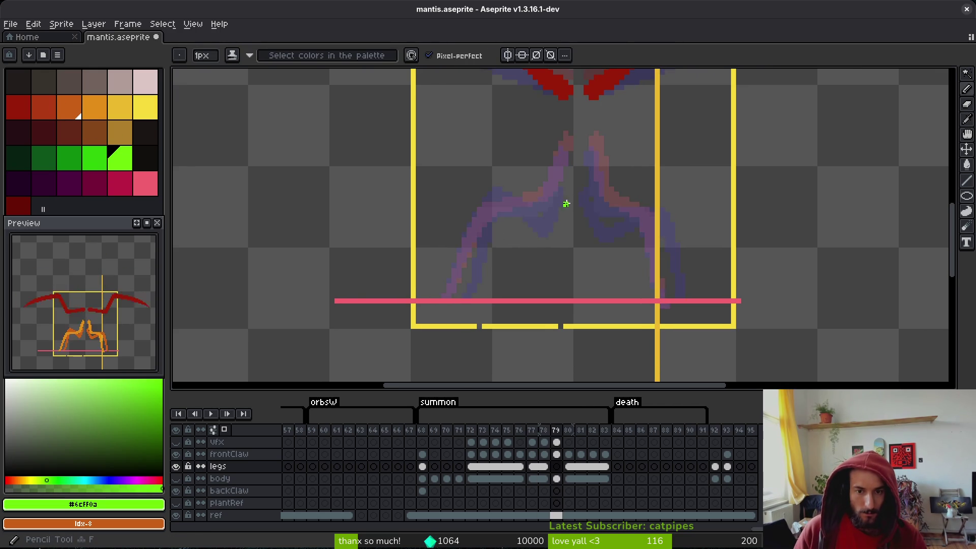
scroll(564, 201, up, 4)
key(i)
key(Left)
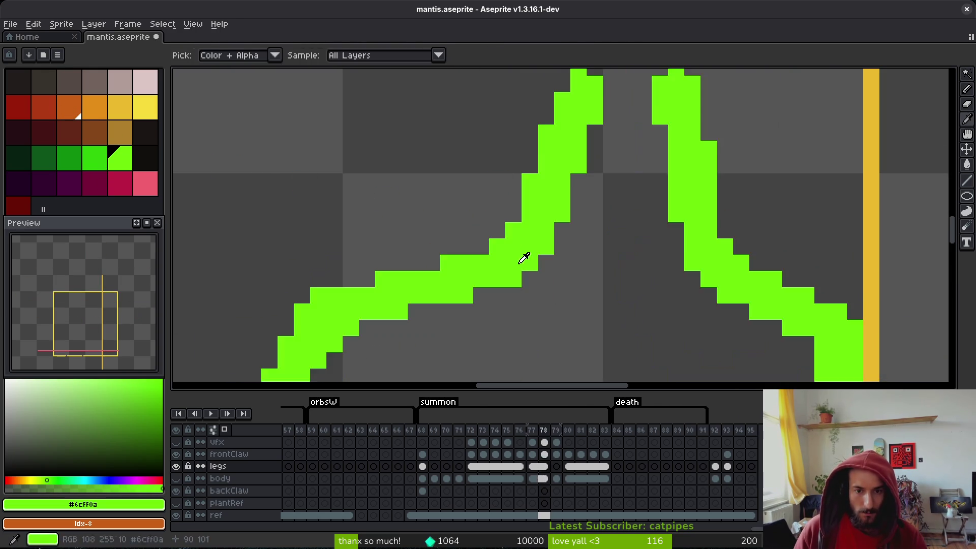
key(Right)
key(Right)
click(544, 224)
- On frame 80, Magic Wand the dark-orange leg pixels and delete them
key(Left)
key(Left)
key(Right)
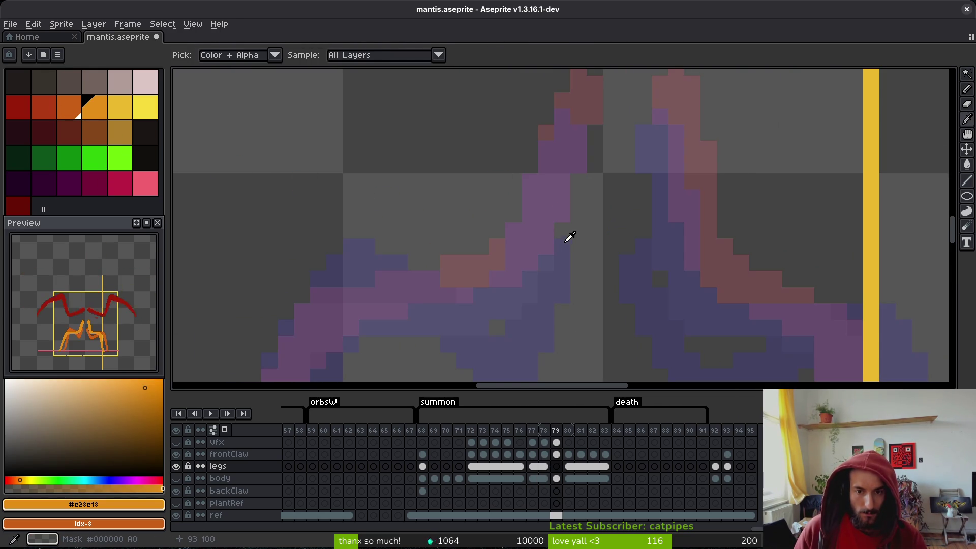
key(Right)
key(Left)
key(Left)
key(Right)
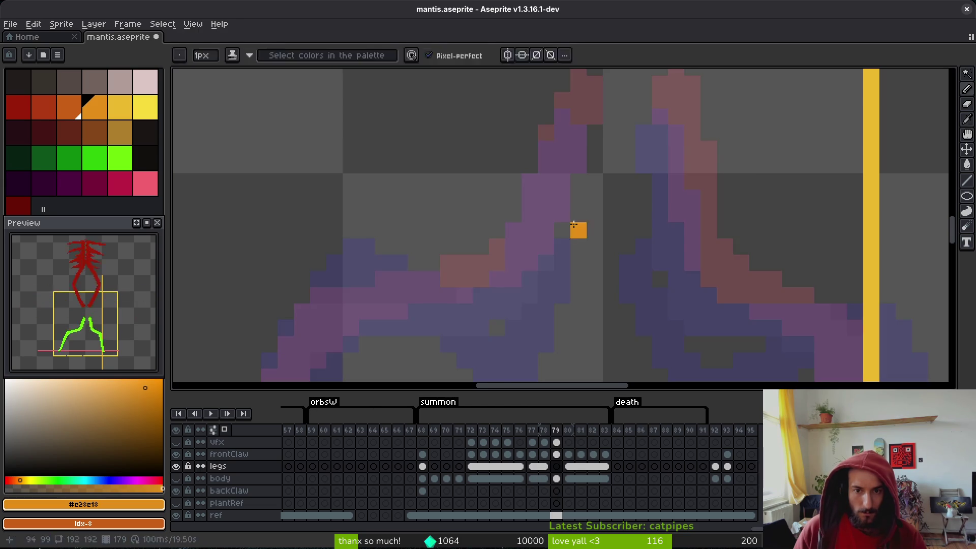
key(Right)
key(w)
click(687, 322)
scroll(688, 322, down, 2)
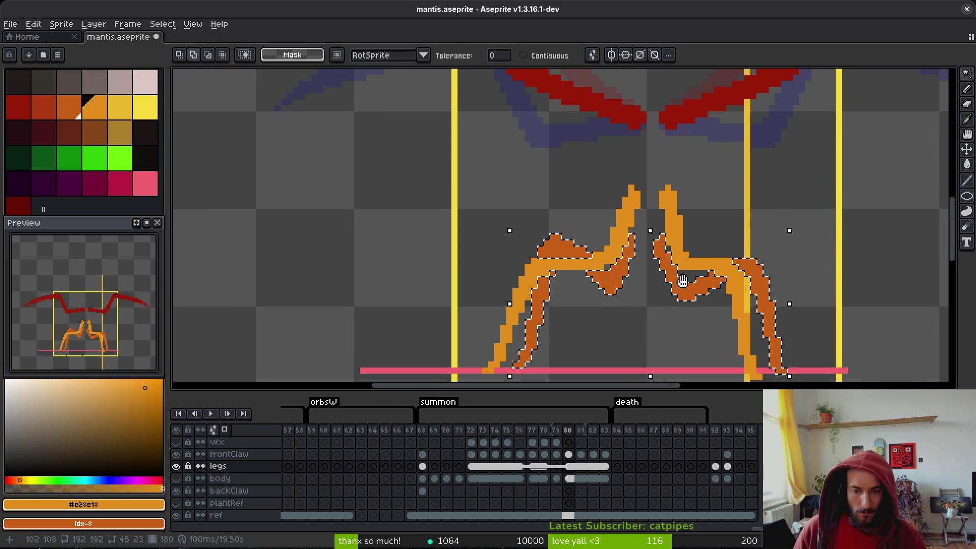
key(Delete)
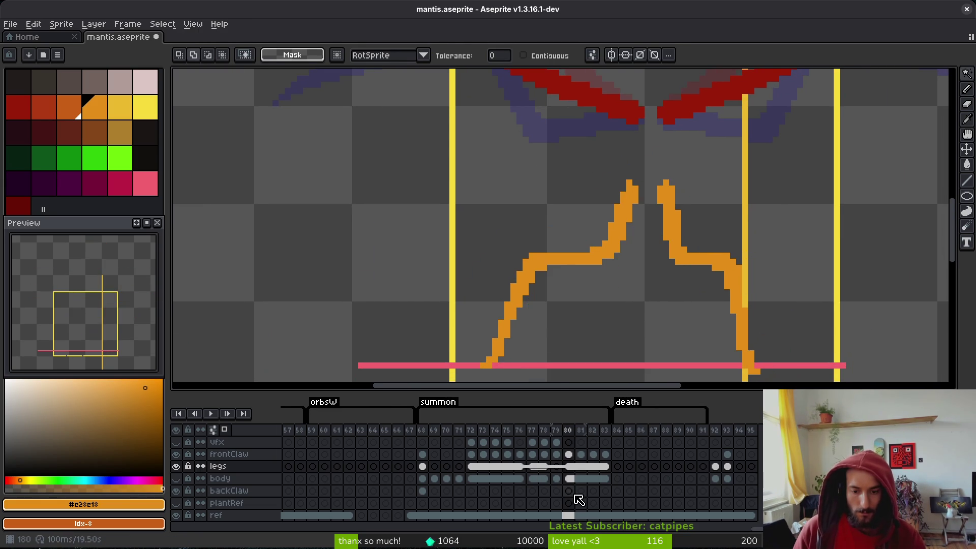
- On the backClaw layer, paste the mirrored claw from the second clipboard history item
key(alt+Down)
key(alt+Down)
key(ctrl+v)
key(ctrl+shift+v)
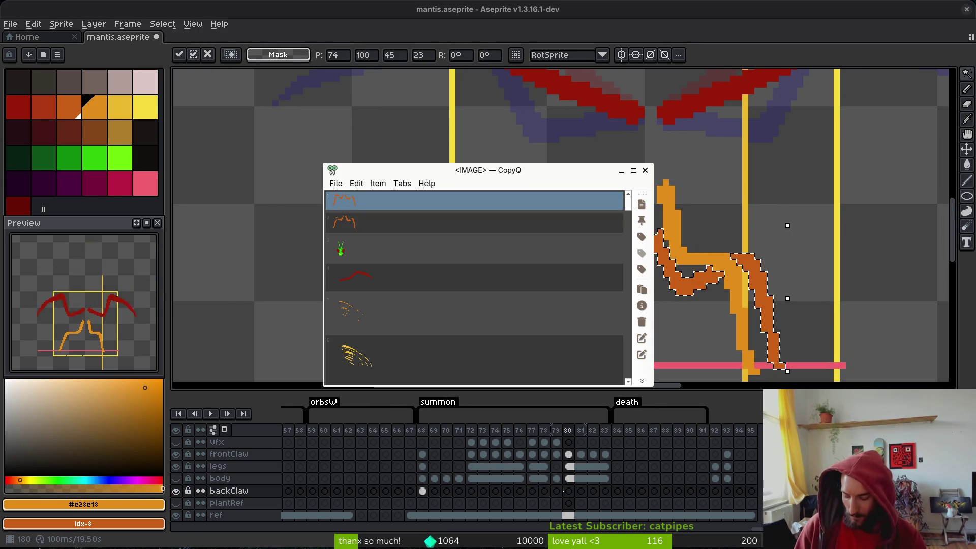
key(Down)
key(Return)
- Paste the claw onto frame 79, move it down over the legs and commit
key(Left)
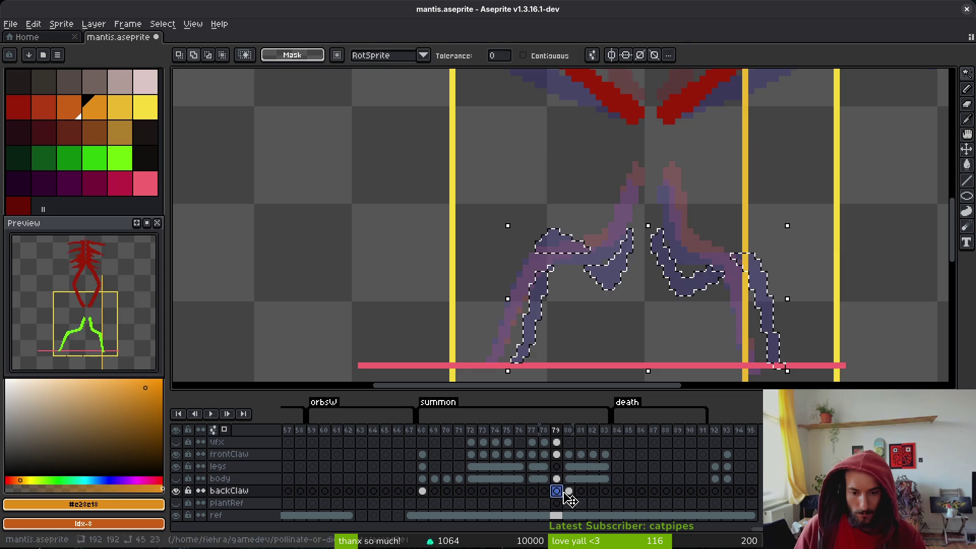
key(ctrl+v)
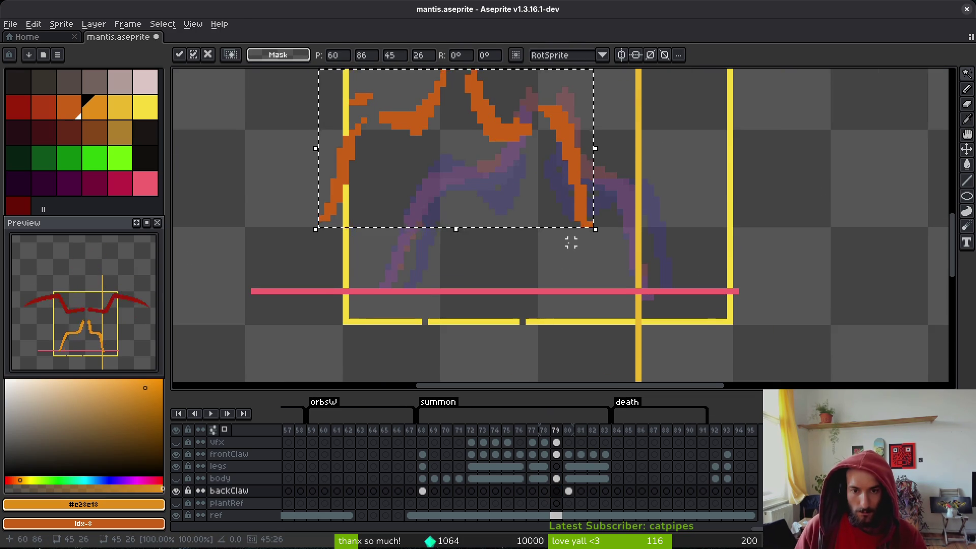
scroll(571, 243, up, 2)
key(ctrl+z)
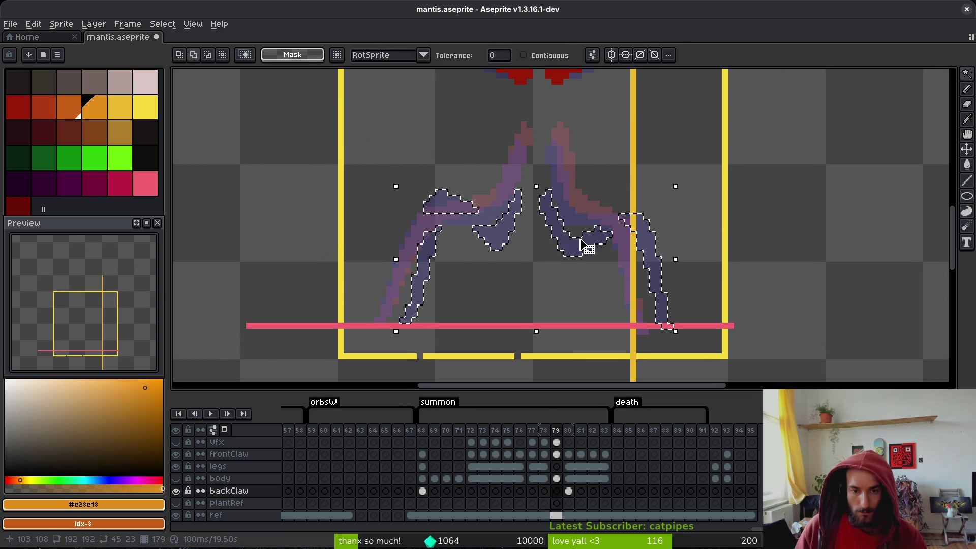
scroll(588, 288, down, 1)
key(ctrl+v)
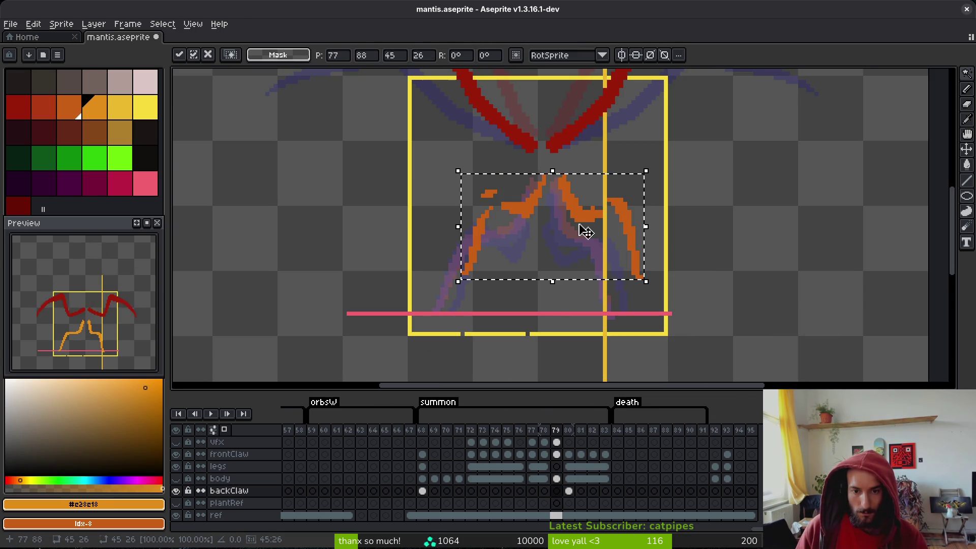
mouse_move(585, 232)
mouse_down()
mouse_move(568, 263)
mouse_move(568, 246)
mouse_move(573, 254)
mouse_up()
key(Return)
- Flip between frames 77, 78 and 79 to compare the legs
key(i)
key(Left)
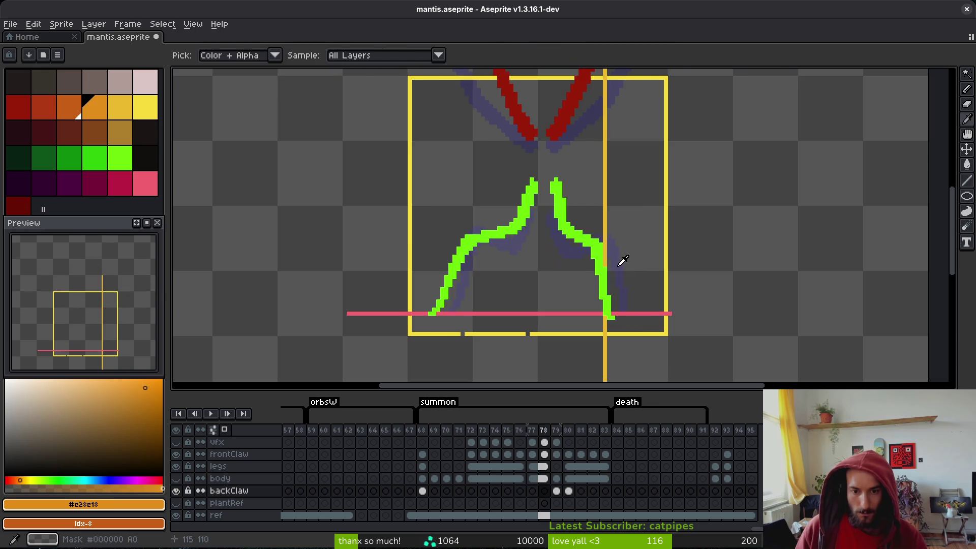
key(Right)
key(Left)
key(Right)
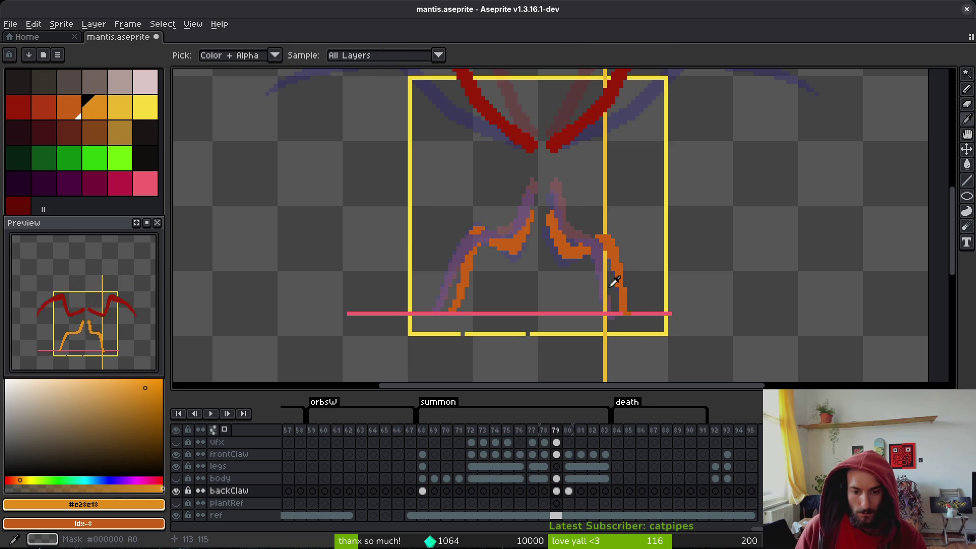
key(Left)
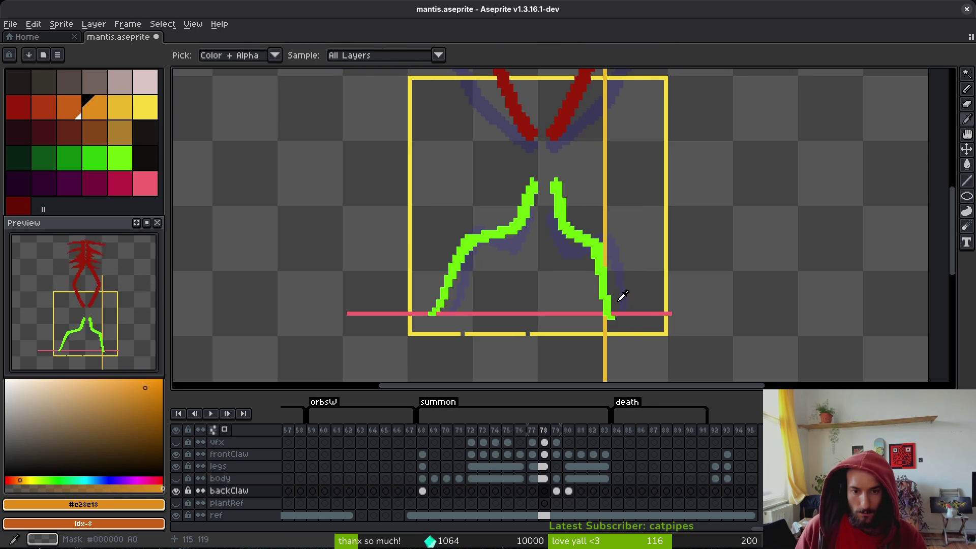
key(Right)
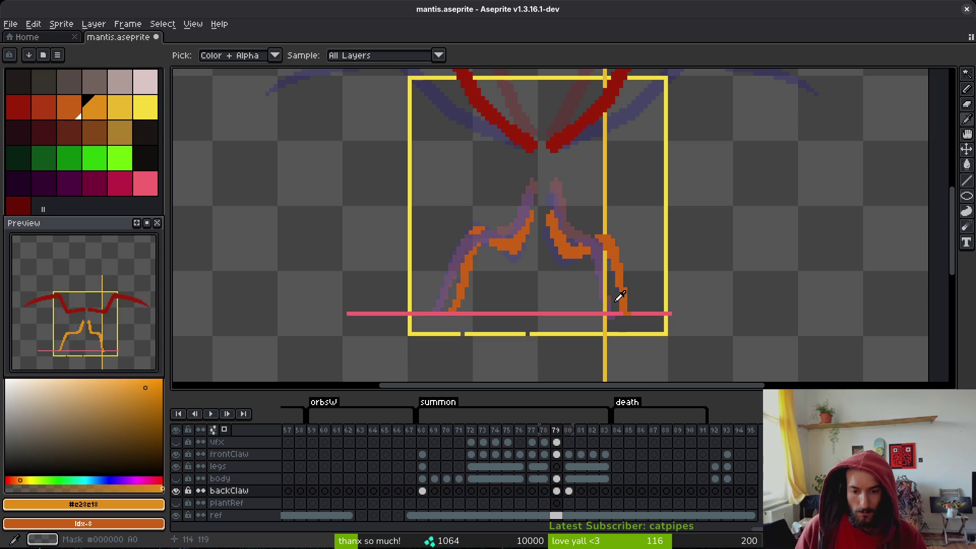
key(Left)
key(Left)
- Move the backClaw cels to frames 77–78 and check the legs on frame 78
mouse_move(551, 505)
mouse_down()
mouse_move(570, 500)
mouse_move(547, 502)
mouse_up()
click(540, 466)
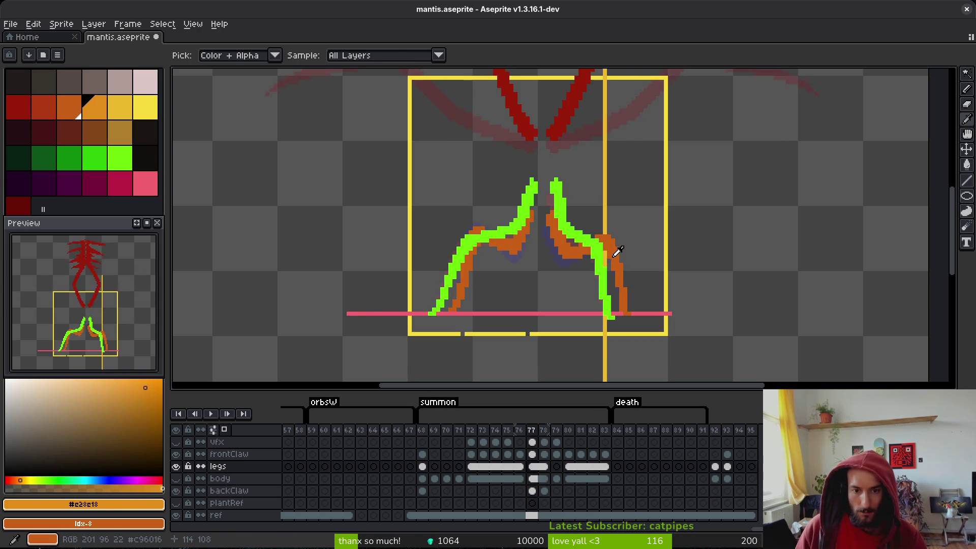
key(comma)
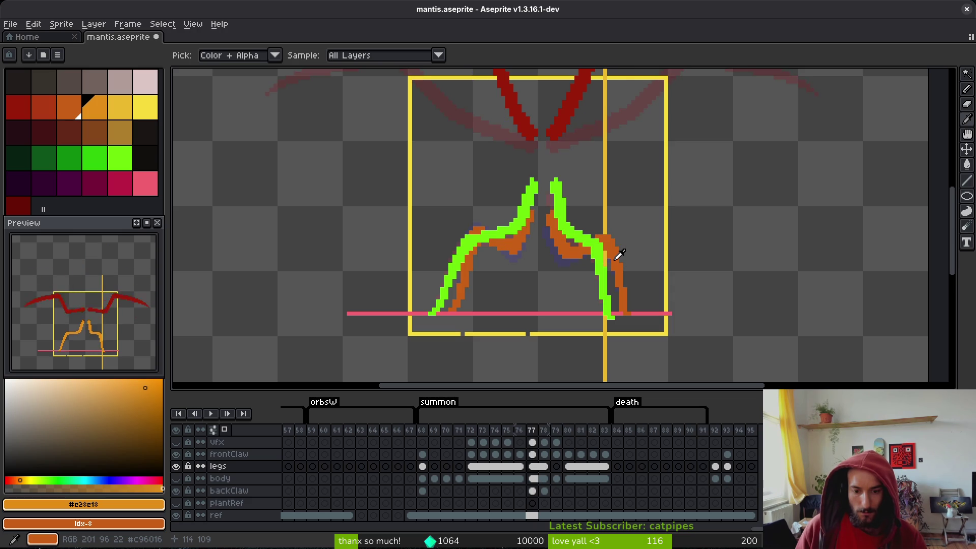
key(period)
key(period)
key(period)
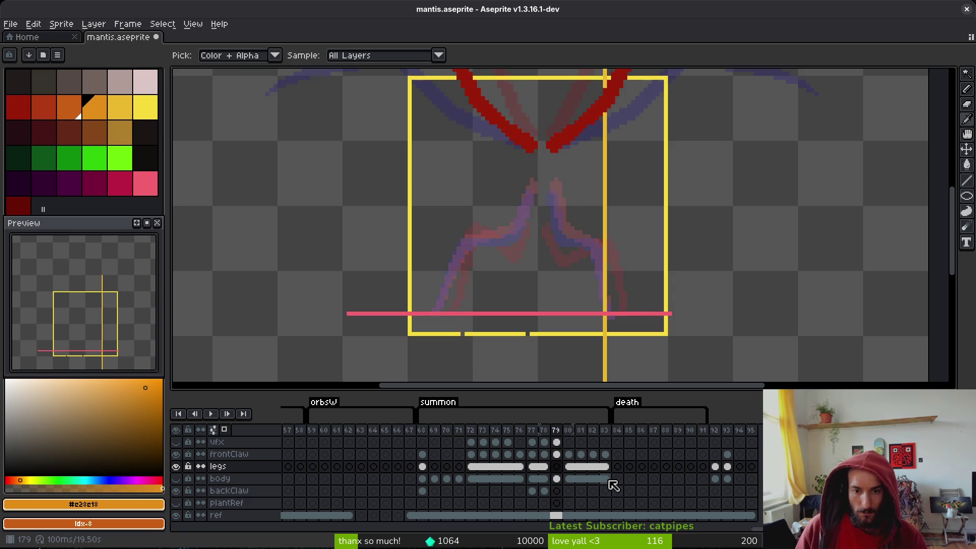
- Undo back to restore the cut legs and play the animation to review
click(556, 490)
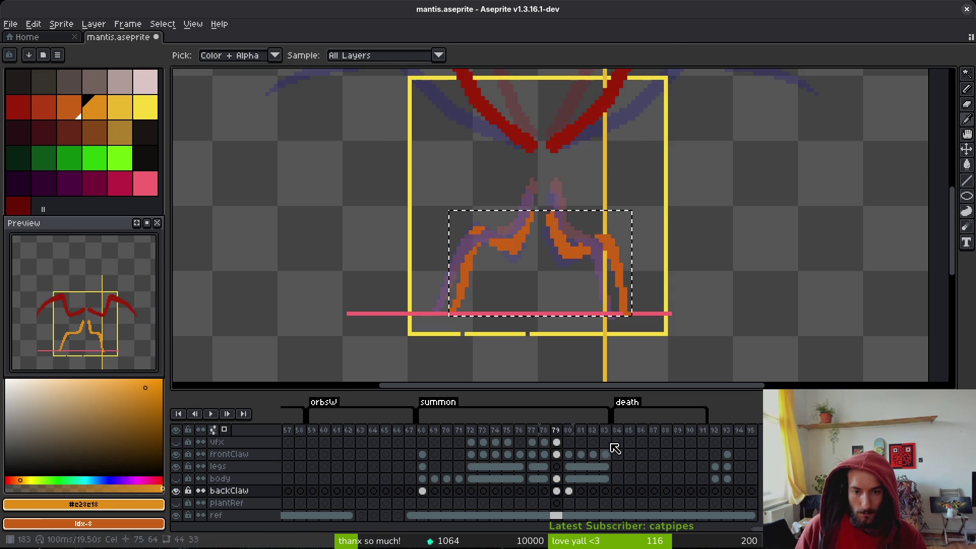
key(w)
key(ctrl+z)
key(ctrl+z)
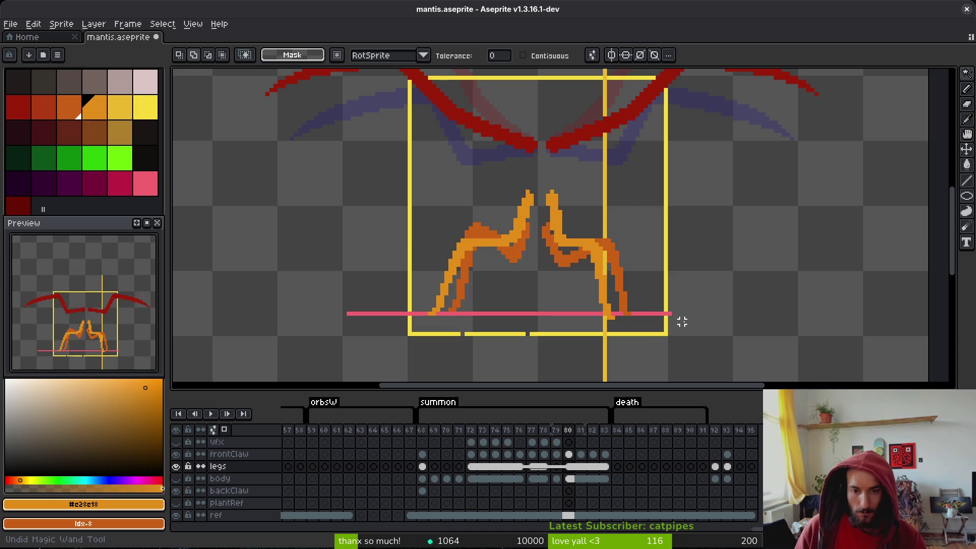
key(ctrl+z)
key(Return)
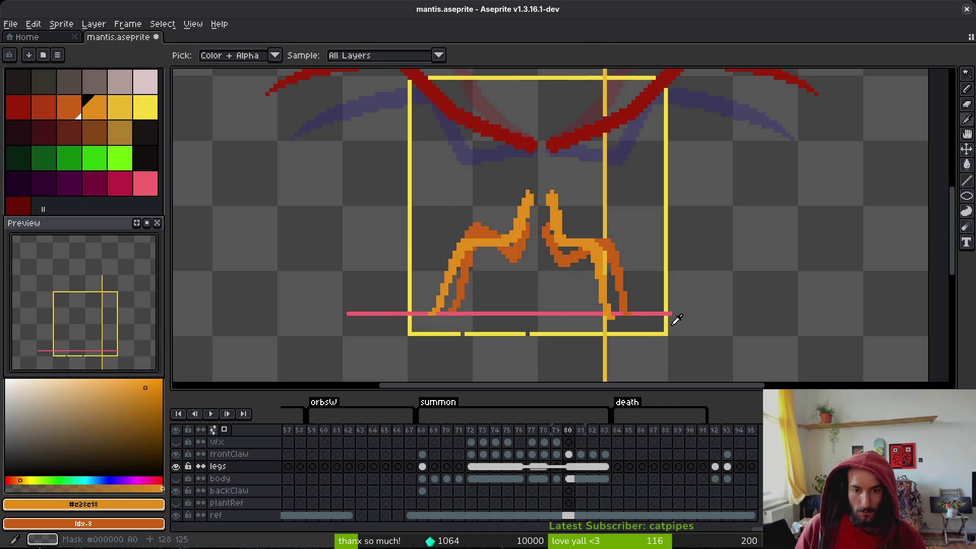
key(Return)
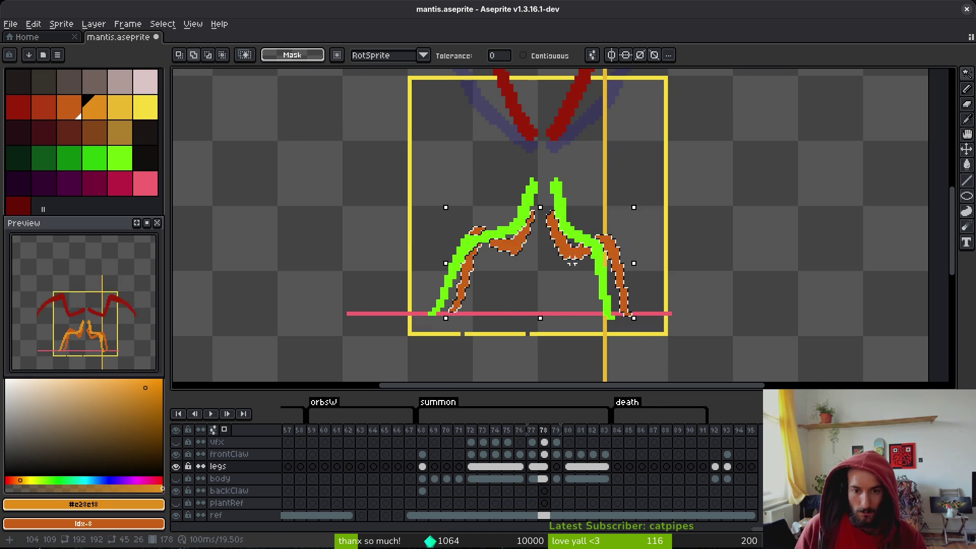
- Select and delete frame 80's dark-orange leg pixels
click(568, 466)
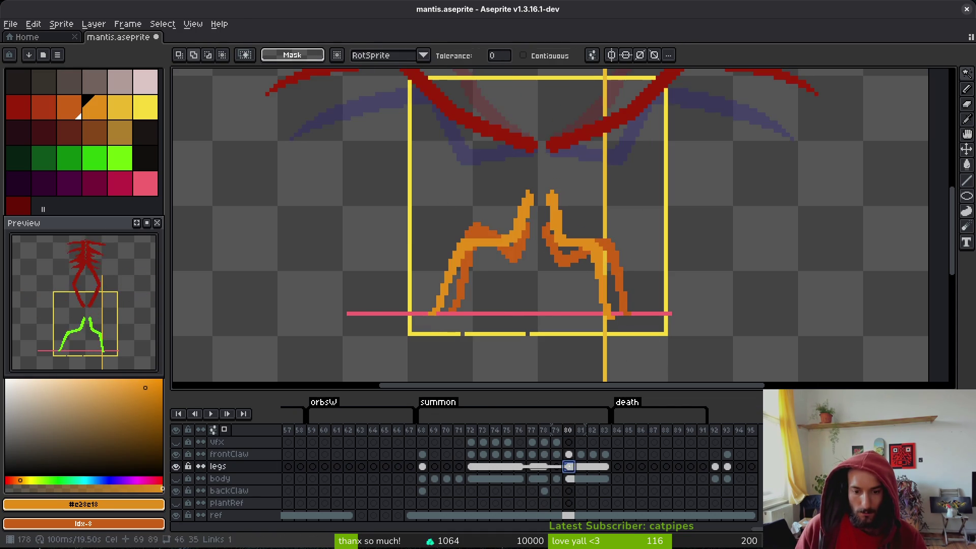
click(524, 260)
key(Delete)
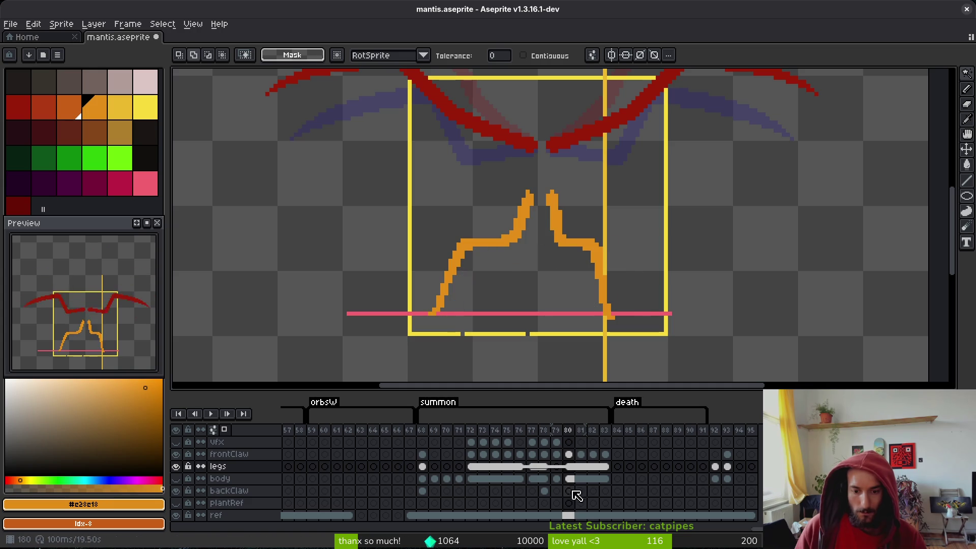
- Save the mantis file and hide the backClaw layer
click(573, 491)
key(ctrl+s)
click(176, 491)
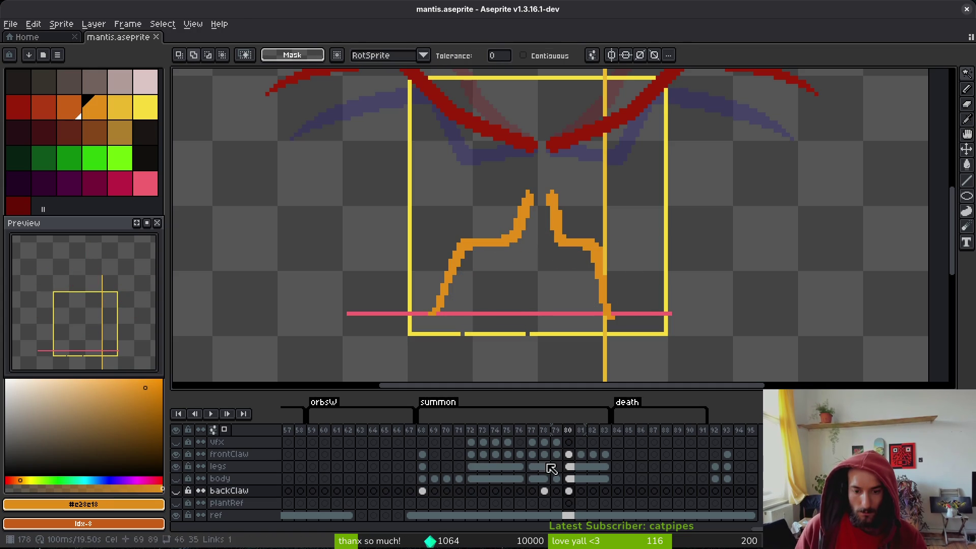
- Go to frame 79 on the legs layer, compare with frame 78, and ready the pencil
click(557, 466)
scroll(608, 231, left, 3)
scroll(608, 230, up, 1)
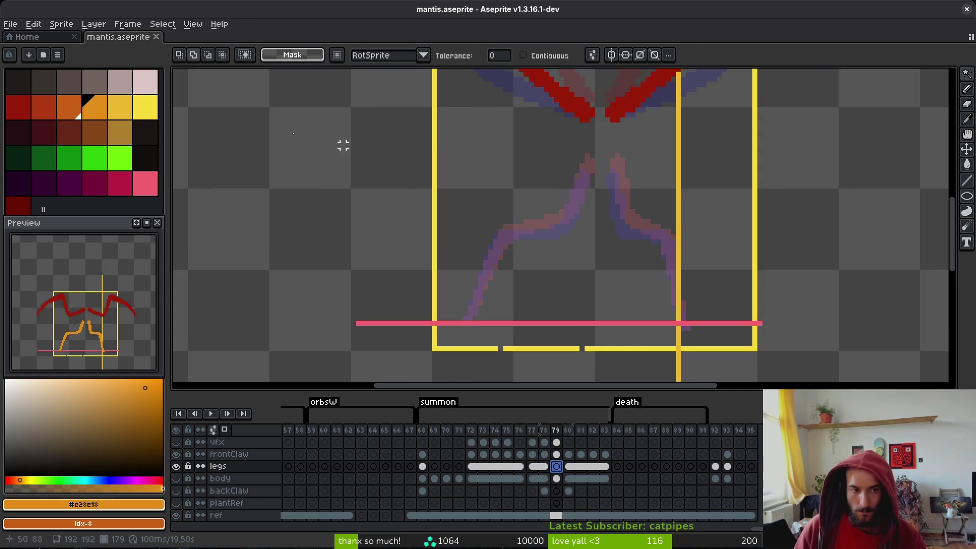
key(Left)
key(i)
key(Left)
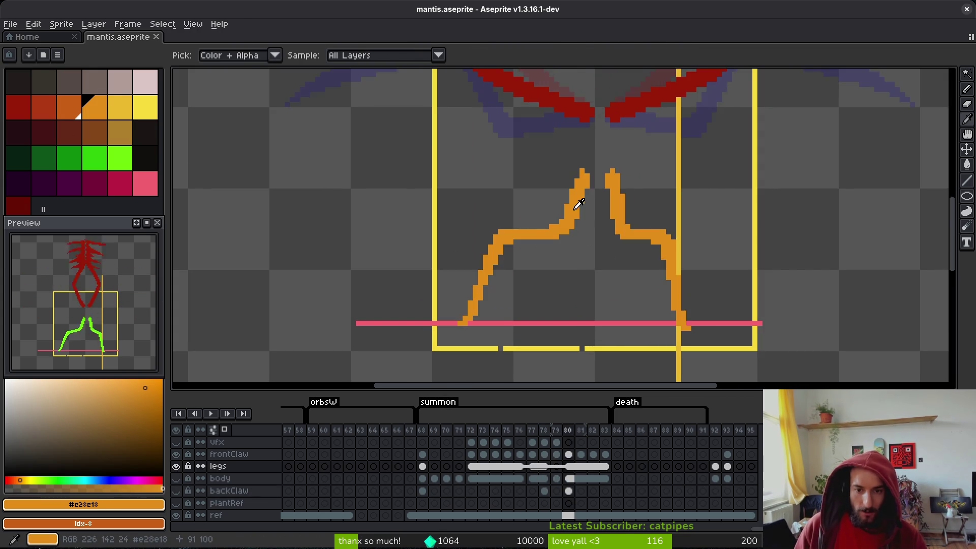
key(Right)
key(Right)
key(b)
scroll(583, 192, up, 1)
key(Left)
key(Right)
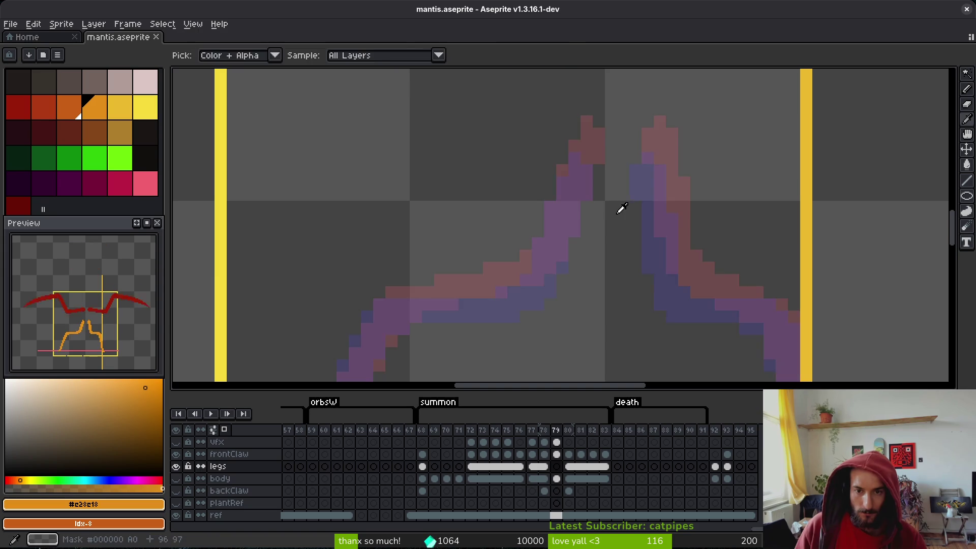
- Draw frame 79's upper left leg in orange, undoing a misplaced pixel
key(Left)
key(Right)
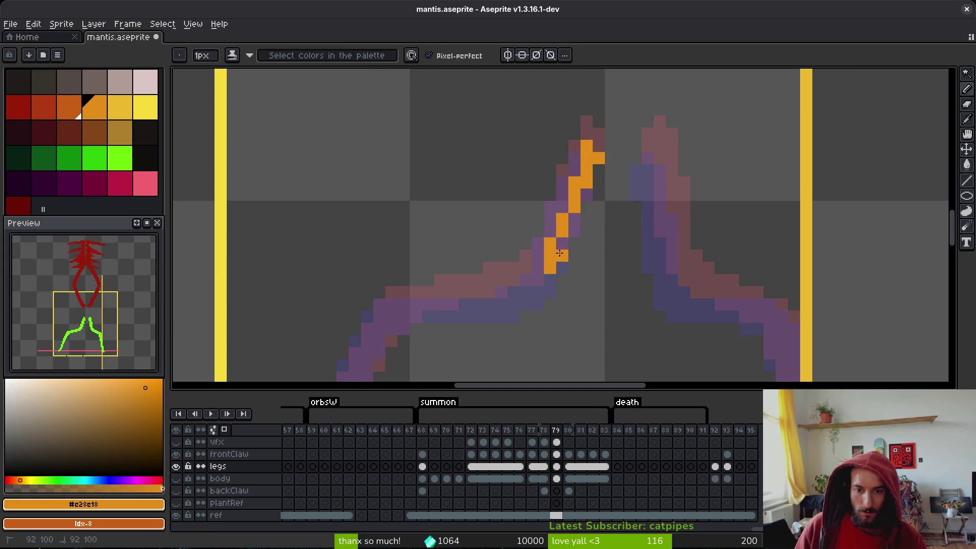
drag(565, 188, 555, 227)
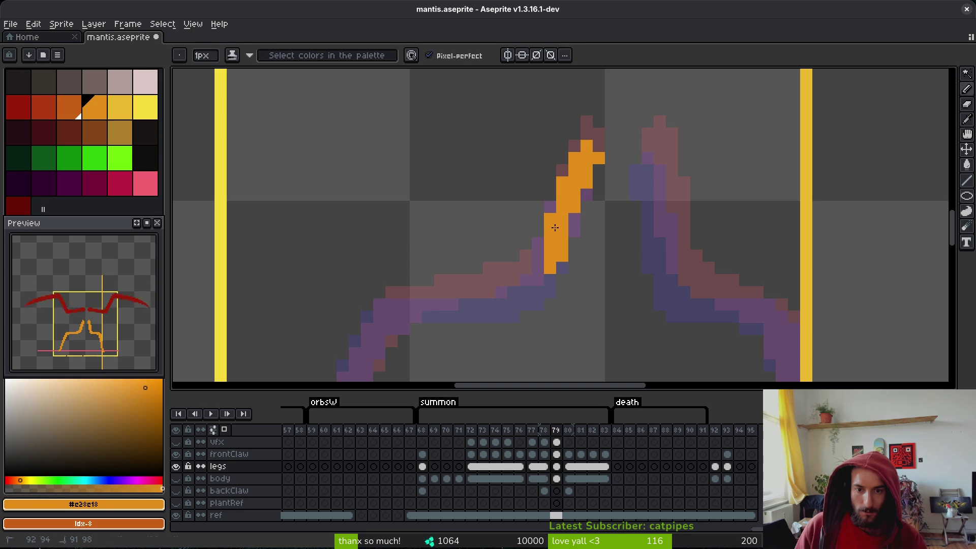
drag(539, 269, 609, 214)
click(588, 229)
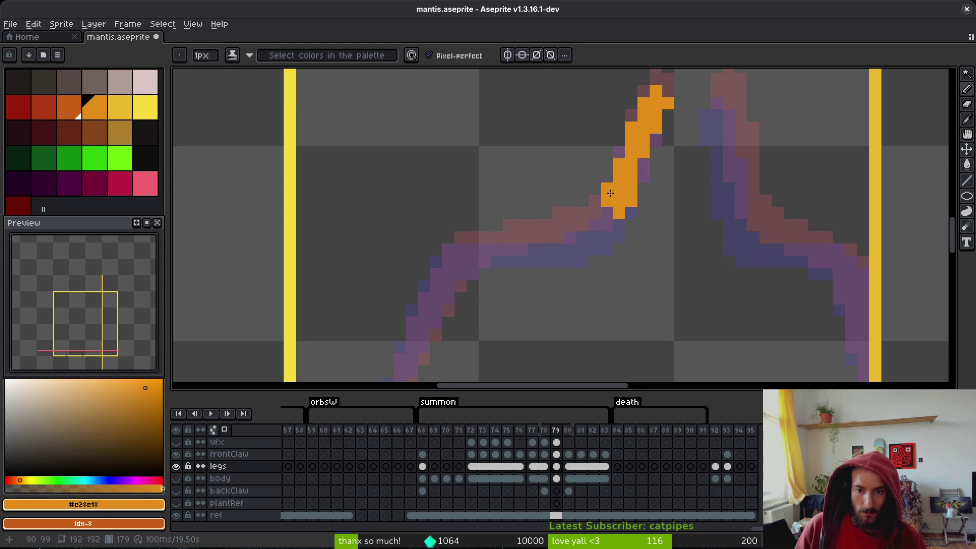
key(ctrl+z)
click(607, 210)
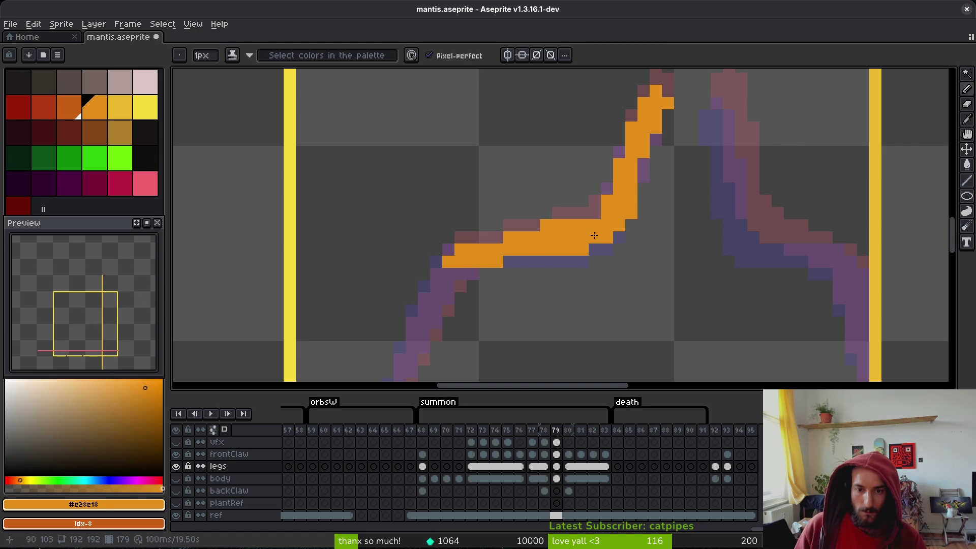
- Extend the orange leg line and redraw the stray upper leg segment
scroll(594, 235, down, 5)
scroll(514, 236, left, 4)
click(498, 258)
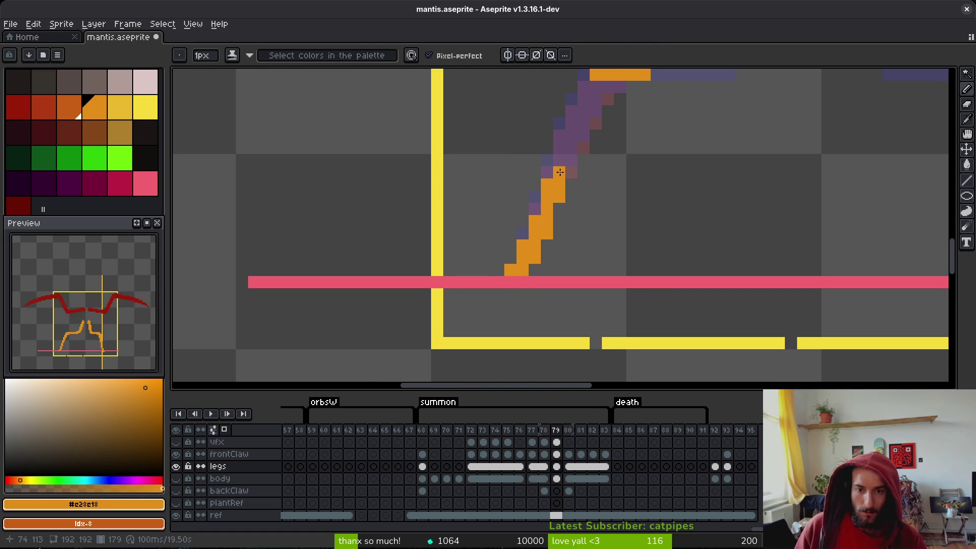
scroll(560, 172, up, 3)
scroll(554, 183, right, 1)
click(548, 189)
drag(562, 200, 563, 181)
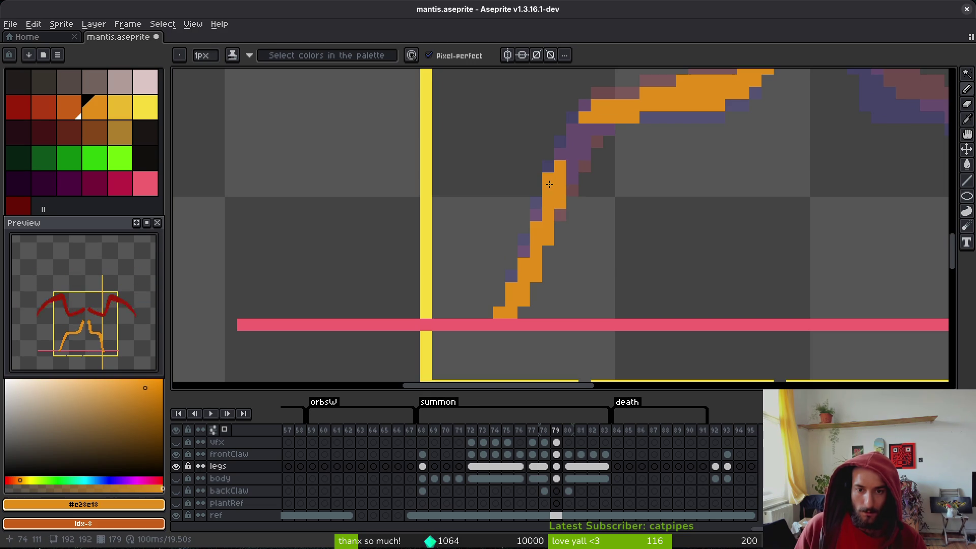
drag(569, 159, 585, 122)
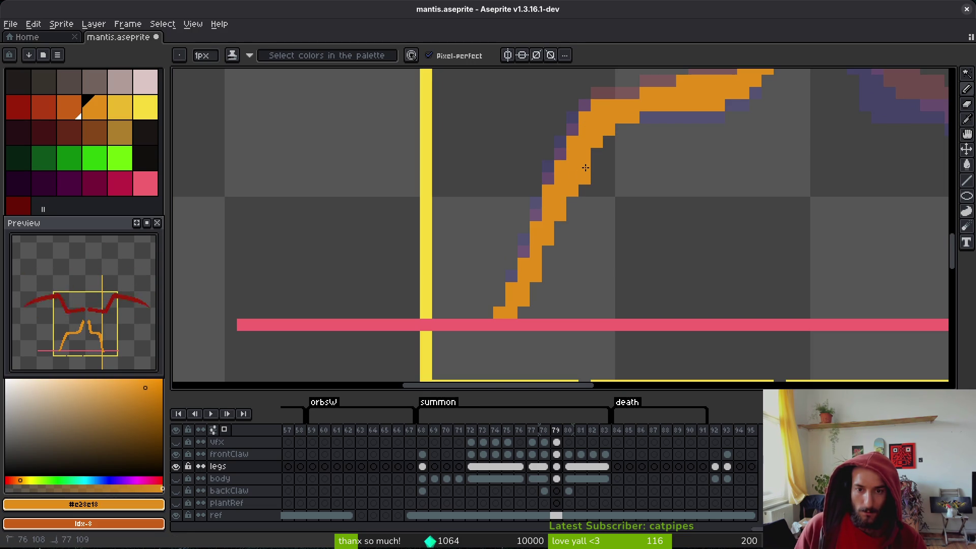
key(ctrl+z)
key(ctrl+z)
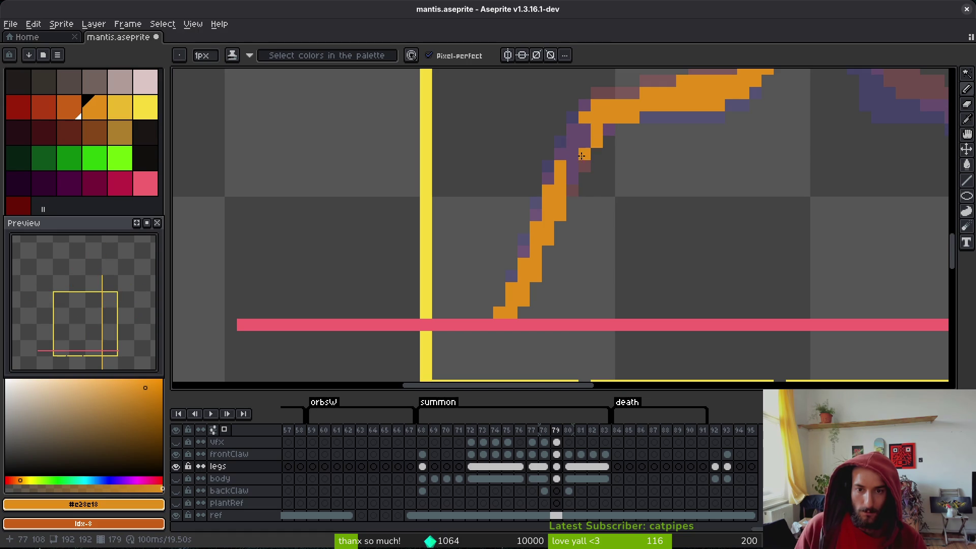
drag(574, 180, 582, 142)
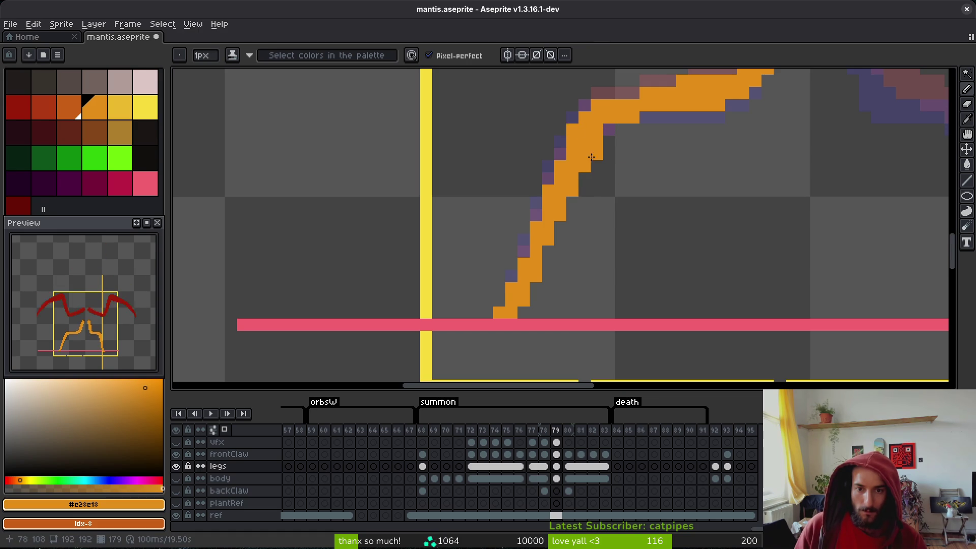
- Compare the leg with frame 78 and play the animation to preview motion
scroll(591, 157, down, 1)
scroll(591, 163, up, 1)
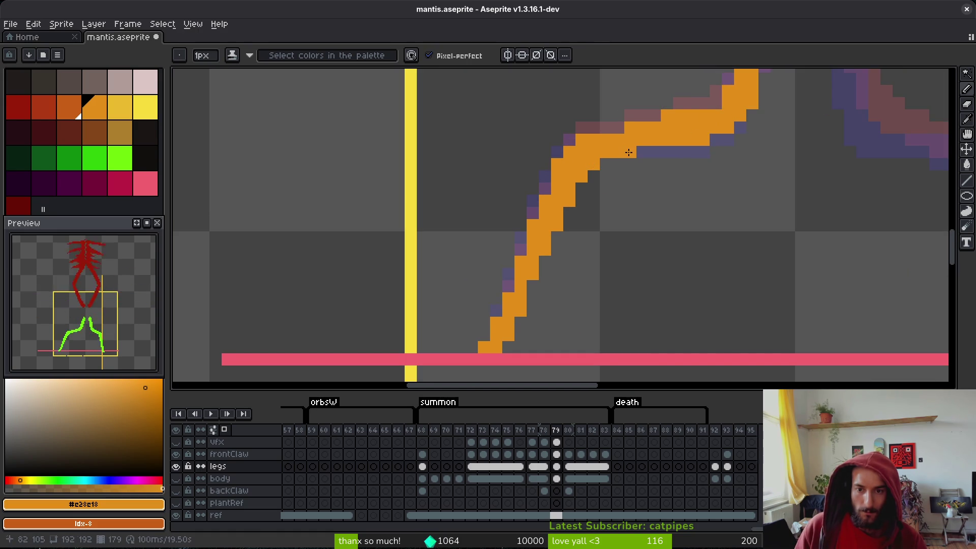
key(Left)
key(alt)
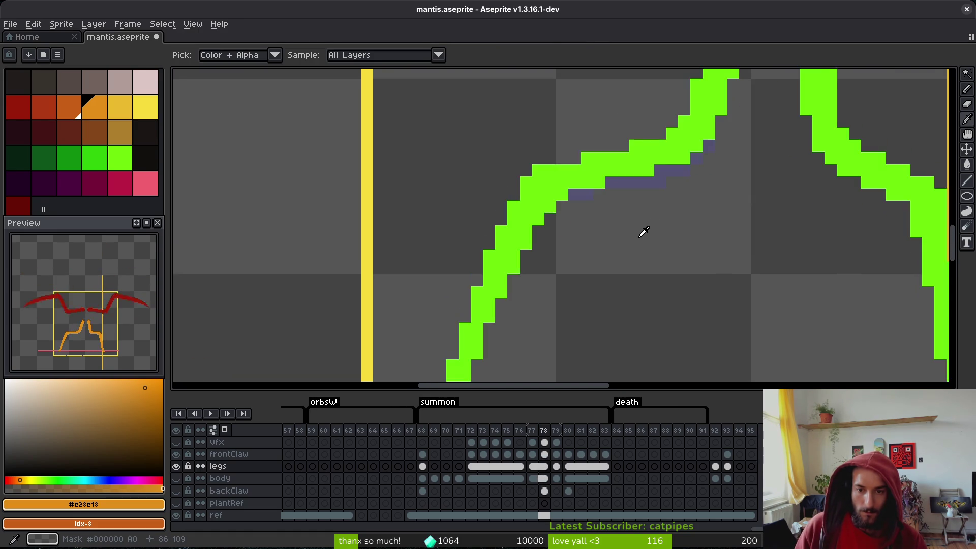
key(Right)
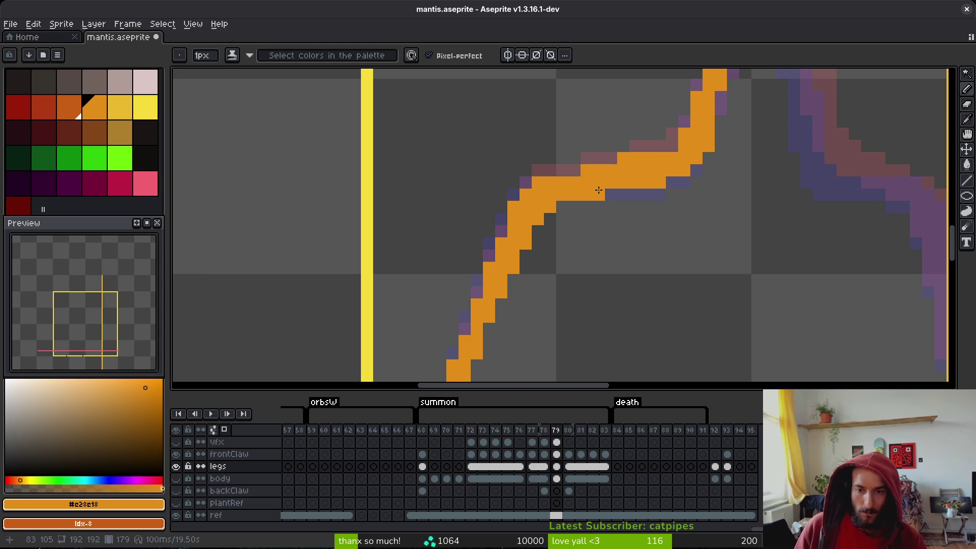
scroll(629, 209, down, 3)
key(alt)
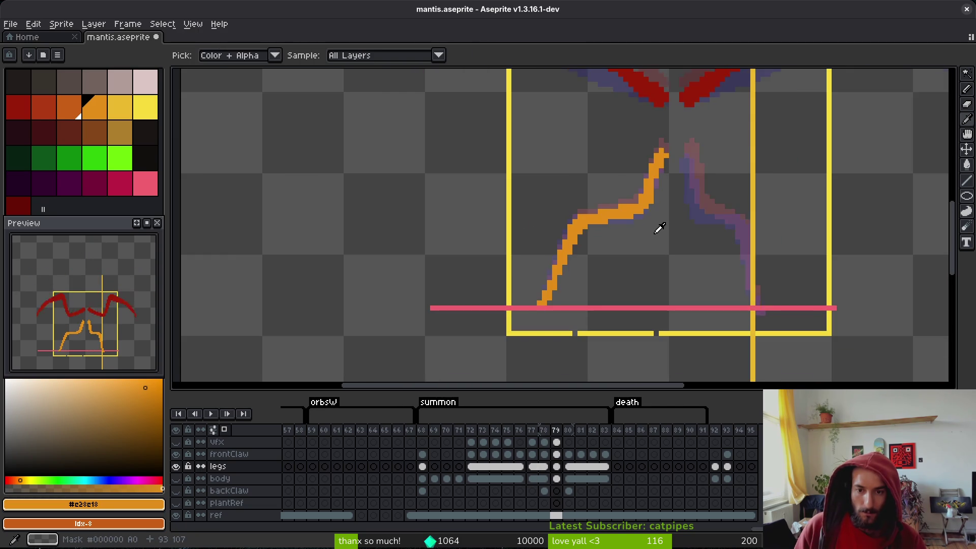
key(Return)
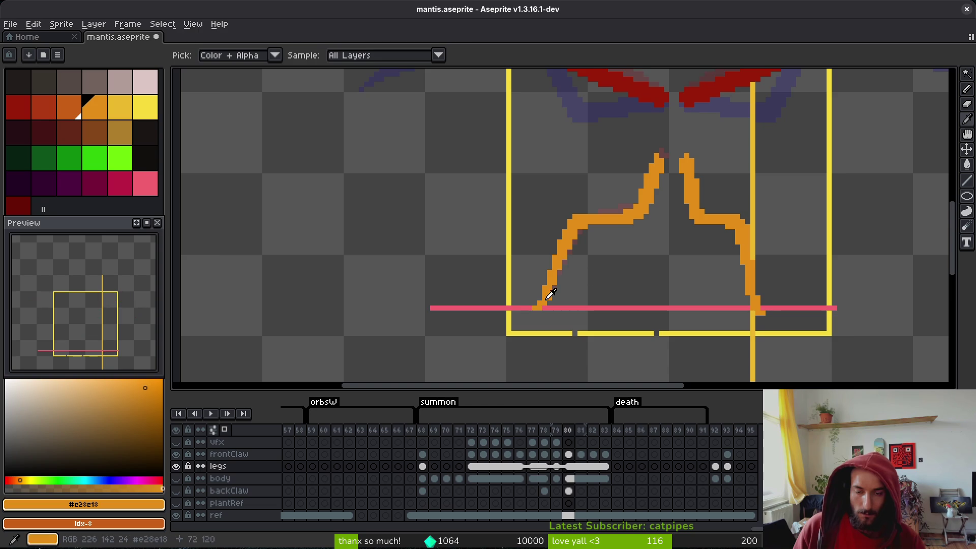
- Fill in the orange leg's left edge
scroll(573, 252, up, 3)
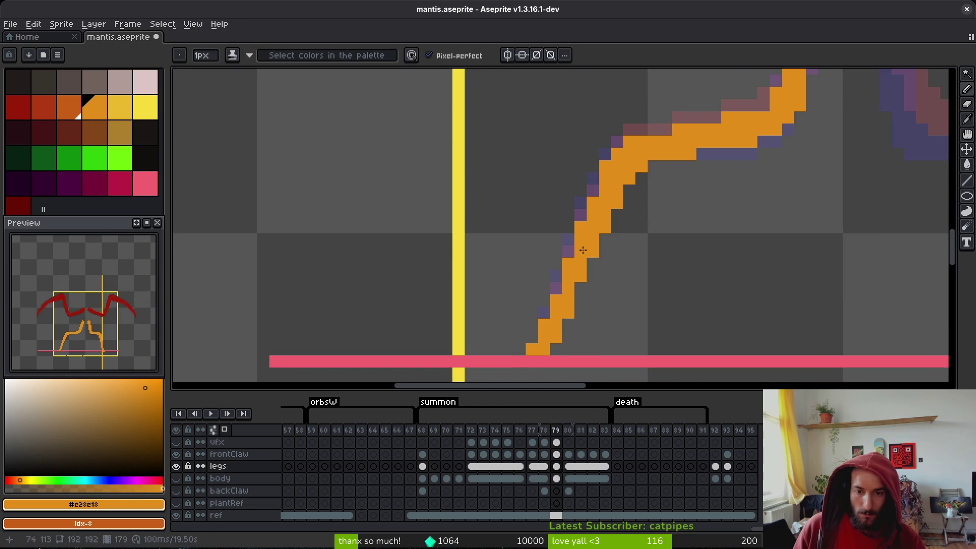
drag(583, 250, 592, 182)
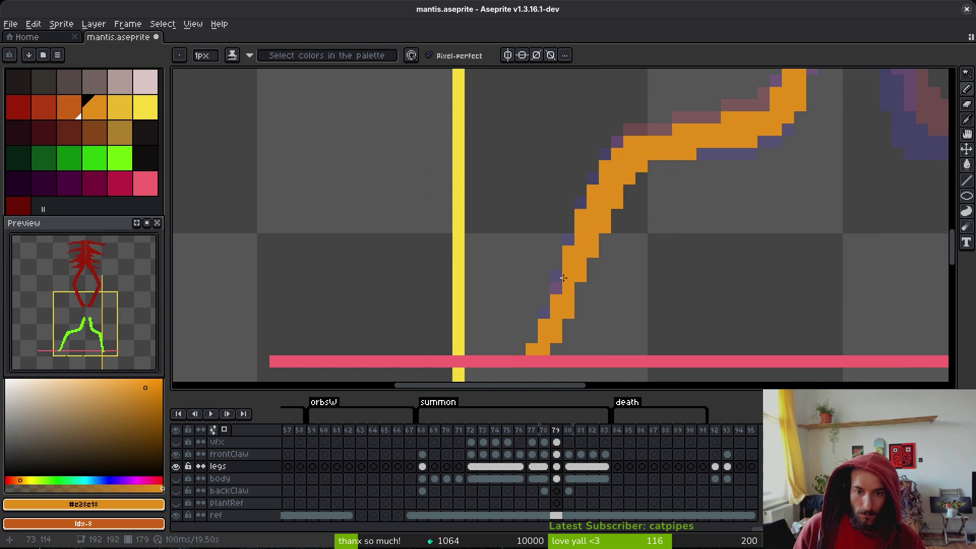
scroll(586, 287, down, 3)
key(i)
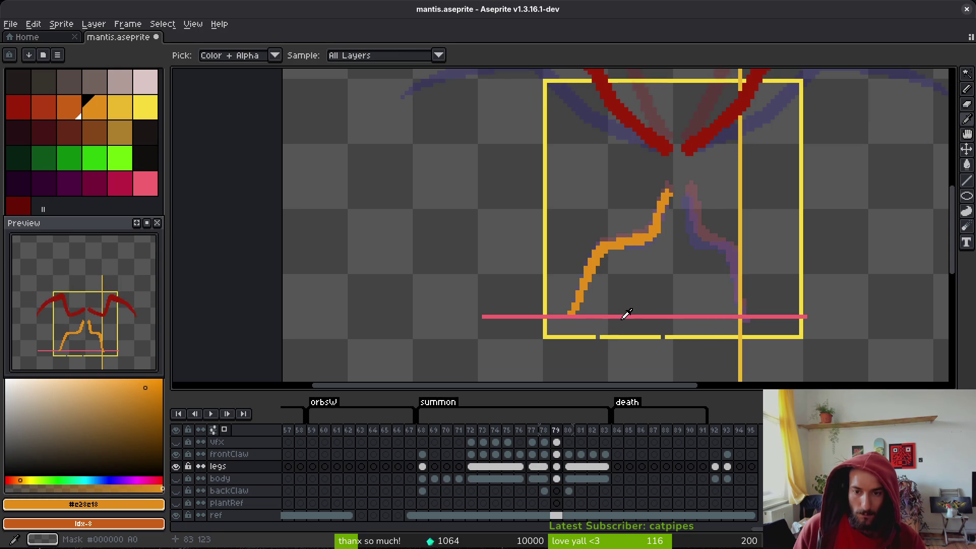
key(b)
- Check the redrawn legs at full view and pan over them
scroll(651, 234, up, 3)
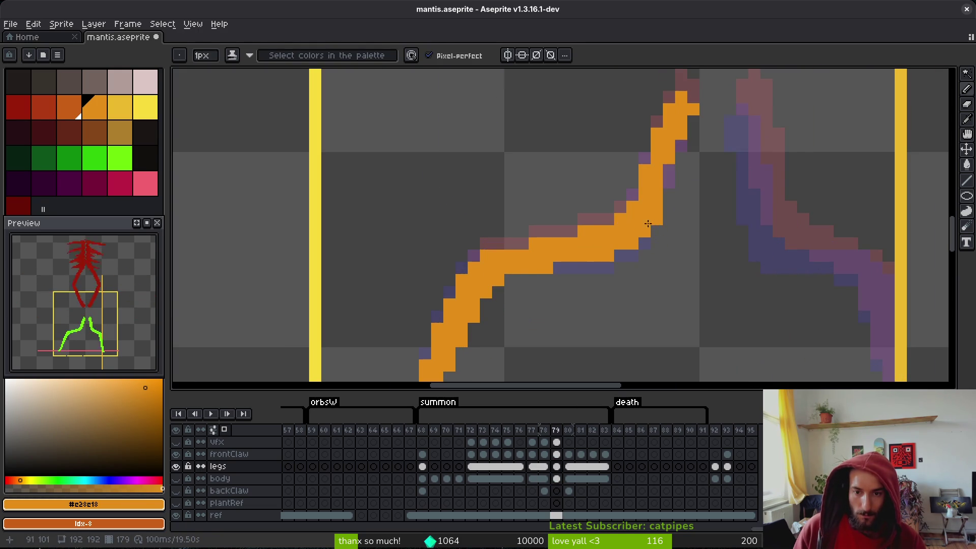
scroll(647, 223, down, 3)
scroll(631, 235, up, 3)
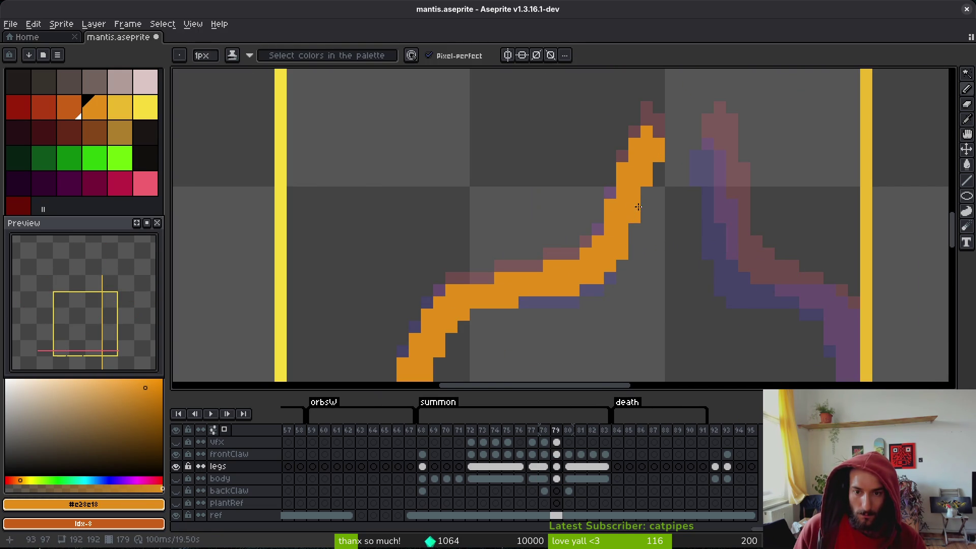
scroll(638, 207, down, 3)
key(i)
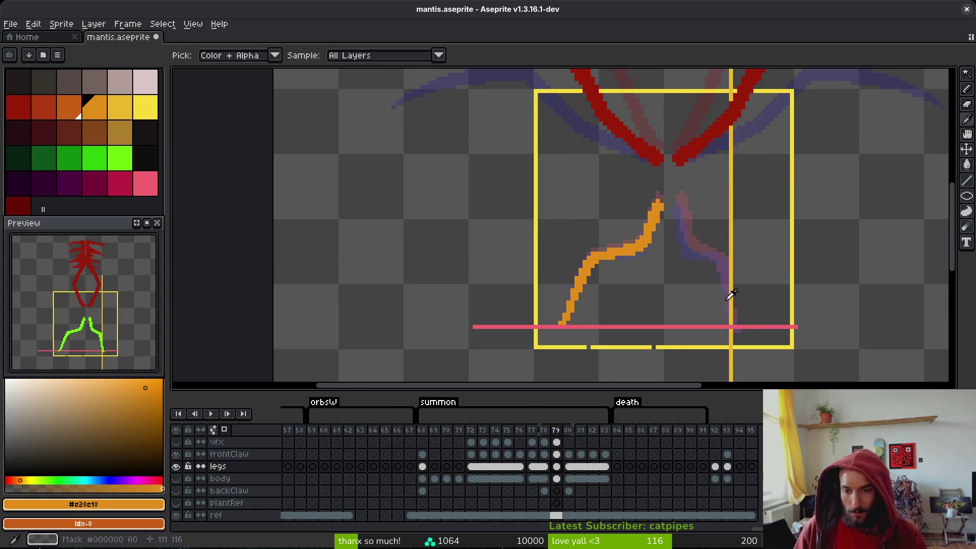
key(b)
drag(682, 248, 660, 212)
- Show the body layer behind the legs and compare the mantis poses on frames 79 and 80
key(i)
click(176, 478)
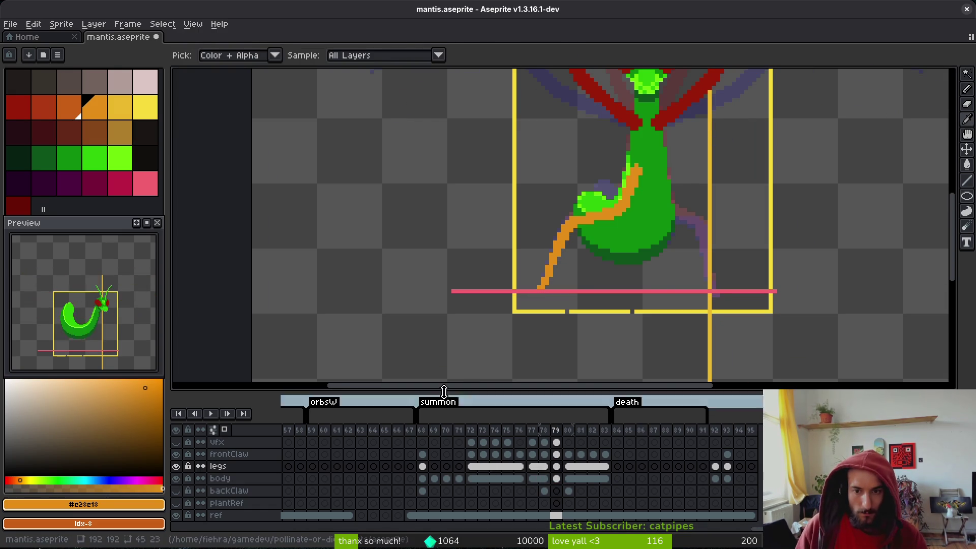
drag(645, 235, 620, 274)
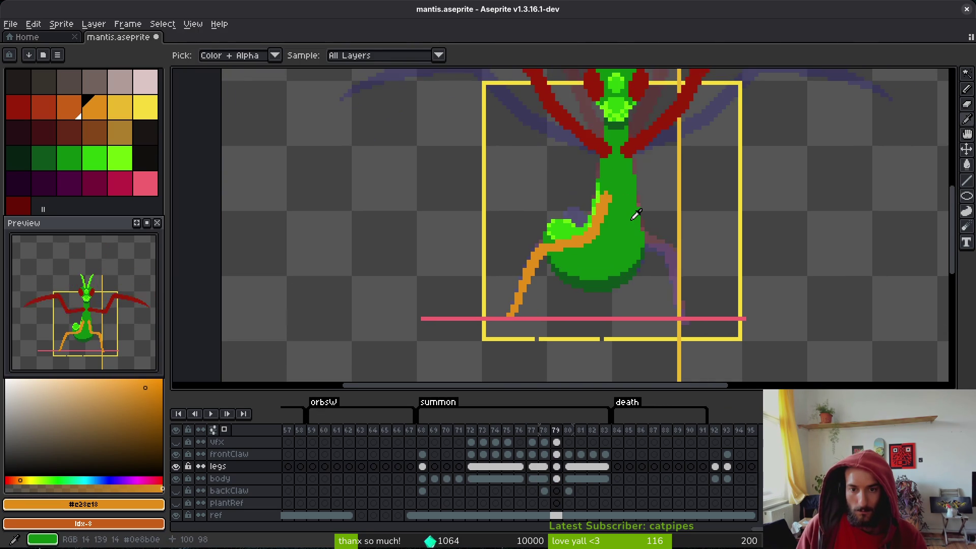
key(b)
scroll(608, 198, up, 2)
scroll(587, 195, down, 2)
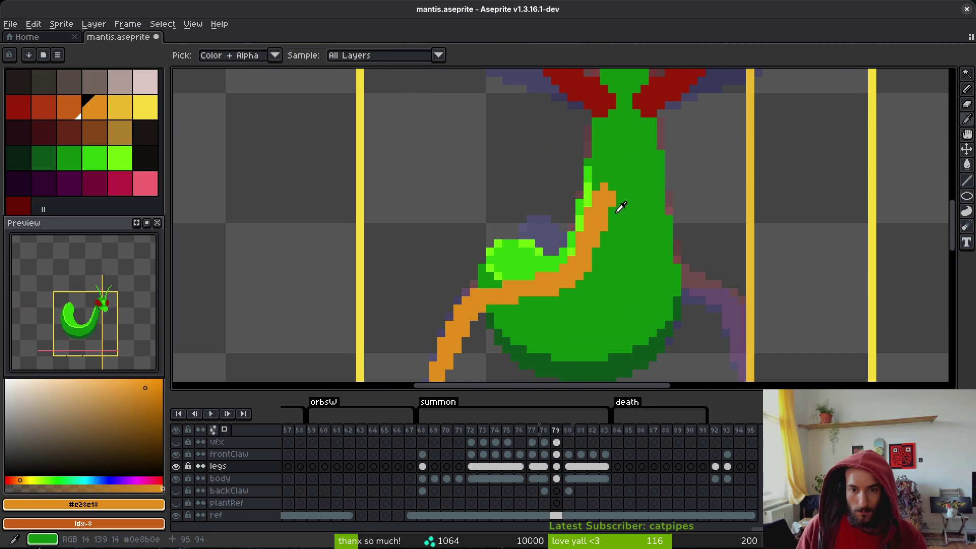
scroll(603, 194, up, 2)
key(i)
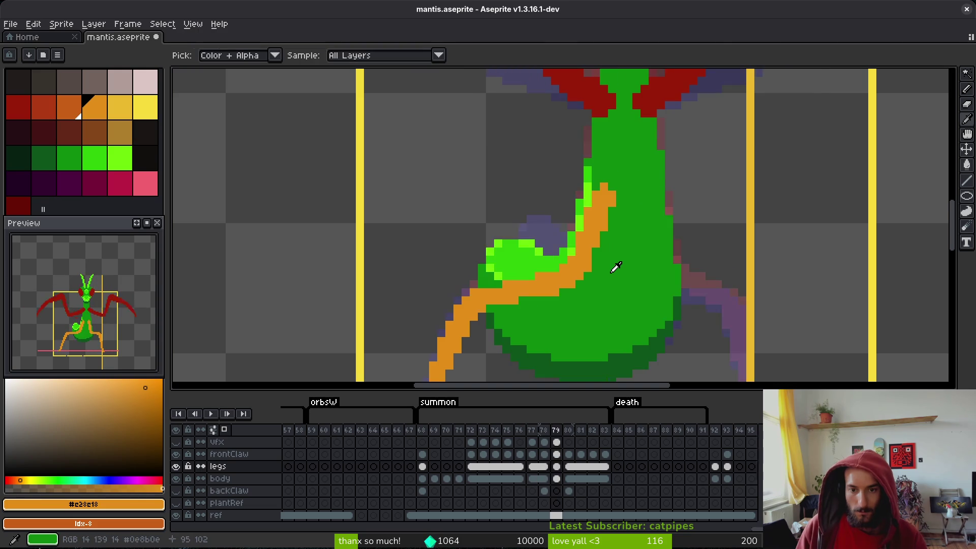
key(Left)
key(Left)
key(Right)
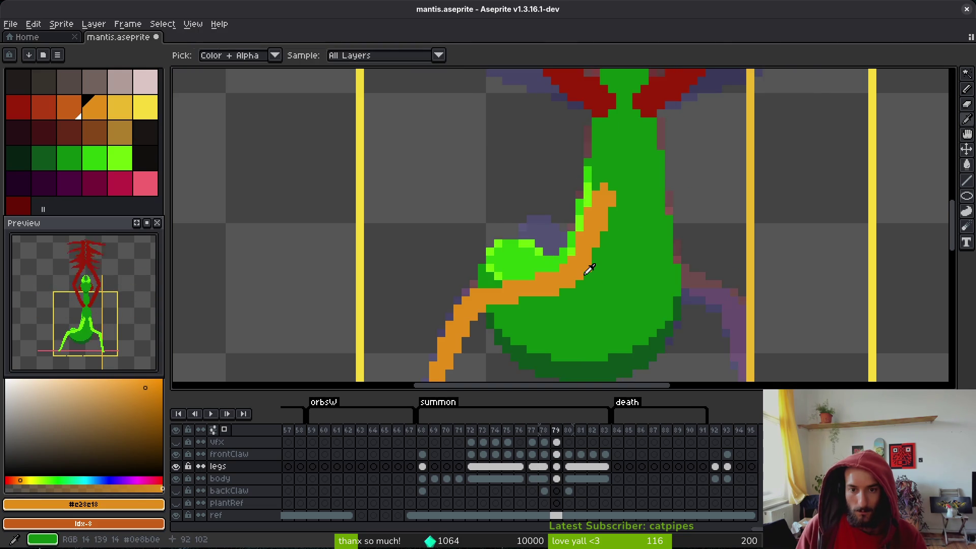
key(Right)
key(Left)
key(Right)
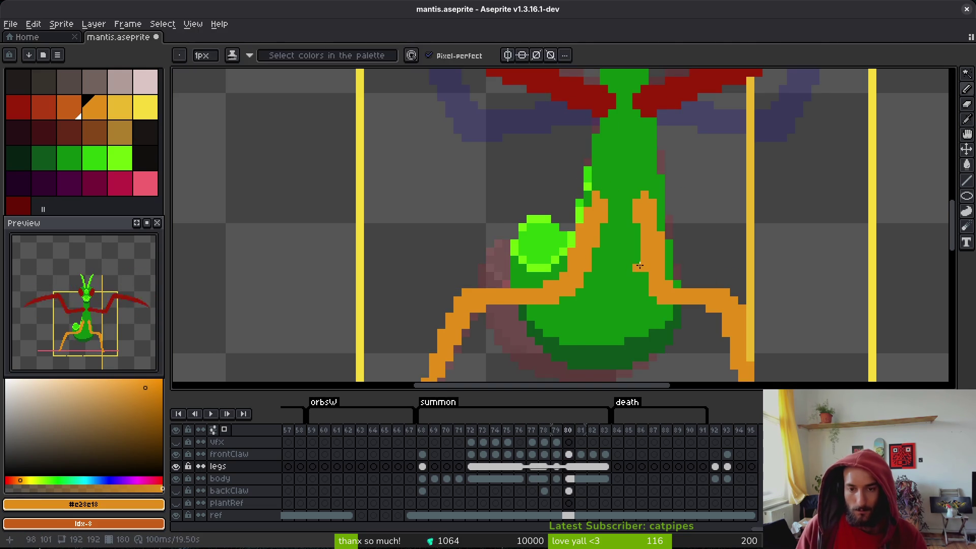
key(Left)
key(Right)
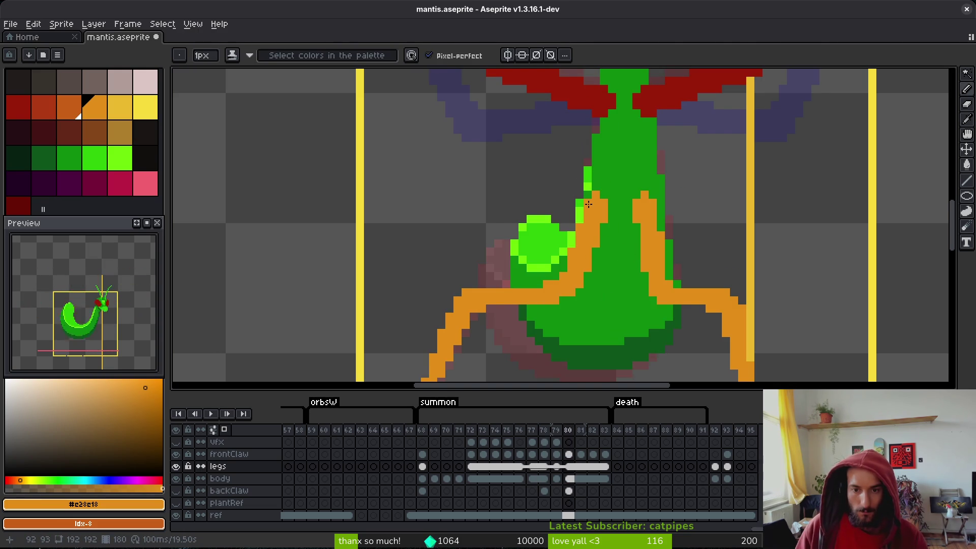
- Flip through frames 78, 79 and 80 to compare the green legs
scroll(588, 204, down, 3)
key(i)
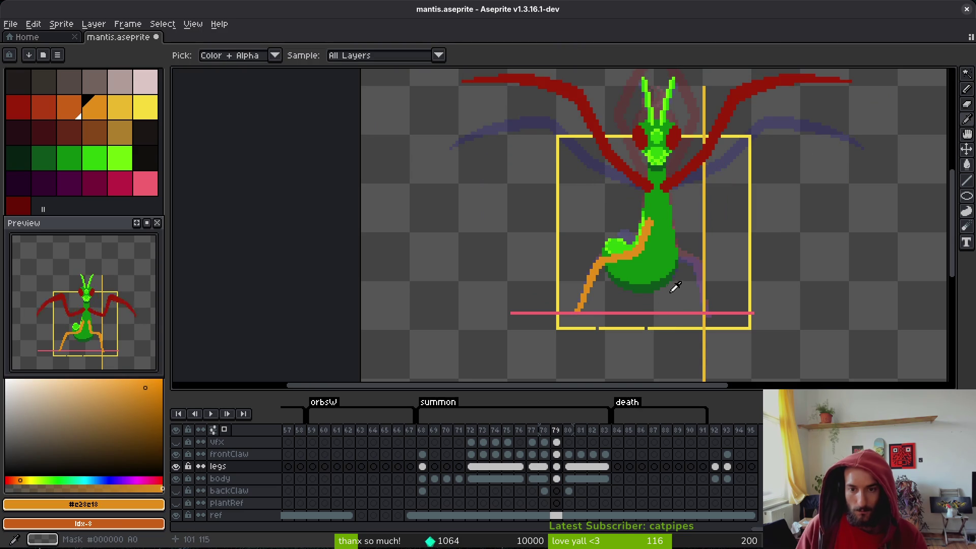
key(Left)
key(Left)
key(Right)
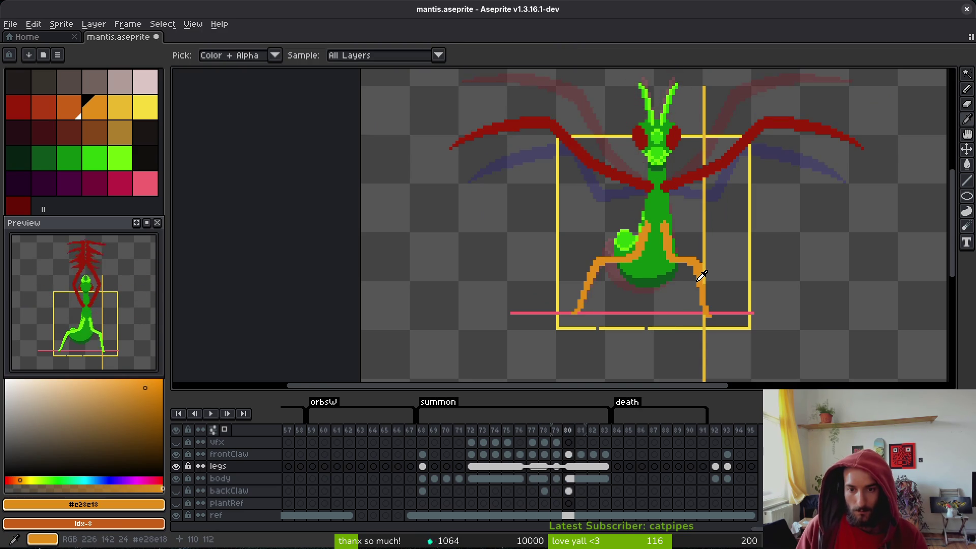
key(Left)
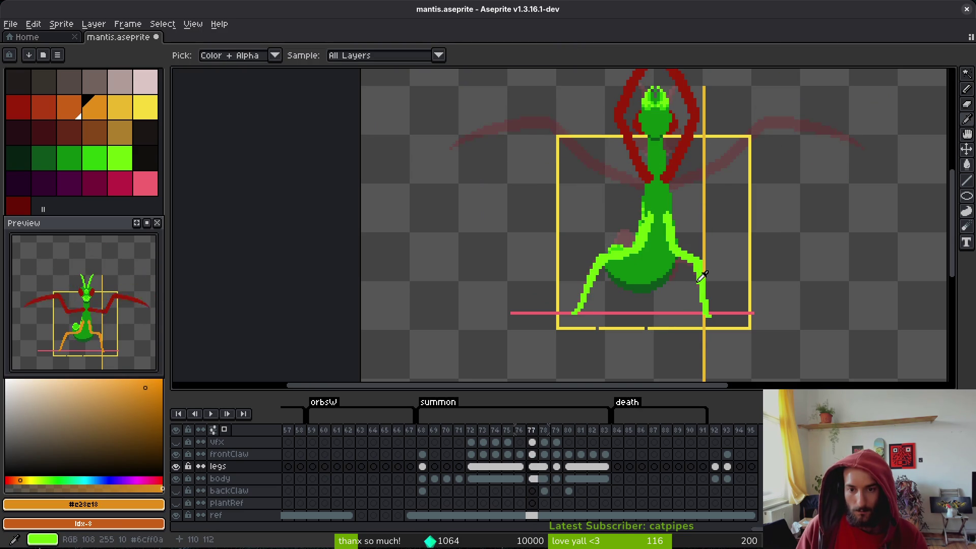
key(Right)
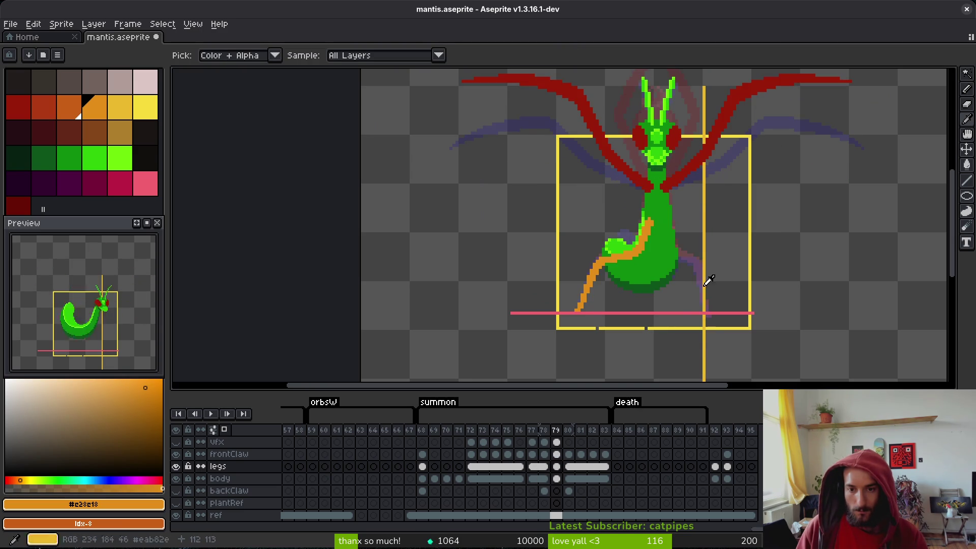
key(Right)
key(Left)
key(b)
scroll(673, 225, up, 3)
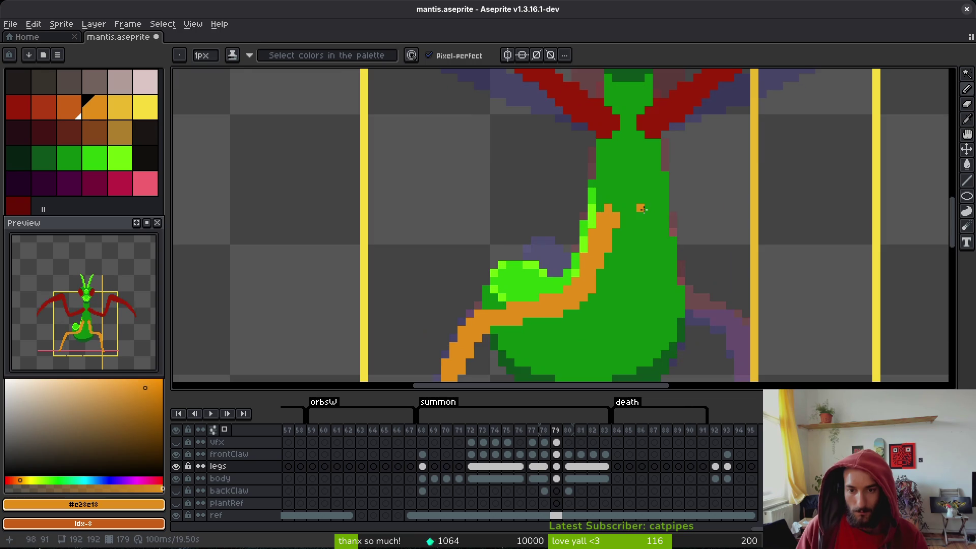
key(i)
key(Right)
key(Right)
key(Left)
key(Left)
key(Right)
key(Right)
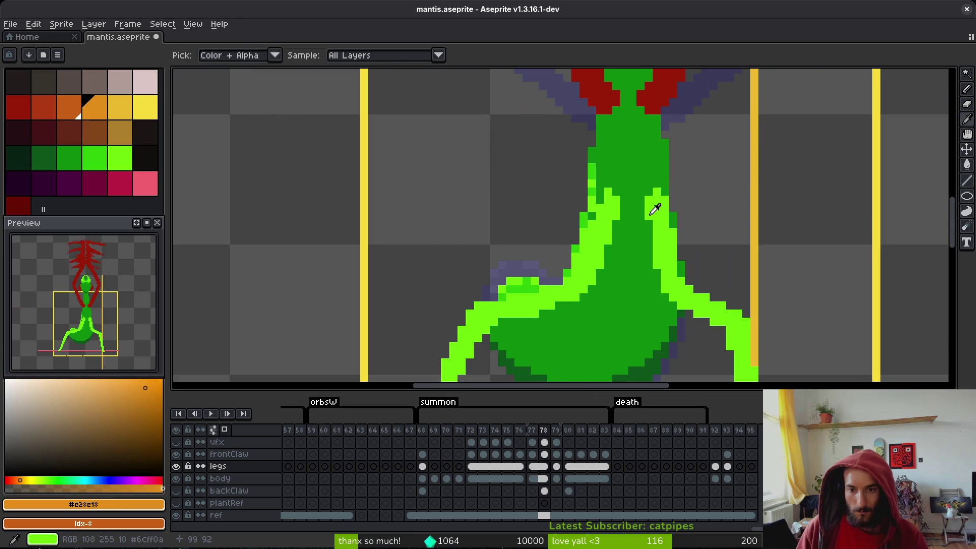
key(Left)
key(Left)
key(Right)
- Sample the orange leg colour and pencil two orange pixels onto the leg on frame 79
click(655, 209)
key(Left)
click(655, 210)
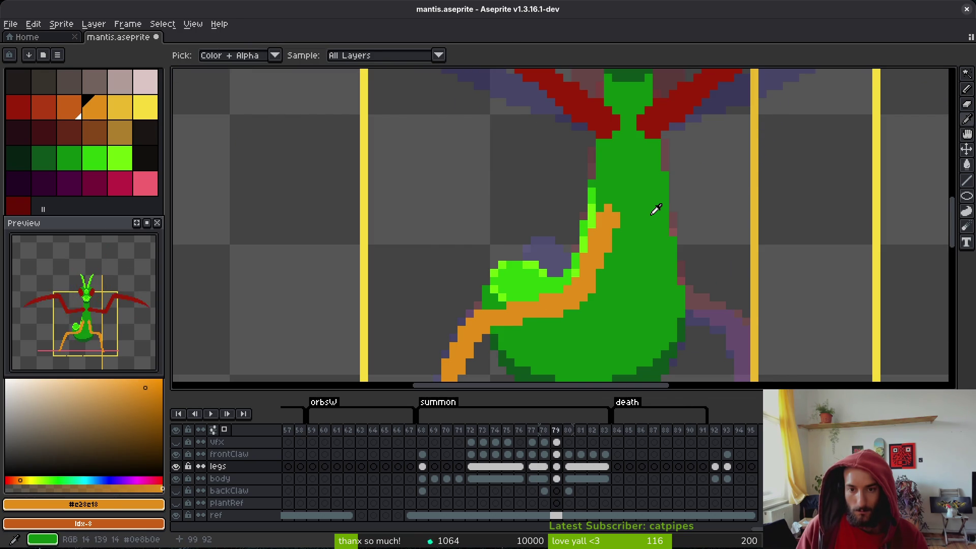
key(b)
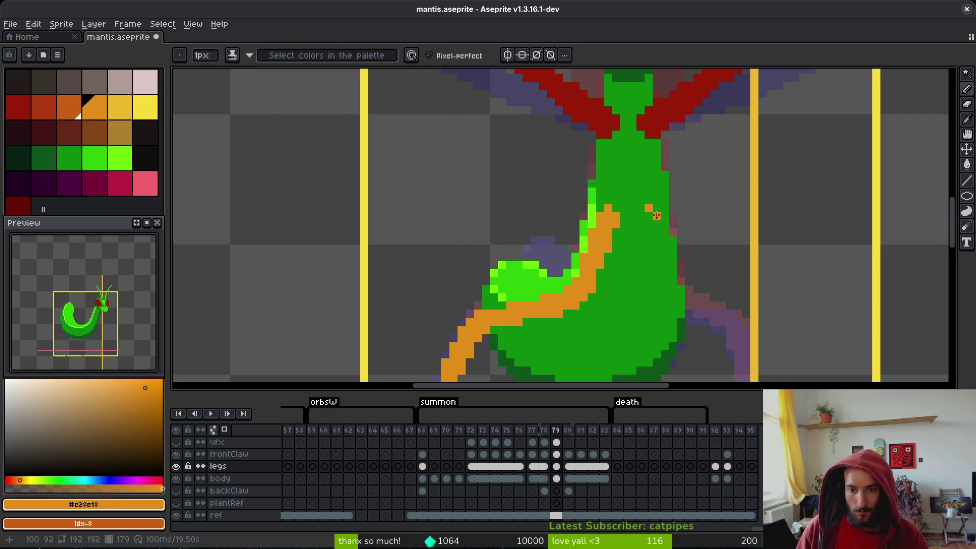
key(i)
key(Right)
key(Right)
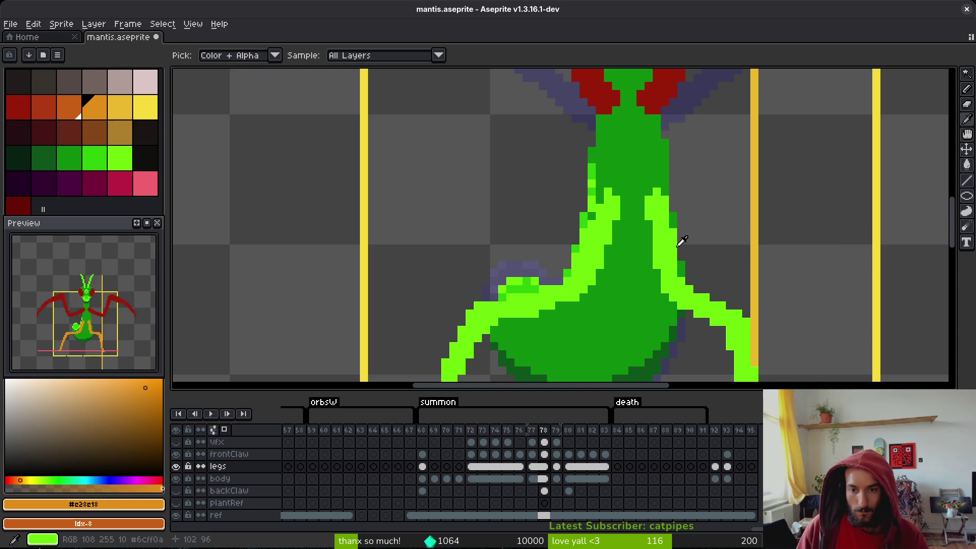
key(Left)
key(Left)
key(Right)
key(Right)
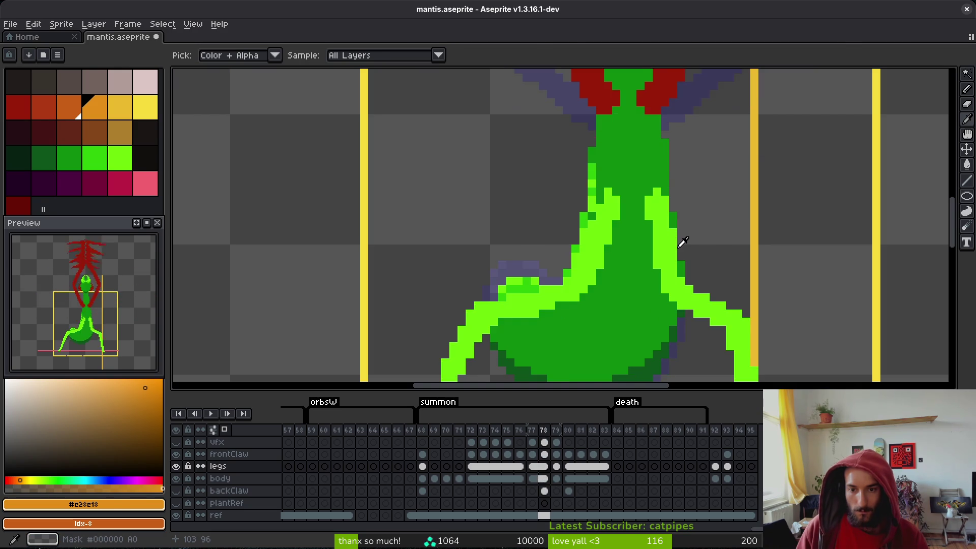
key(Left)
key(b)
key(Left)
key(Left)
key(Right)
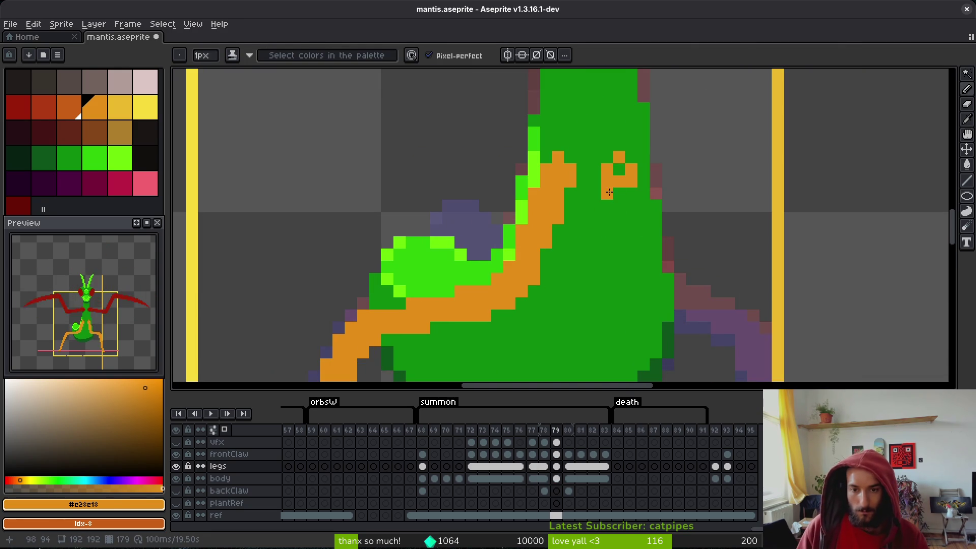
drag(619, 206, 619, 218)
- Hide the body layer, bring the right leg into view, and advance to frame 80
click(176, 478)
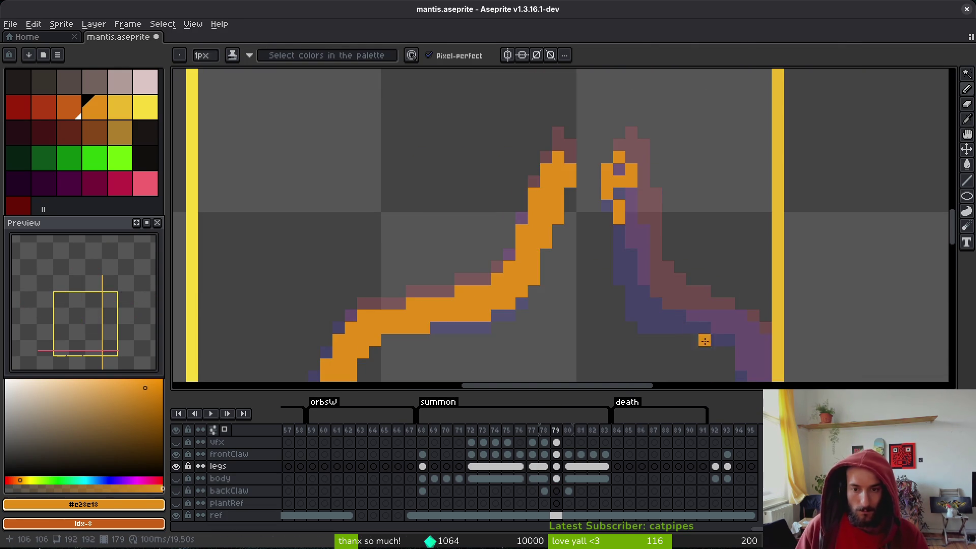
mouse_move(704, 340)
mouse_down()
mouse_move(584, 244)
mouse_move(520, 172)
mouse_up()
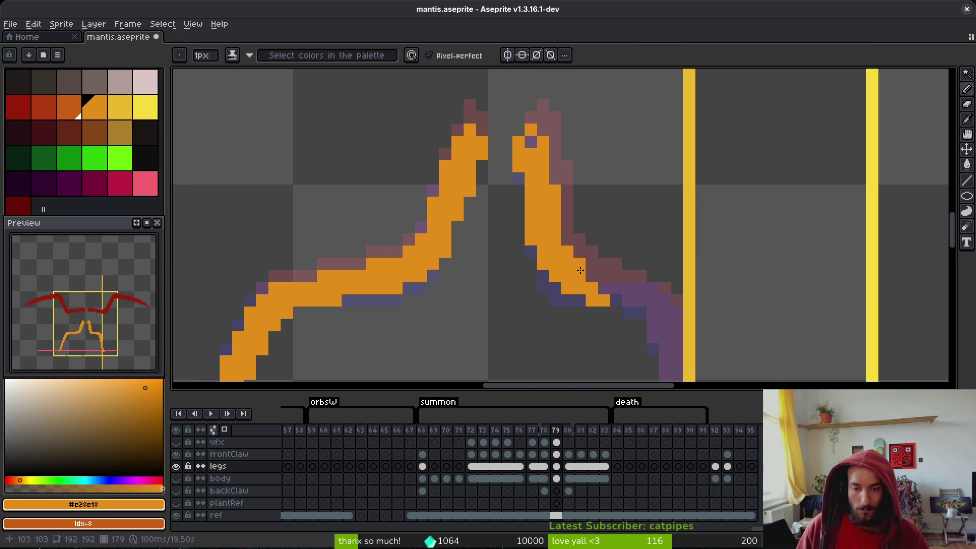
scroll(580, 270, down, 3)
key(i)
key(Right)
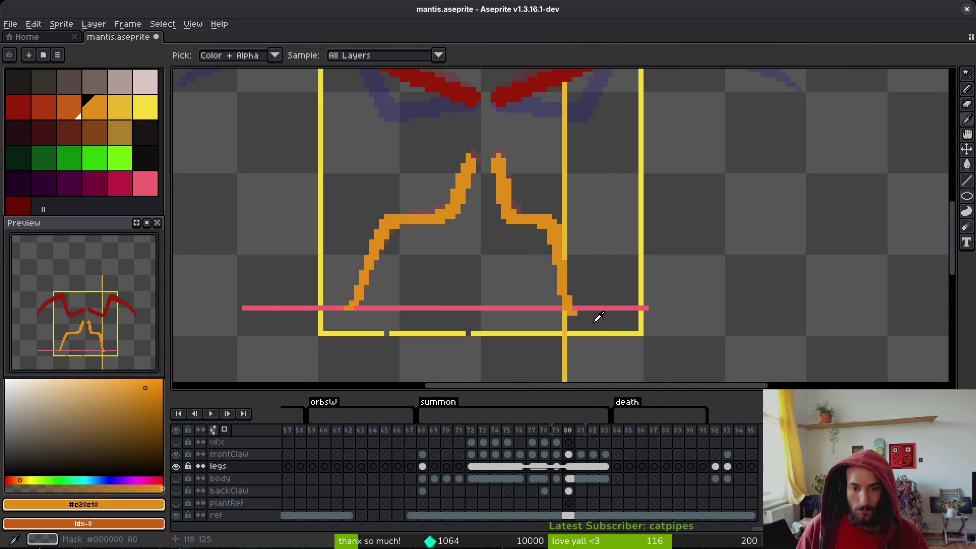
- Lasso and delete the lower right leg stroke, then undo the deletion and deselect
key(Left)
key(Right)
key(b)
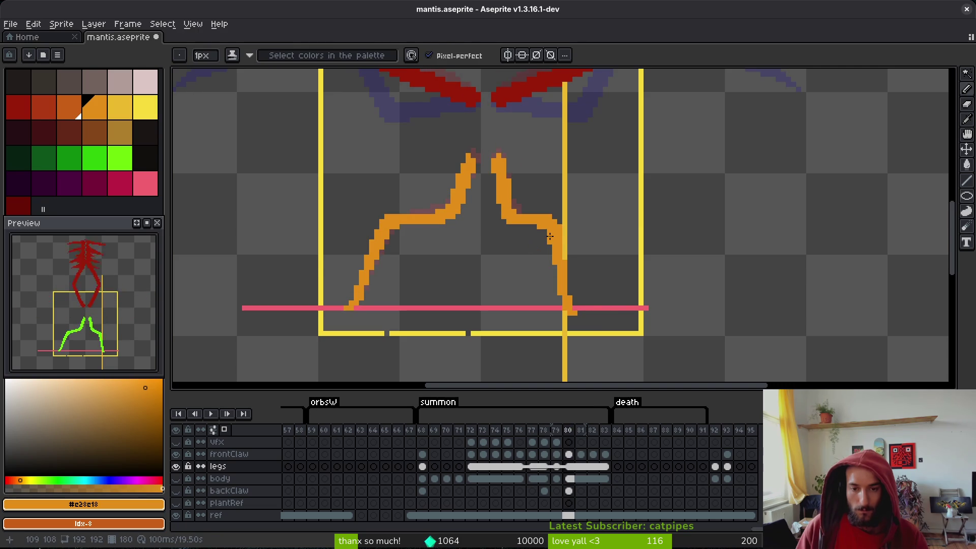
key(q)
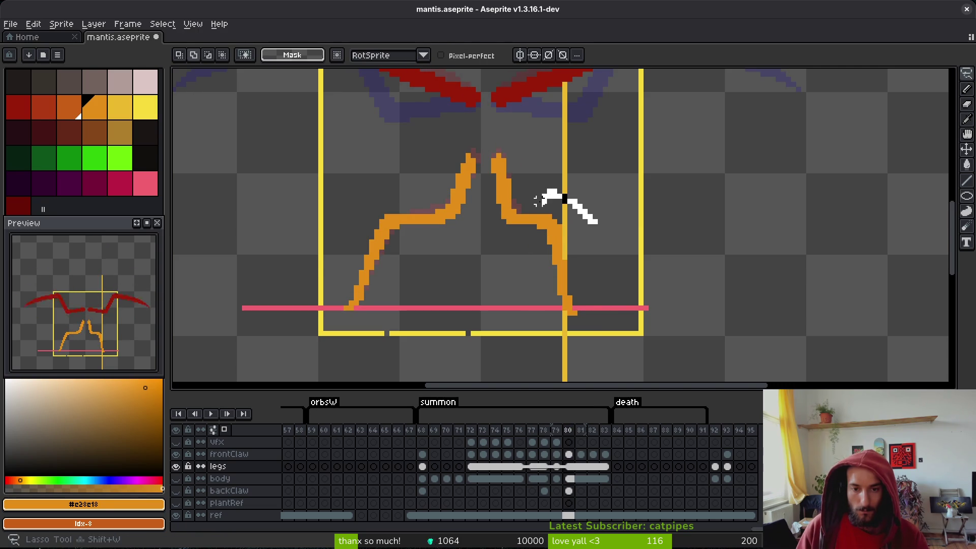
drag(564, 196, 575, 305)
key(Delete)
key(ctrl+z)
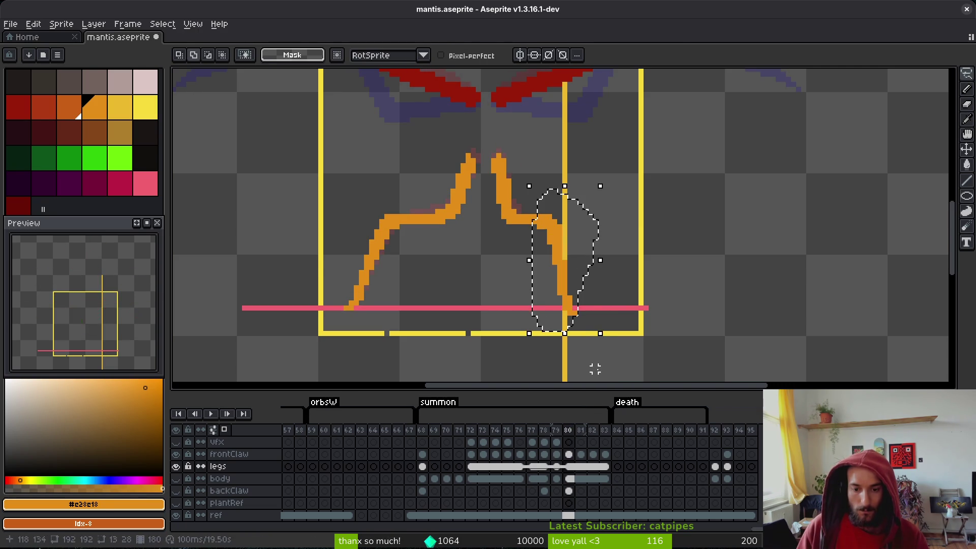
key(Left)
key(ctrl+d)
- Recolour stray purple edge pixels on frame 79's right leg orange and dark red, then save
scroll(599, 272, up, 2)
drag(555, 268, 571, 313)
key(i)
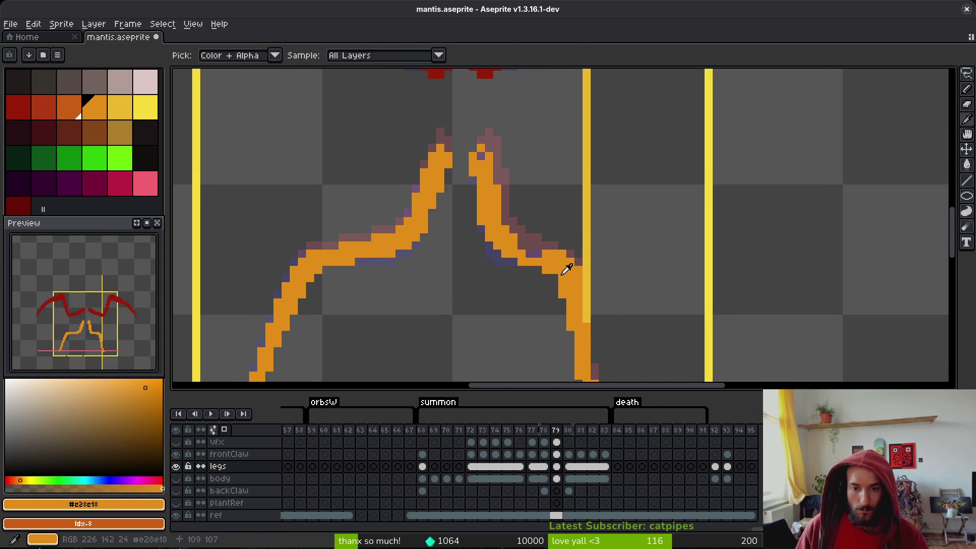
key(b)
scroll(554, 259, up, 4)
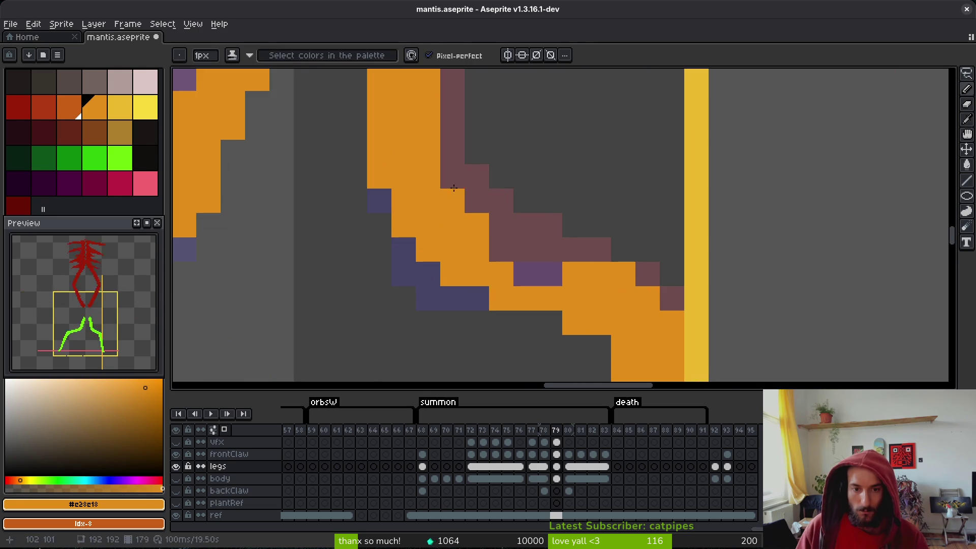
drag(501, 250, 523, 268)
click(404, 249)
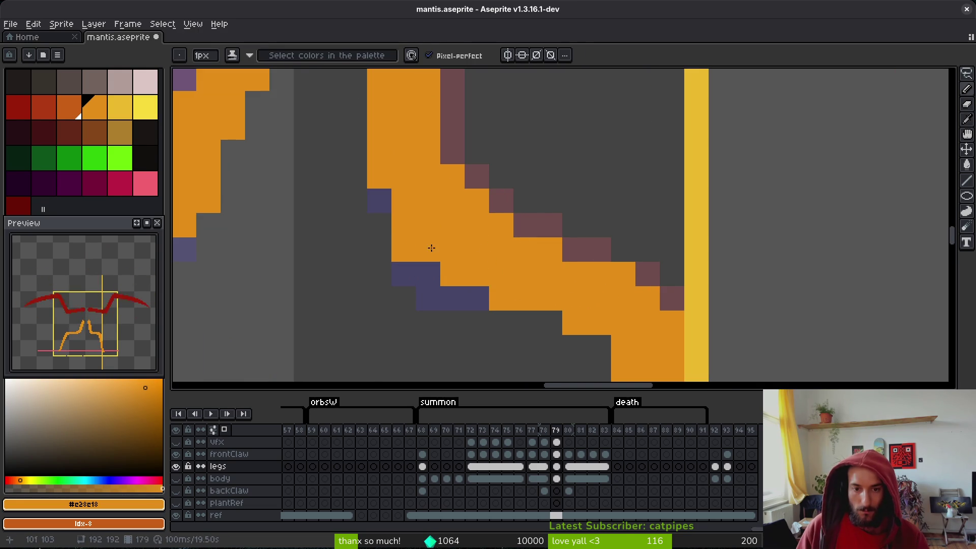
alt+click(453, 175)
click(477, 201)
key(ctrl+s)
- Erase a stray pixel on frame 79's right leg and save again
scroll(490, 236, down, 4)
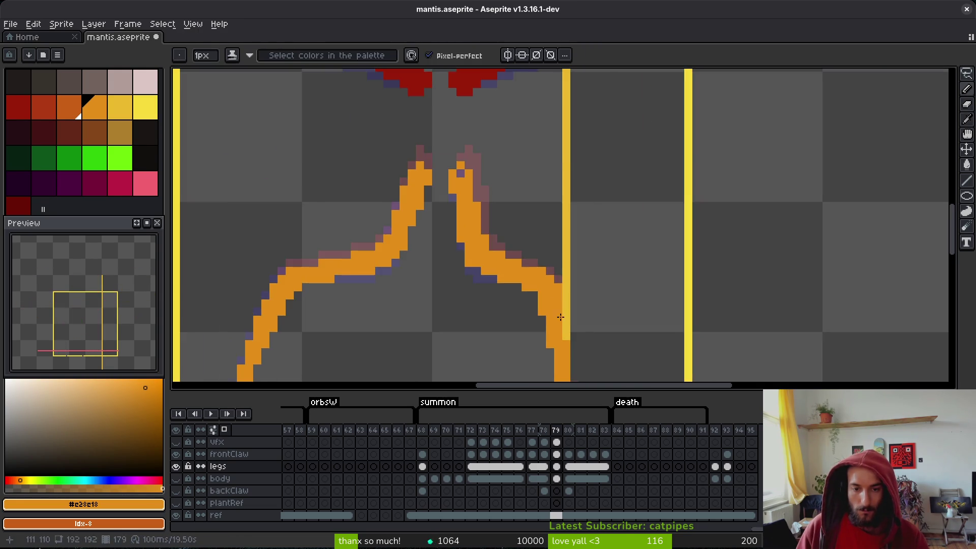
scroll(468, 261, up, 4)
scroll(468, 262, down, 4)
key(comma)
key(period)
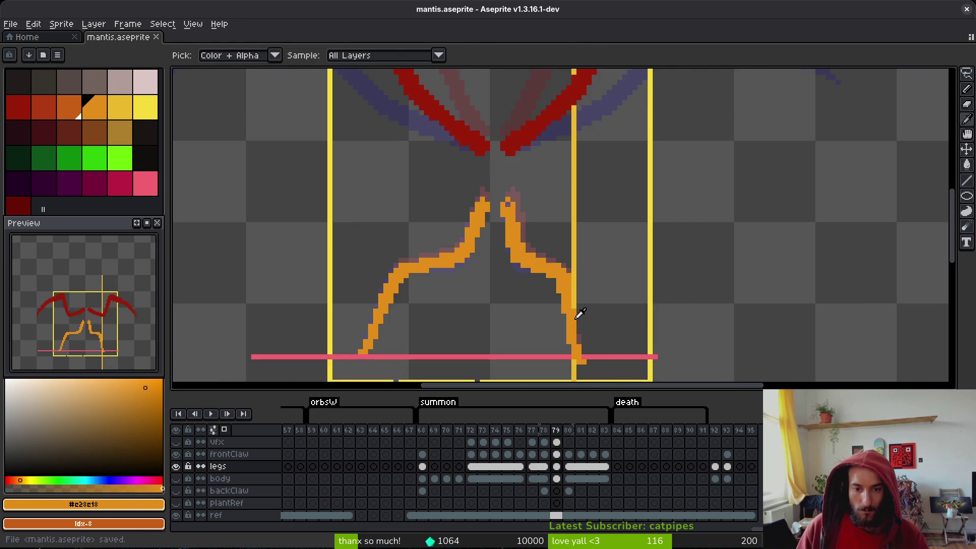
key(e)
scroll(559, 300, up, 3)
click(553, 295)
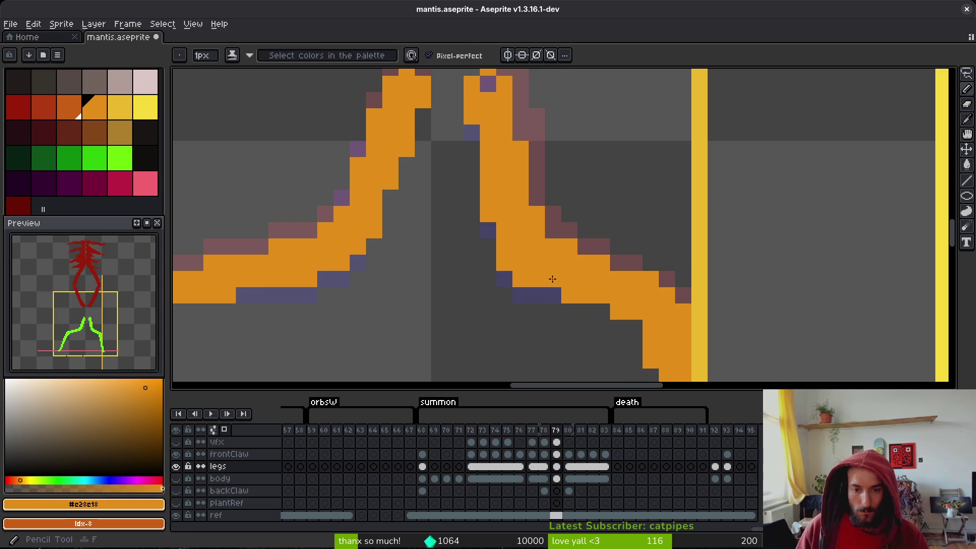
scroll(605, 325, down, 4)
key(ctrl+s)
scroll(606, 328, down, 3)
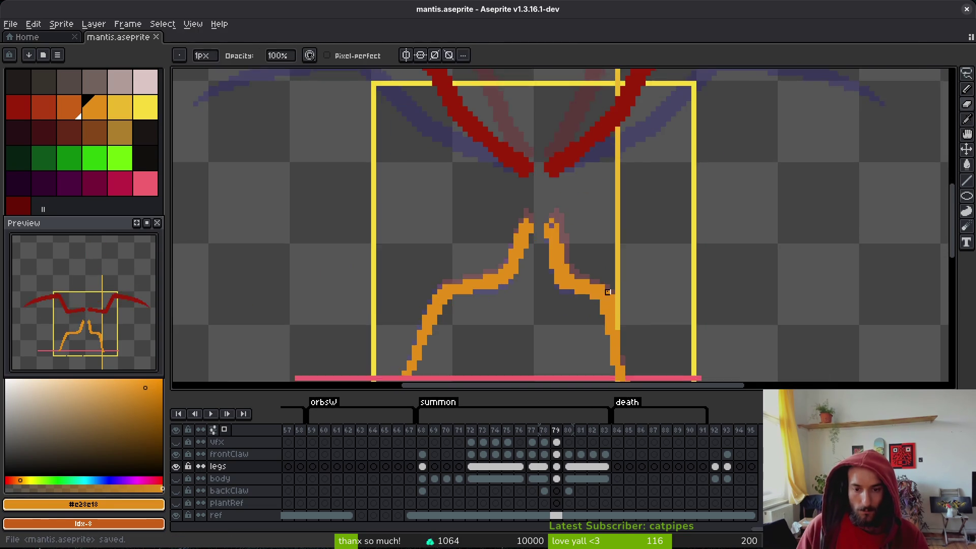
- Compare leg poses across frames 78–80, turn the body layer back on, and save
key(i)
key(comma)
key(period)
key(comma)
key(period)
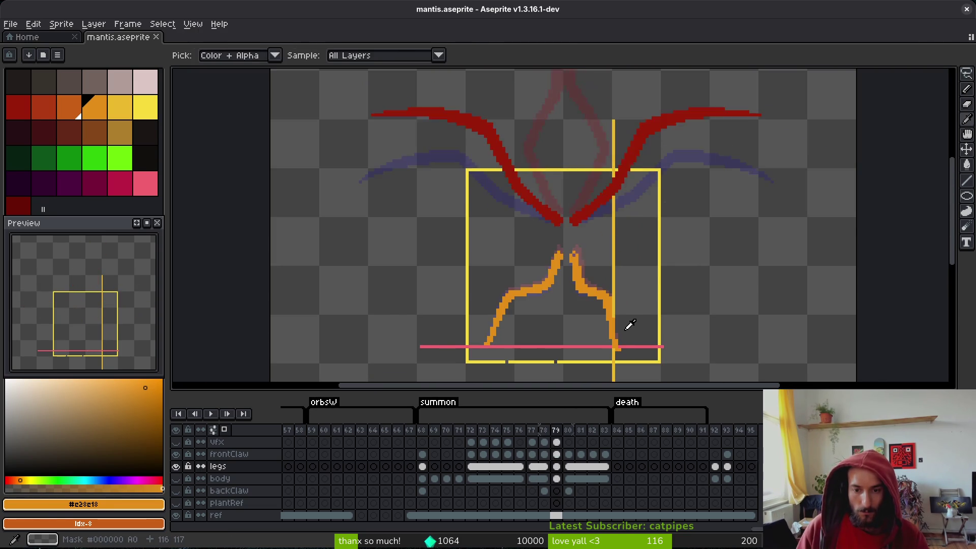
key(period)
key(comma)
key(comma)
key(period)
key(period)
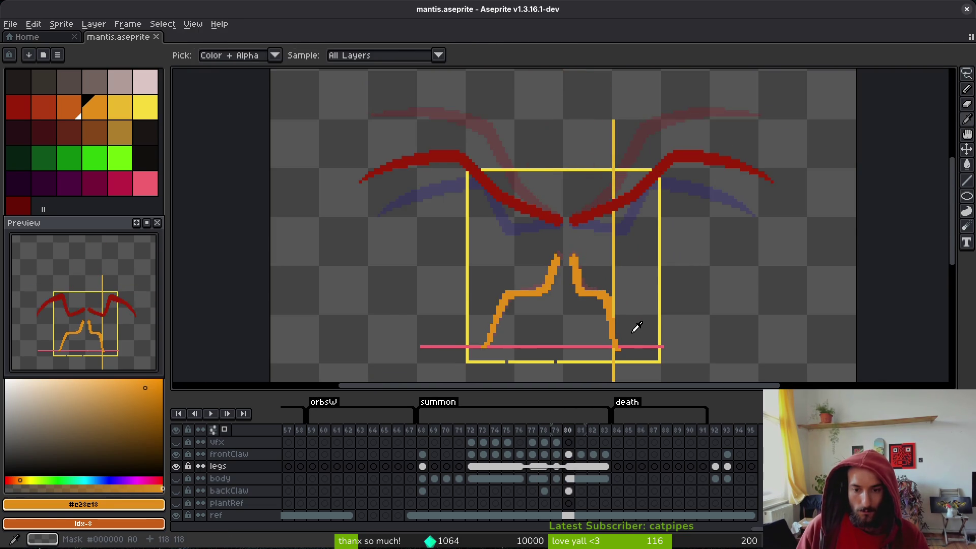
key(b)
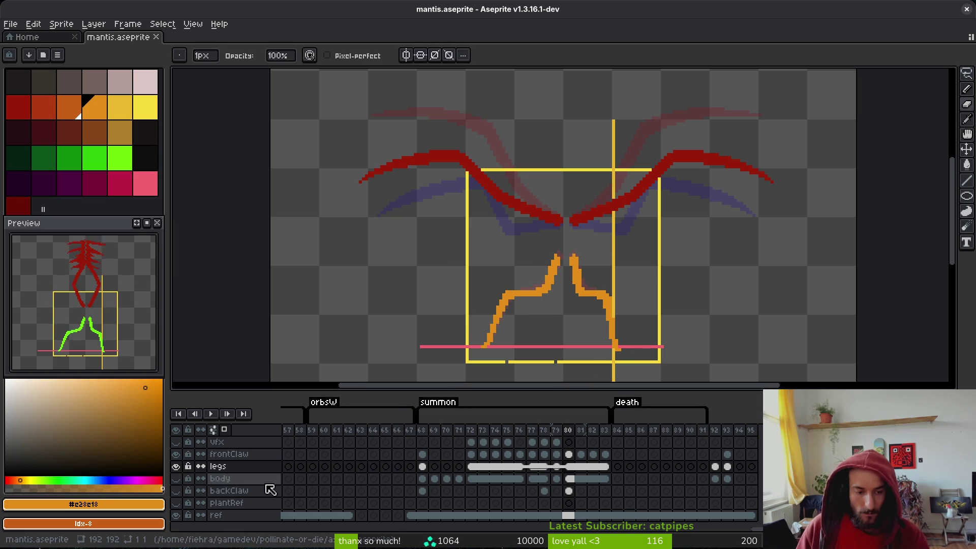
click(175, 478)
key(ctrl+s)
- Flip between frames 79 and 80 to compare claw poses, then step back to frame 77
key(i)
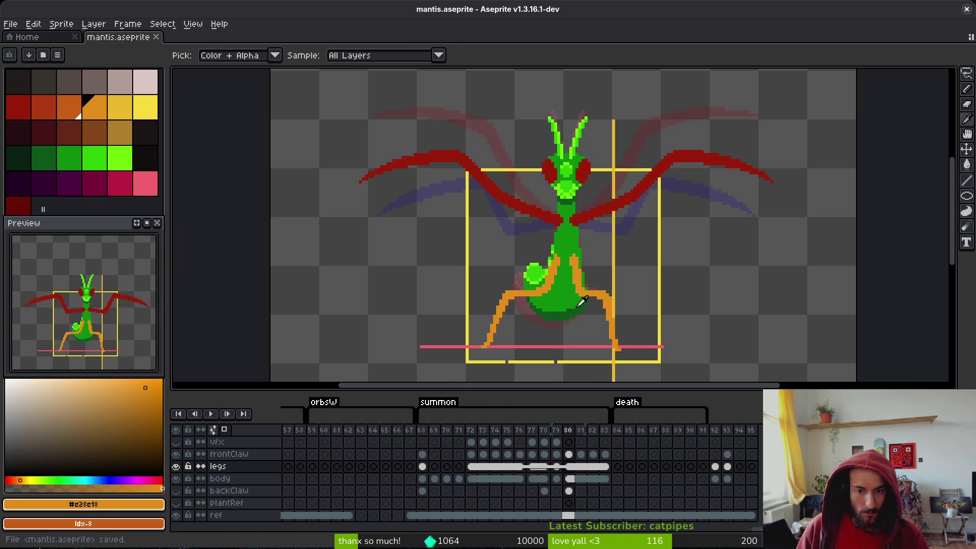
scroll(574, 258, up, 2)
scroll(636, 272, down, 2)
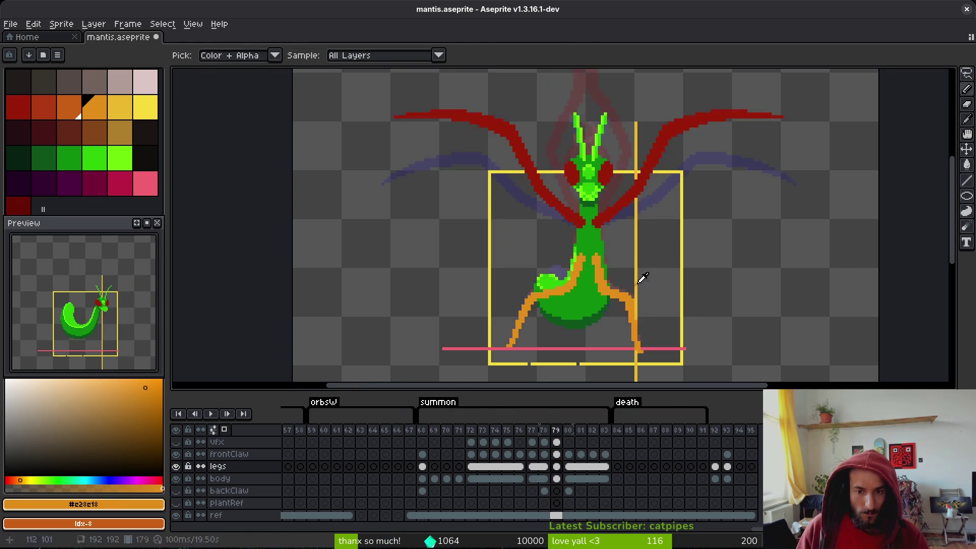
key(comma)
key(period)
key(comma)
key(period)
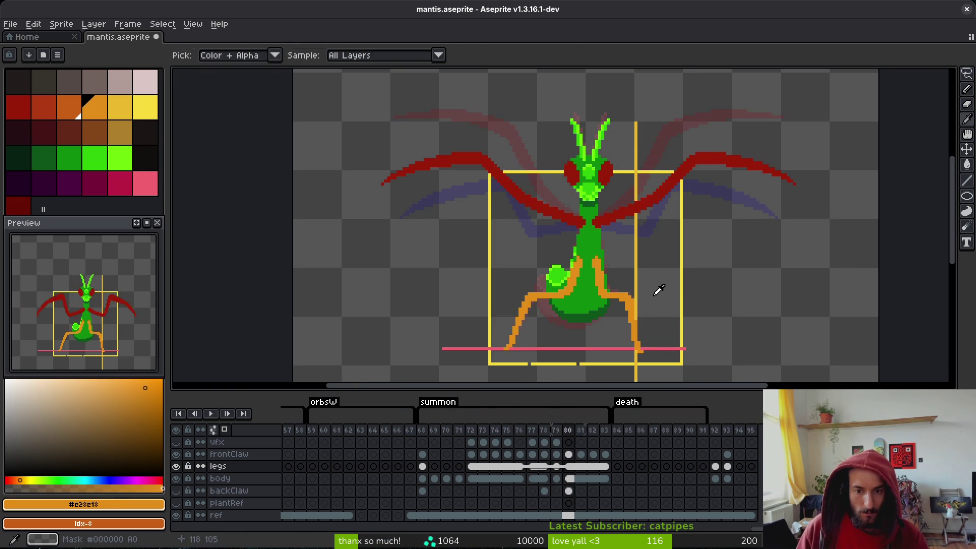
key(comma)
key(comma)
key(period)
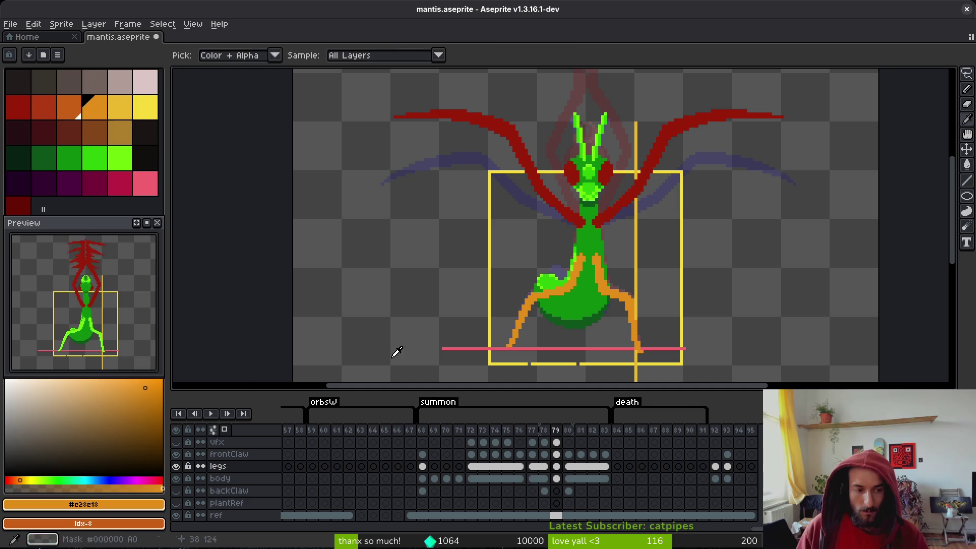
key(b)
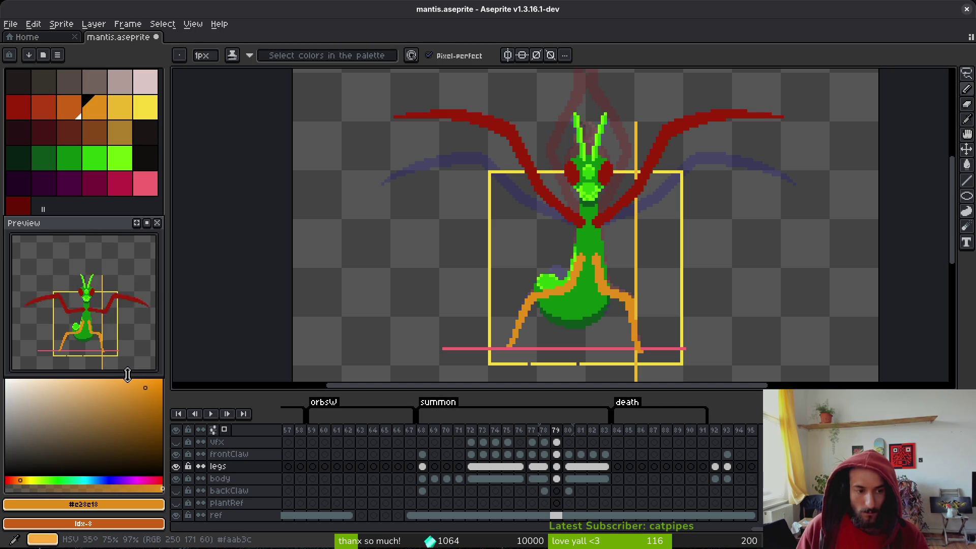
key(comma)
key(comma)
- Sample bright green #6cff0a from the legs and bucket-fill both legs with it
key(i)
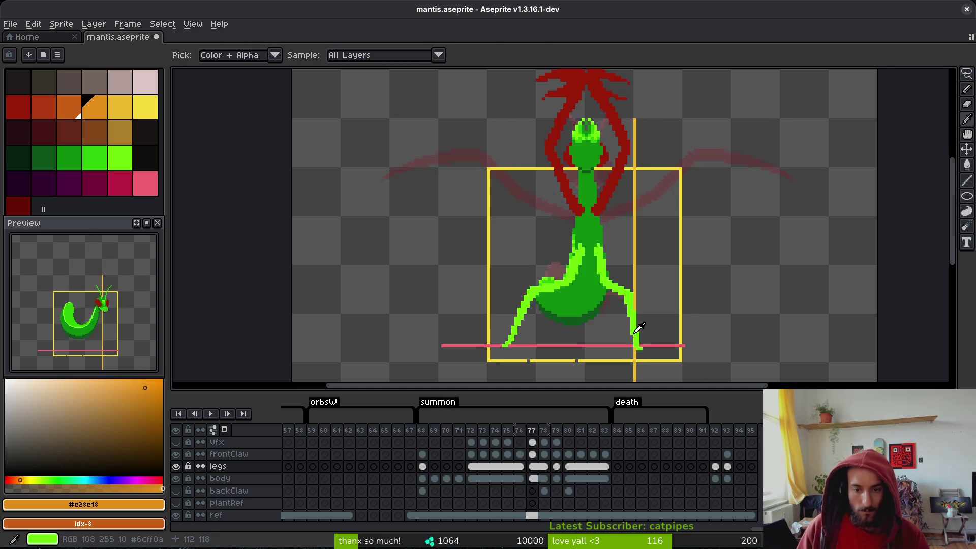
key(period)
key(period)
key(comma)
key(comma)
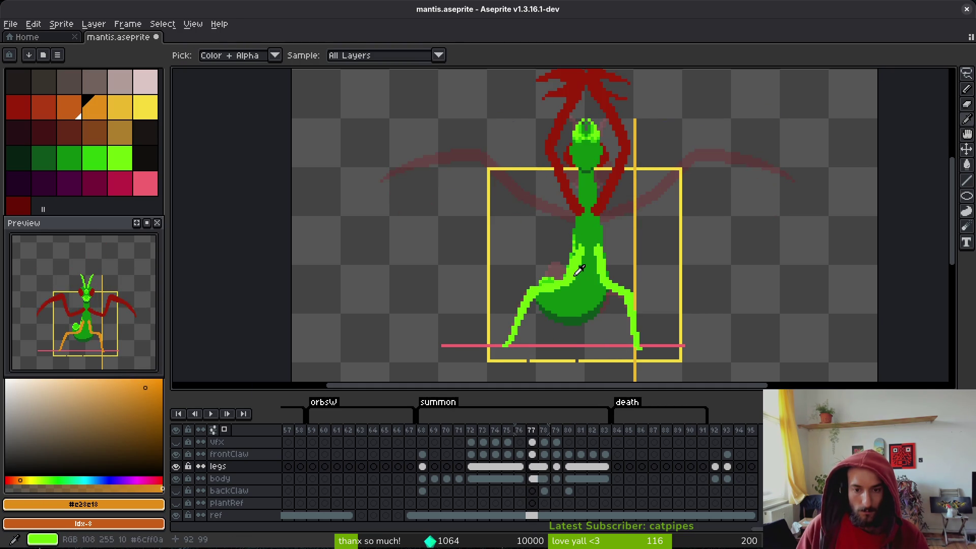
click(580, 271)
key(comma)
key(g)
click(521, 310)
click(631, 317)
- Step through frames 78–80 and zoom in to check frame 79's green legs
key(i)
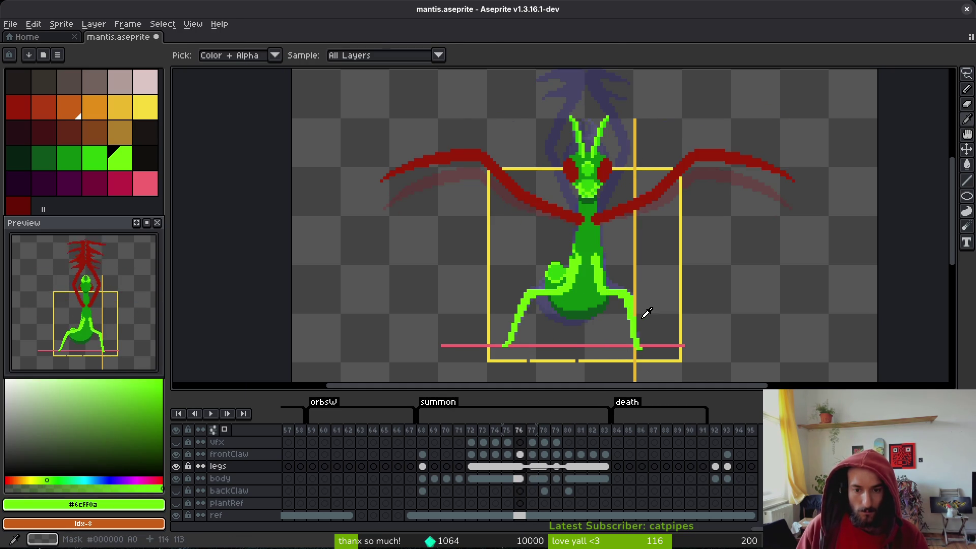
key(period)
key(period)
key(w)
scroll(588, 286, up, 3)
key(period)
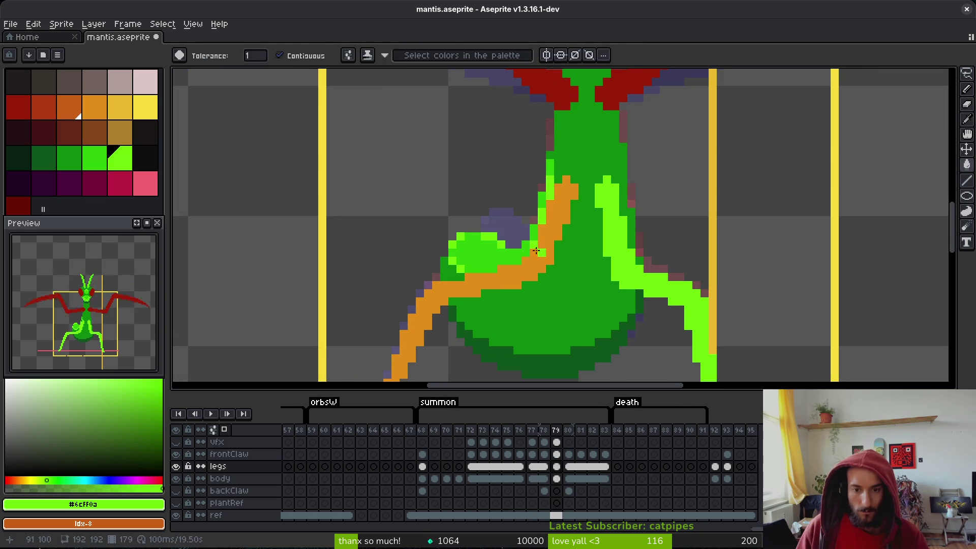
scroll(536, 251, down, 3)
key(i)
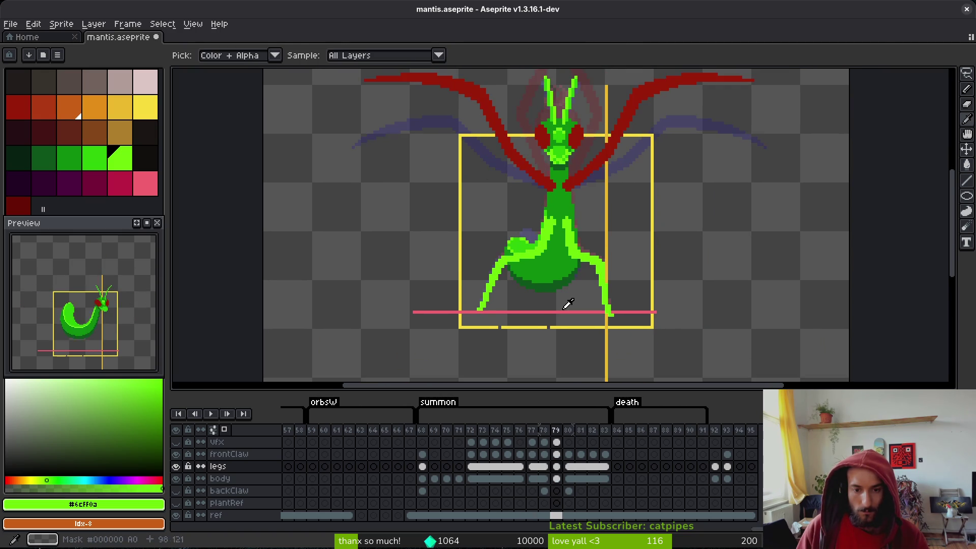
key(period)
key(comma)
key(comma)
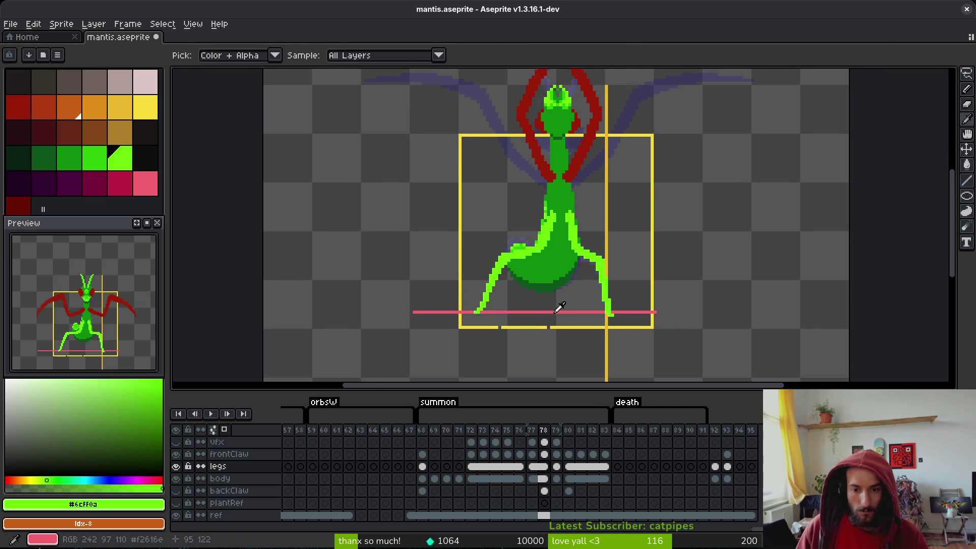
key(period)
key(period)
key(comma)
key(w)
scroll(467, 309, up, 3)
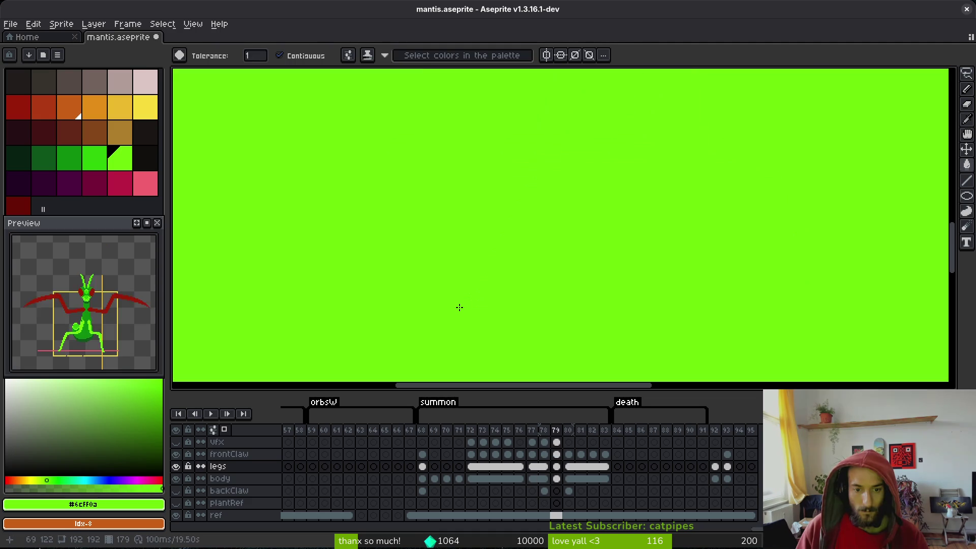
key(b)
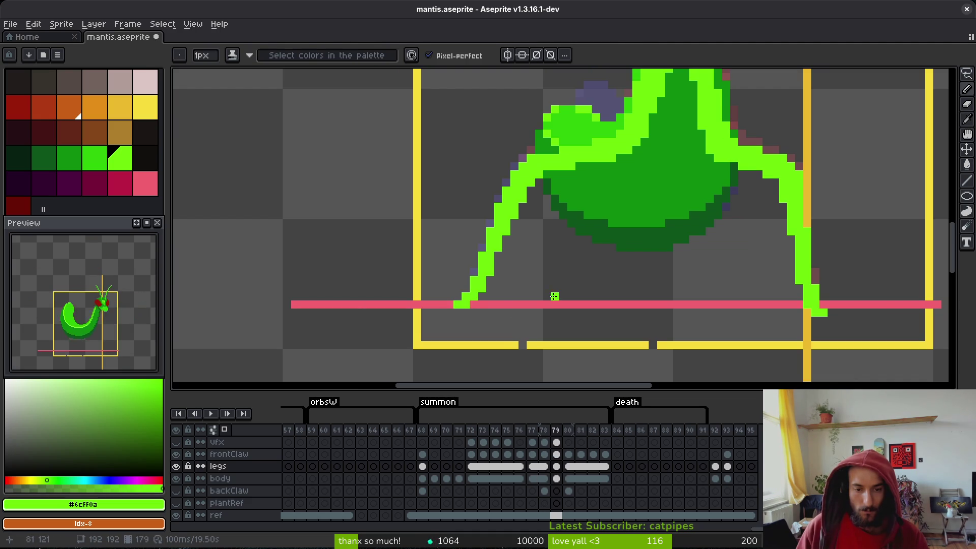
scroll(554, 296, down, 3)
- Step back and forth through summon frames 69–83 with comma and period, ending on frame 78
key(i)
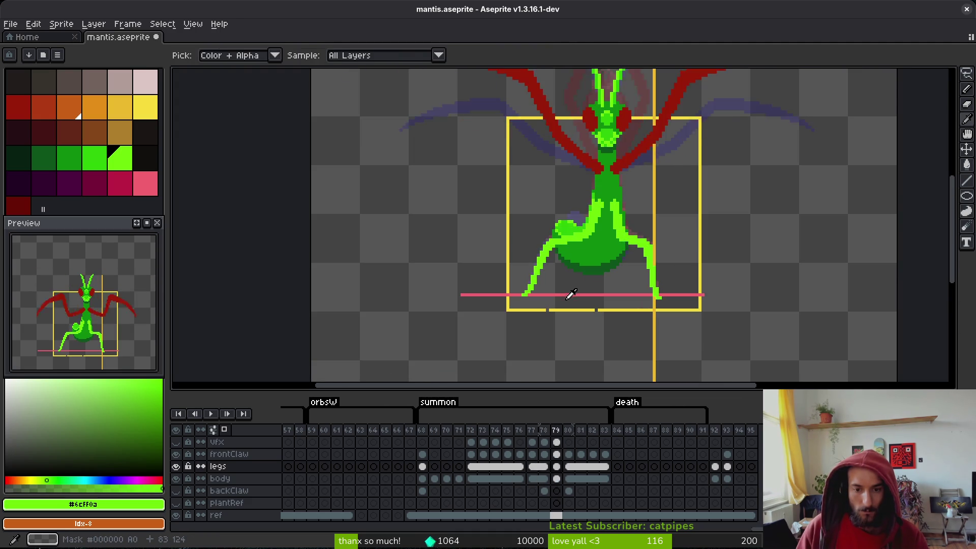
key(comma)
key(comma)
key(comma)
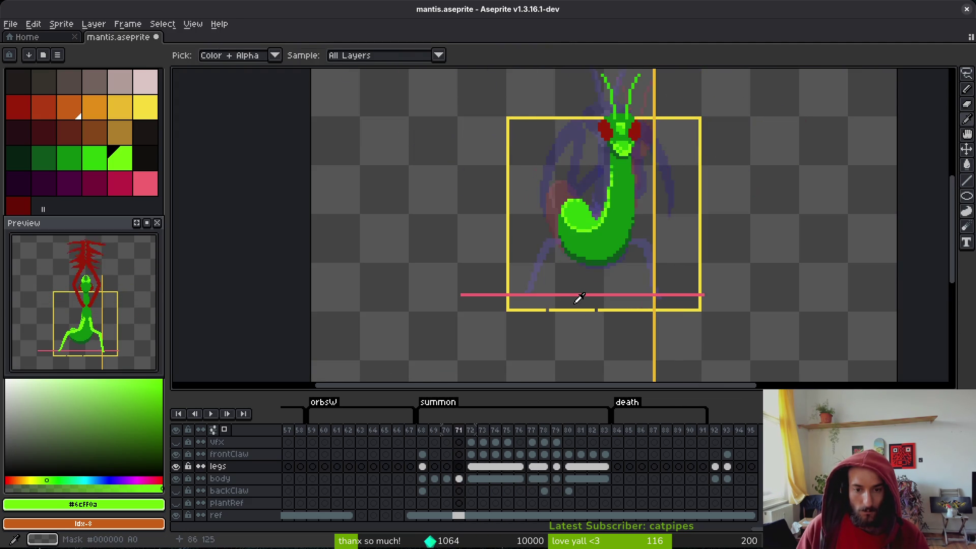
key(comma)
key(comma)
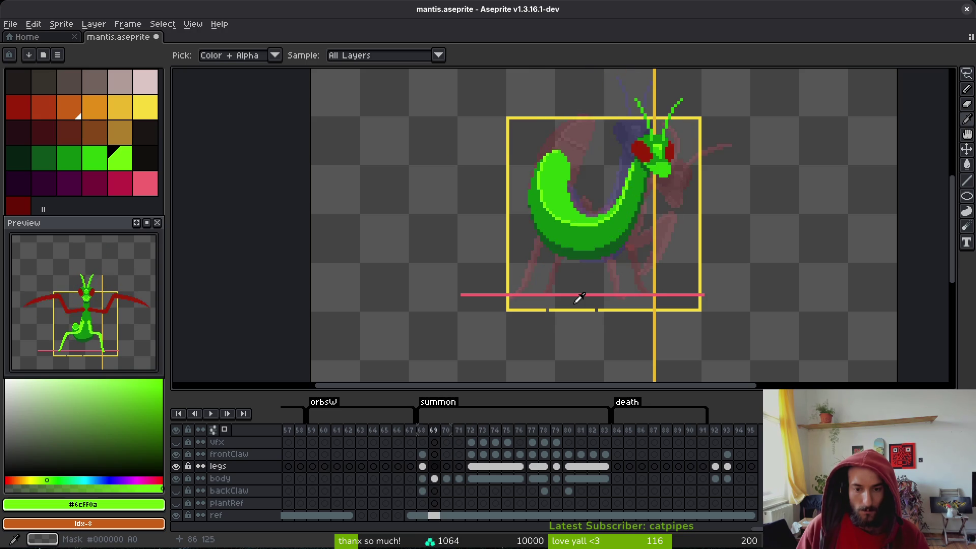
key(period)
key(period)
key(period)
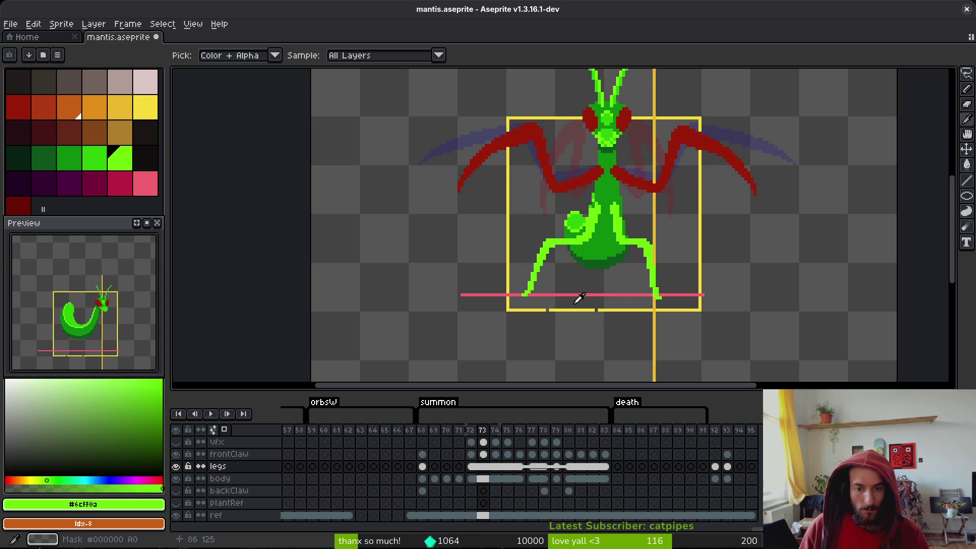
key(period)
key(period)
key(period)
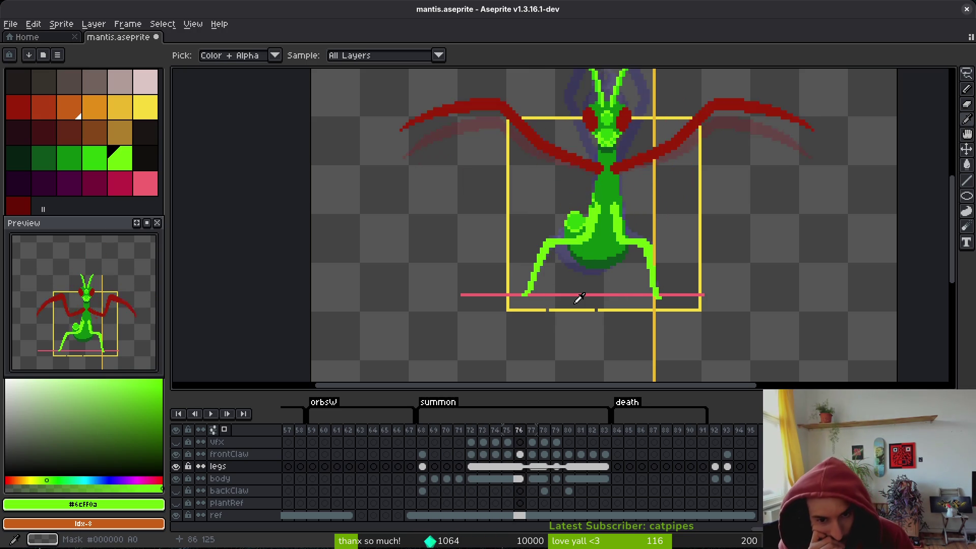
key(period)
key(period)
key(period)
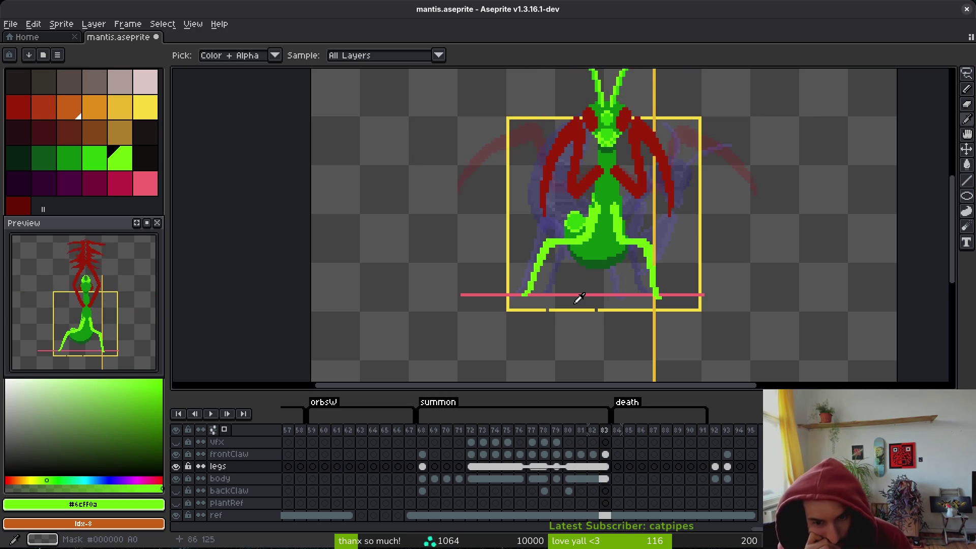
- Move frame 78's orange back legs from the backClaw layer onto the legs layer
key(b)
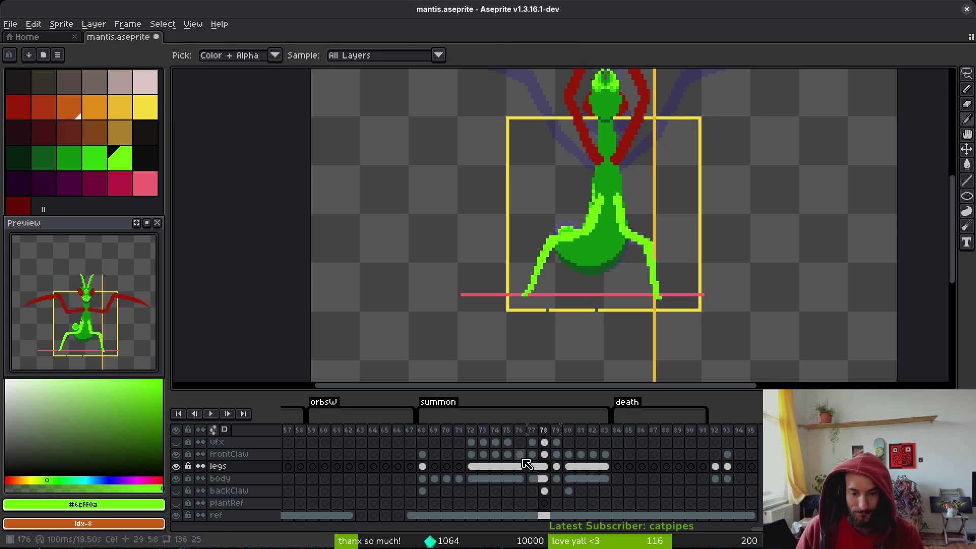
click(175, 491)
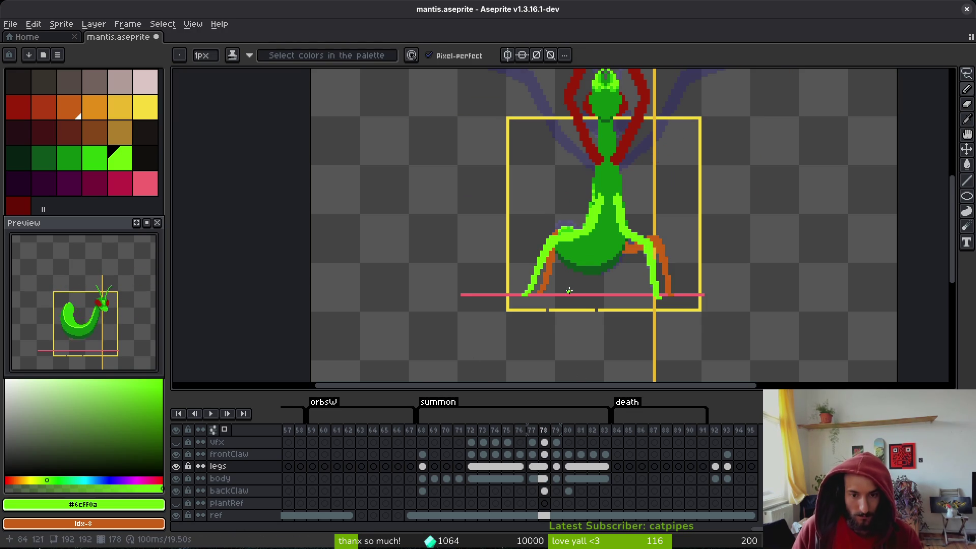
scroll(569, 290, up, 2)
click(544, 490)
key(q)
mouse_move(762, 147)
mouse_down()
mouse_move(670, 148)
mouse_move(585, 218)
mouse_move(806, 185)
mouse_move(717, 218)
mouse_up()
scroll(716, 217, down, 3)
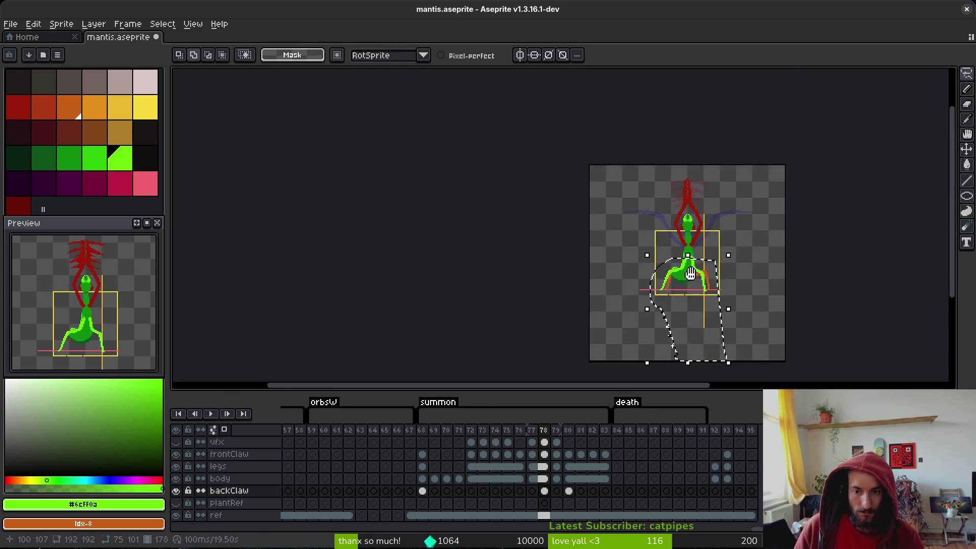
scroll(636, 274, up, 3)
key(Delete)
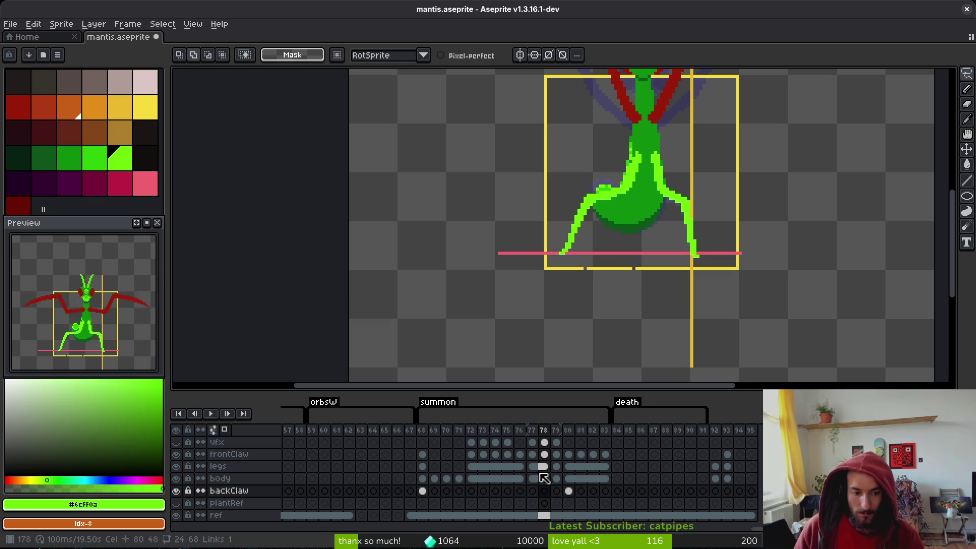
click(542, 466)
key(ctrl+v)
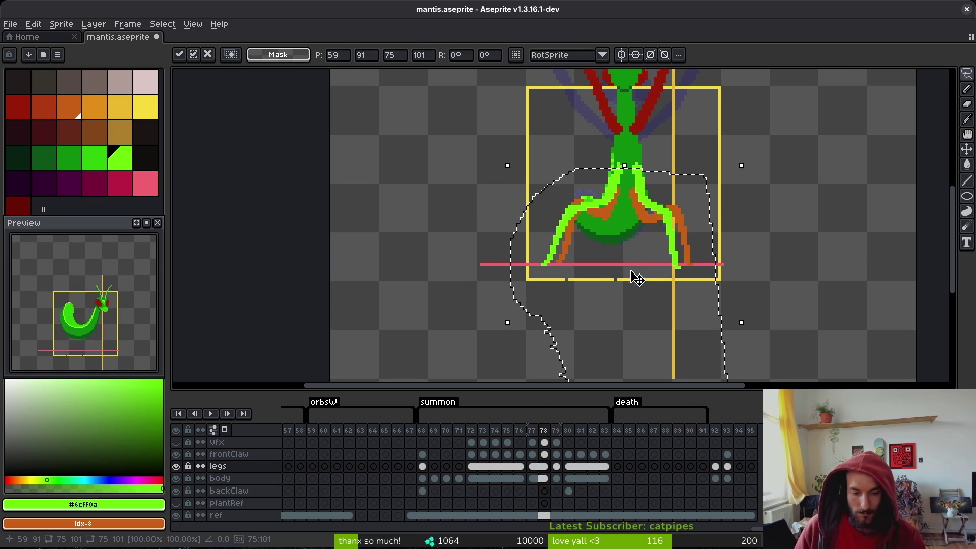
- Move frame 80's back legs onto the legs layer and save mantis.aseprite
click(570, 488)
drag(740, 187, 747, 224)
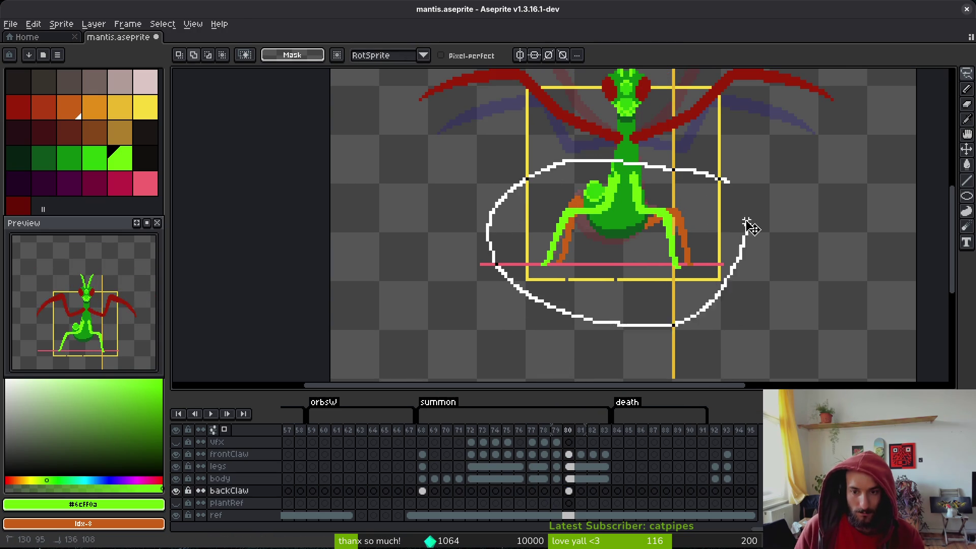
click(570, 466)
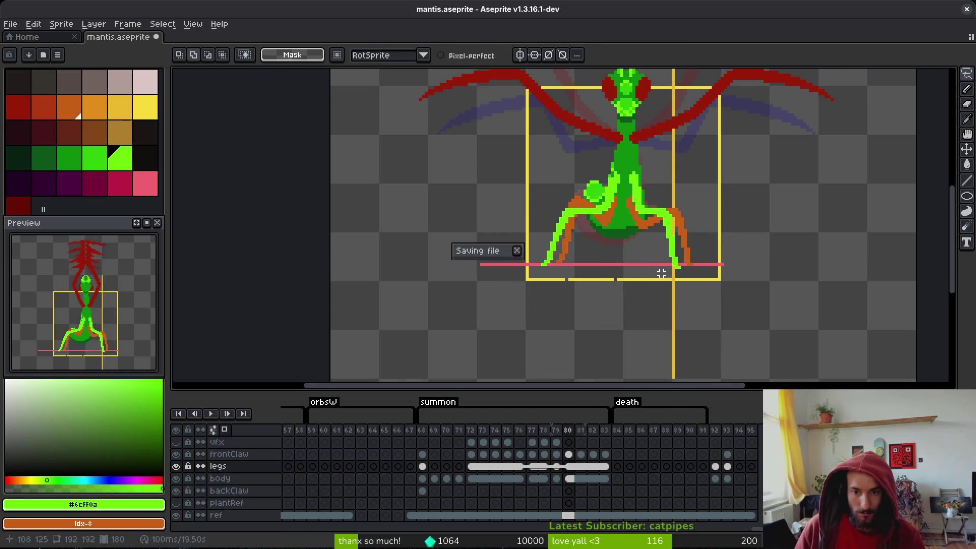
key(ctrl+s)
scroll(635, 244, up, 3)
- Fill frame 80's orange leg segments with the bright leg green #2fc809
key(g)
alt+click(588, 247)
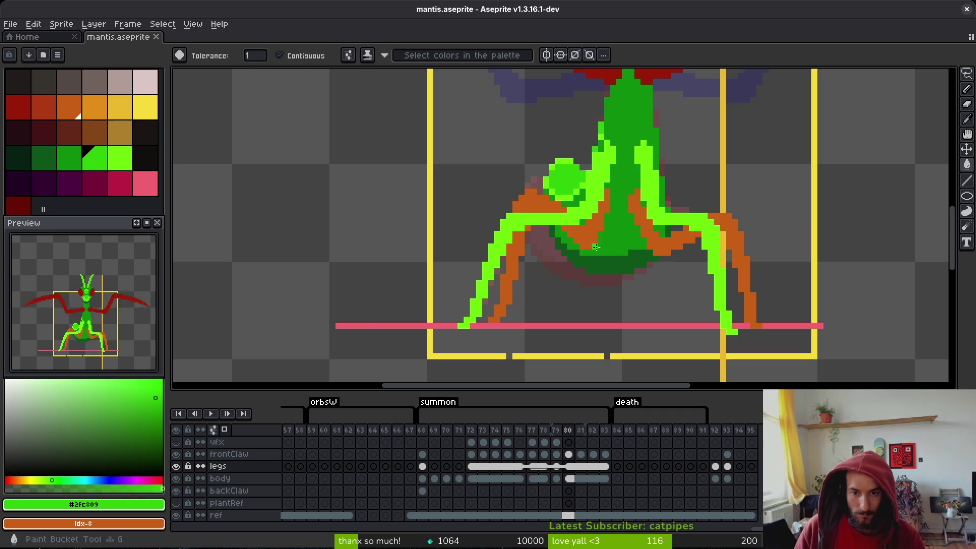
click(593, 243)
click(545, 203)
click(530, 231)
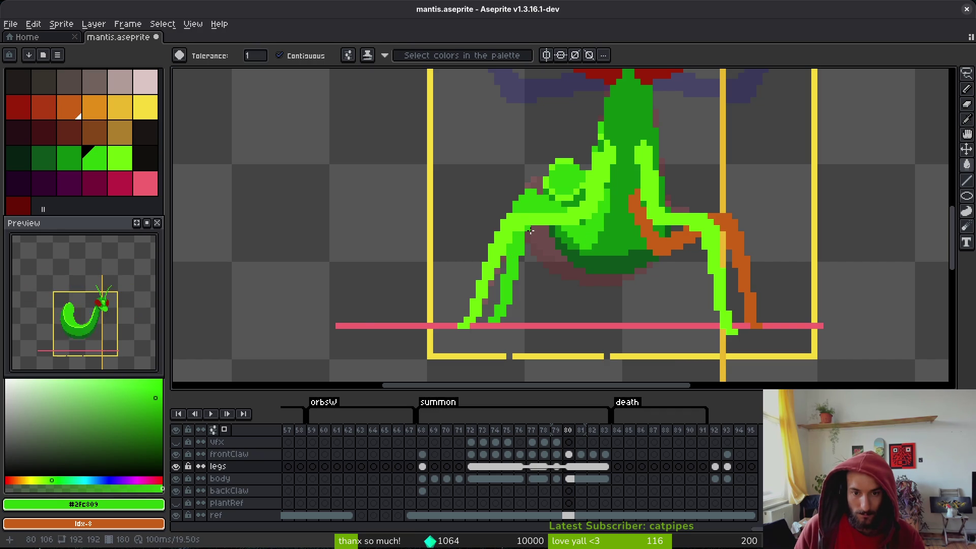
click(674, 252)
click(751, 307)
scroll(747, 304, down, 2)
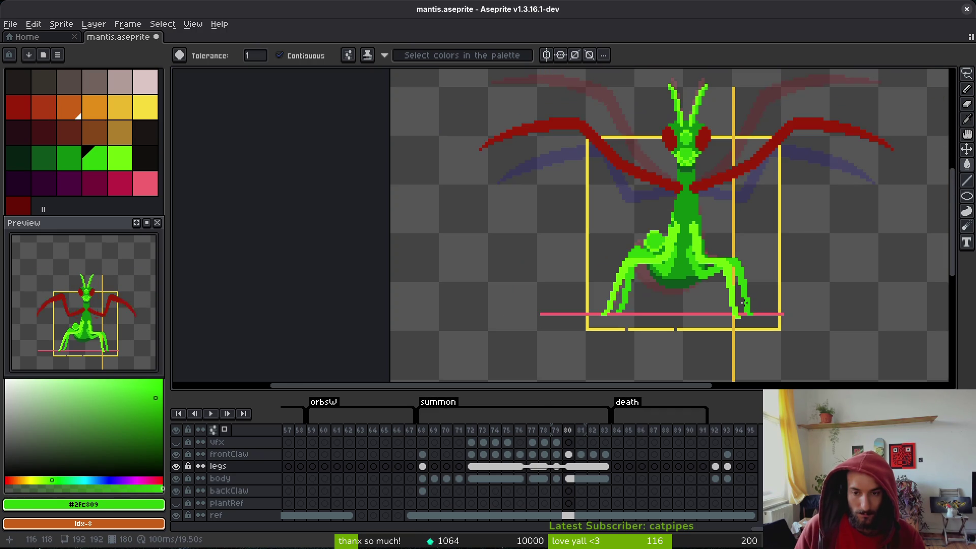
key(i)
- Recolour frame 78's orange leg segments the same green and save the file
key(Left)
scroll(694, 286, up, 2)
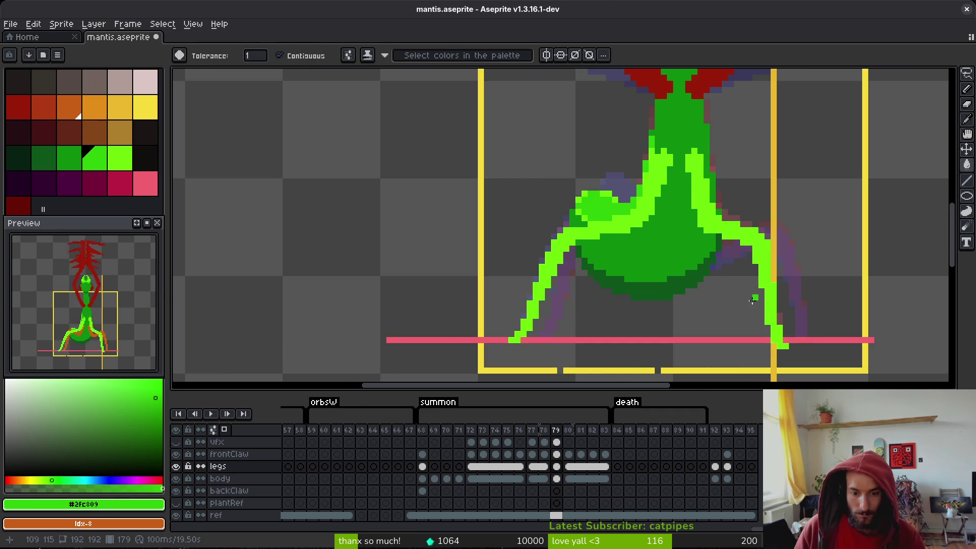
key(Left)
click(721, 246)
click(783, 246)
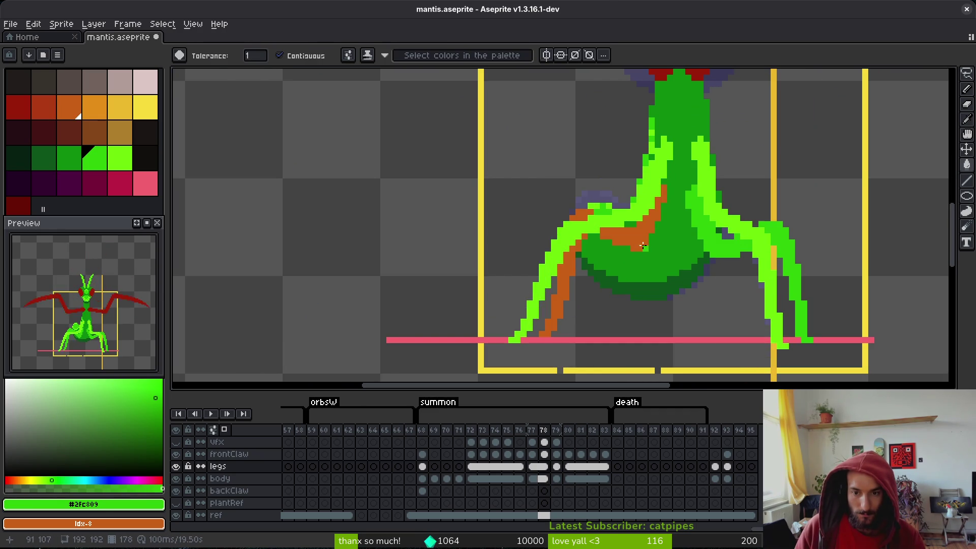
click(596, 238)
click(582, 239)
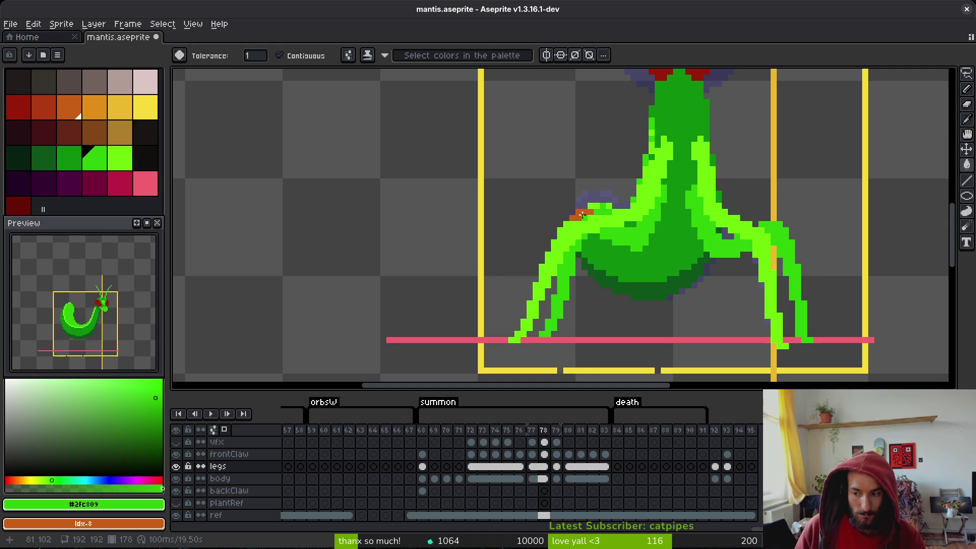
key(ctrl+s)
scroll(714, 300, down, 2)
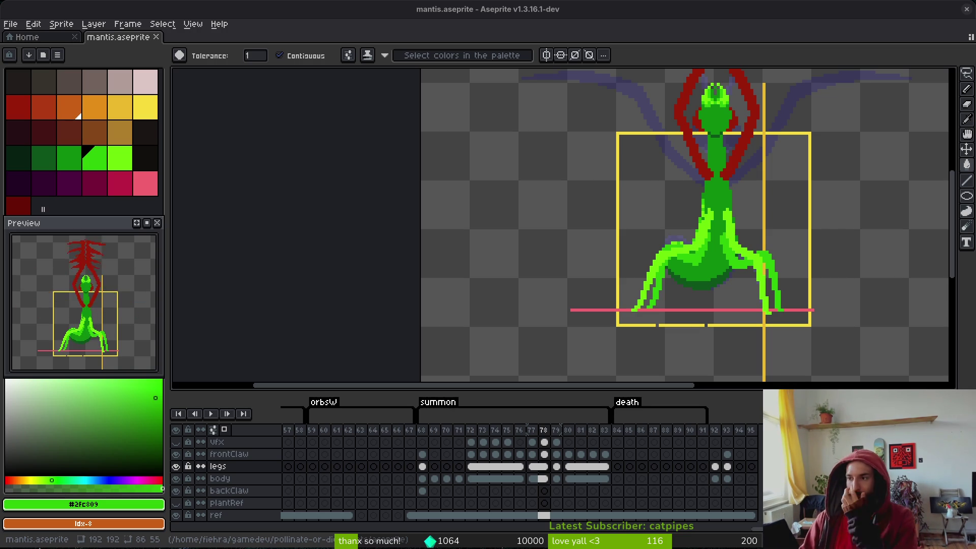
key(alt+Tab)
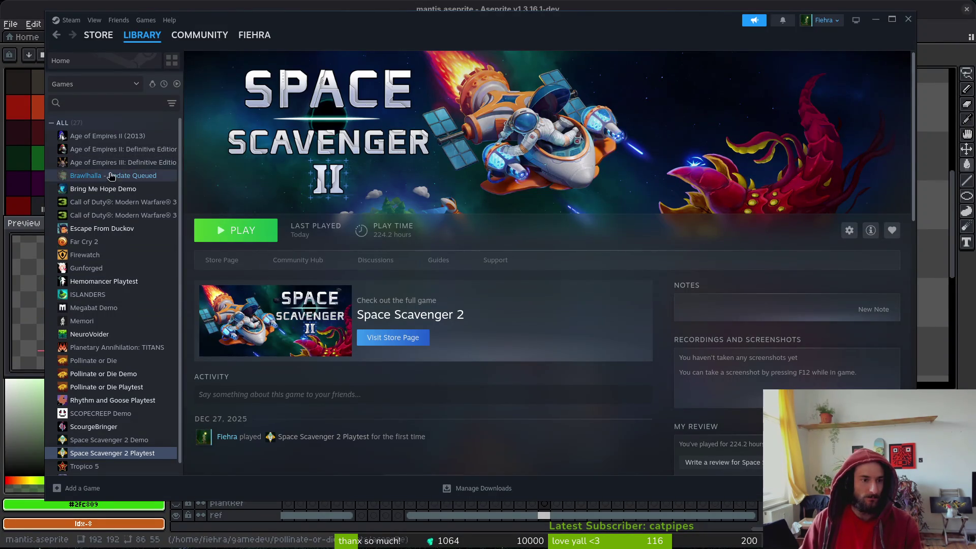
click(111, 176)
click(114, 190)
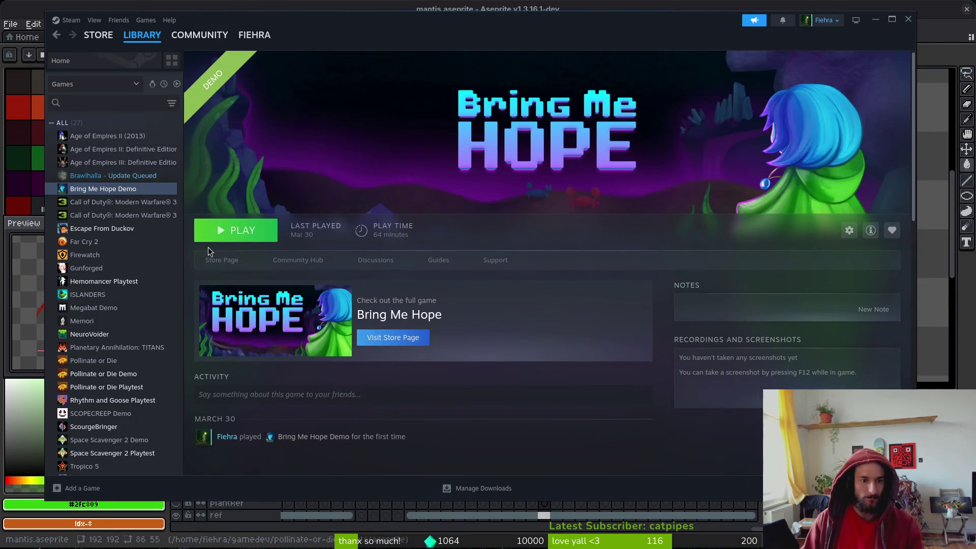
click(272, 319)
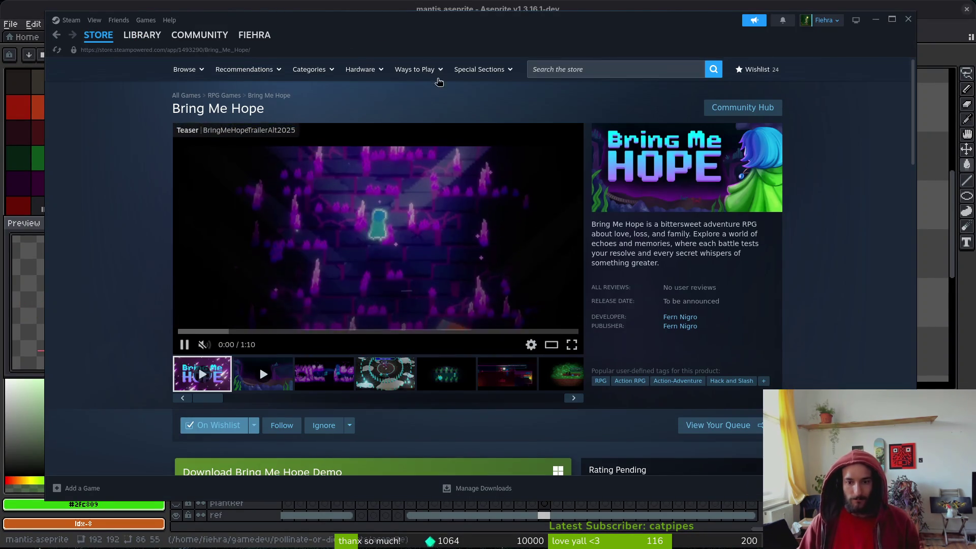
scroll(727, 268, down, 5)
scroll(866, 302, up, 3)
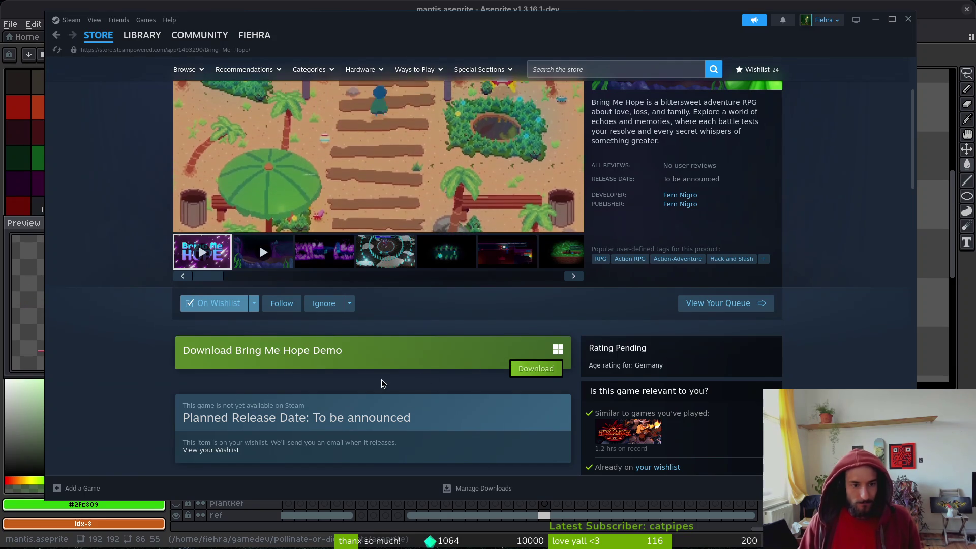
scroll(264, 379, up, 3)
scroll(114, 275, down, 10)
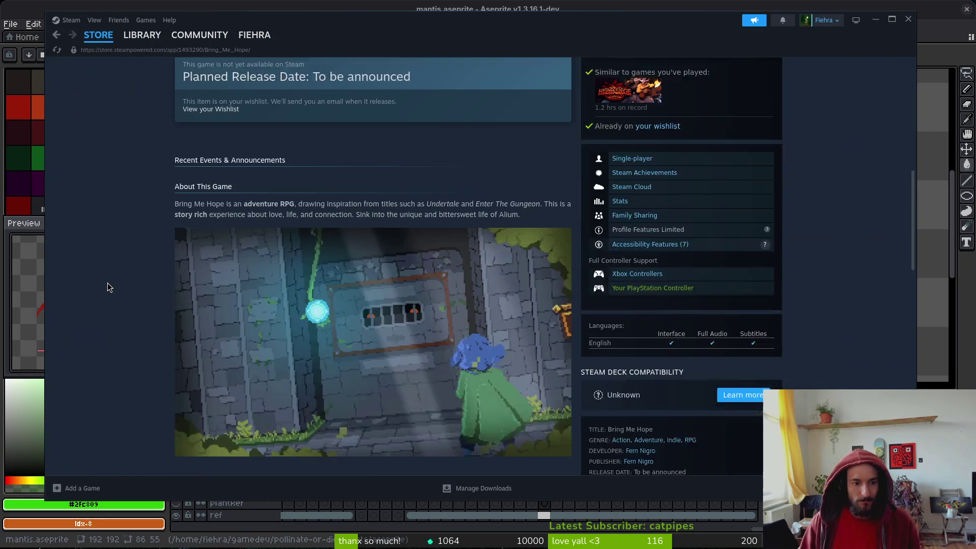
scroll(109, 283, down, 8)
scroll(119, 300, up, 15)
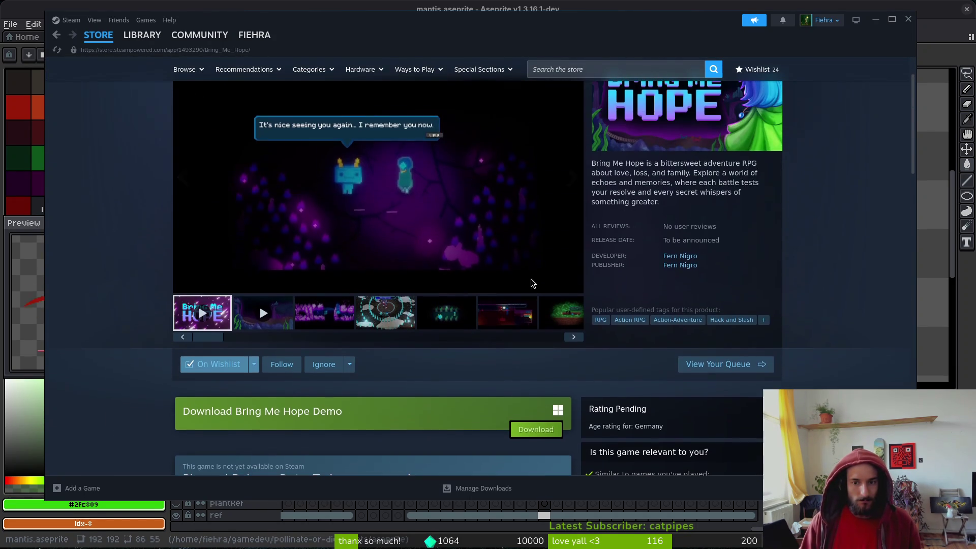
scroll(301, 371, up, 3)
scroll(301, 368, down, 3)
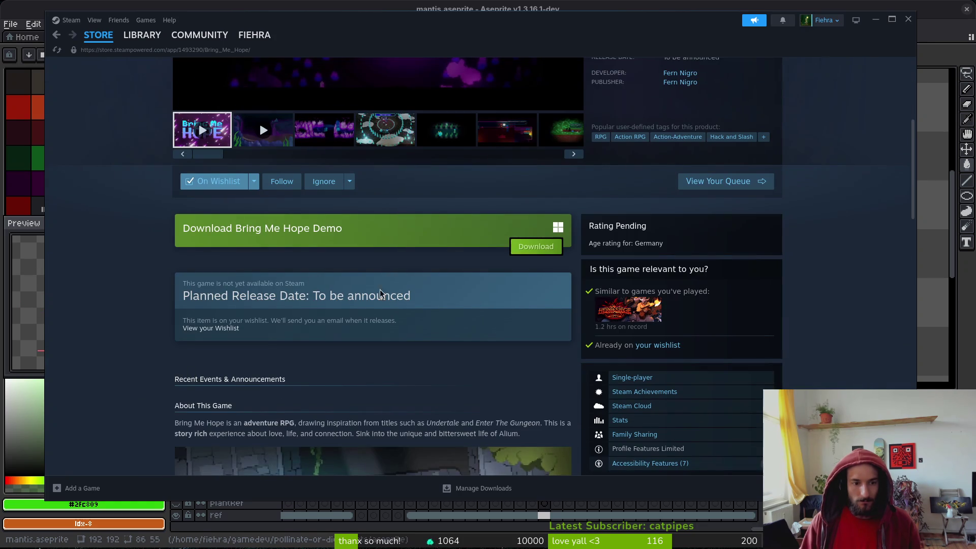
double_click(303, 233)
scroll(303, 233, up, 4)
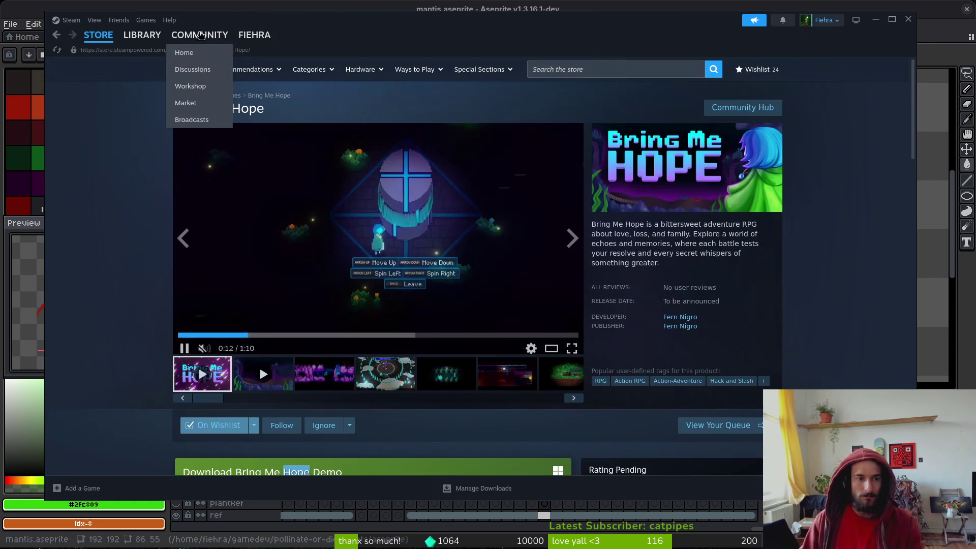
click(913, 23)
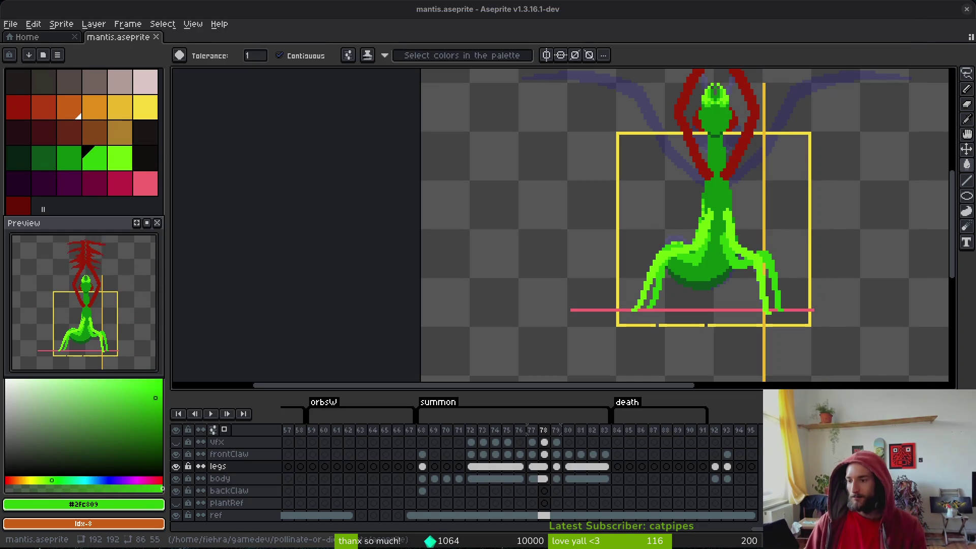
- Recentre the mantis, briefly play the animation, and hide the body layer
drag(649, 298, 599, 282)
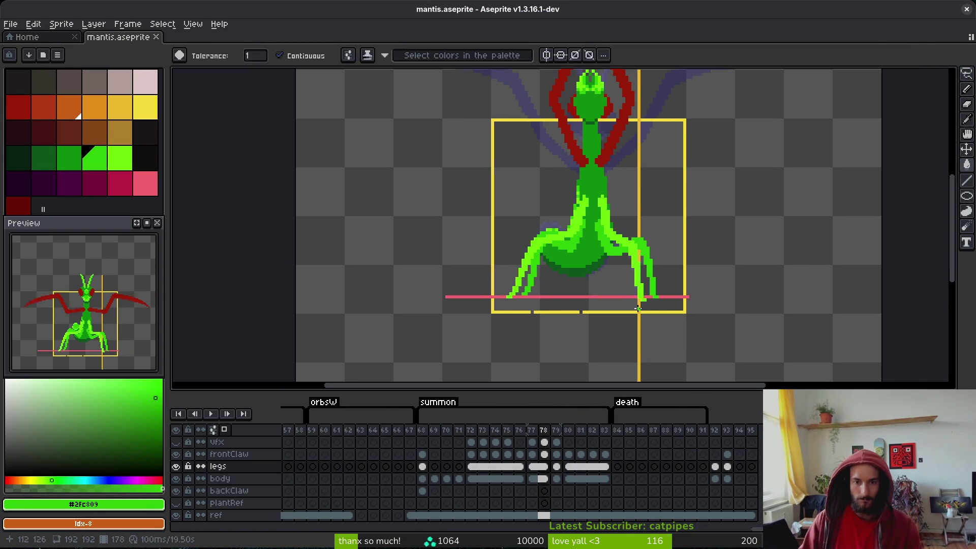
key(i)
key(Left)
key(Return)
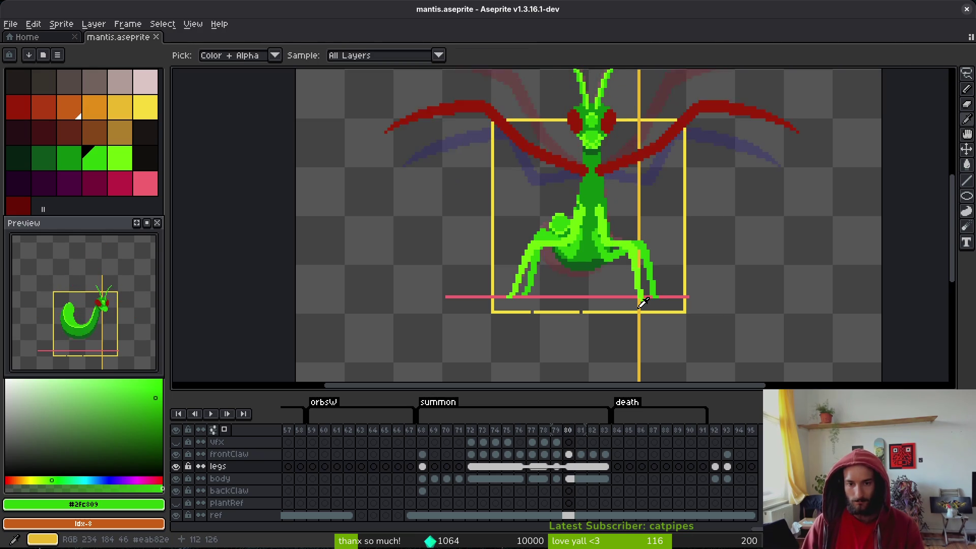
key(Return)
key(w)
scroll(602, 281, up, 2)
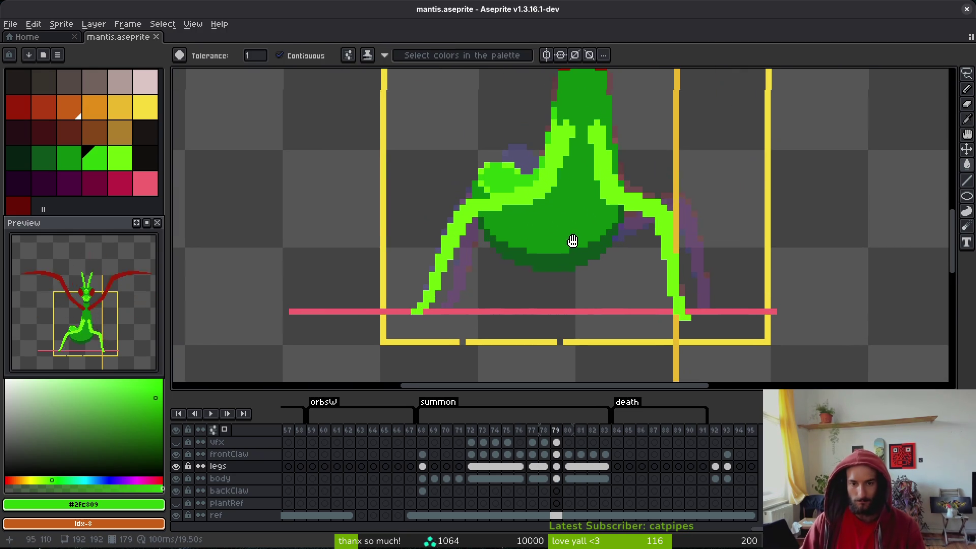
click(175, 478)
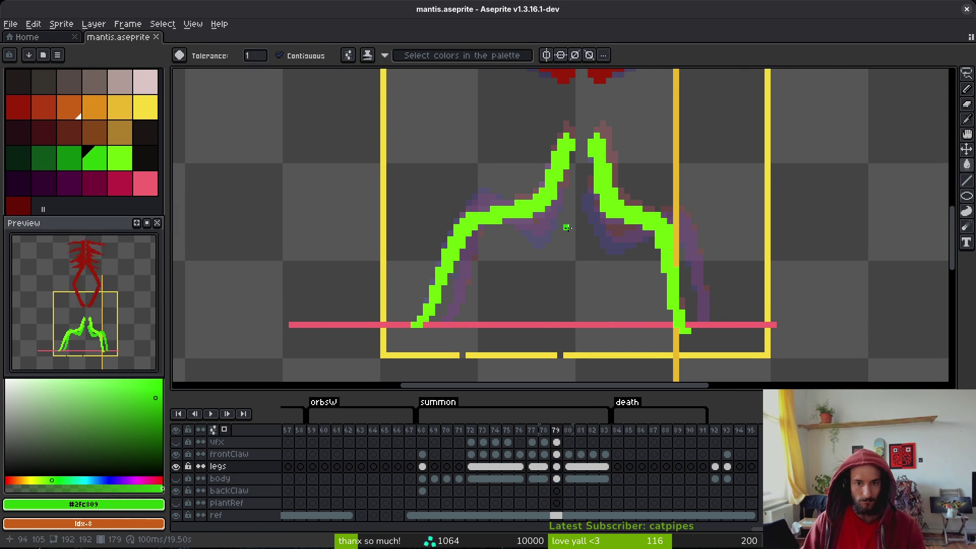
- Flip between frames 78, 79 and 80 to compare leg poses, ending on frame 79
scroll(509, 254, right, 3)
key(Left)
key(i)
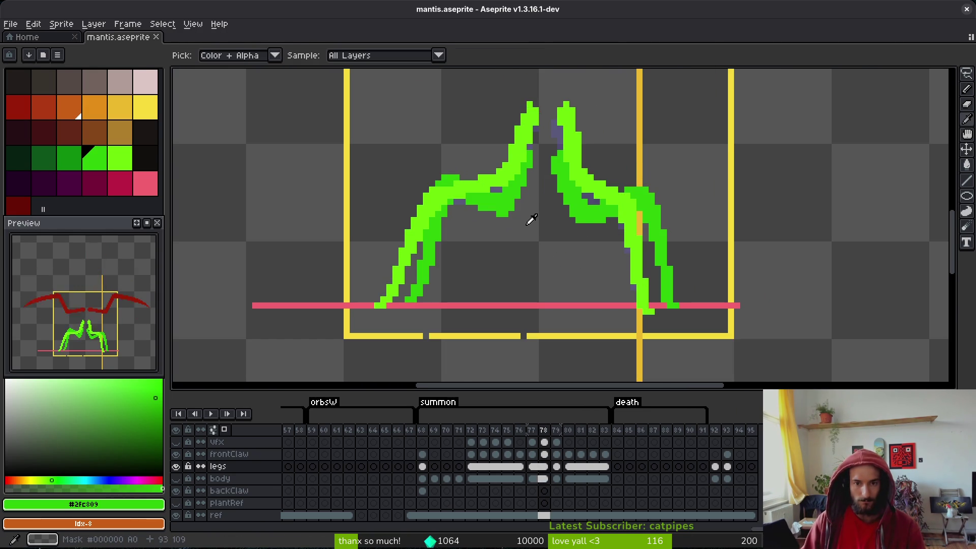
key(Right)
key(Left)
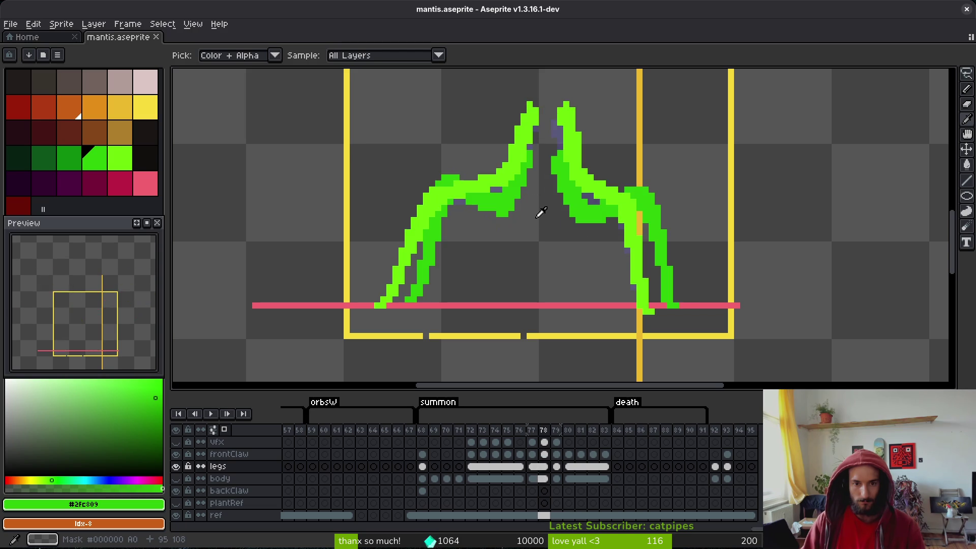
key(Right)
key(Right)
key(Left)
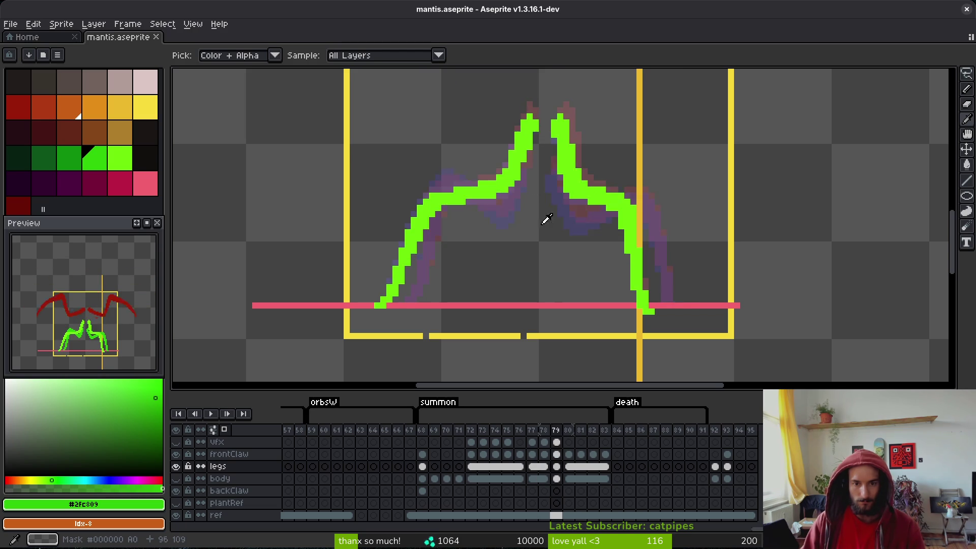
key(Right)
key(Left)
key(Left)
key(Right)
key(Left)
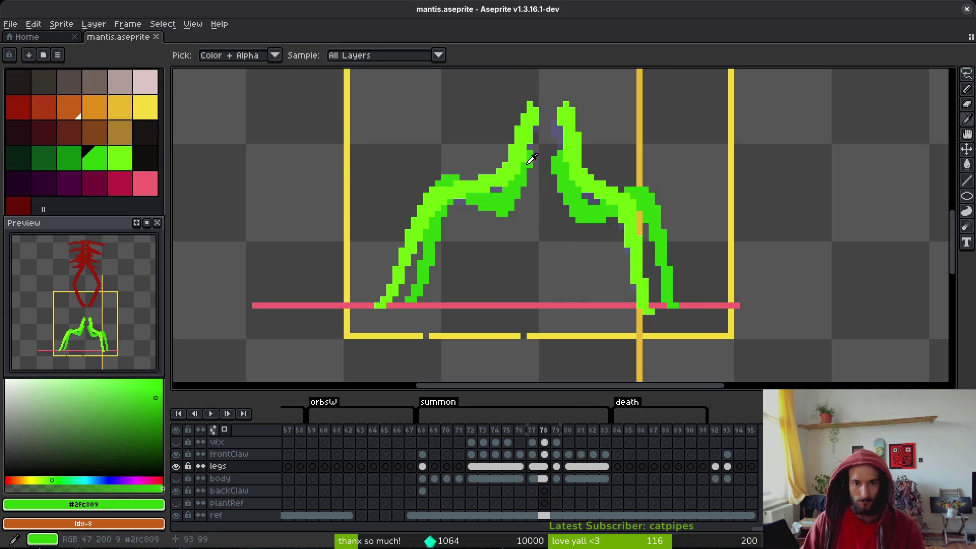
key(Right)
scroll(546, 178, up, 2)
key(Right)
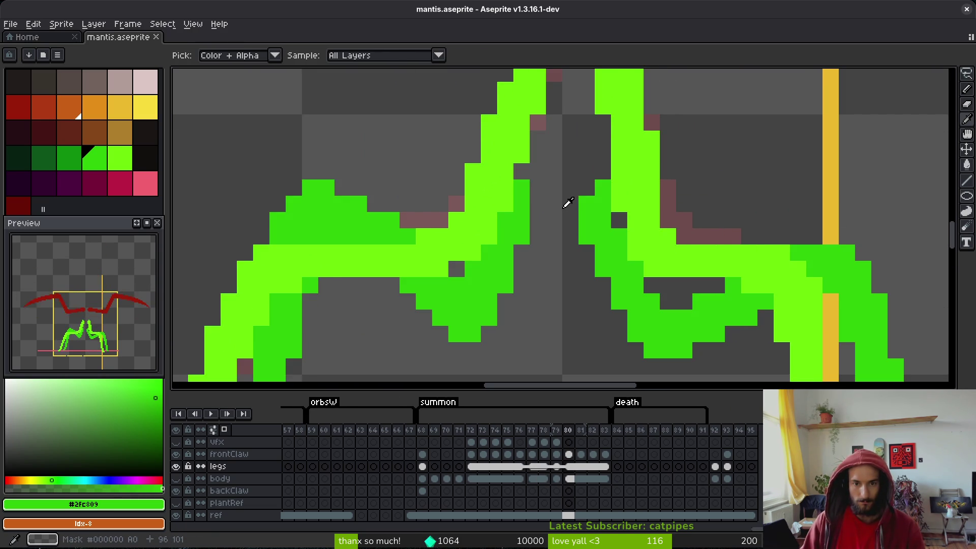
key(Left)
key(Right)
scroll(568, 203, down, 3)
key(Left)
key(Right)
key(Left)
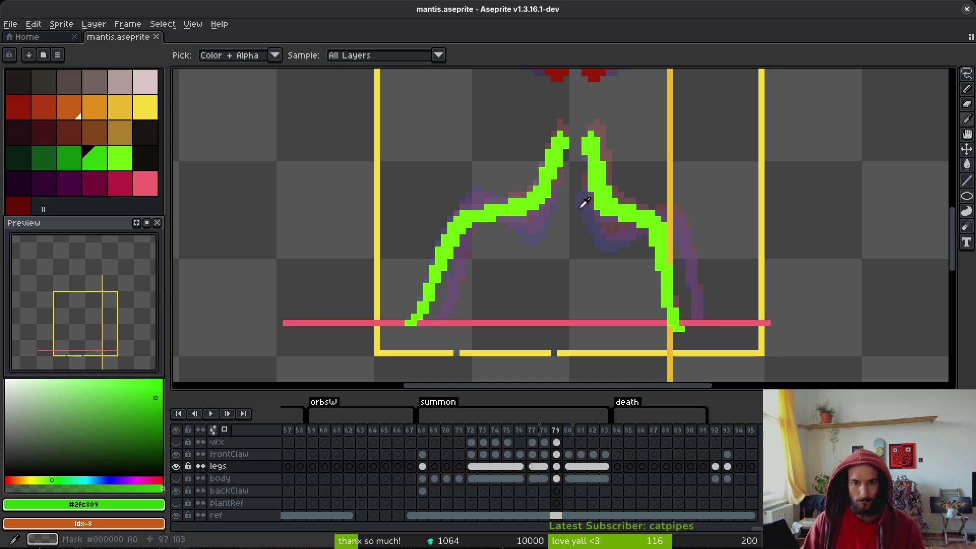
key(Left)
key(Right)
scroll(579, 188, up, 3)
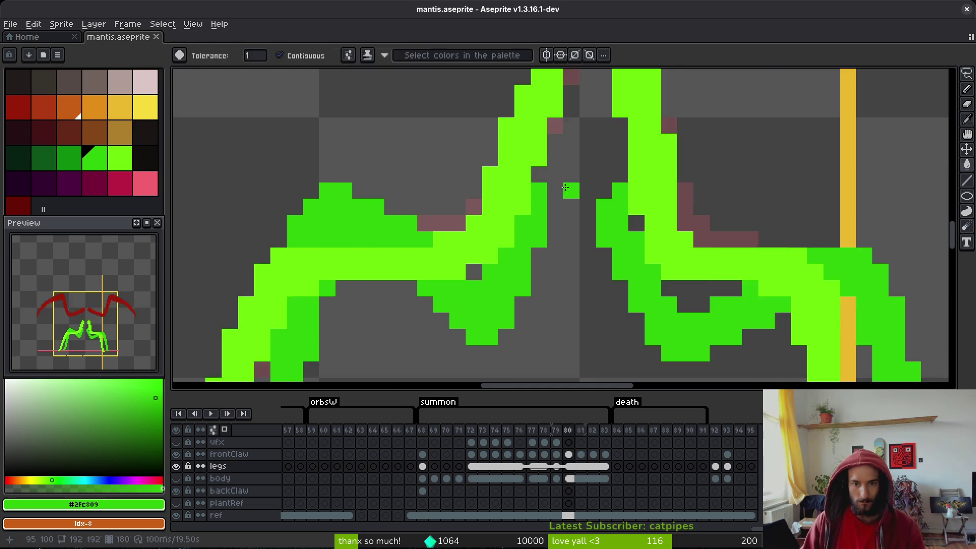
key(Left)
key(Right)
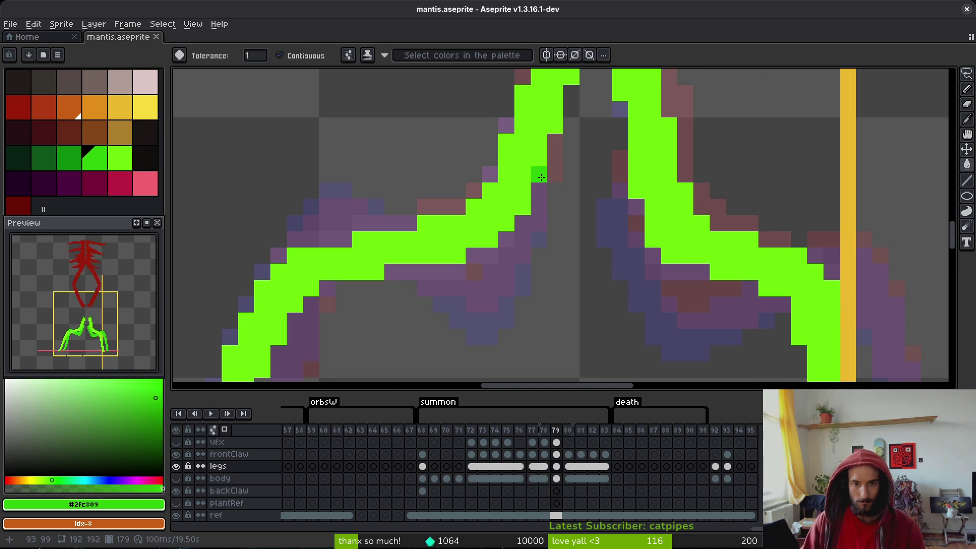
- Undo a stray fill and draw dark-green strokes along frame 79's left leg
click(541, 177)
key(ctrl+z)
key(b)
drag(539, 186, 539, 208)
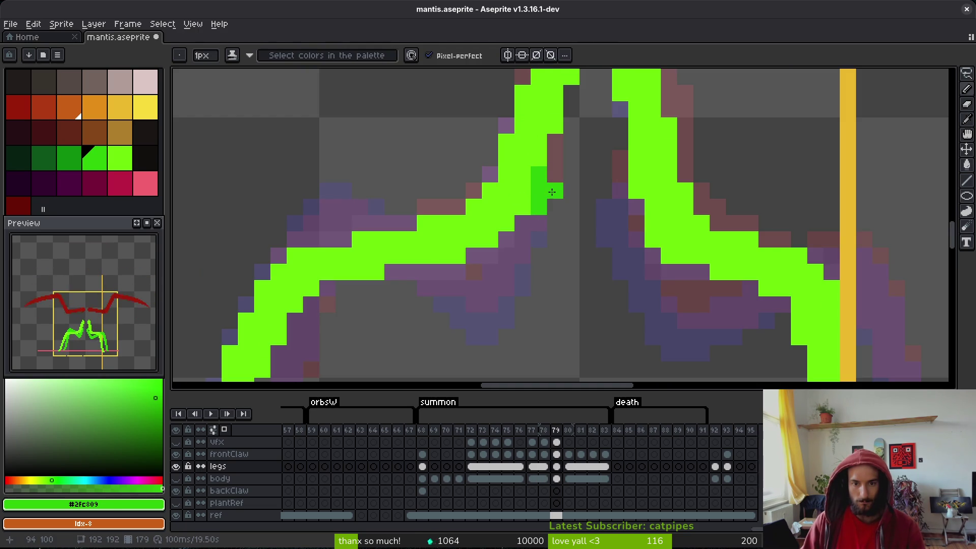
scroll(548, 196, down, 1)
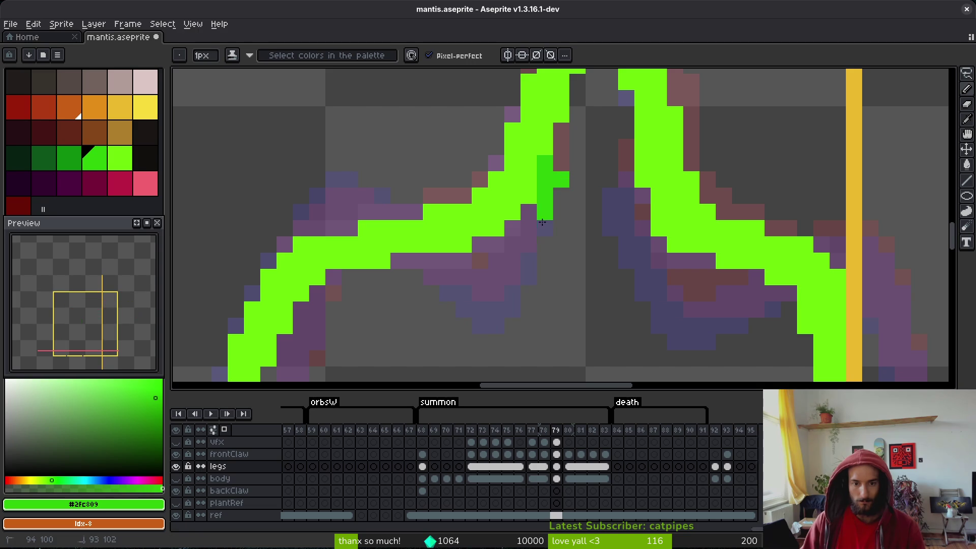
mouse_move(470, 307)
mouse_down()
mouse_move(496, 305)
mouse_move(440, 281)
mouse_up()
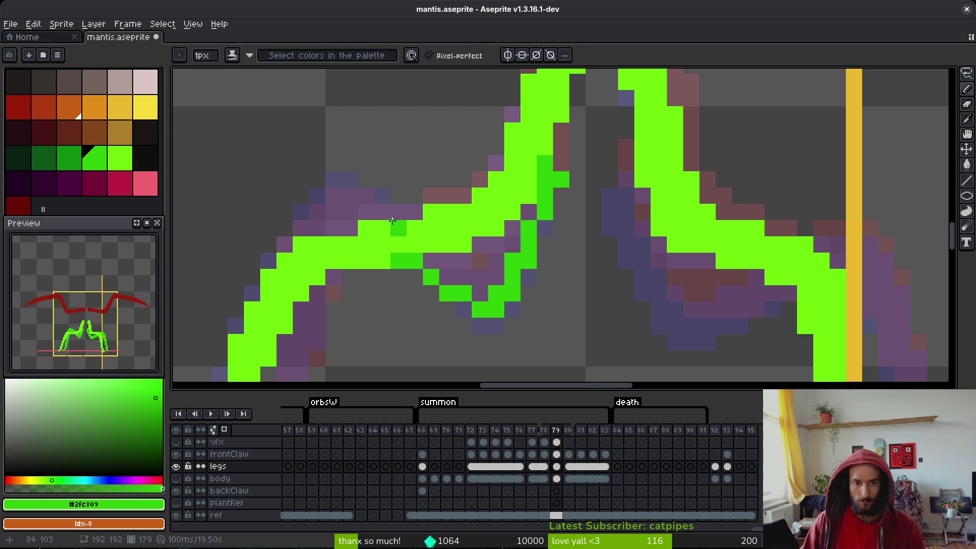
drag(351, 198, 407, 214)
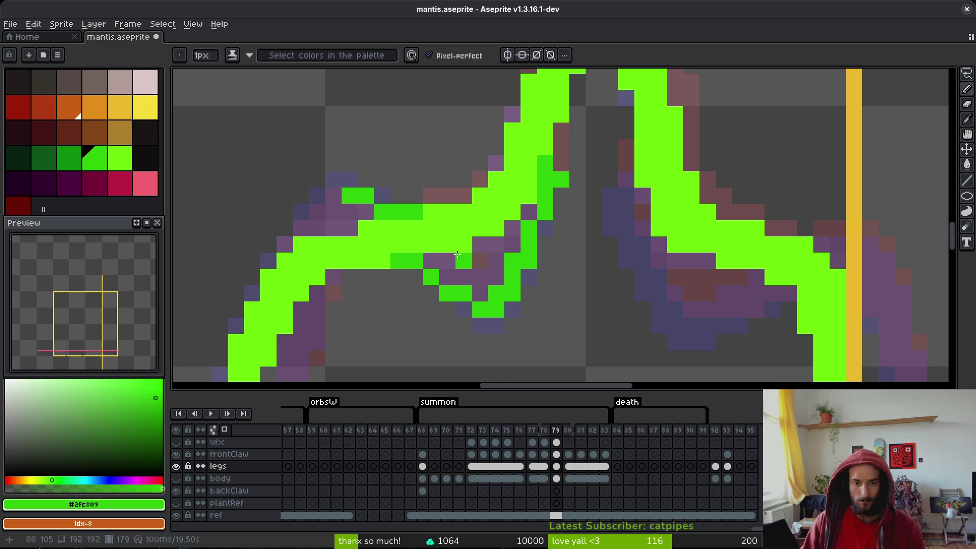
drag(457, 255, 514, 236)
drag(488, 272, 456, 275)
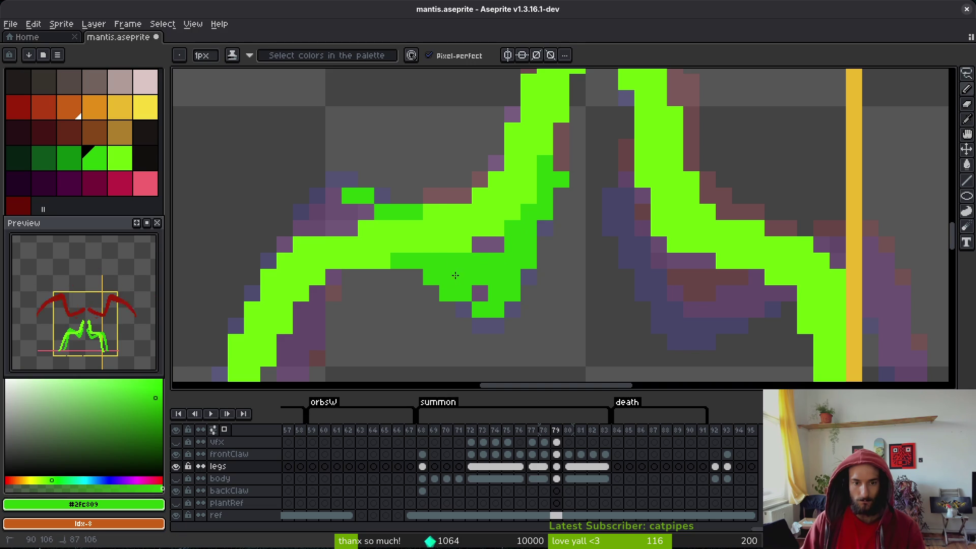
- Turn individual stray purple and bright-green leg pixels dark green
scroll(463, 282, left, 3)
click(422, 216)
scroll(422, 216, left, 2)
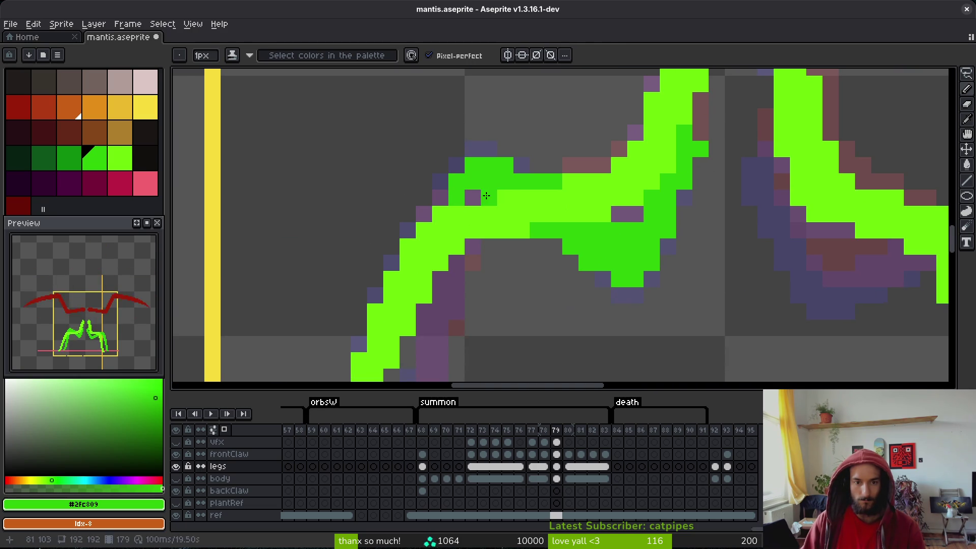
click(487, 195)
scroll(473, 182, down, 2)
scroll(473, 183, left, 1)
click(457, 164)
click(473, 176)
scroll(484, 155, down, 2)
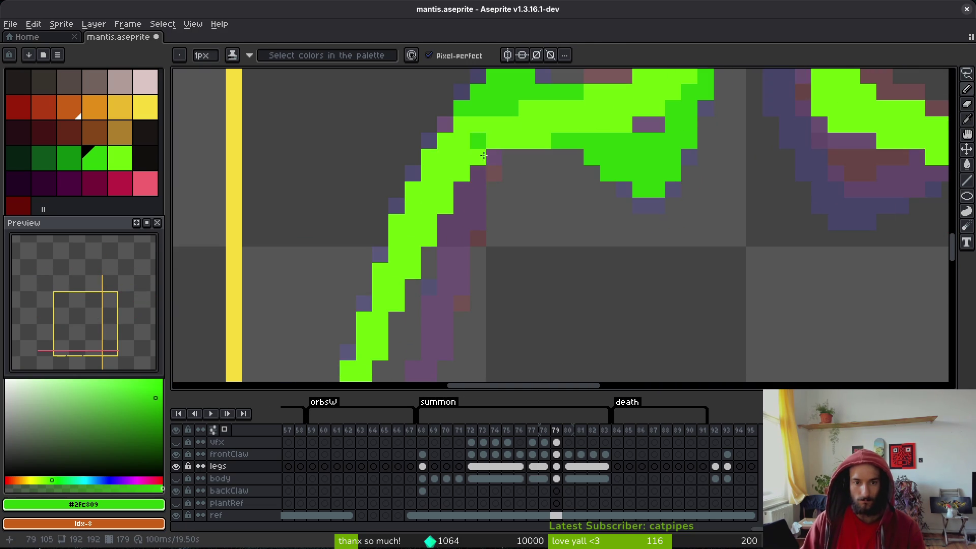
- Paint the lower leg and remaining purple back-leg pixels green
drag(475, 190, 476, 223)
scroll(472, 224, down, 3)
scroll(472, 224, left, 1)
click(468, 241)
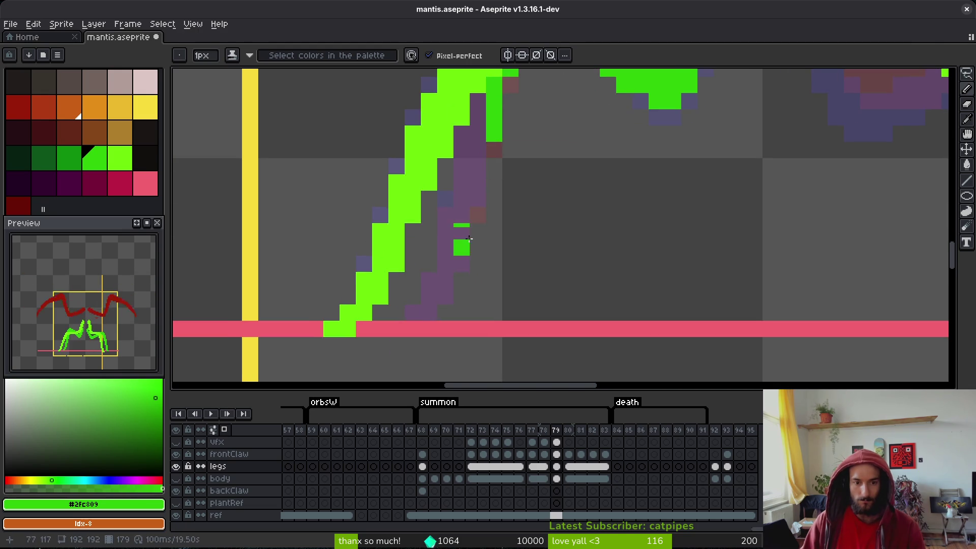
drag(481, 136, 479, 150)
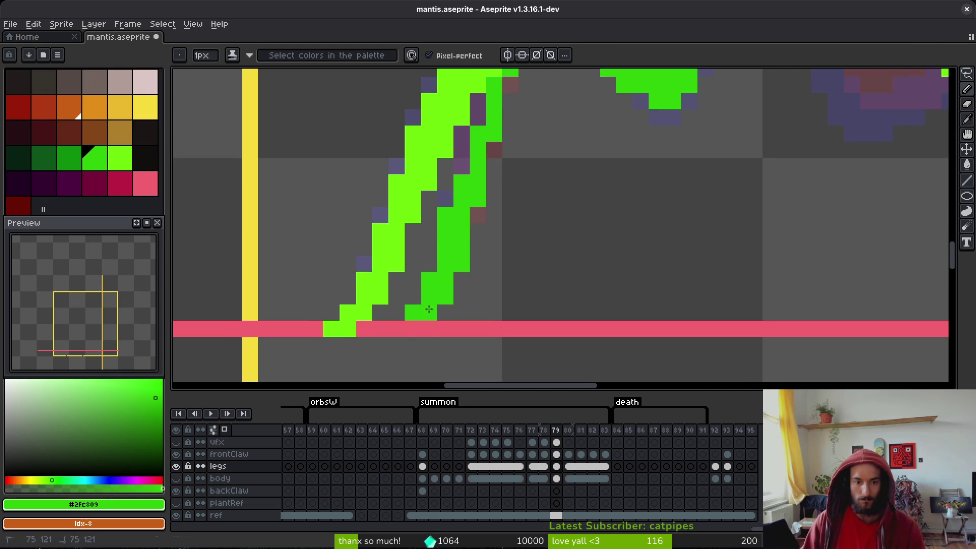
scroll(458, 238, up, 2)
drag(474, 148, 464, 208)
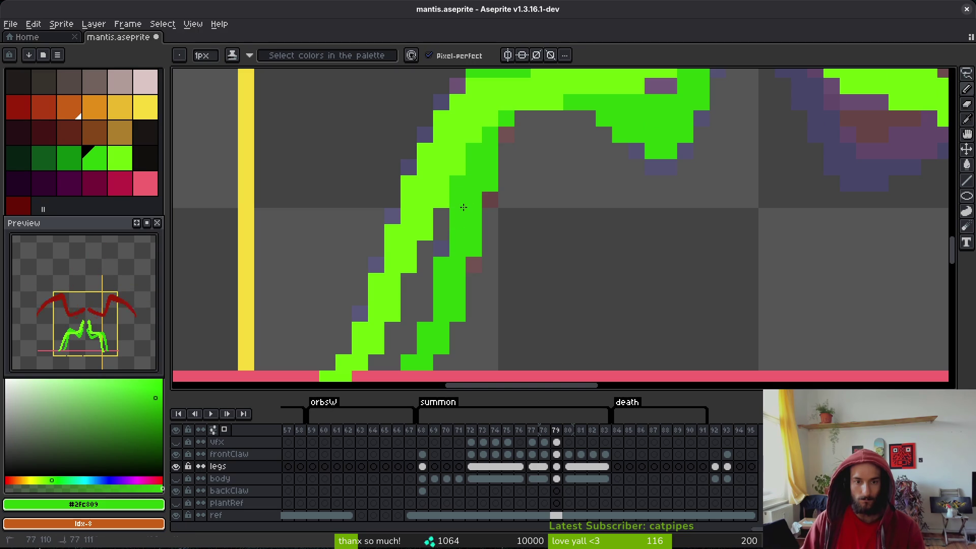
scroll(500, 154, down, 3)
- Compare frames 78 and 79, then add a single green pixel on frame 78
key(i)
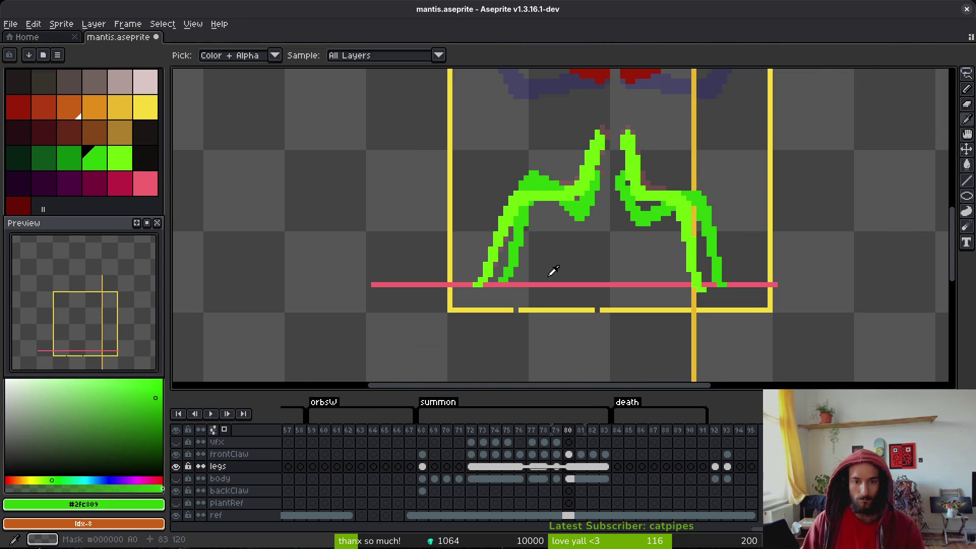
key(Left)
key(Right)
key(Left)
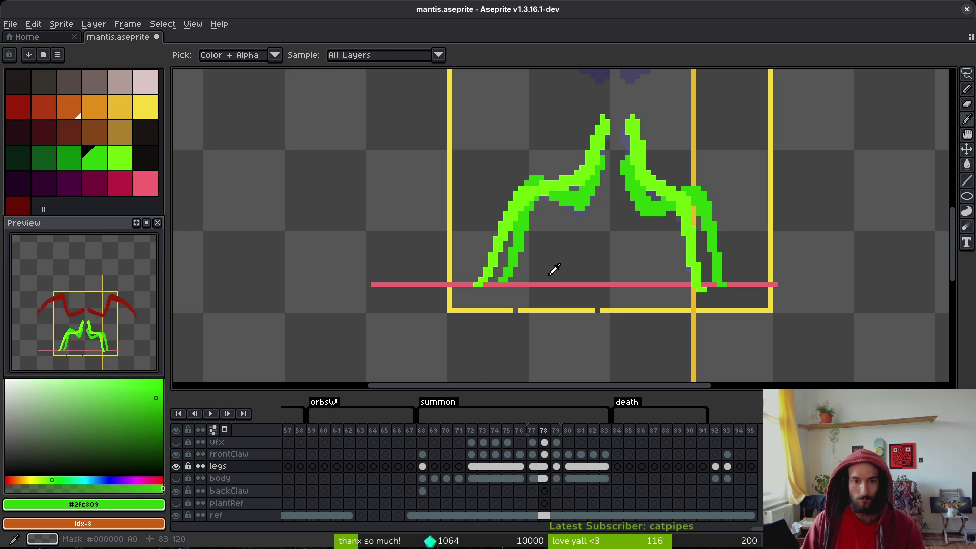
scroll(552, 270, up, 2)
key(b)
click(582, 240)
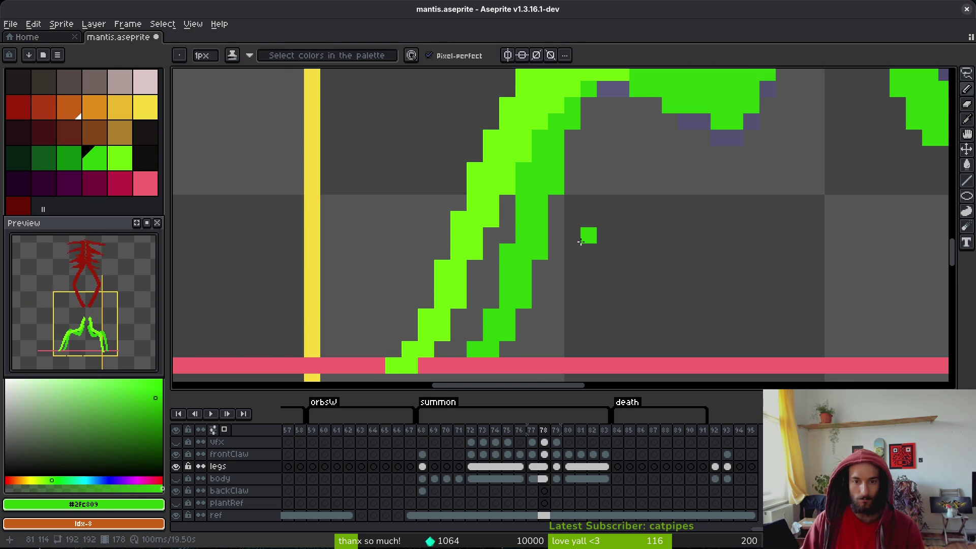
- Step through frames 76 to 79 comparing leg poses, ending on frame 79
key(i)
key(Left)
key(Left)
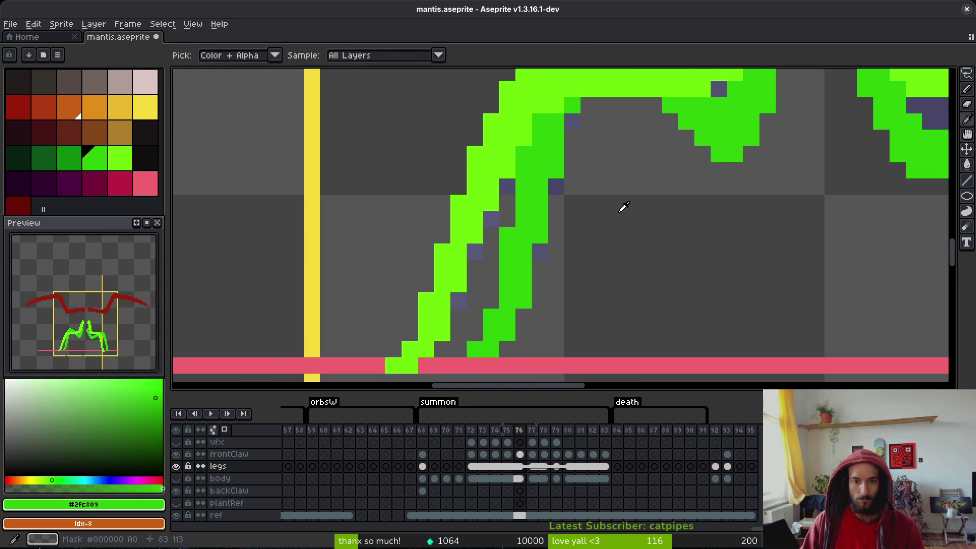
key(Right)
key(Right)
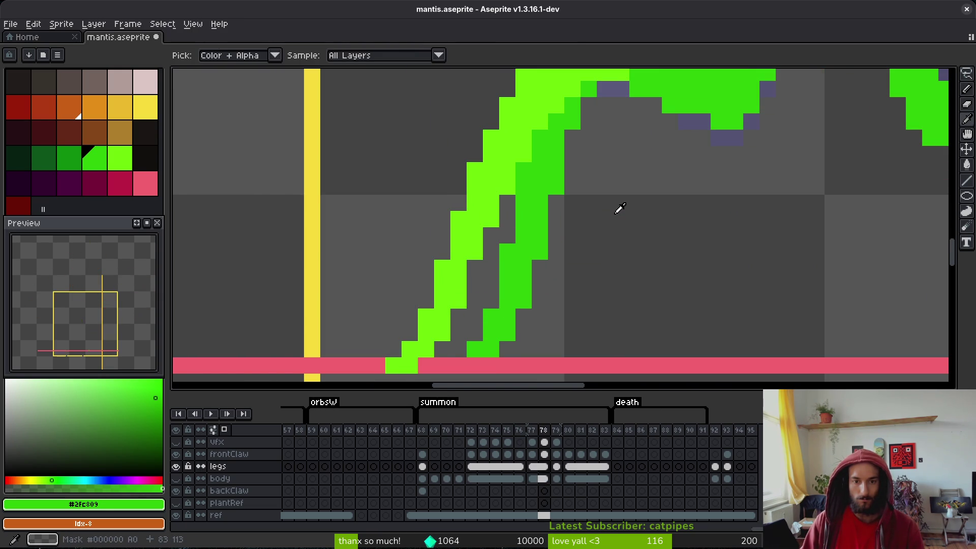
key(Left)
key(Right)
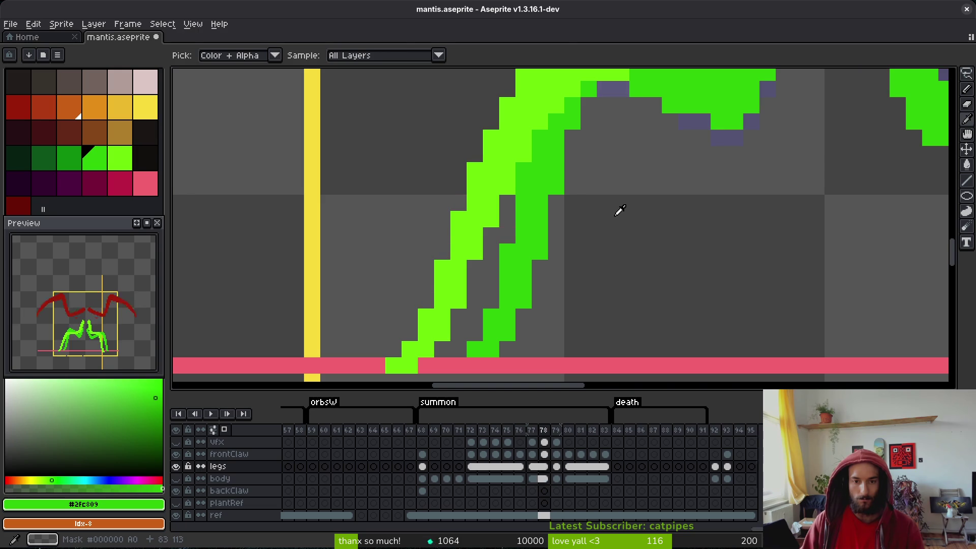
scroll(619, 211, down, 4)
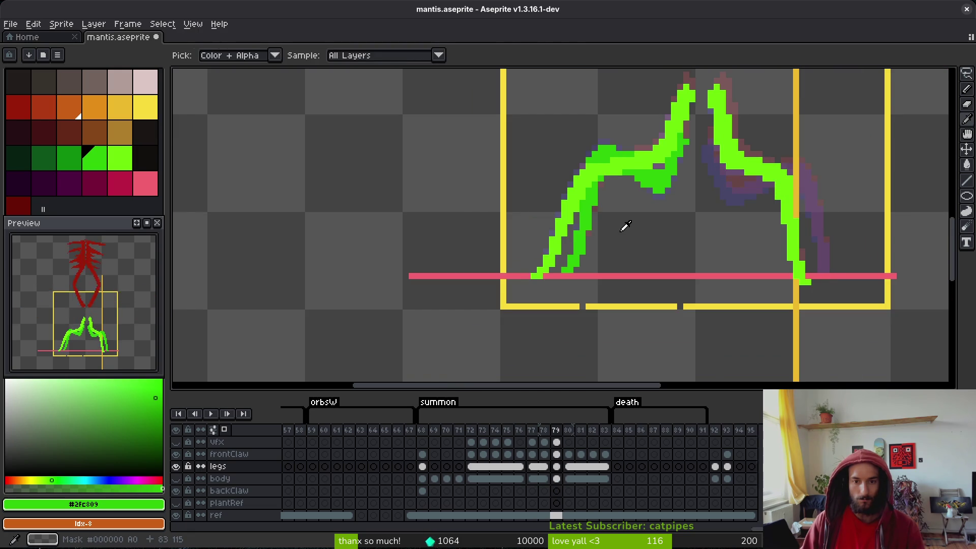
key(Right)
key(Left)
key(Right)
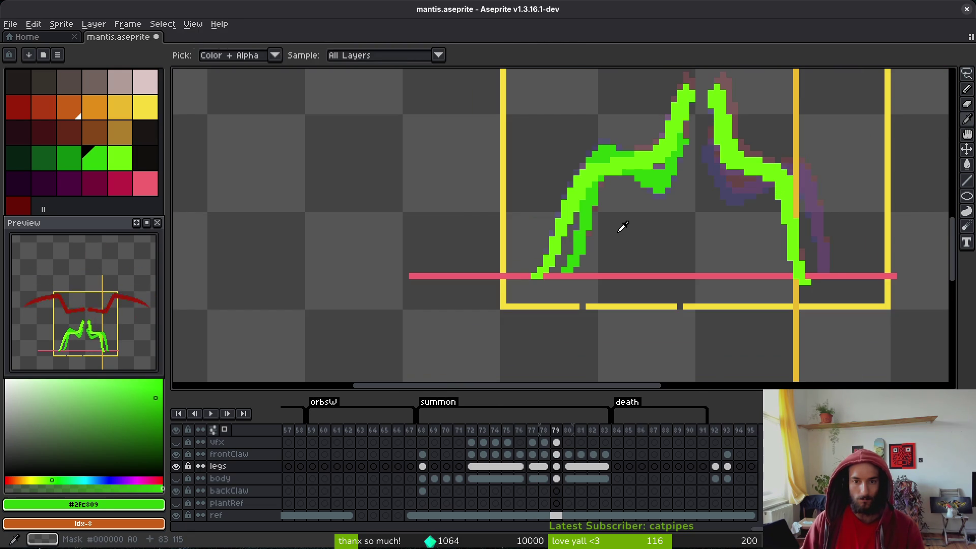
scroll(620, 226, up, 3)
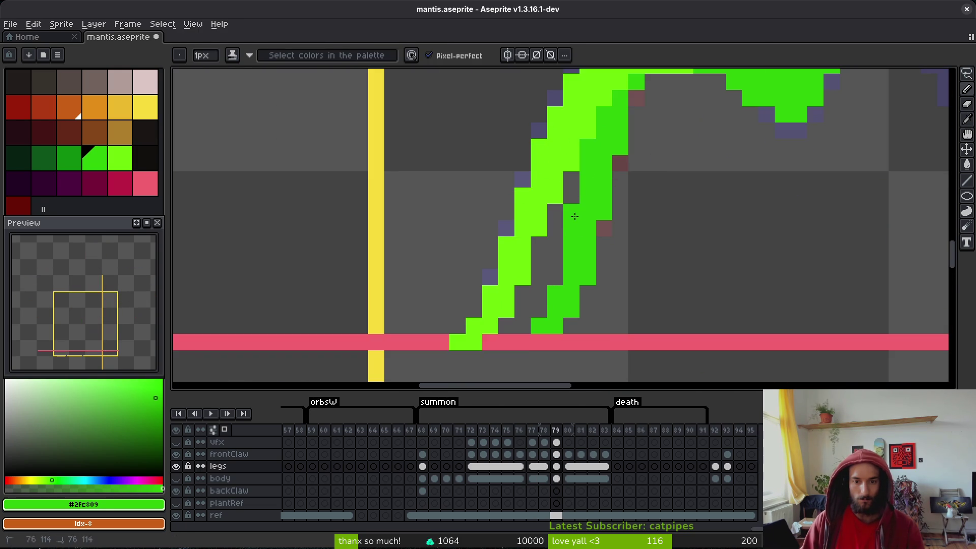
scroll(573, 213, down, 4)
key(Left)
key(alt)
key(Right)
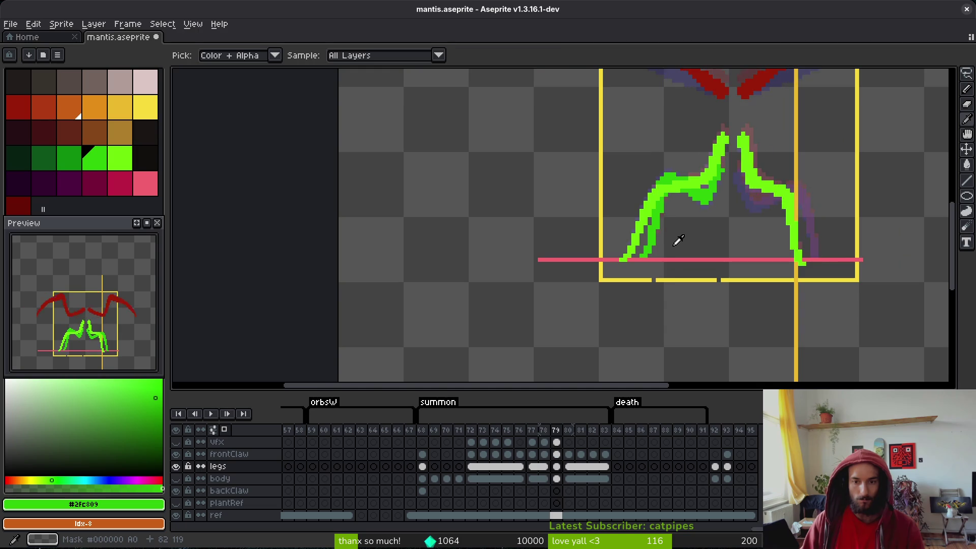
key(Left)
key(Right)
key(Left)
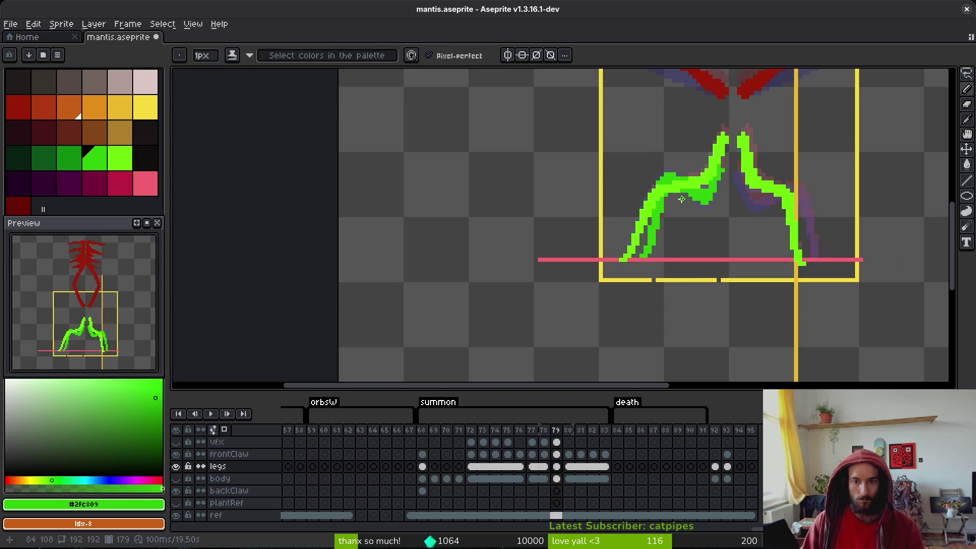
scroll(689, 203, up, 3)
key(Right)
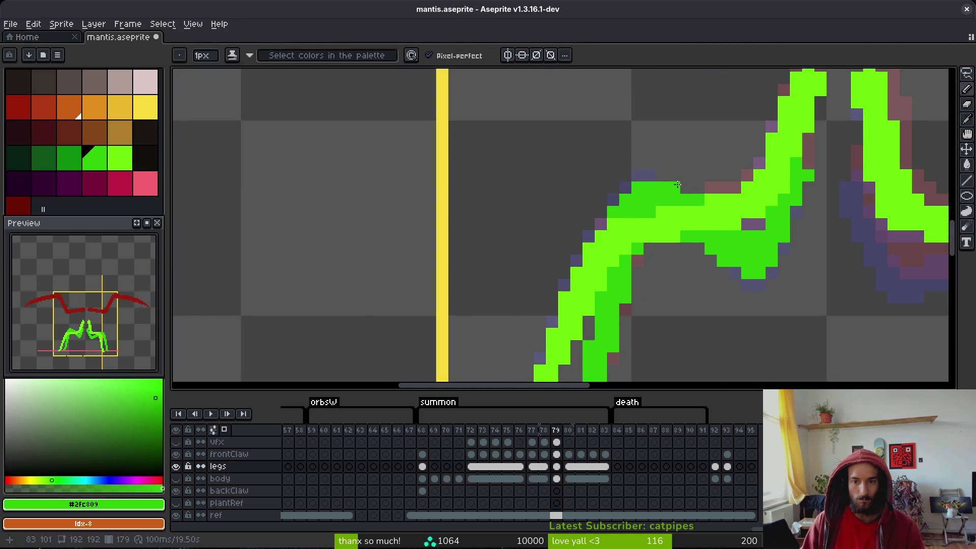
- Erase a stray green pixel near the knee of frame 79's left leg
key(e)
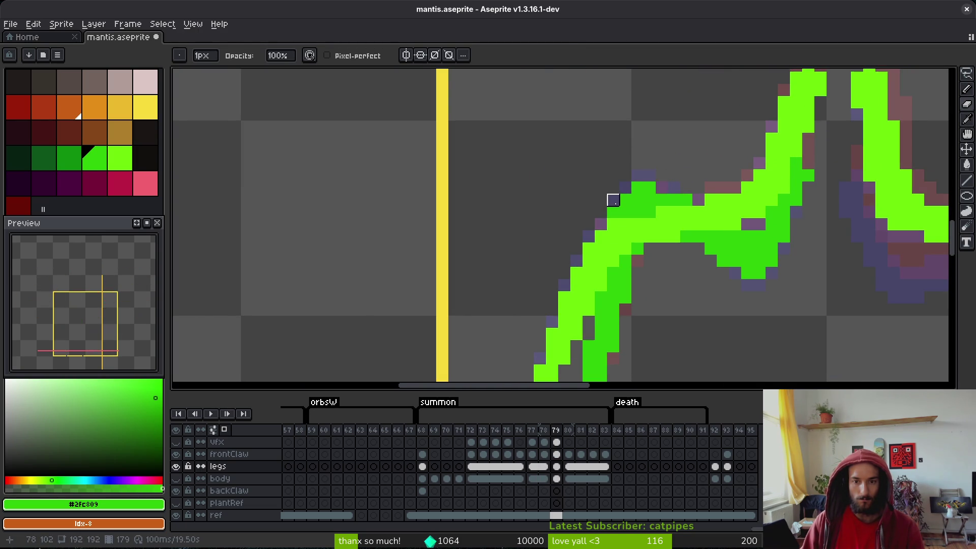
click(637, 188)
key(b)
key(e)
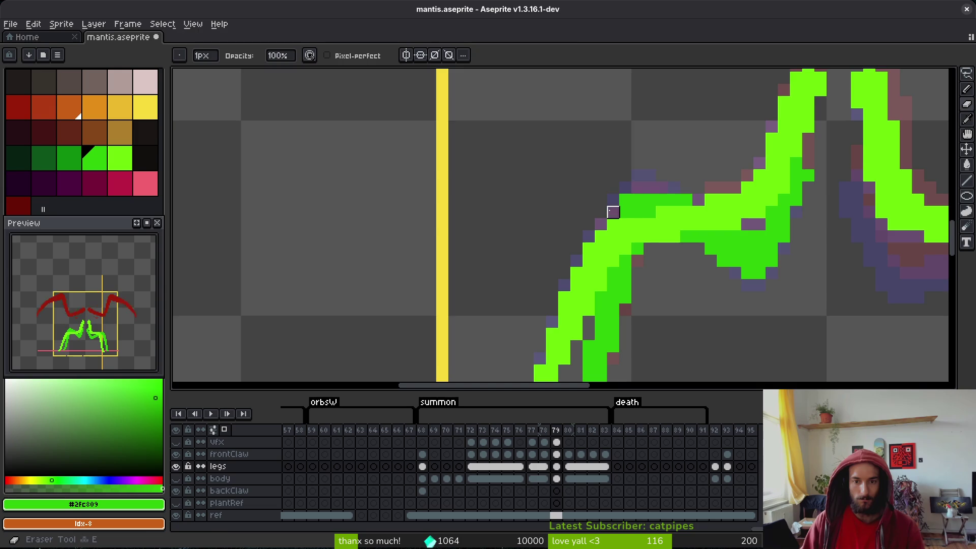
scroll(639, 183, down, 2)
scroll(638, 167, up, 1)
scroll(638, 168, down, 3)
- Compare frame 79 against frames 78 and 80, returning to frame 79 with the pencil
key(i)
key(Right)
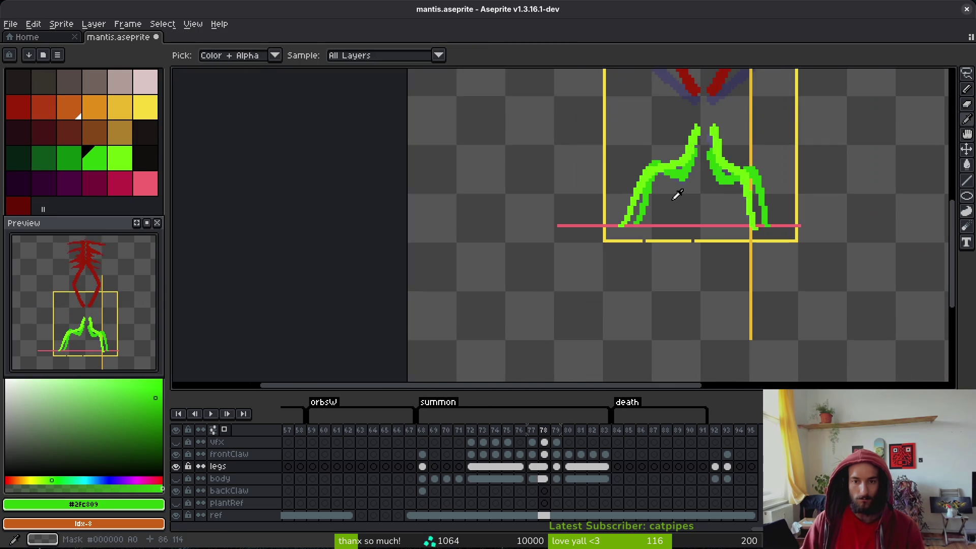
key(Left)
key(Left)
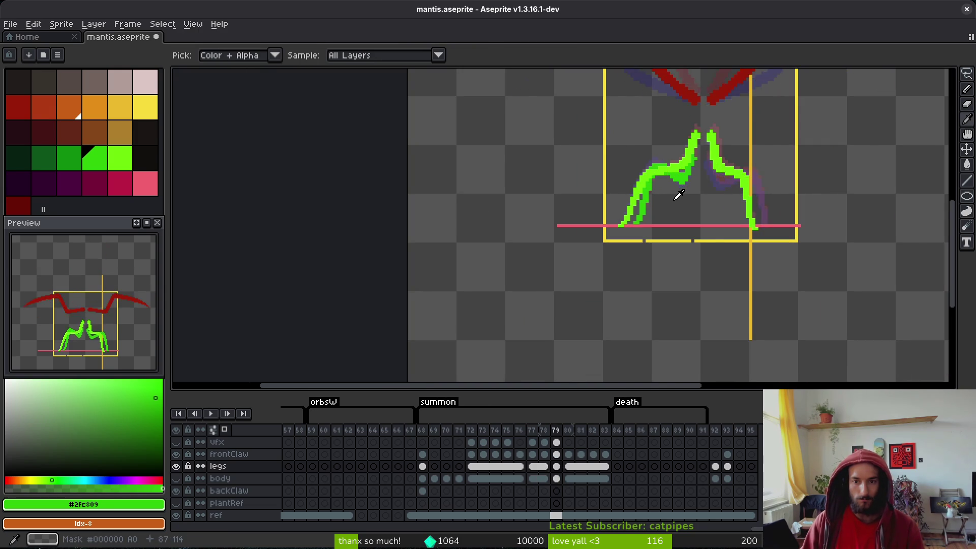
key(Right)
key(Right)
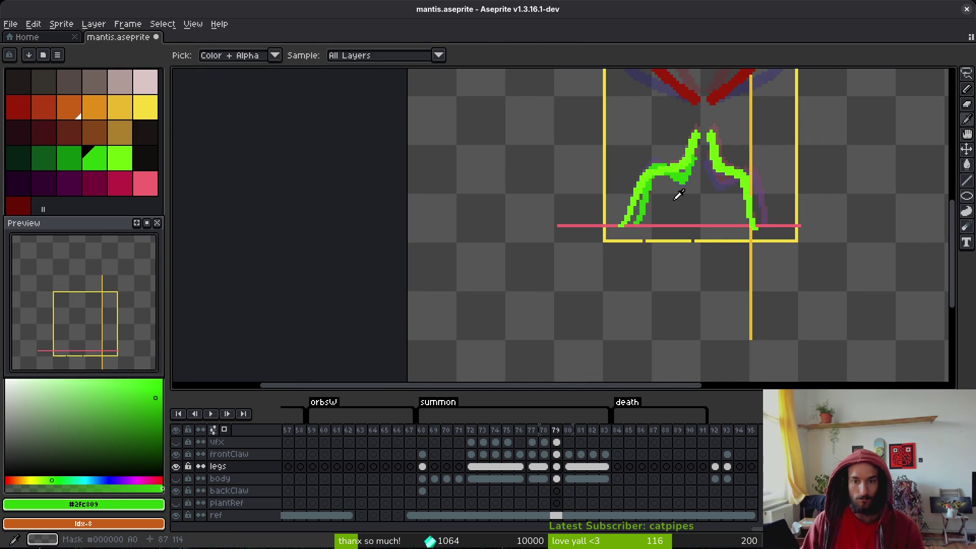
key(Left)
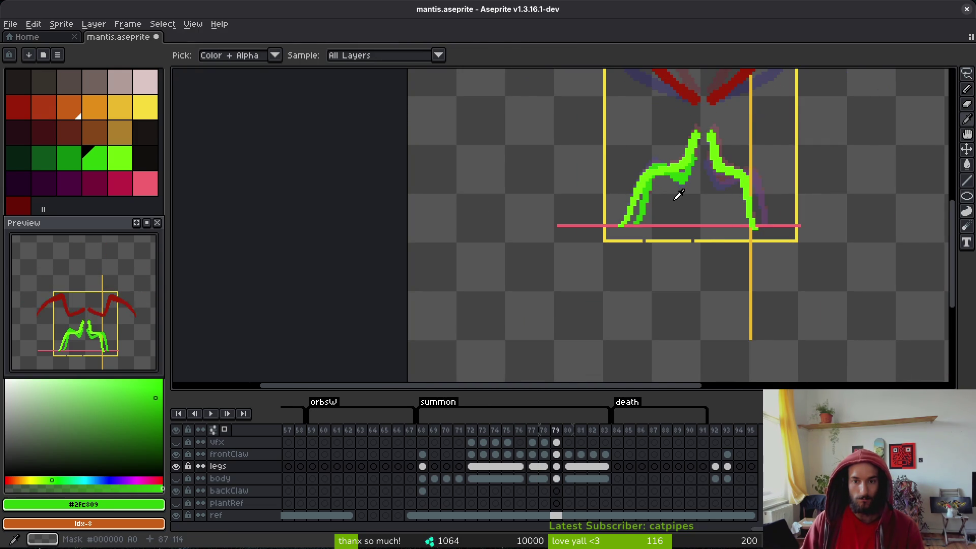
key(b)
scroll(642, 161, up, 4)
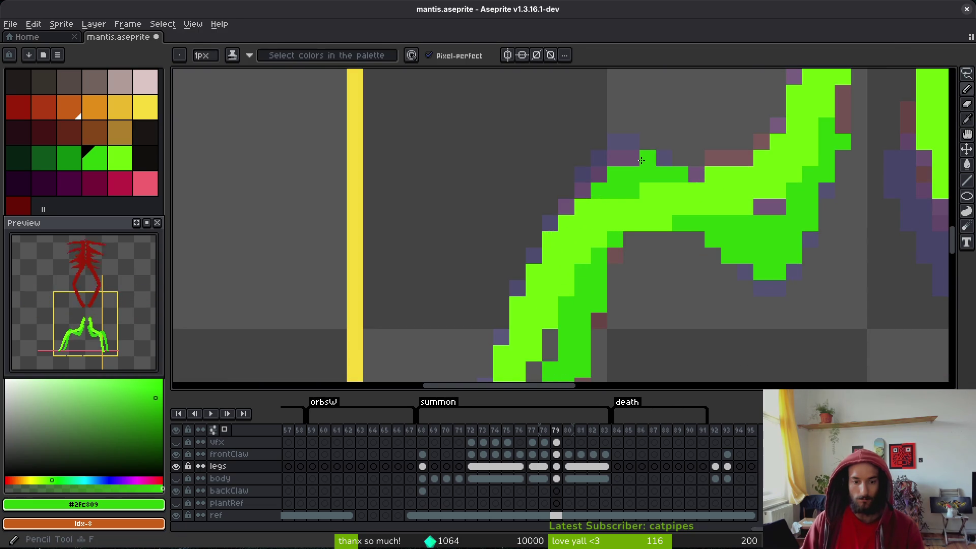
- Flip between frames 79 and 80 to compare their leg drawings
key(Right)
key(i)
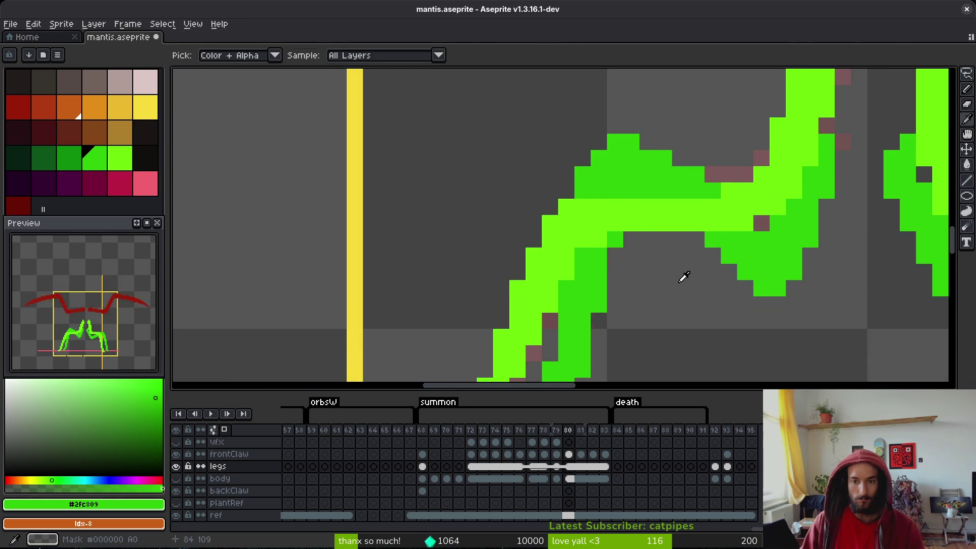
key(Left)
key(b)
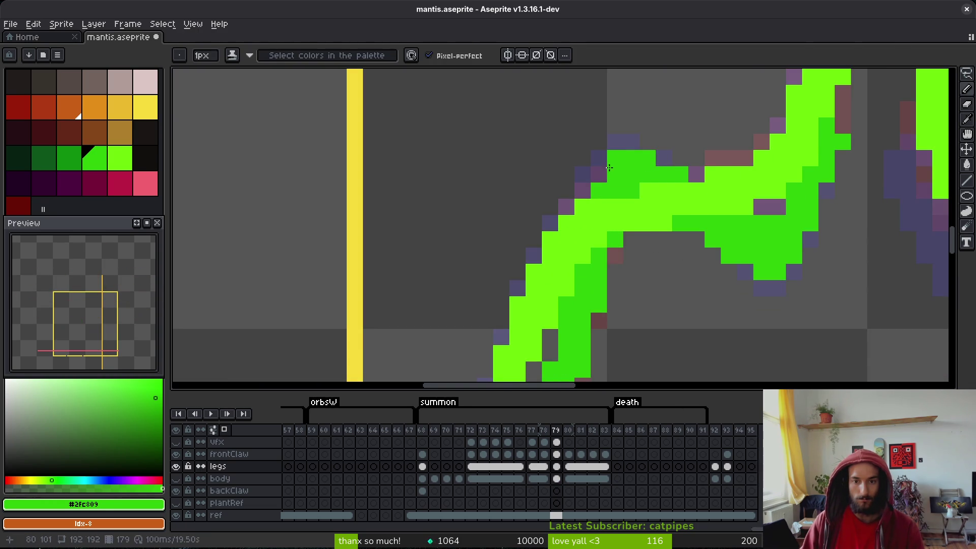
scroll(580, 190, down, 4)
key(i)
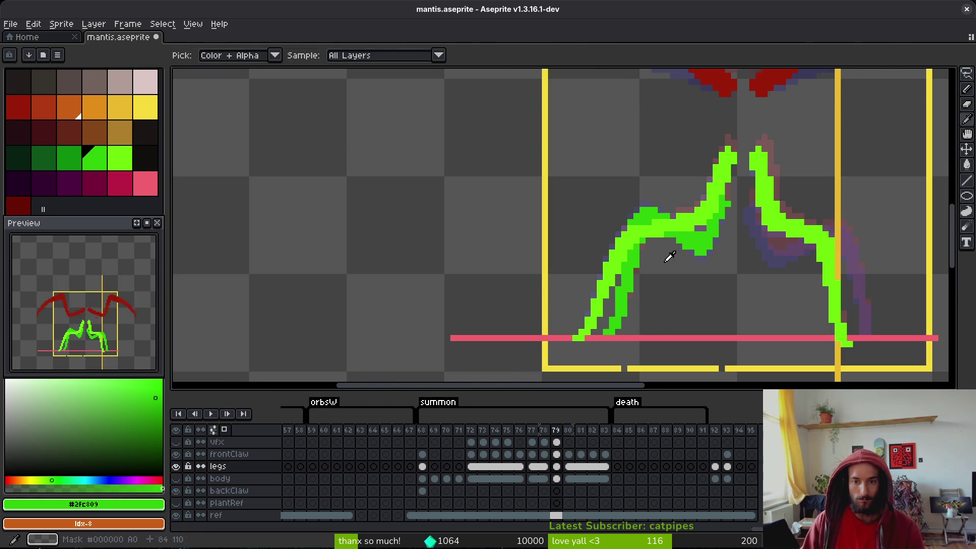
key(Right)
key(Left)
- Fill the gaps in frame 78's left leg with green pixels
key(Left)
scroll(663, 198, up, 3)
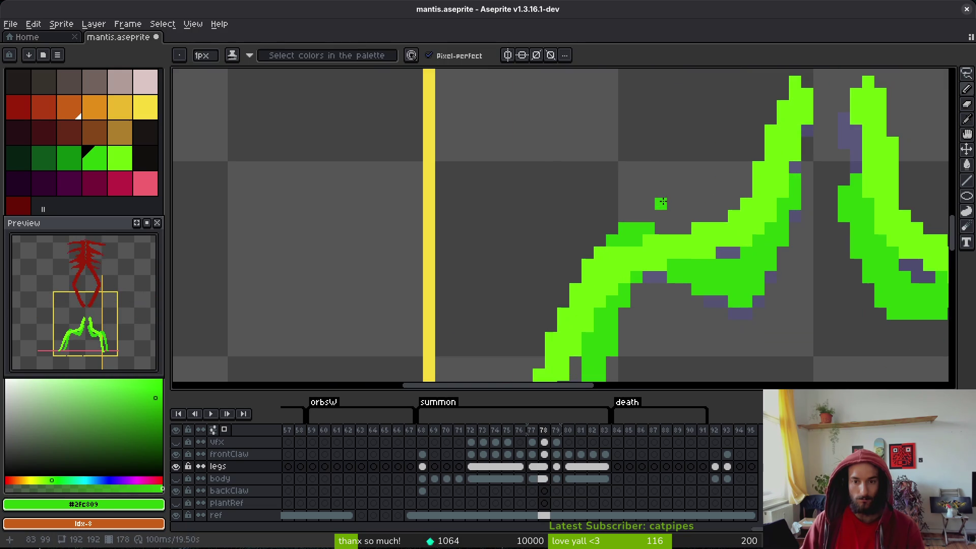
key(Right)
key(Left)
key(b)
click(661, 228)
drag(637, 216, 612, 216)
click(612, 228)
key(e)
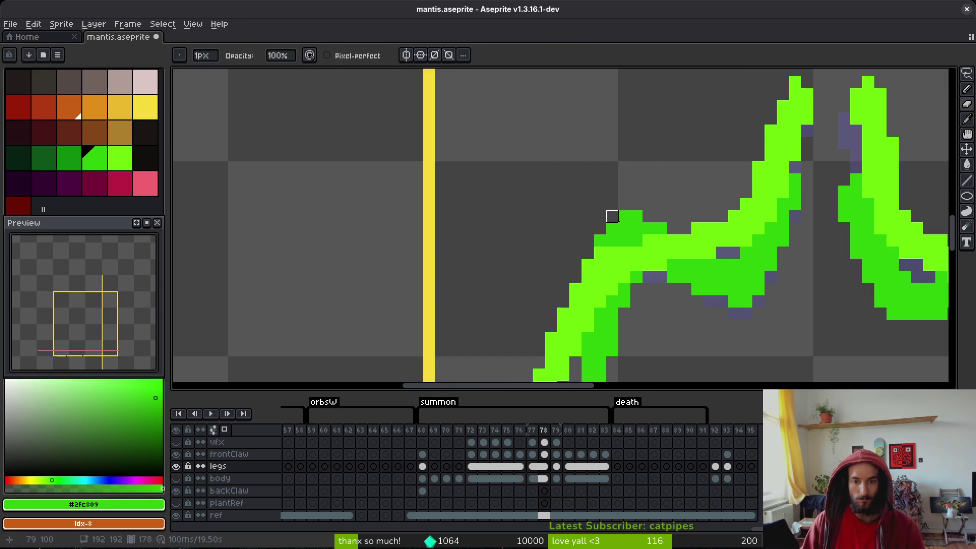
key(b)
- Step back through frames 75–77 to check the redrawn legs
scroll(706, 256, down, 3)
key(i)
key(Left)
key(Left)
key(Left)
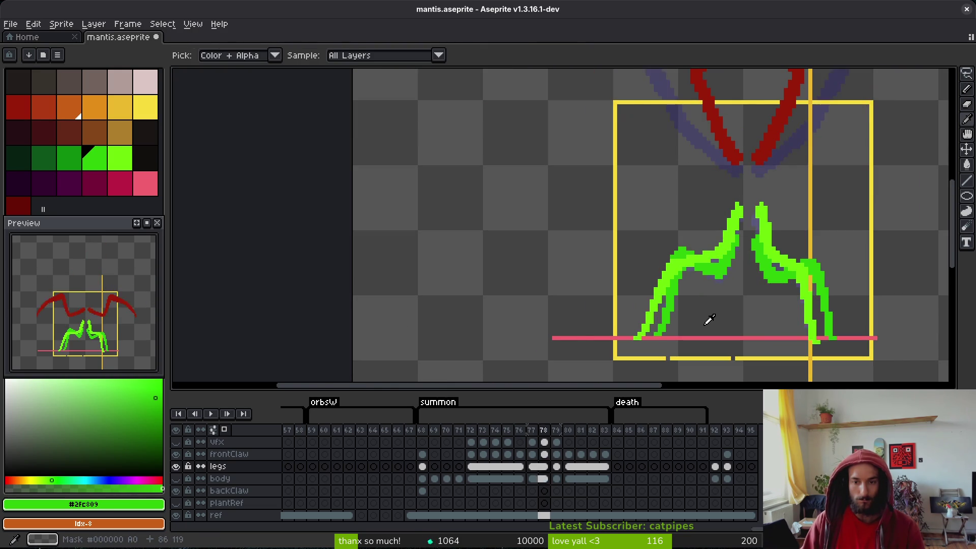
key(Right)
key(Right)
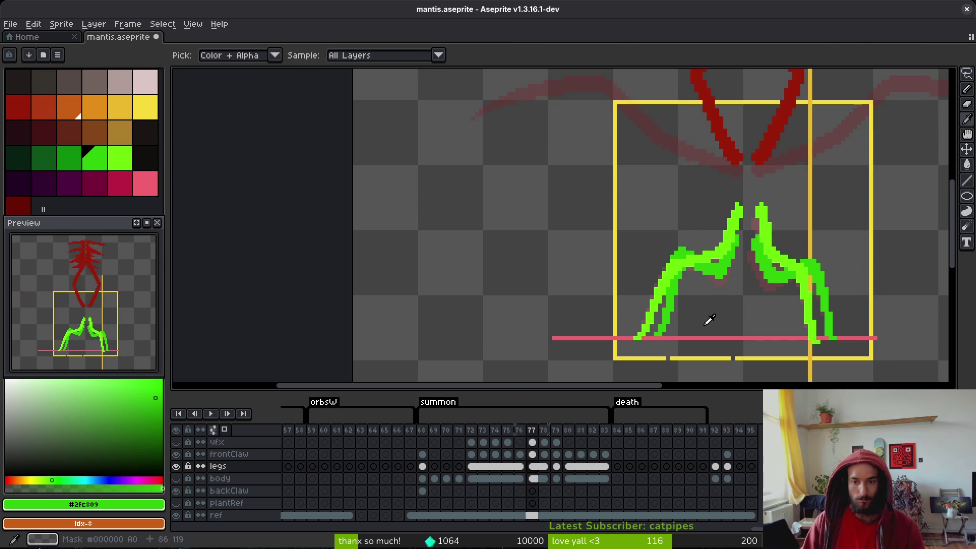
key(Left)
key(b)
scroll(707, 292, up, 3)
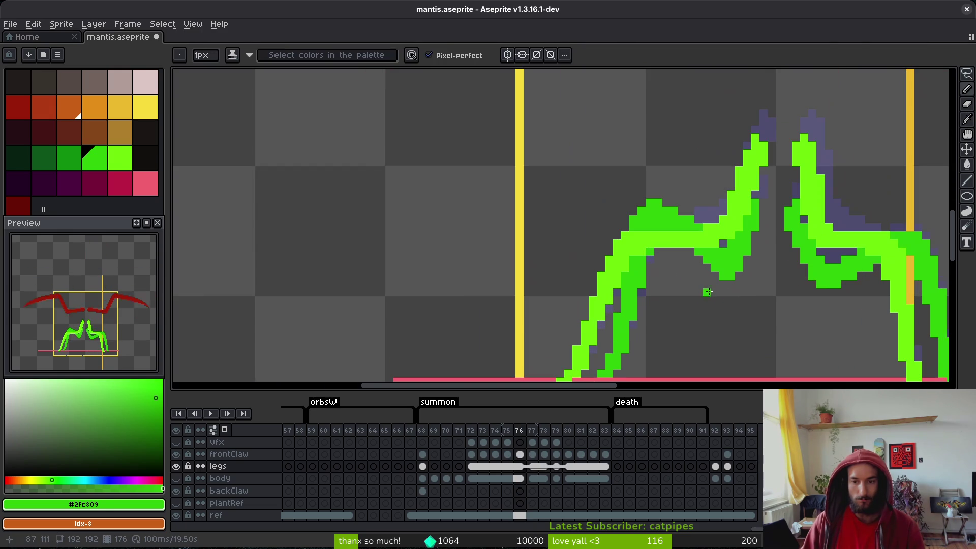
- Step forward and back through frames 76–80 to review the leg motion
key(i)
key(Right)
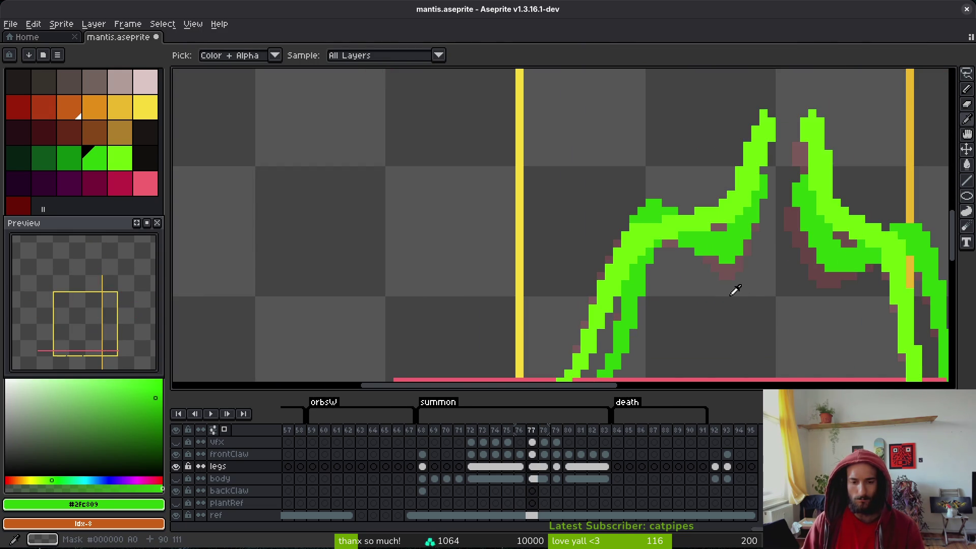
key(Right)
key(Right)
key(Right)
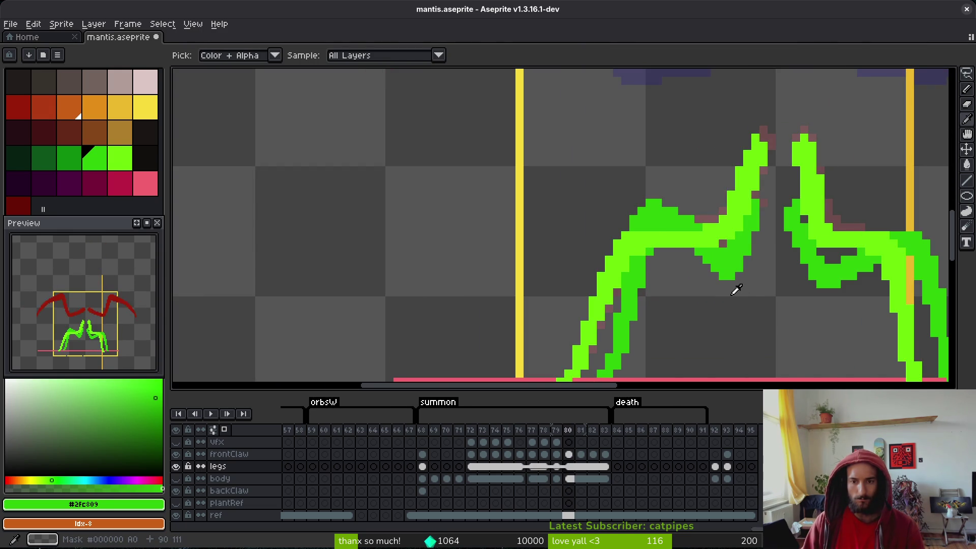
key(Left)
key(Left)
key(Left)
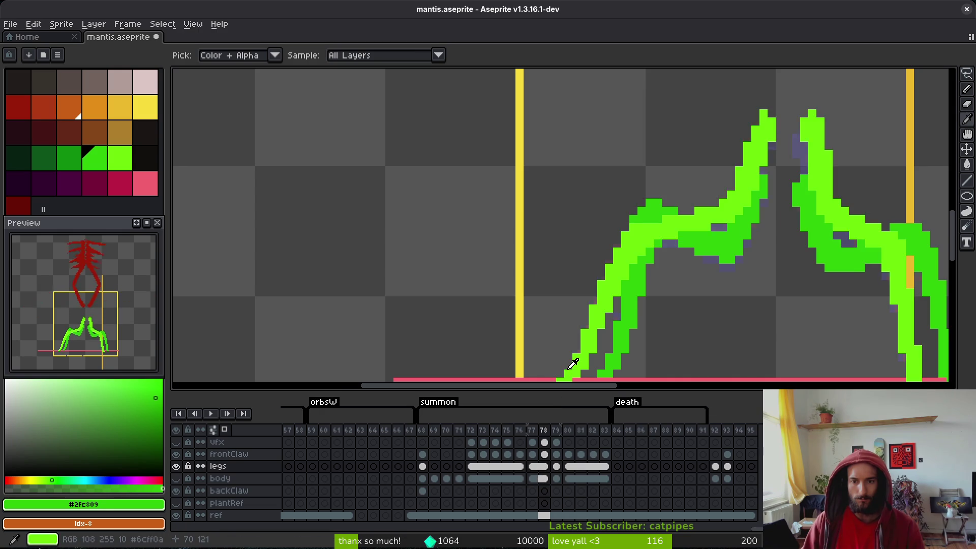
key(Left)
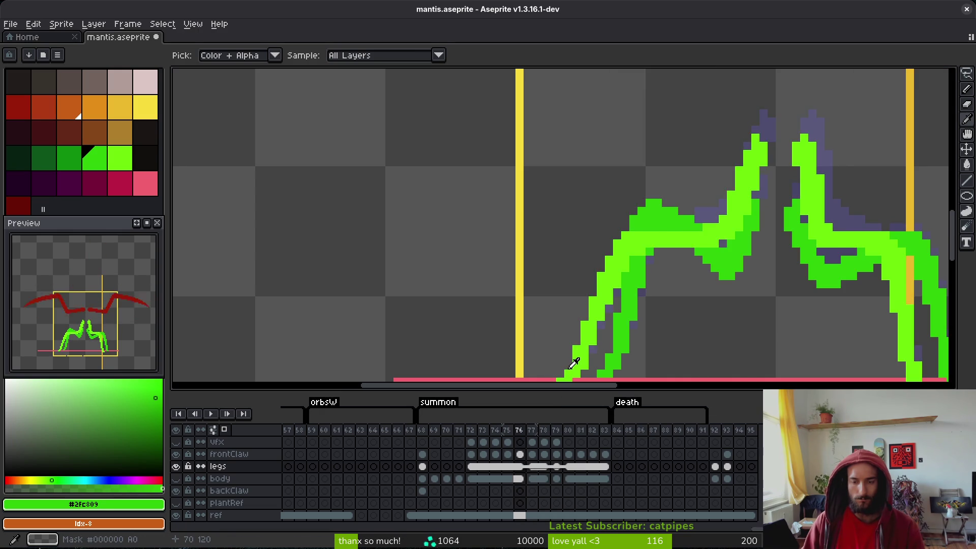
key(Right)
key(Right)
key(Right)
- Select the legs cel on frame 80, then compare frames 76–79
click(573, 467)
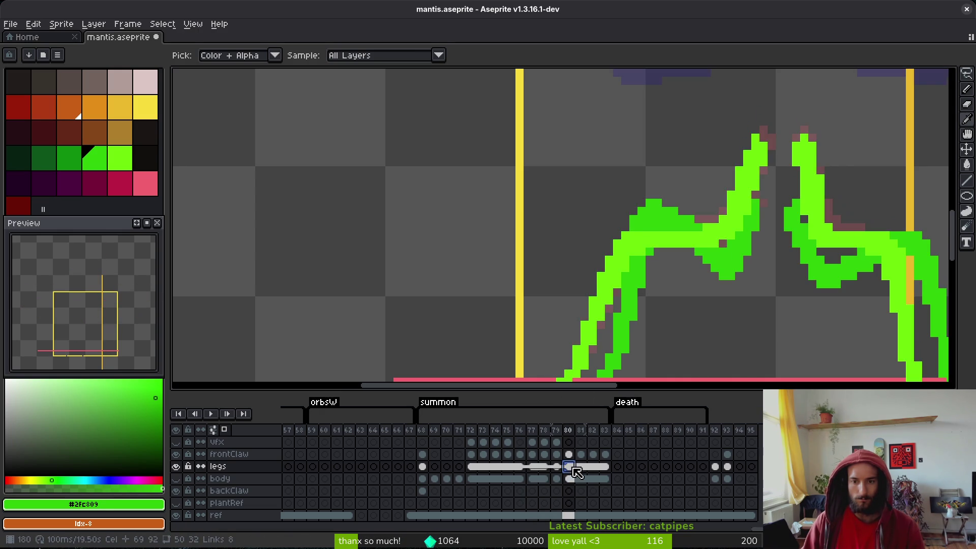
key(Left)
key(Left)
key(Left)
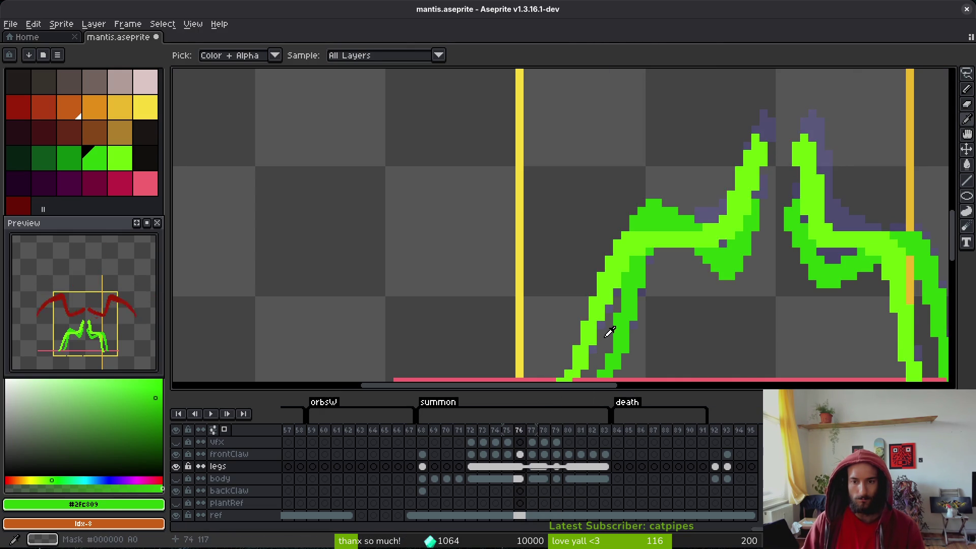
key(b)
scroll(701, 316, down, 2)
key(period)
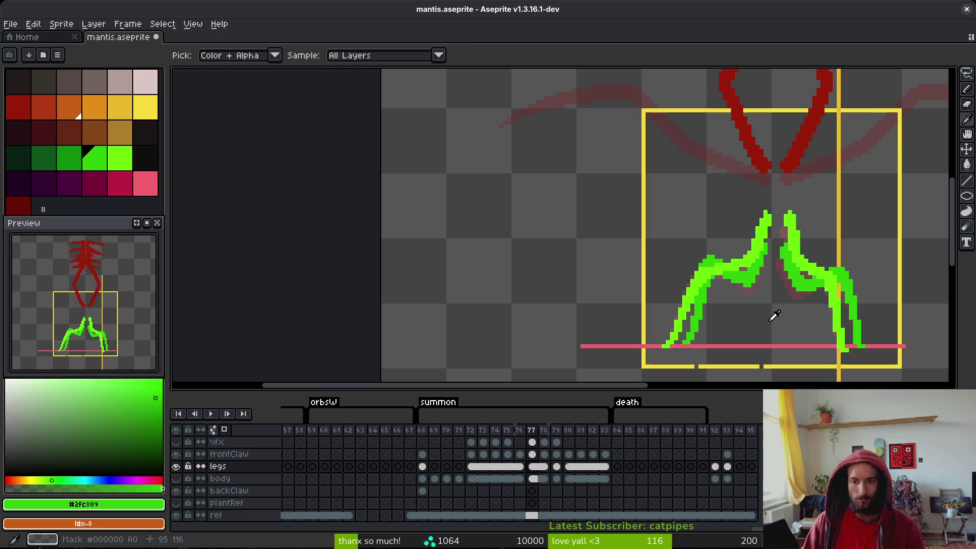
key(comma)
key(period)
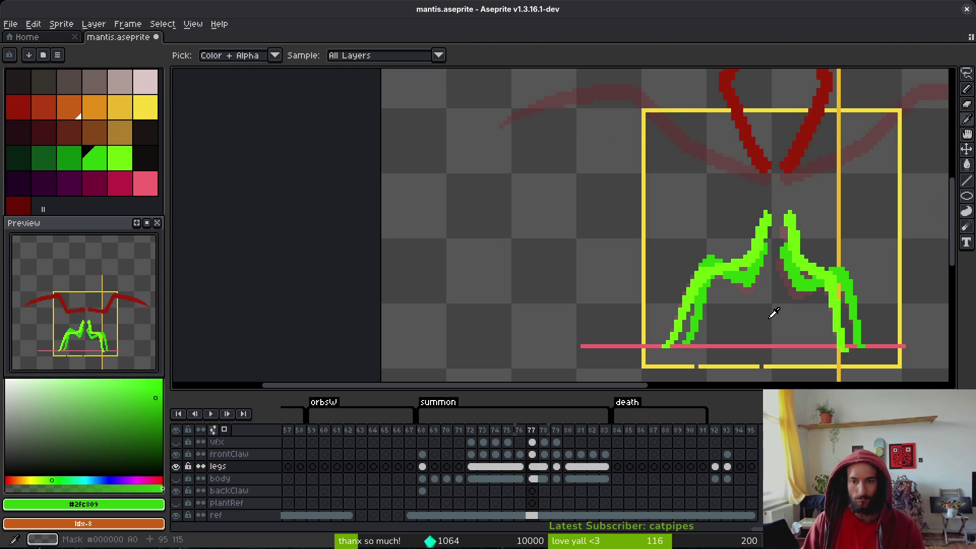
key(period)
key(period)
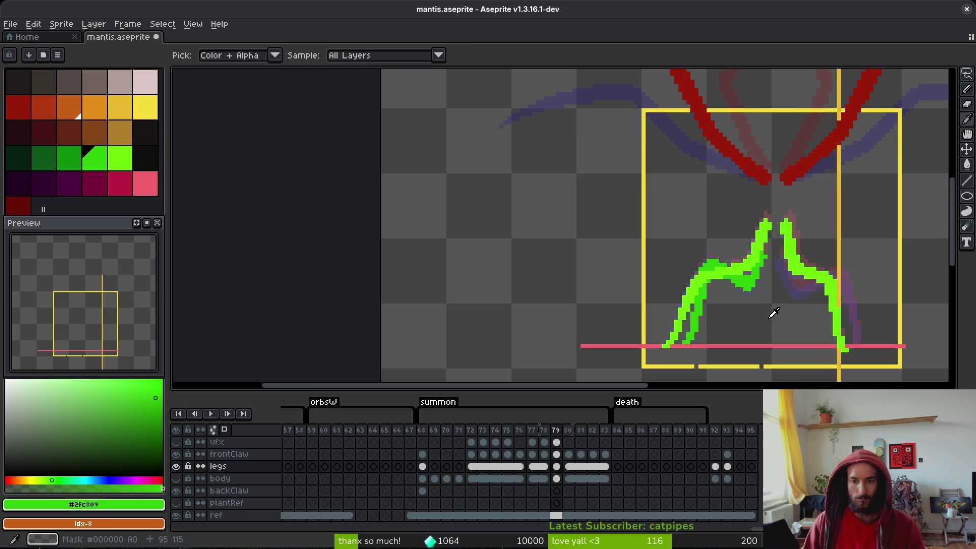
key(comma)
key(comma)
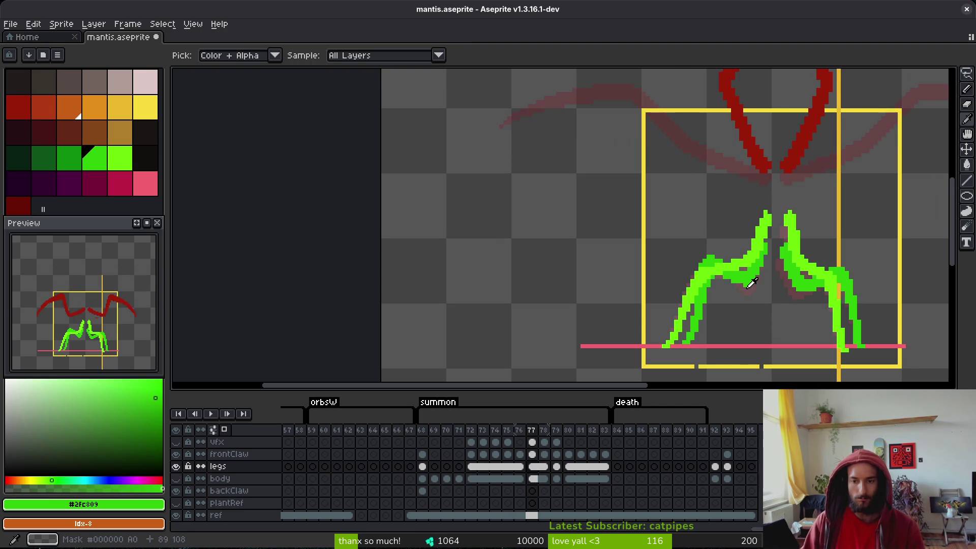
key(comma)
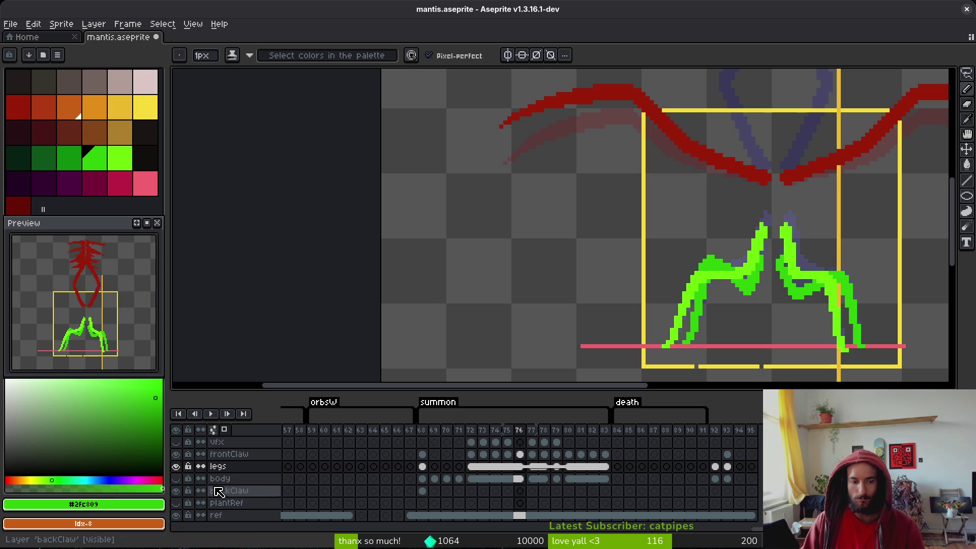
- Make the body layer visible again to show the whole mantis
click(176, 478)
key(period)
key(i)
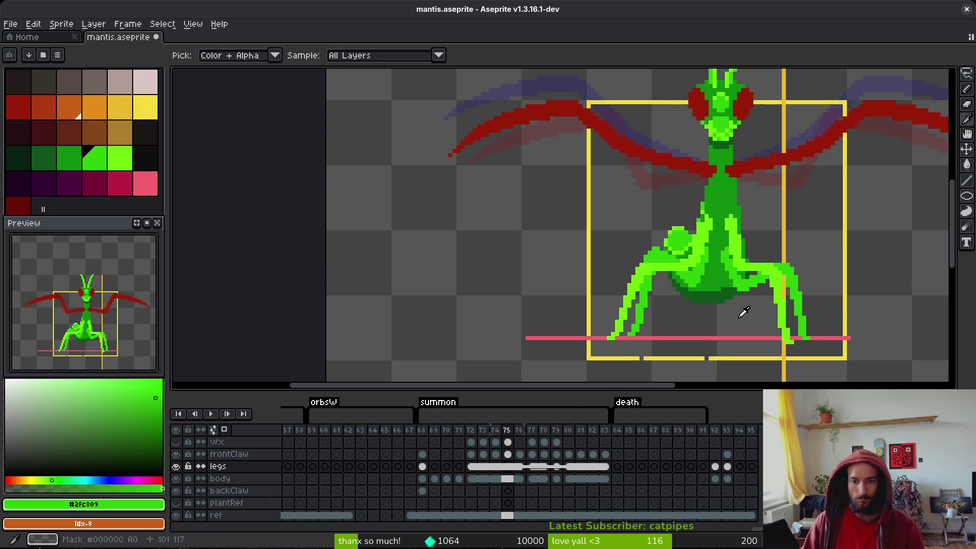
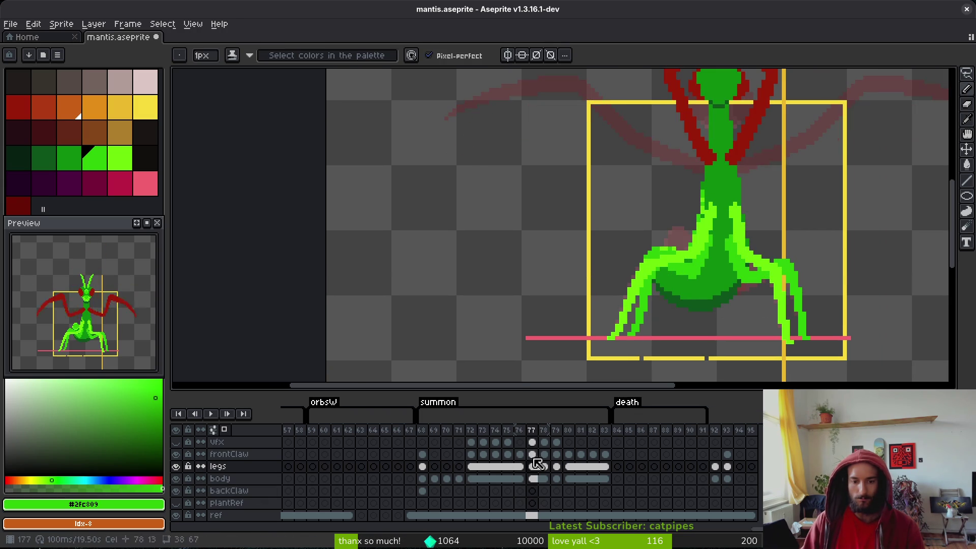
- Hide the body layer and flip between frames 76 and 77 to compare the legs alone
click(175, 478)
scroll(696, 285, up, 2)
key(comma)
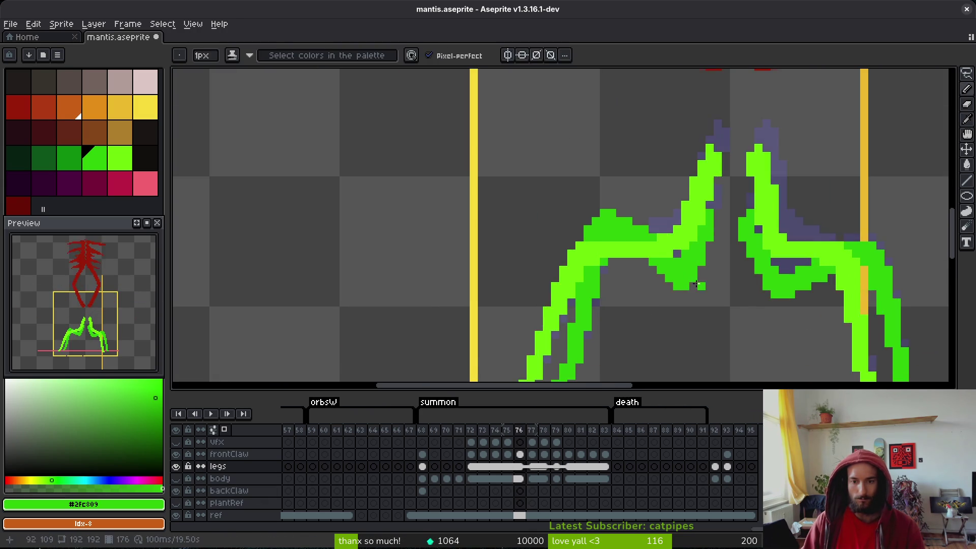
scroll(661, 274, up, 2)
key(e)
scroll(728, 316, down, 4)
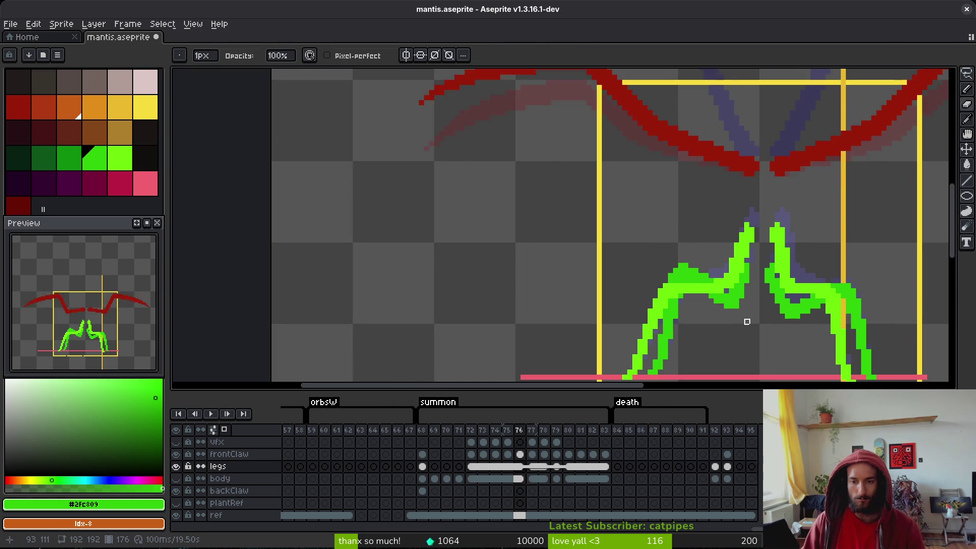
key(i)
key(period)
key(comma)
key(period)
key(comma)
key(period)
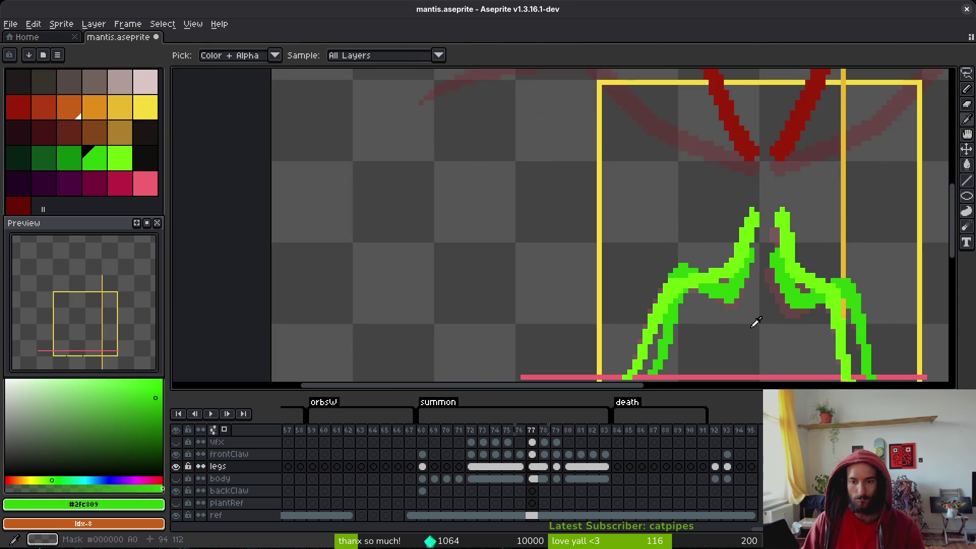
key(comma)
key(period)
- On frame 77, thicken the left leg's upper edge with dark-green pencil pixels
key(b)
scroll(710, 281, up, 2)
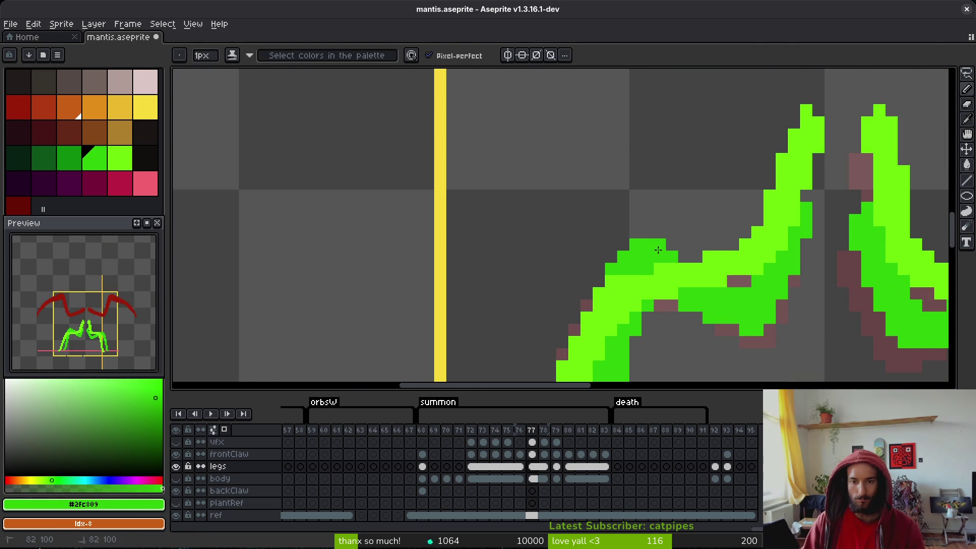
drag(647, 233, 625, 238)
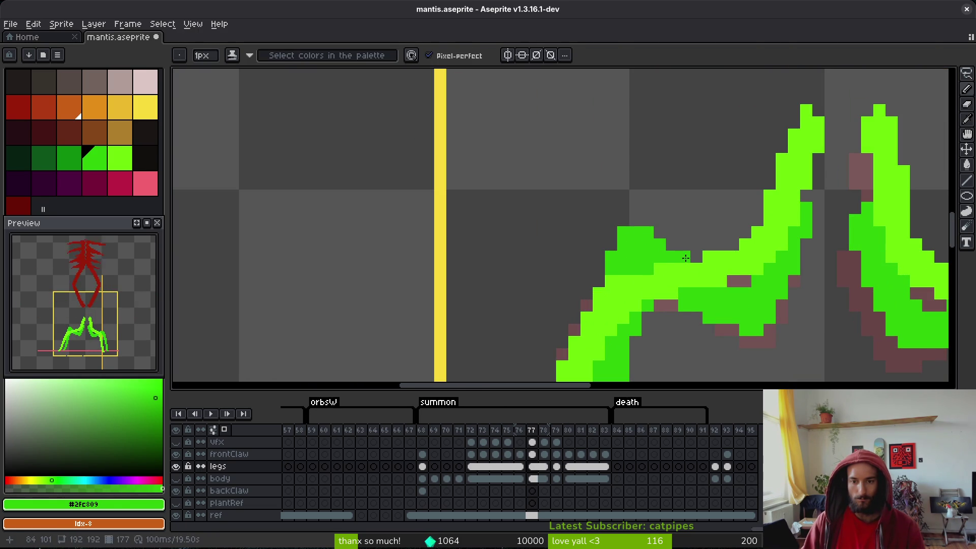
scroll(685, 259, down, 2)
- Flip between frames 76 and 77 to check the thickened left leg
key(i)
key(comma)
key(period)
key(comma)
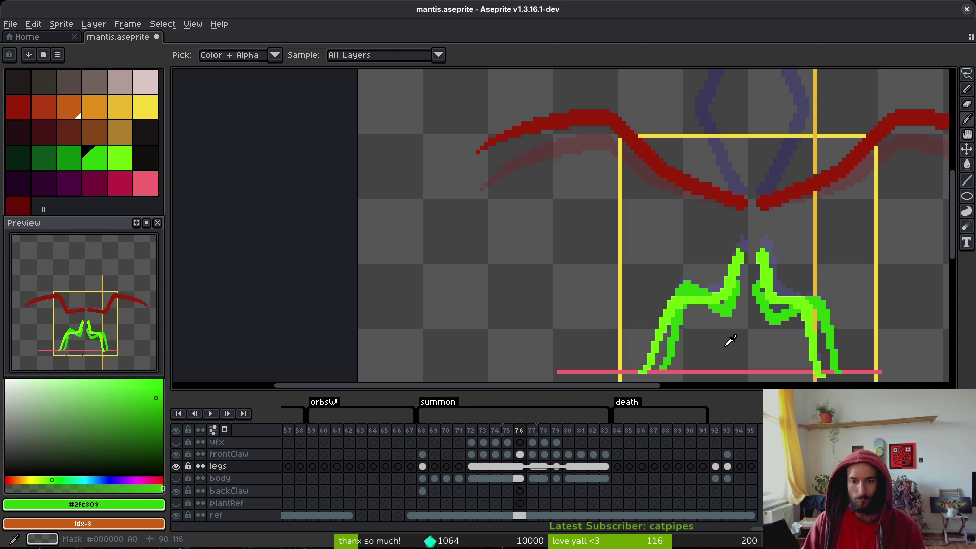
key(period)
key(comma)
key(period)
key(b)
scroll(673, 278, up, 2)
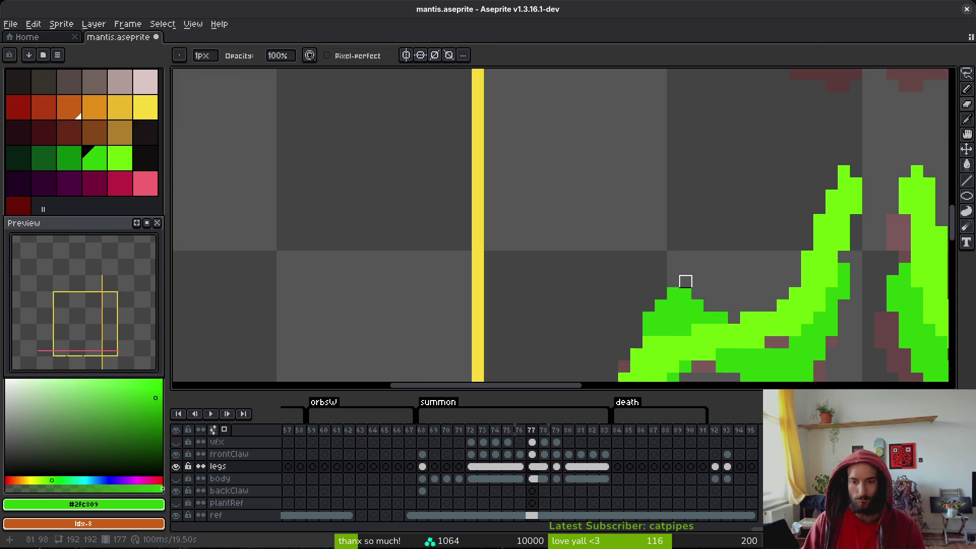
scroll(685, 281, down, 2)
key(i)
key(comma)
key(period)
- Pan to the whole mantis, check frames 78–80, and return to frame 77
drag(747, 342, 712, 331)
key(comma)
key(period)
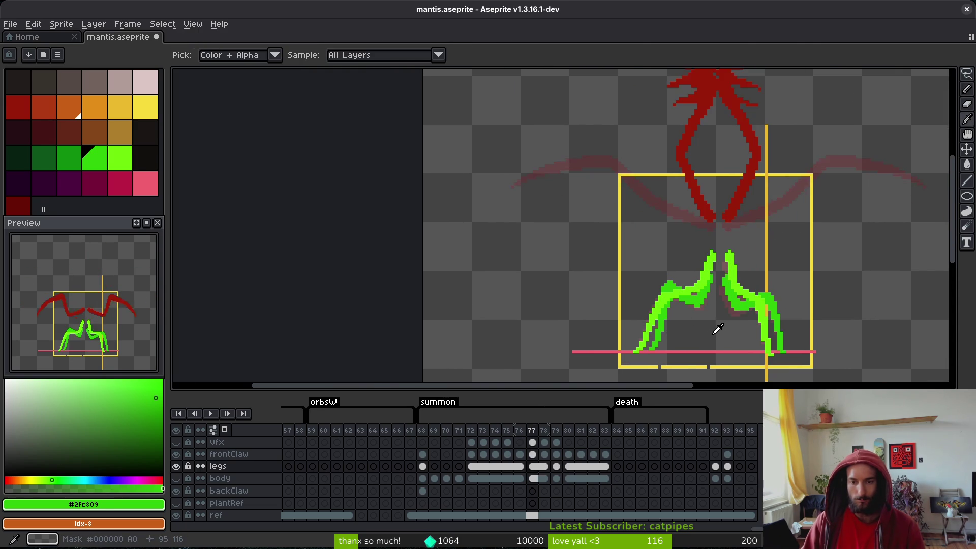
key(period)
key(period)
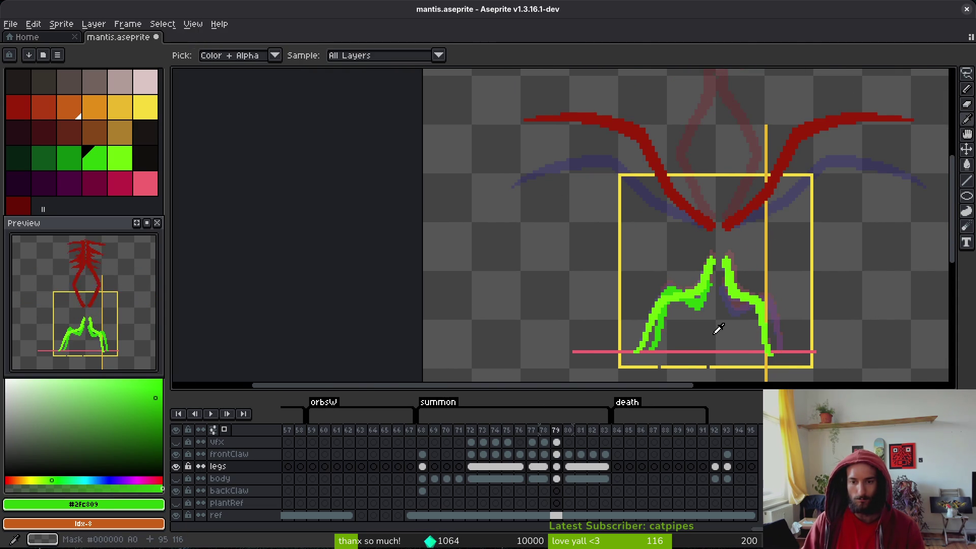
key(period)
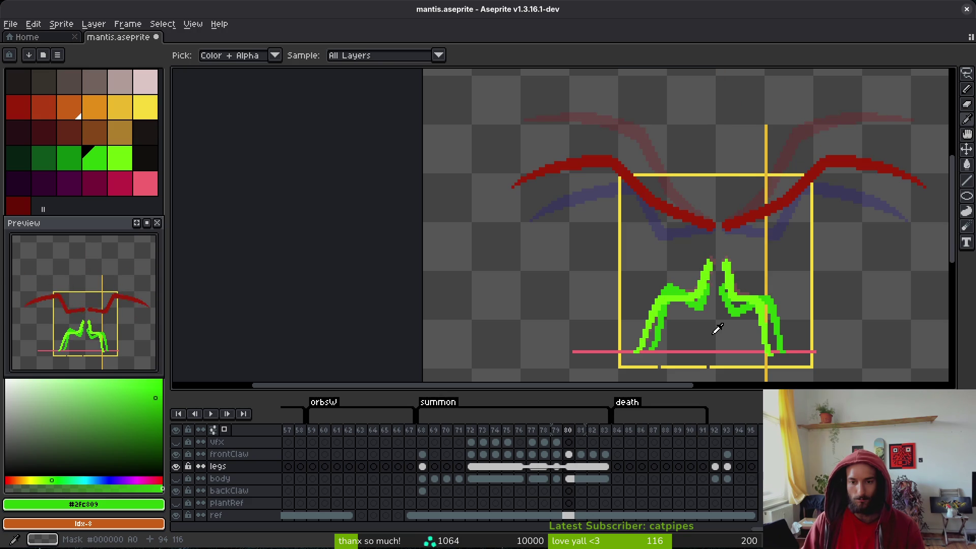
key(comma)
key(comma)
key(comma)
key(comma)
key(period)
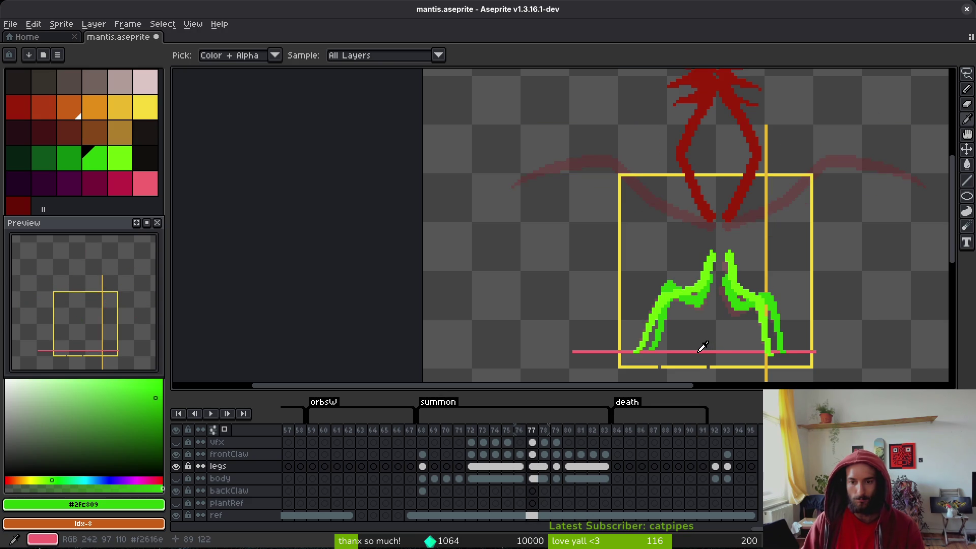
key(comma)
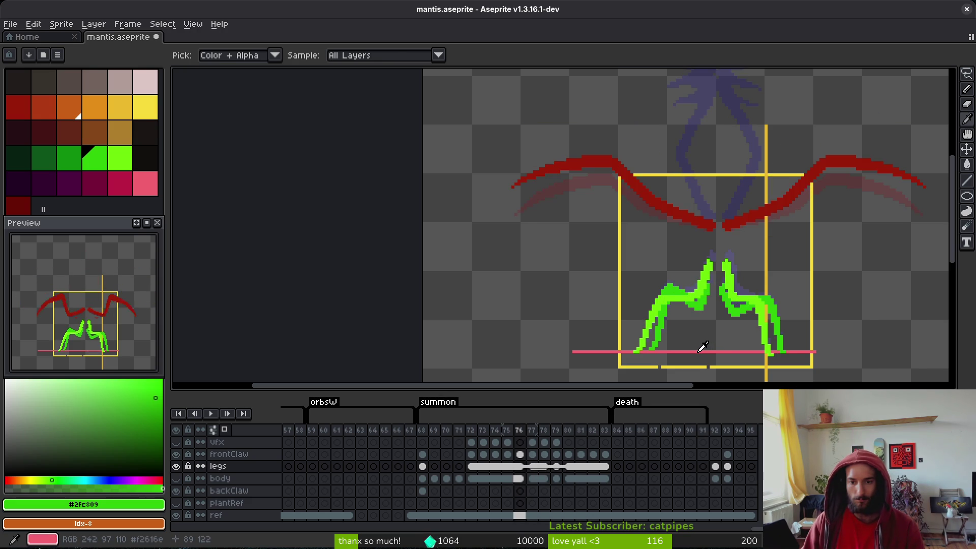
key(period)
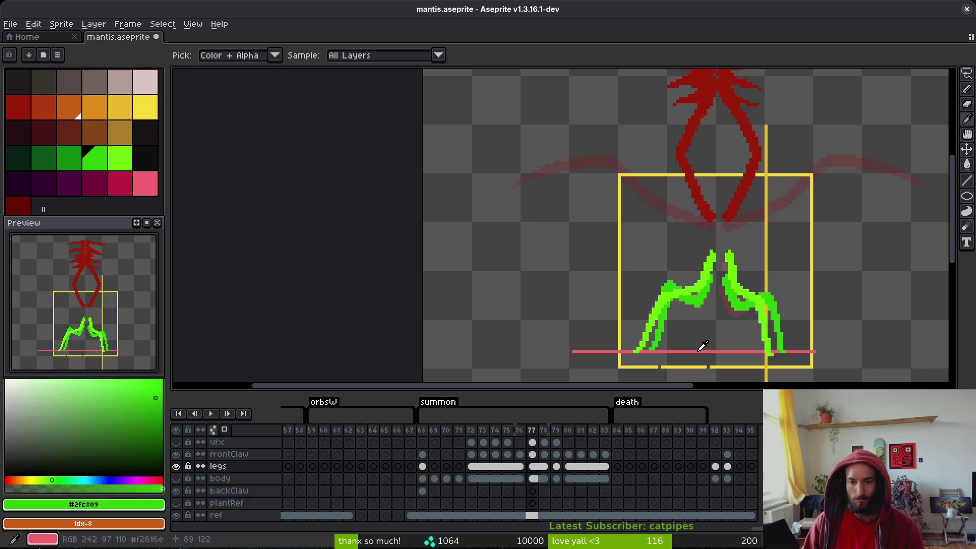
scroll(674, 297, up, 2)
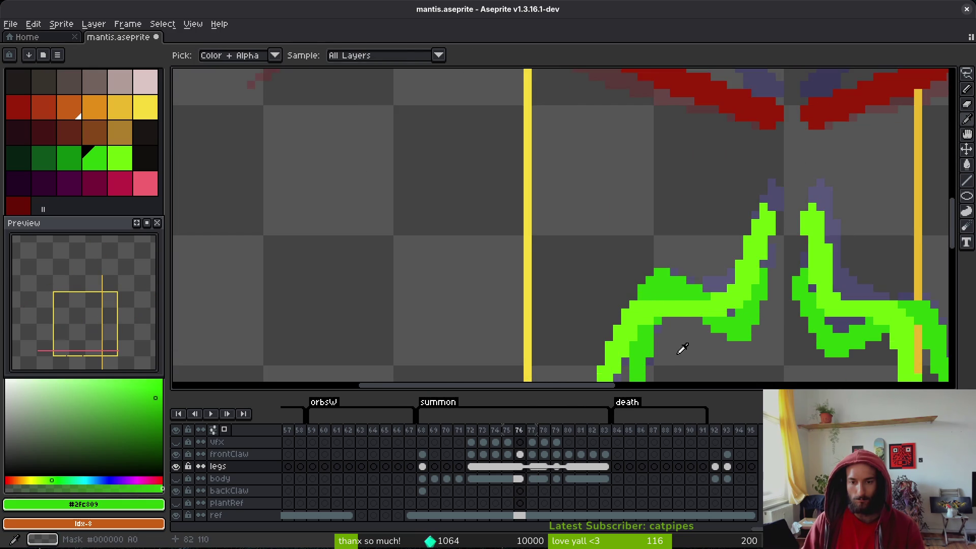
- Compare the green mantis legs across frames 76 through 80
scroll(680, 305, left, 1)
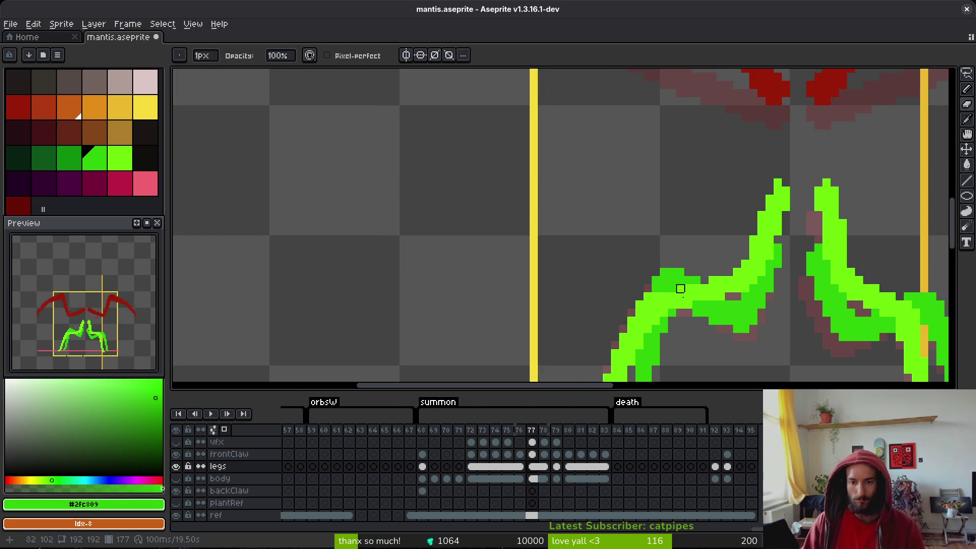
scroll(680, 288, down, 2)
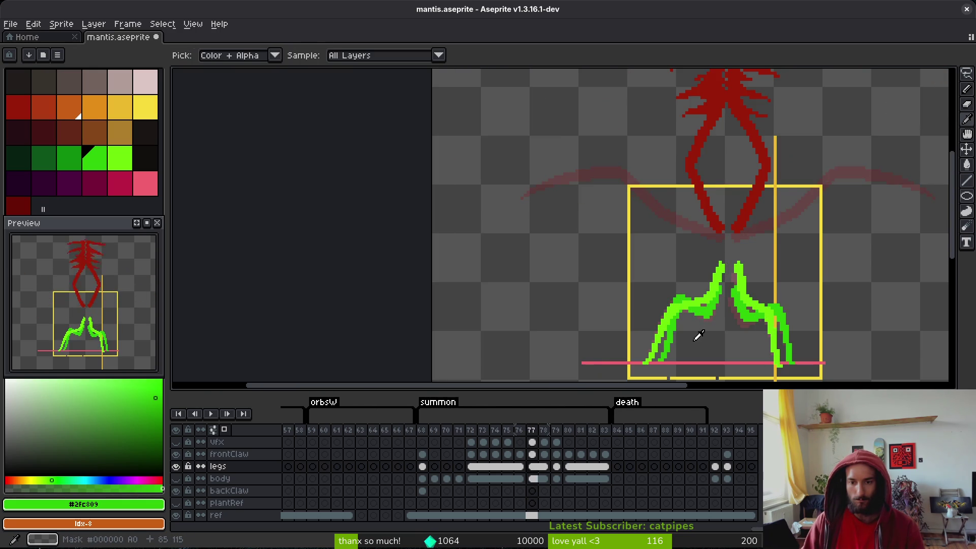
key(period)
key(period)
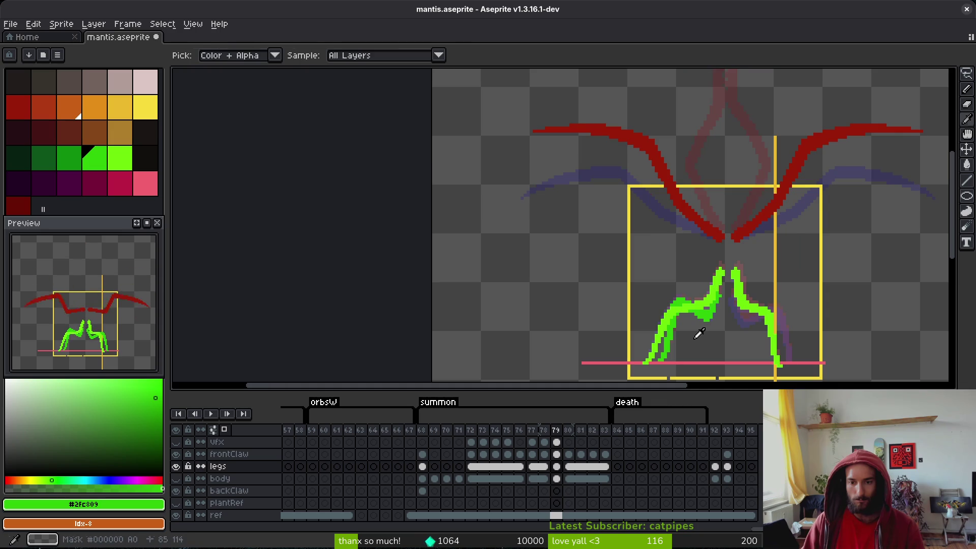
scroll(699, 333, up, 2)
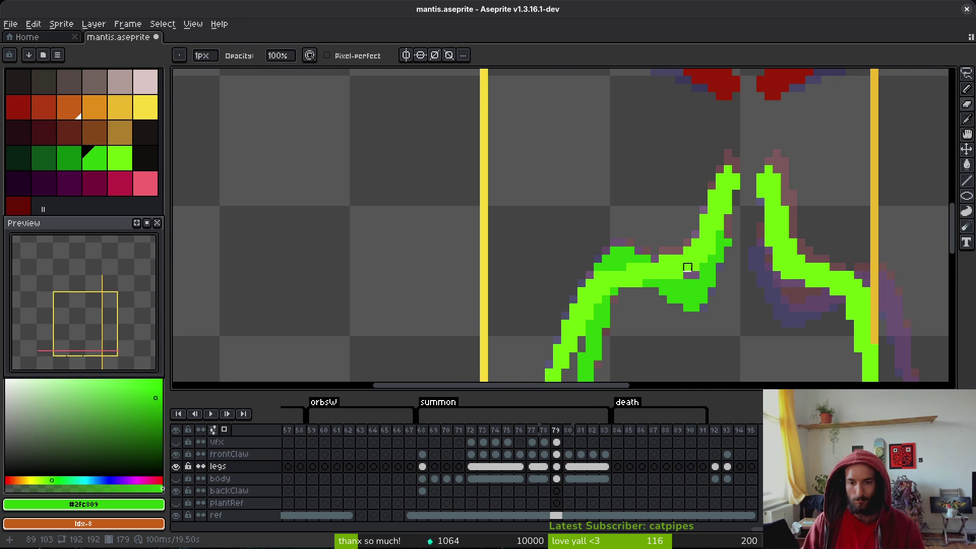
key(comma)
key(comma)
key(comma)
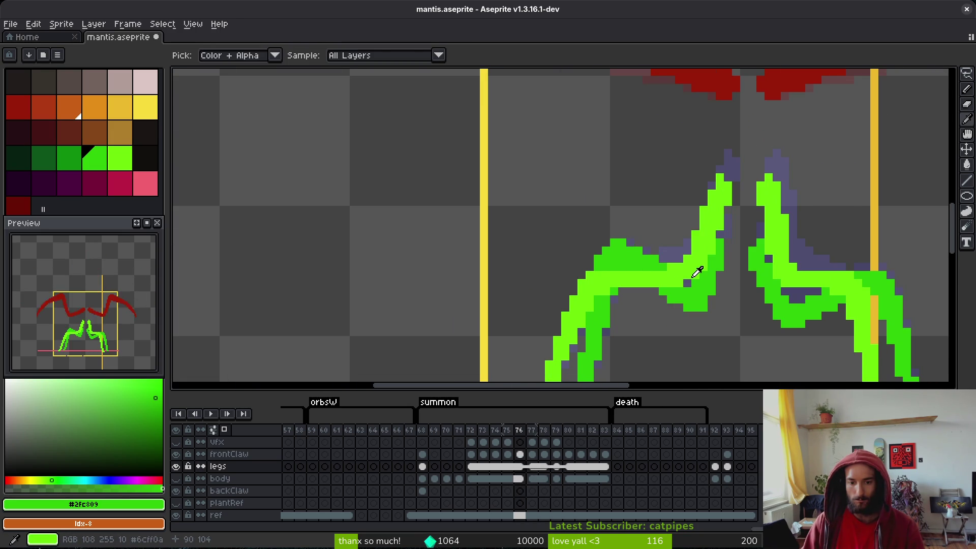
key(period)
key(period)
key(period)
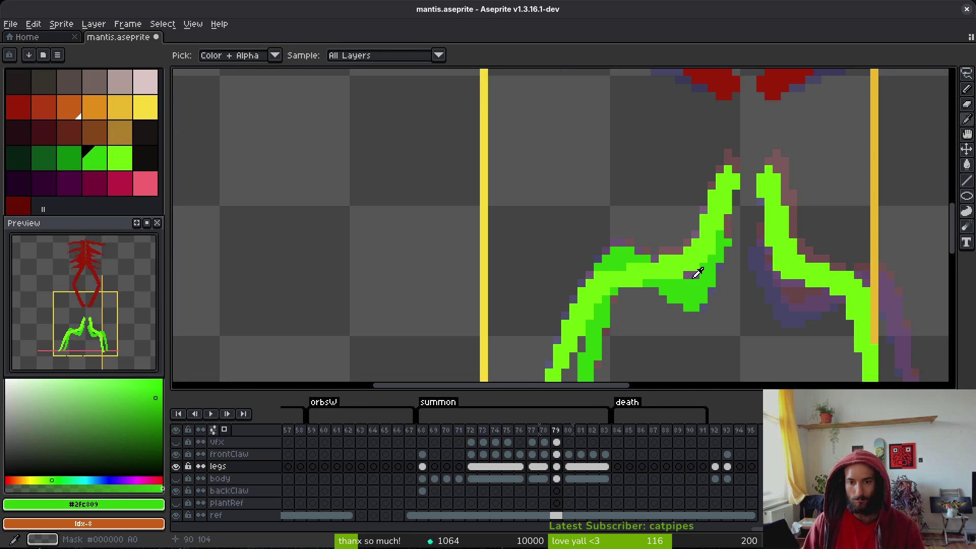
key(comma)
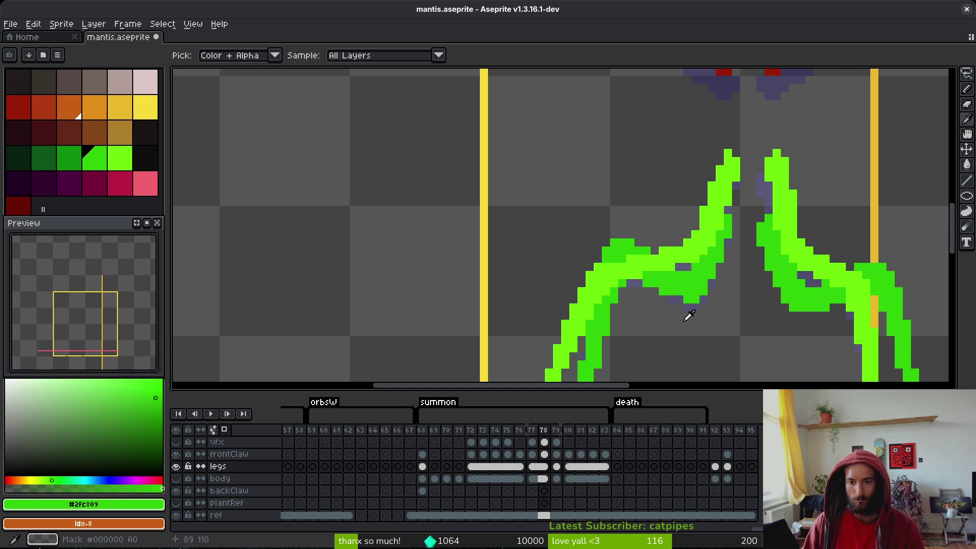
key(period)
key(comma)
key(period)
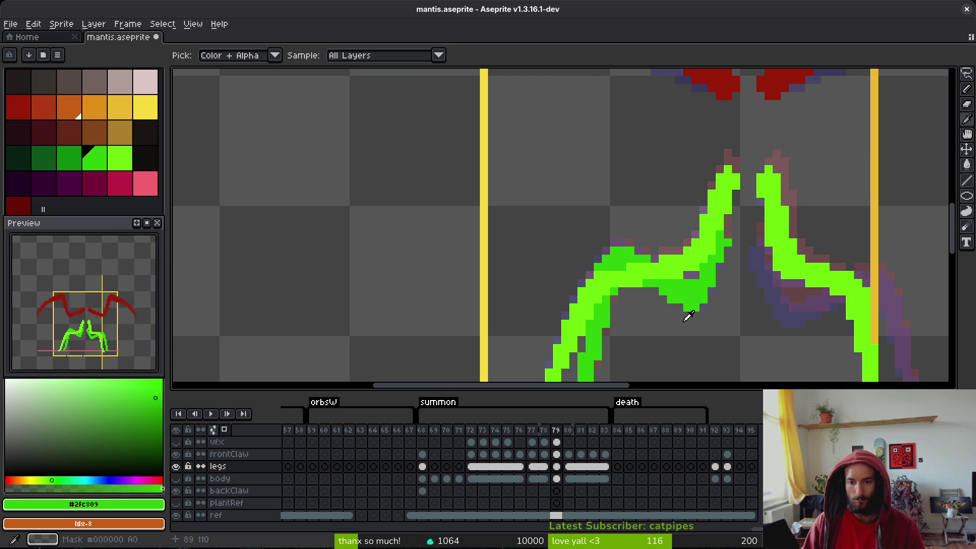
key(period)
key(comma)
key(period)
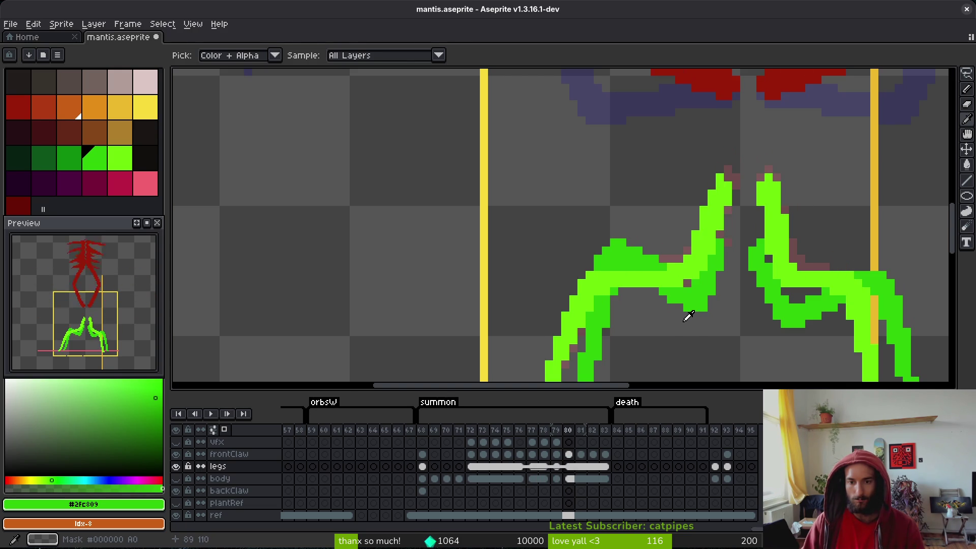
- Return to frame 77, compare it with frames 76 and 78, and select the Pencil
key(b)
key(comma)
key(comma)
key(comma)
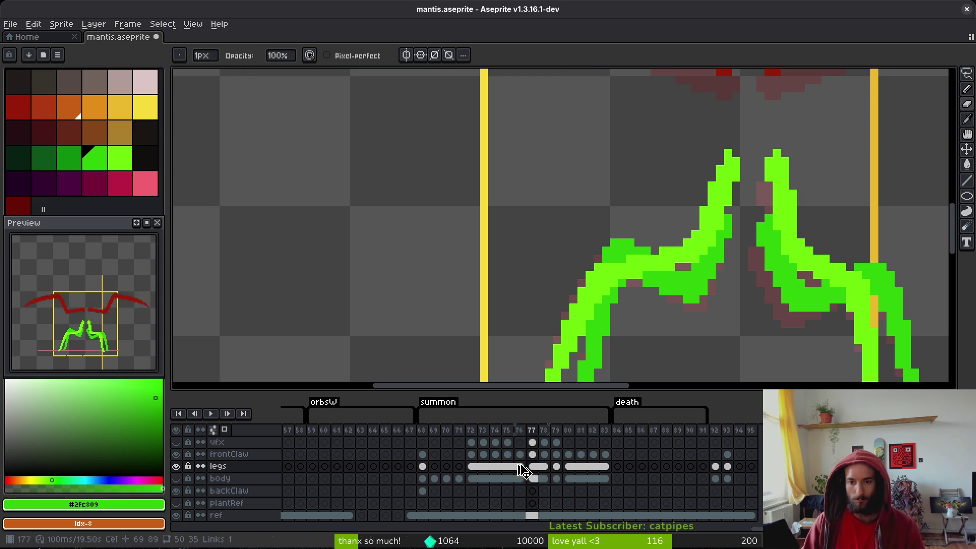
key(comma)
scroll(662, 331, down, 2)
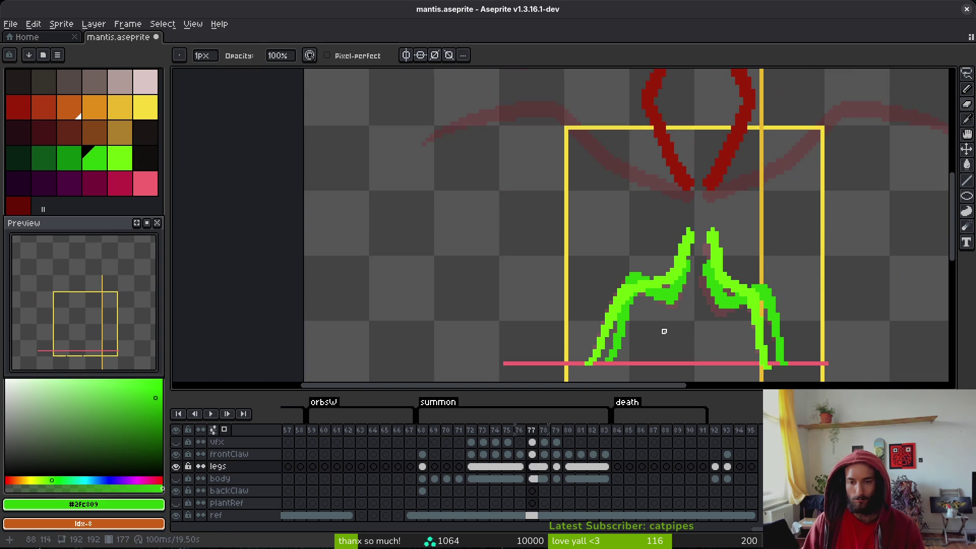
key(period)
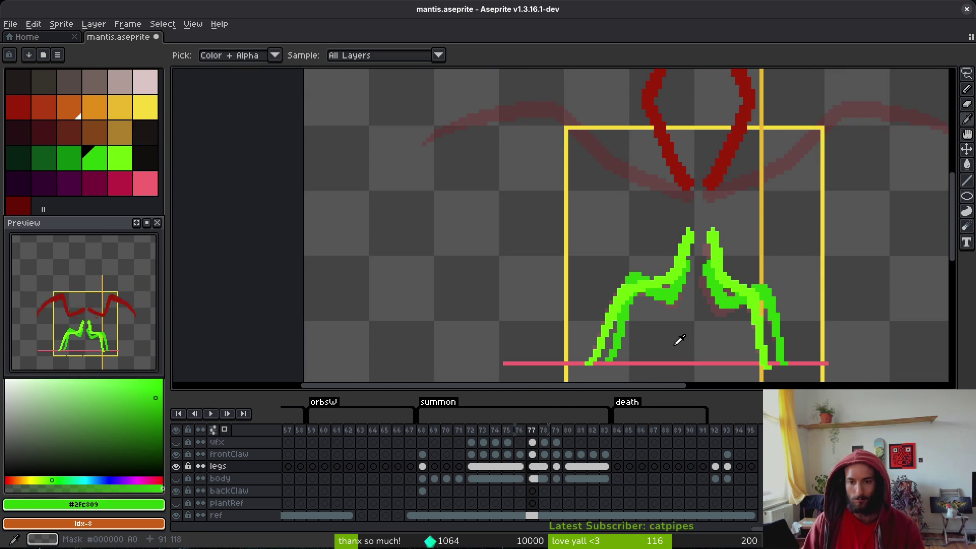
key(period)
key(comma)
key(period)
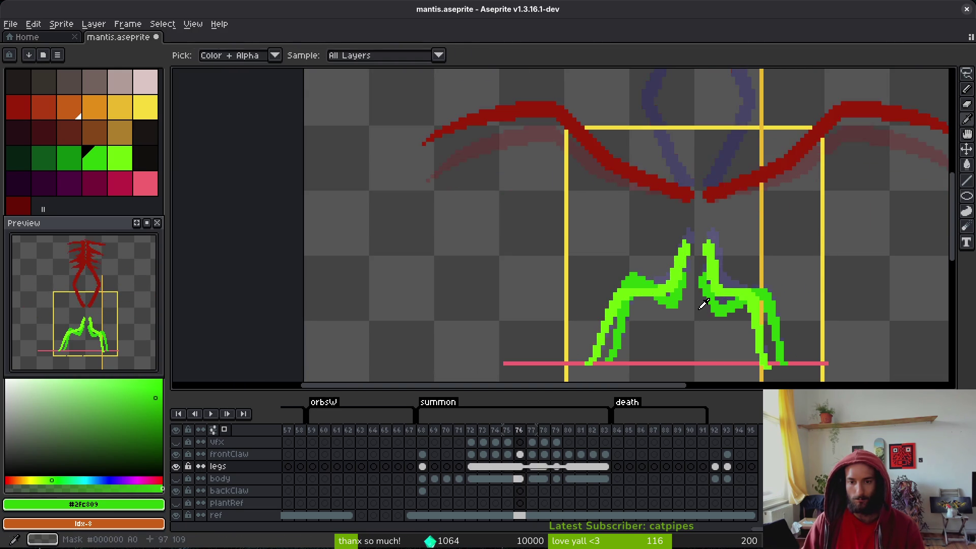
key(comma)
scroll(684, 302, up, 3)
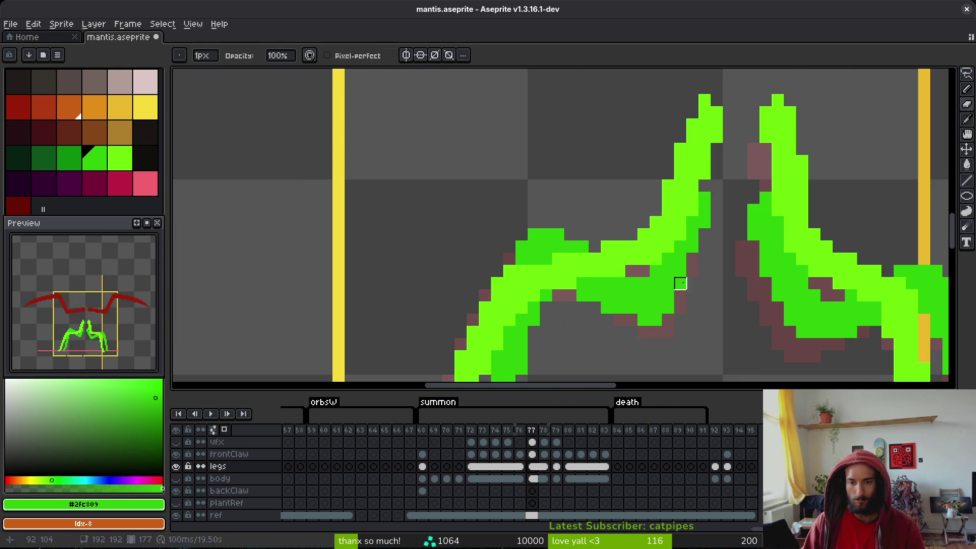
key(b)
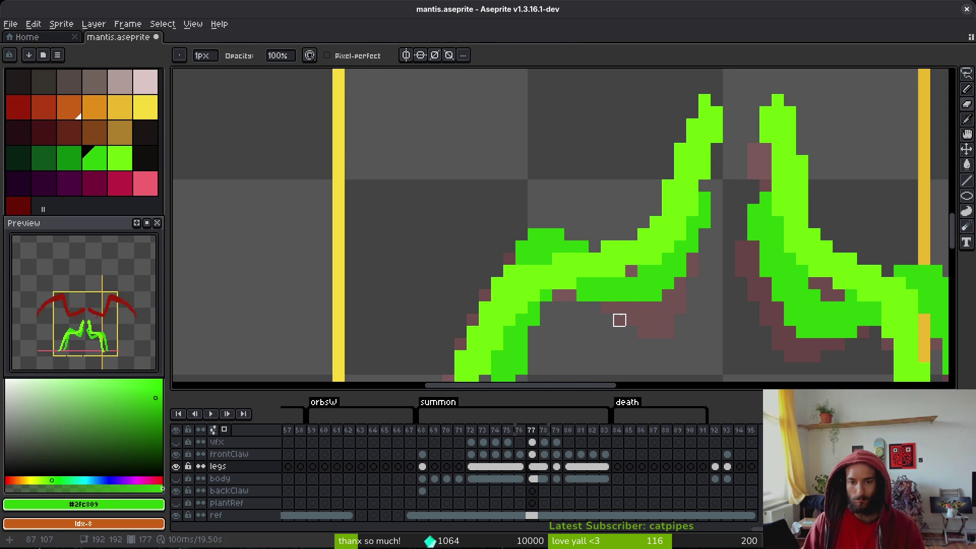
- Undo a test bright-green pixel on frame 77 and save mantis.aseprite
click(705, 315)
key(ctrl+z)
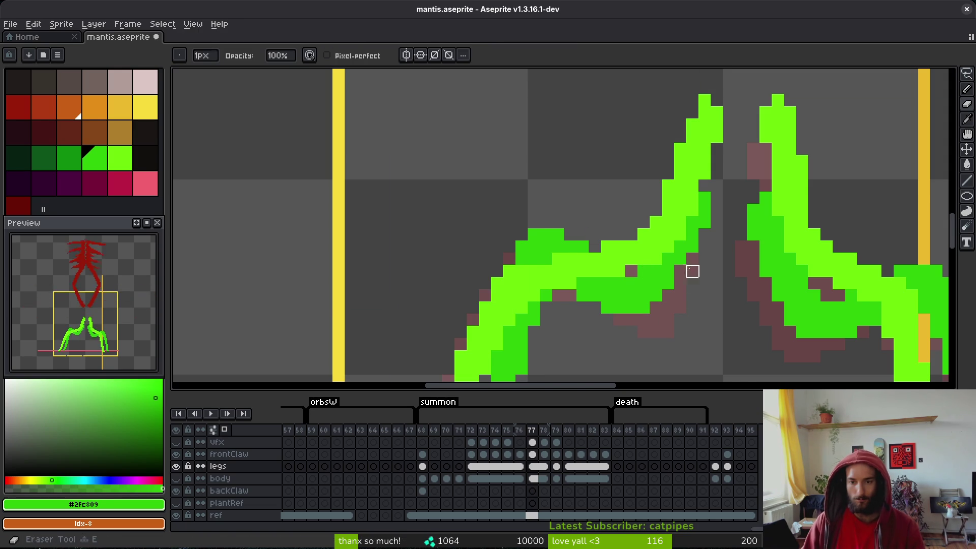
key(v)
key(i)
scroll(731, 271, down, 3)
key(ctrl+s)
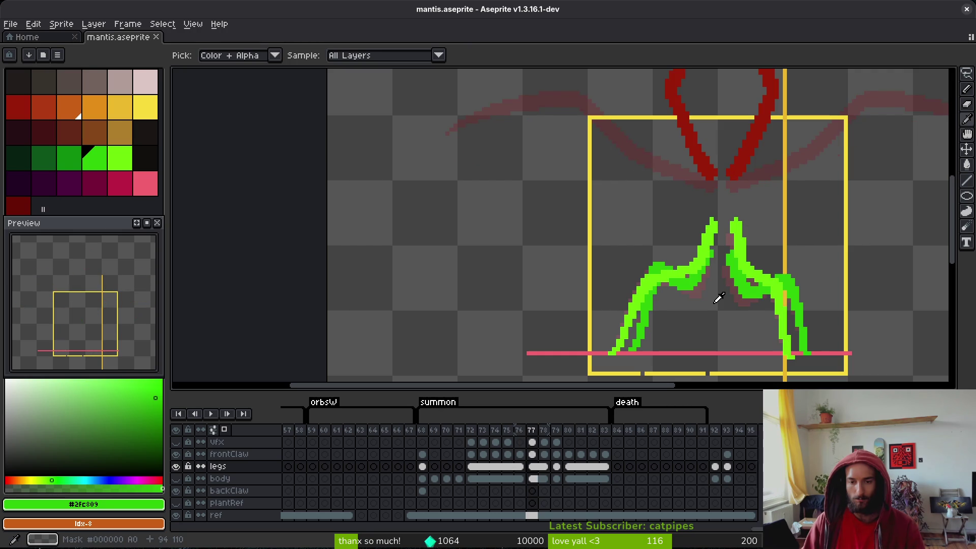
- Step ahead through frames 78–80 and back to compare the legs
key(period)
key(period)
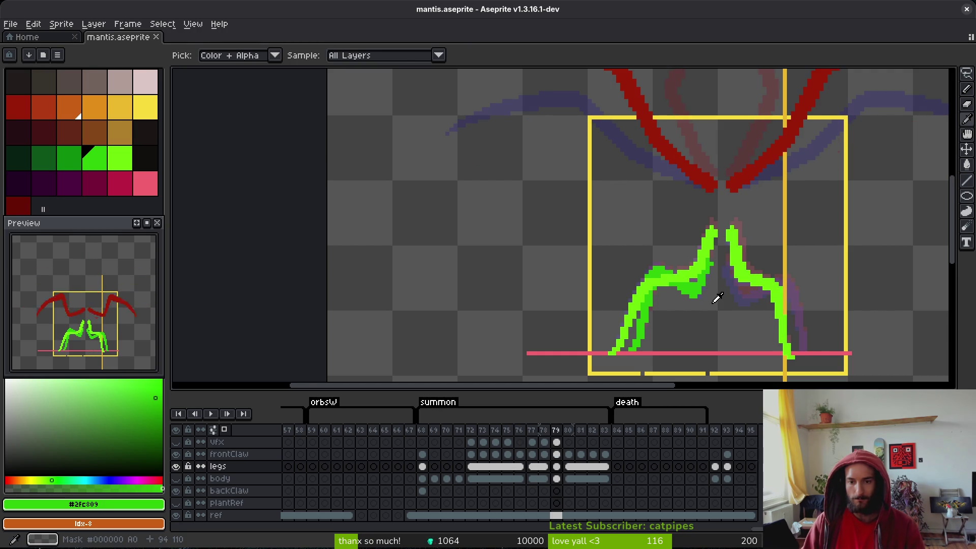
scroll(701, 299, up, 5)
key(period)
key(comma)
key(comma)
key(comma)
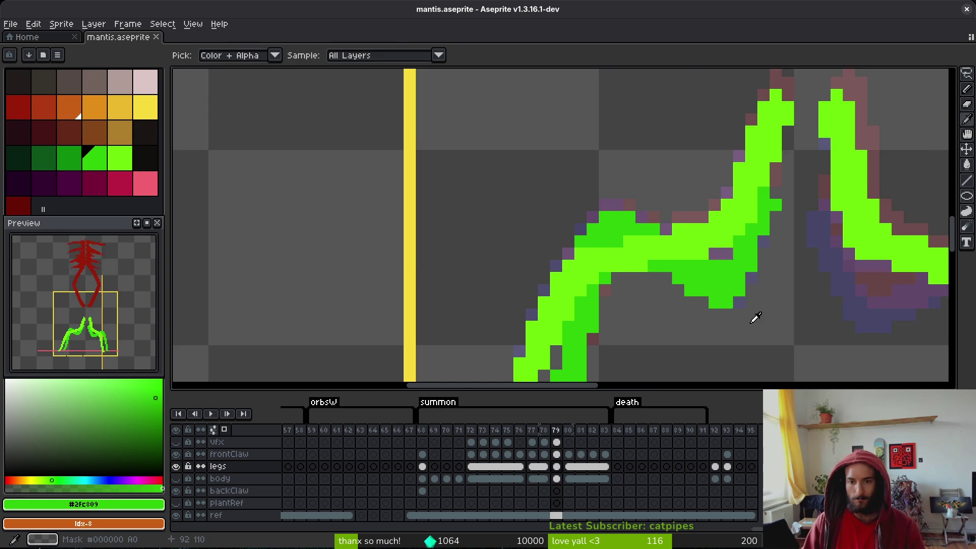
key(period)
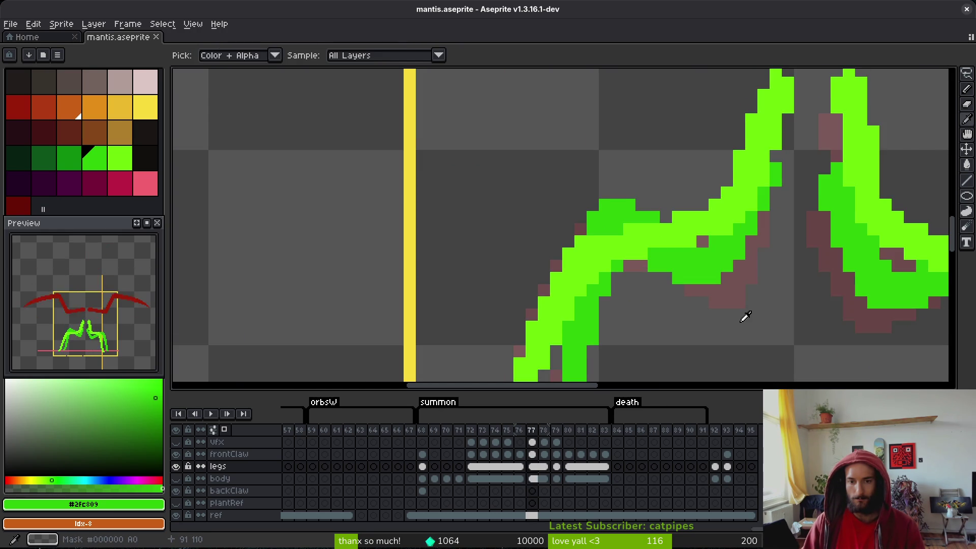
- On frame 76, erase dark-green pixels from the left leg's top edge and knee bend
key(comma)
key(b)
scroll(666, 205, down, 5)
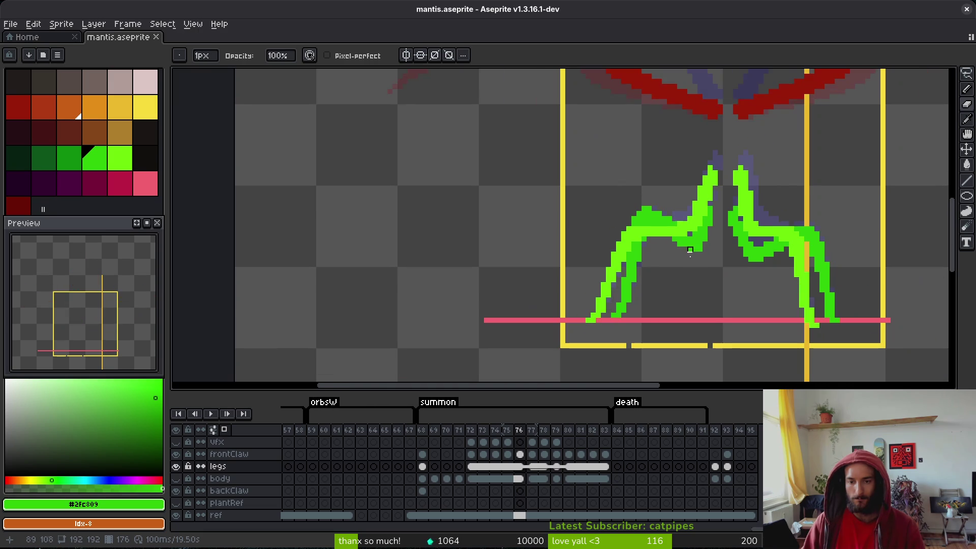
scroll(672, 230, up, 5)
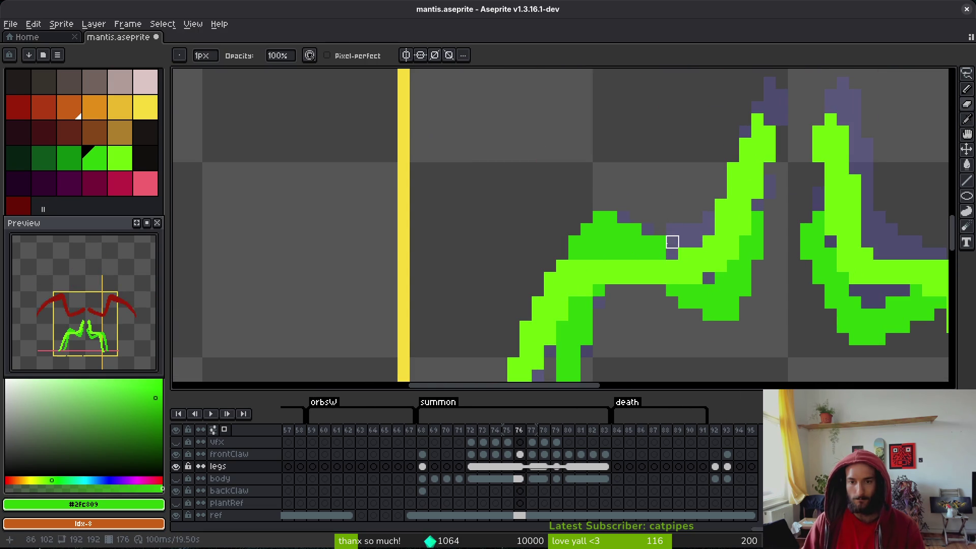
drag(671, 242, 587, 205)
drag(574, 242, 587, 230)
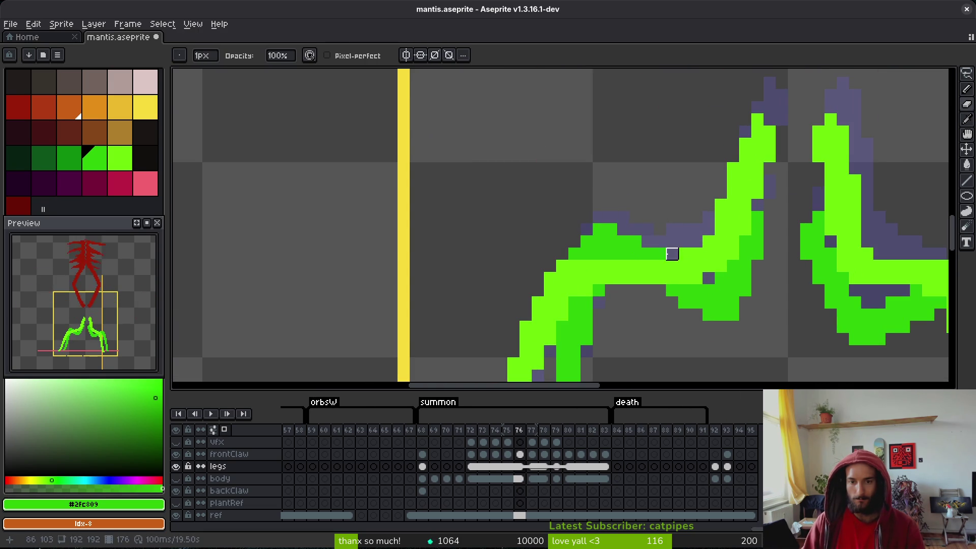
scroll(672, 254, down, 4)
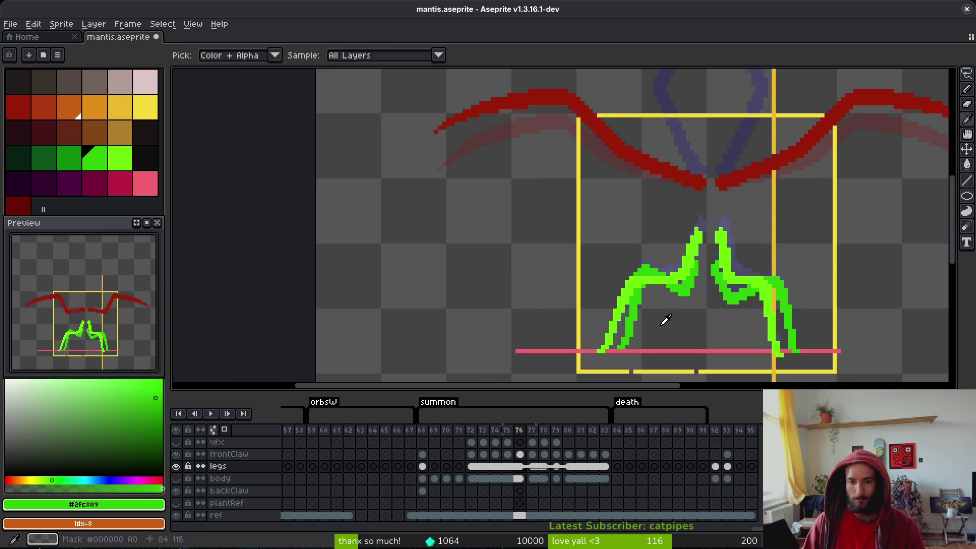
- Flip between neighbouring frames up to 80 and settle on frame 79
key(Right)
key(Right)
key(Right)
key(Right)
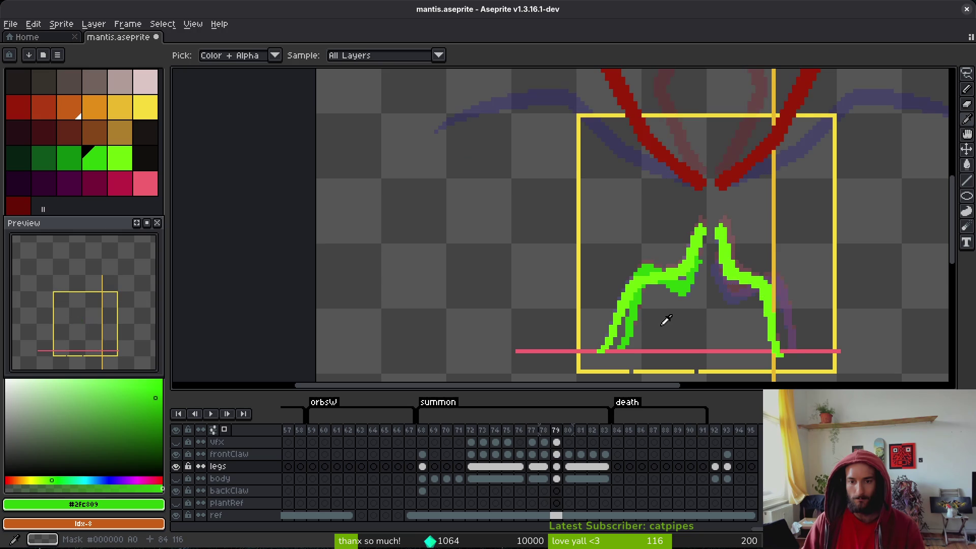
key(Left)
key(Right)
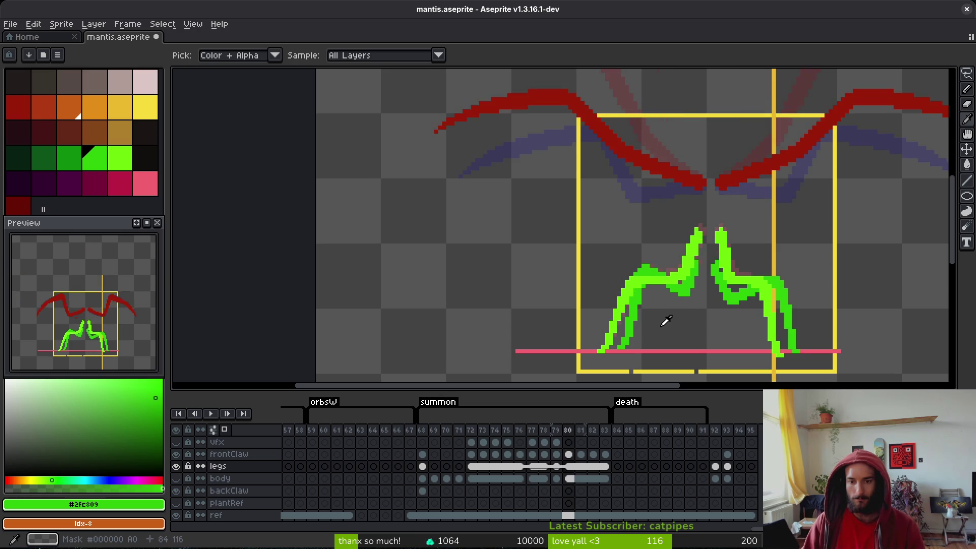
key(Left)
key(Right)
key(b)
scroll(668, 299, up, 5)
key(Left)
key(i)
scroll(668, 299, down, 4)
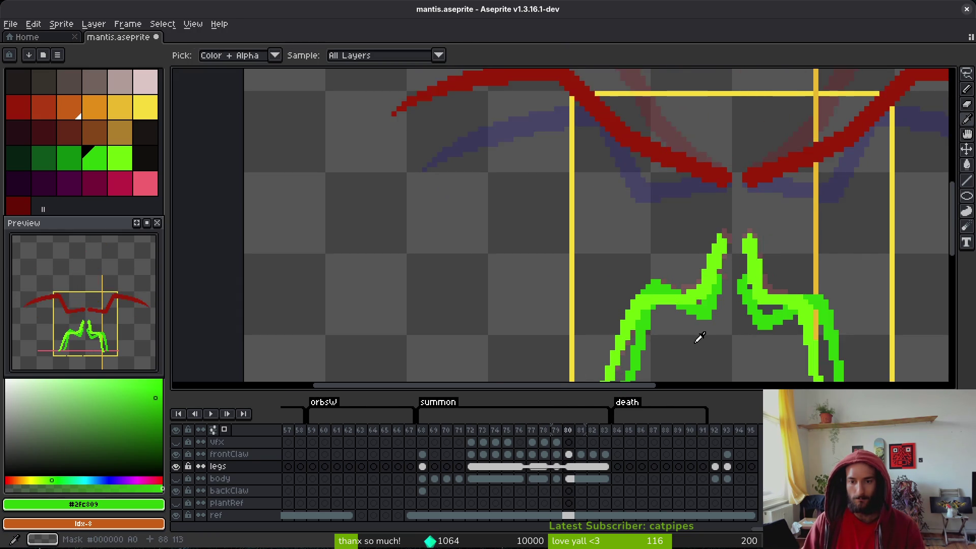
- Move to frame 80 and save mantis.aseprite with the leg fixes
key(Right)
key(b)
key(ctrl+s)
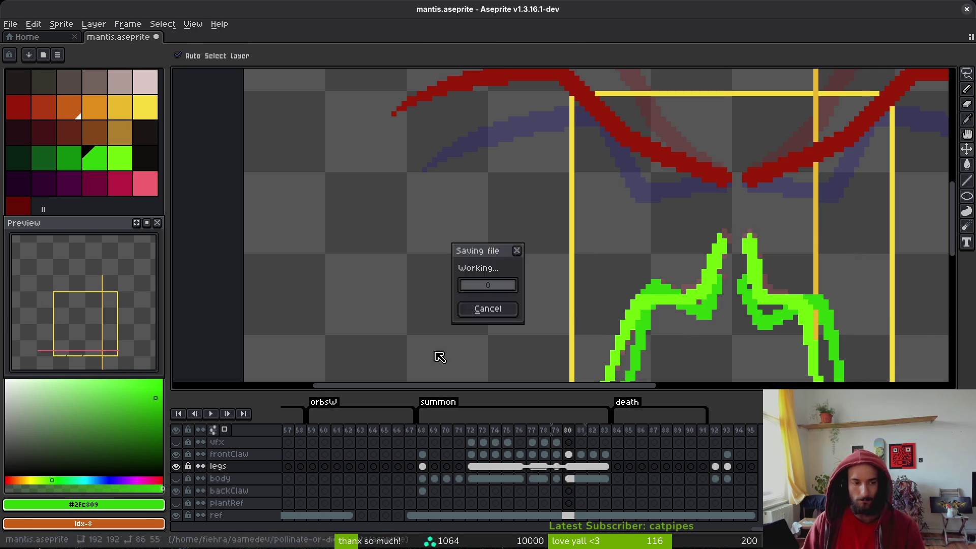
scroll(81, 348, up, 3)
scroll(99, 346, down, 3)
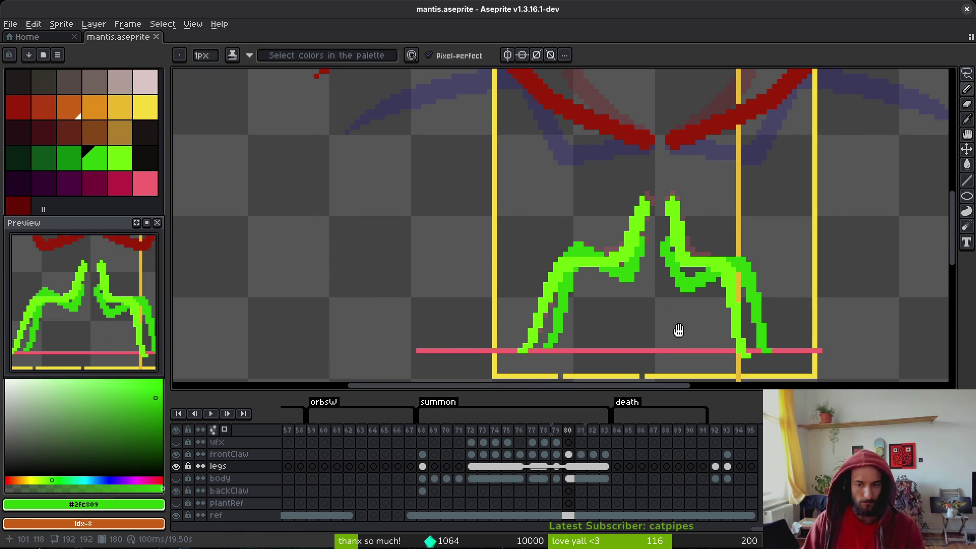
- Step between frames 75 and 79, then play the summon animation
key(i)
key(Left)
key(Left)
key(Left)
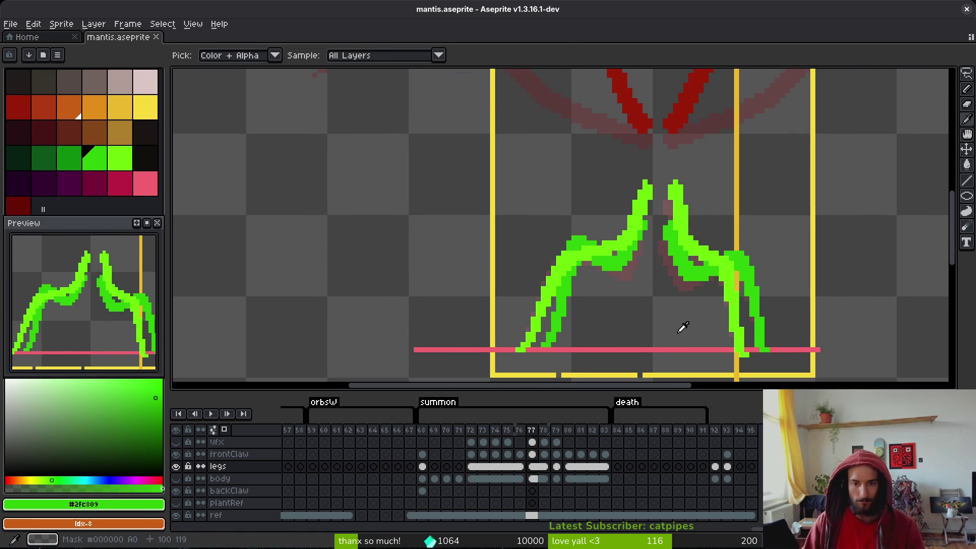
scroll(584, 351, down, 2)
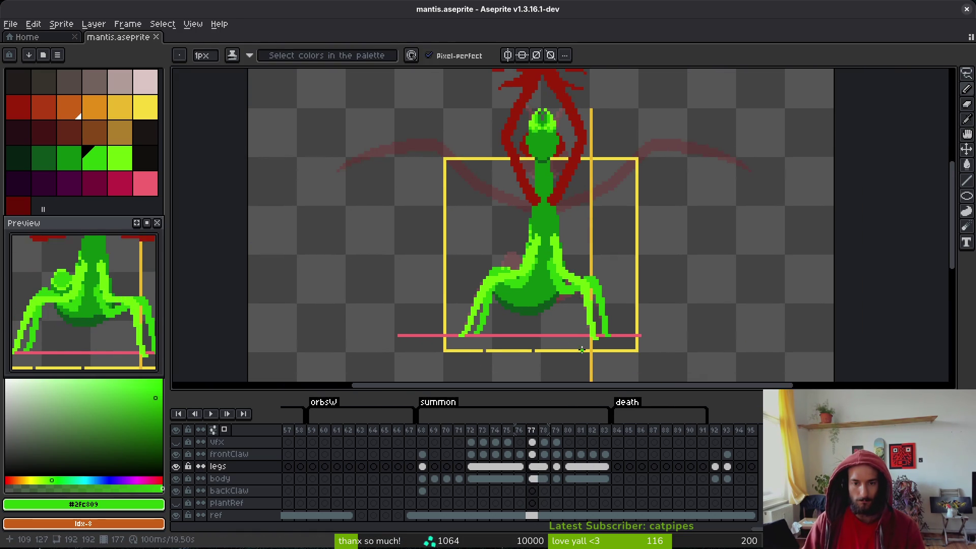
key(Left)
key(Left)
key(Right)
key(Right)
key(Right)
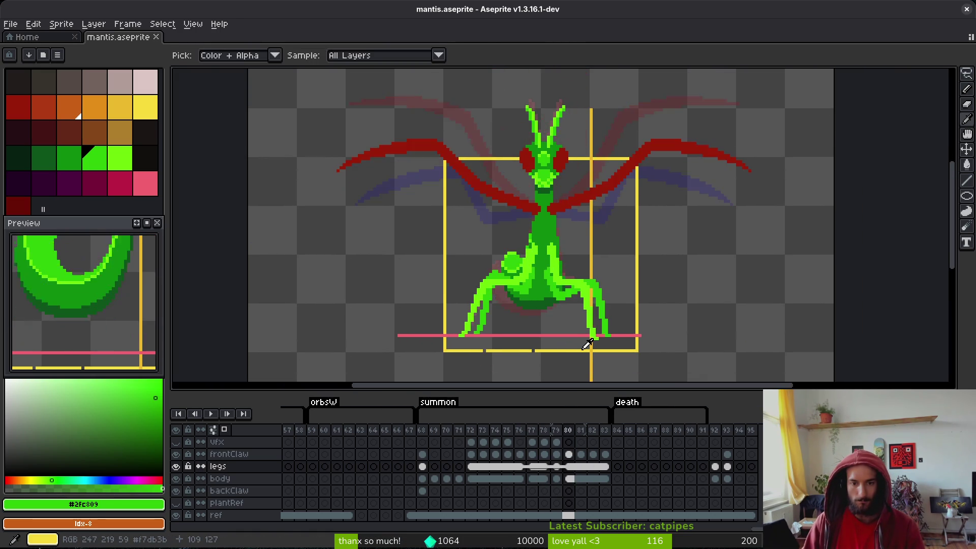
key(Return)
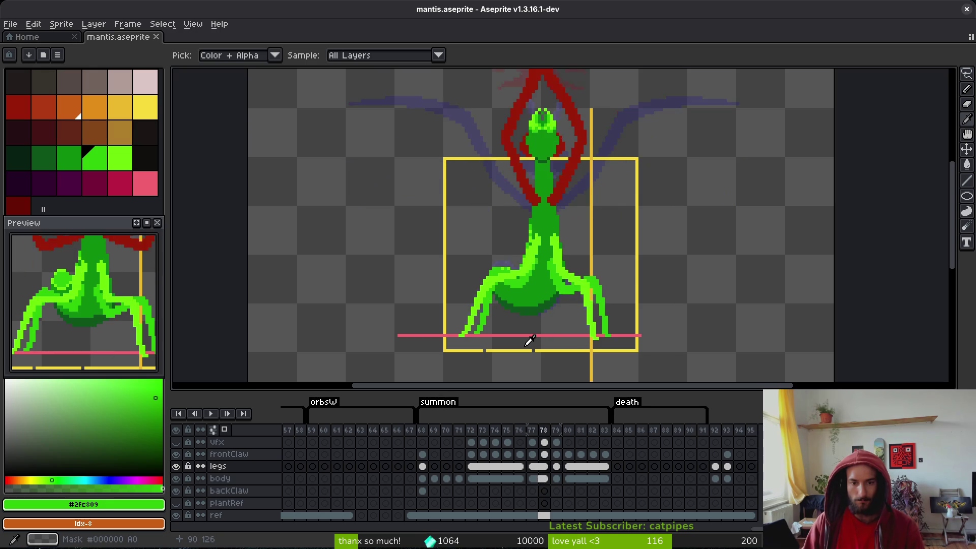